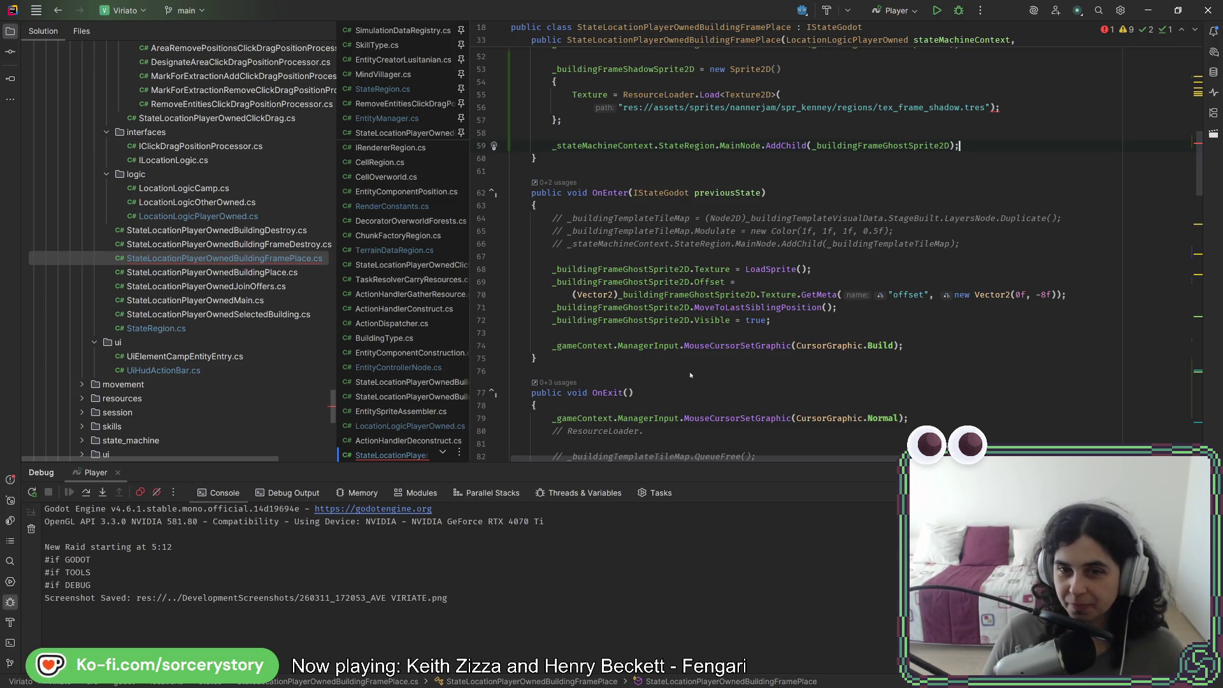
Select the ghost sprite setup lines in OnEnter, excluding line 67
left_click(809, 321)
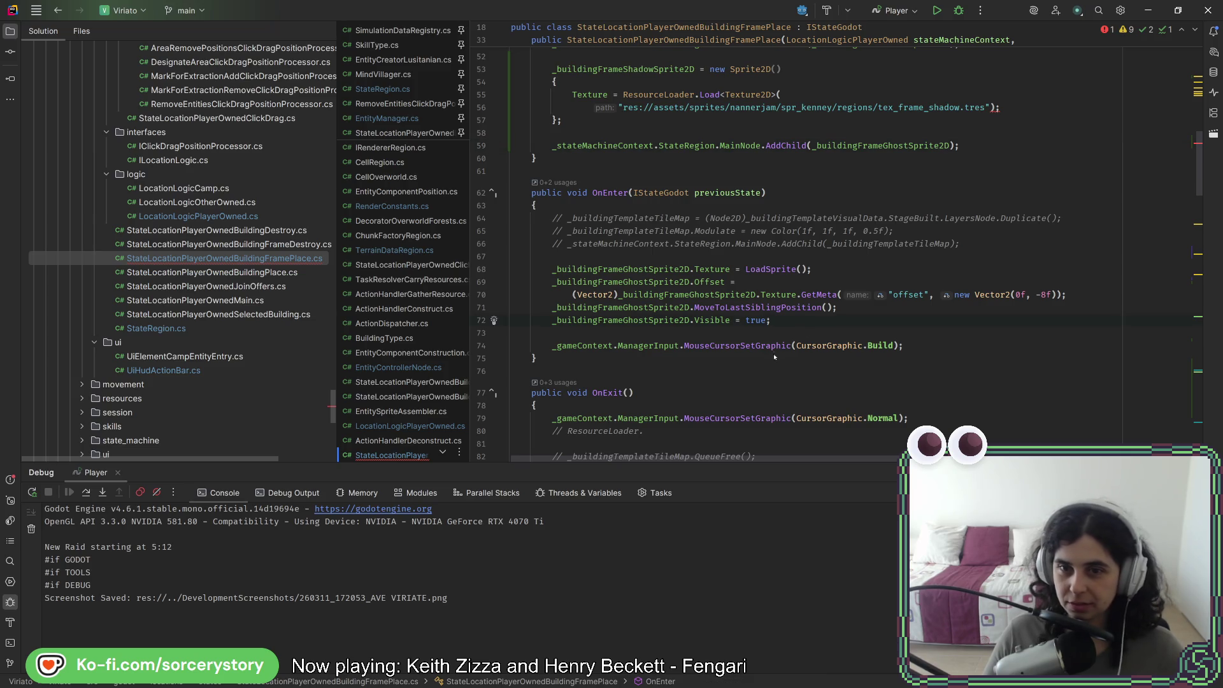
key("shift+Up")
key("shift+Up")
key("shift+Up")
key("shift+Down")
key("shift+End")
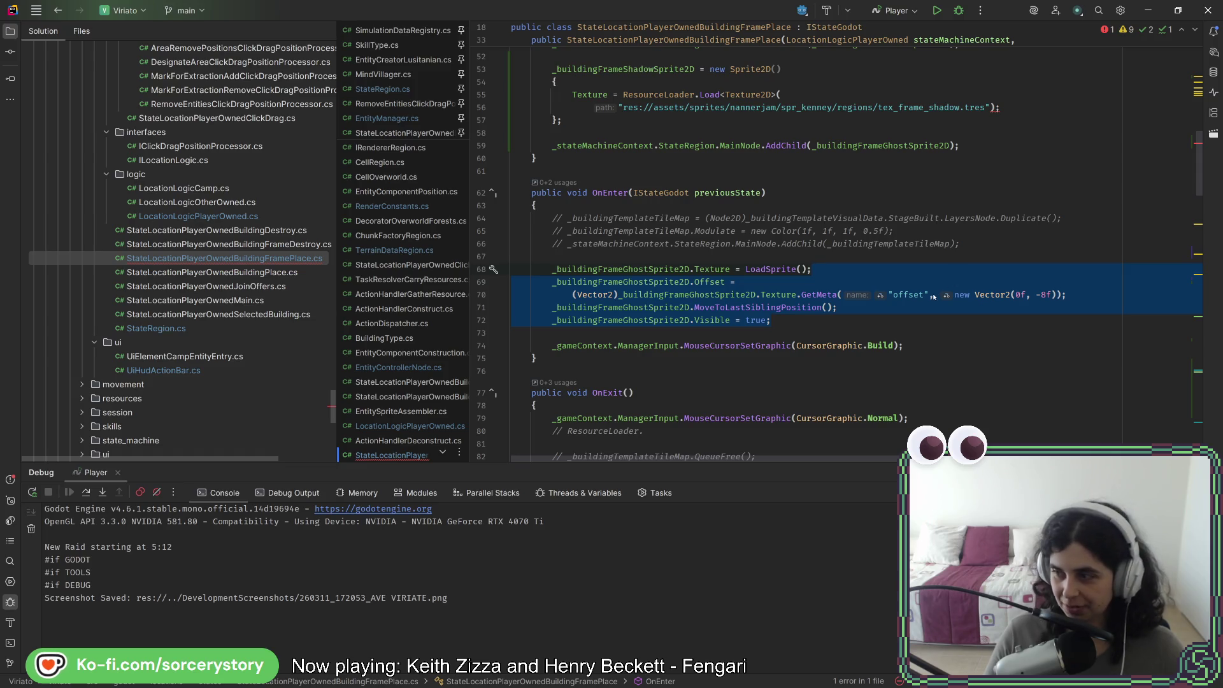
scroll(899, 299, "up", 4)
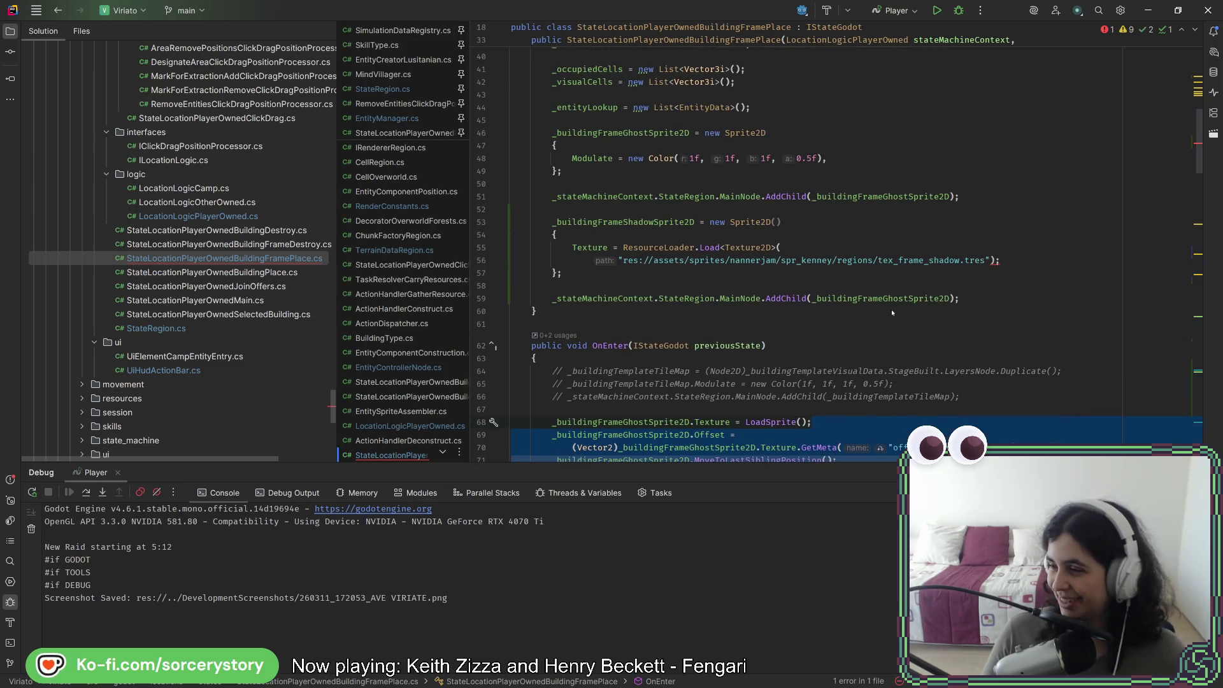
scroll(876, 339, "up", 1)
scroll(875, 342, "up", 3)
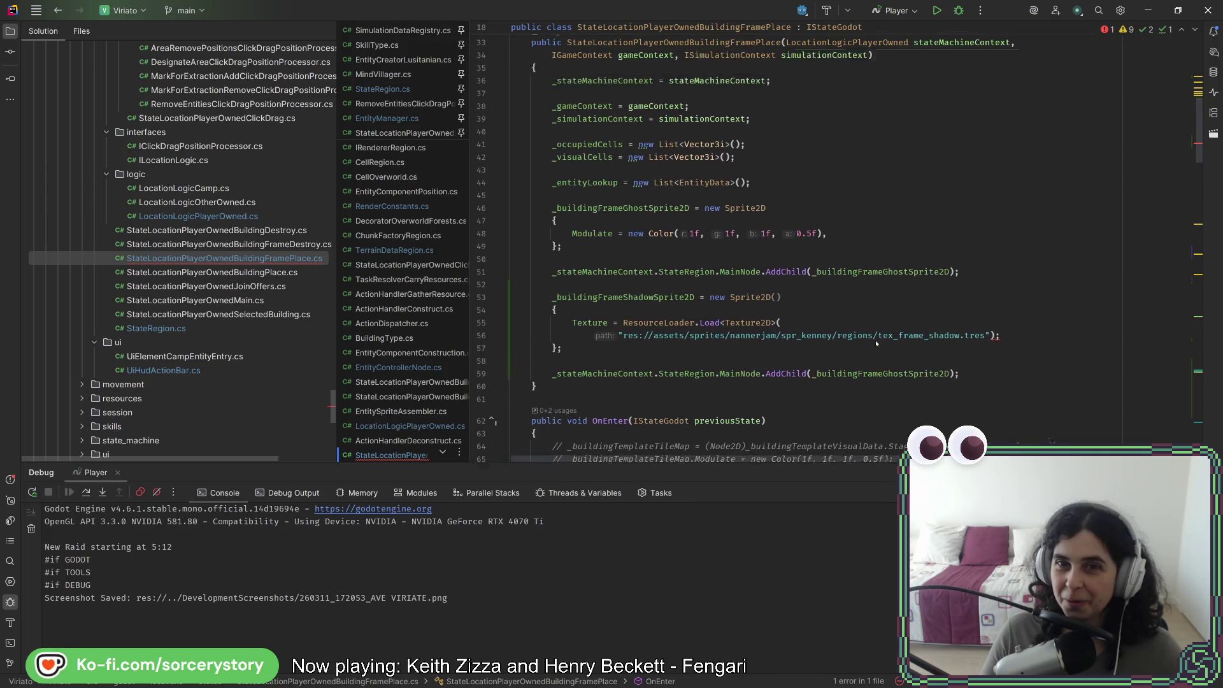
scroll(877, 344, "down", 3)
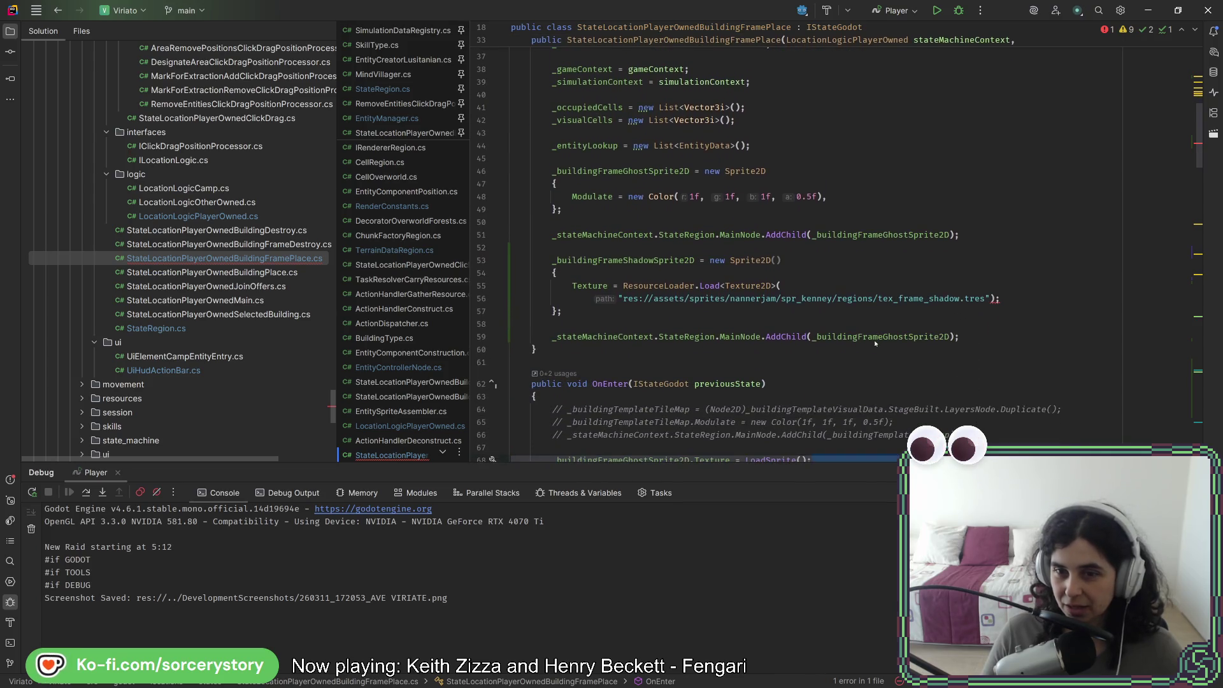
Replace the ghost sprite in the second AddChild call with _buildingFrameShadowSprite2D
double_click(625, 261)
key("ctrl+c")
double_click(925, 337)
key("ctrl+v")
scroll(917, 338, "down", 6)
left_click(876, 283)
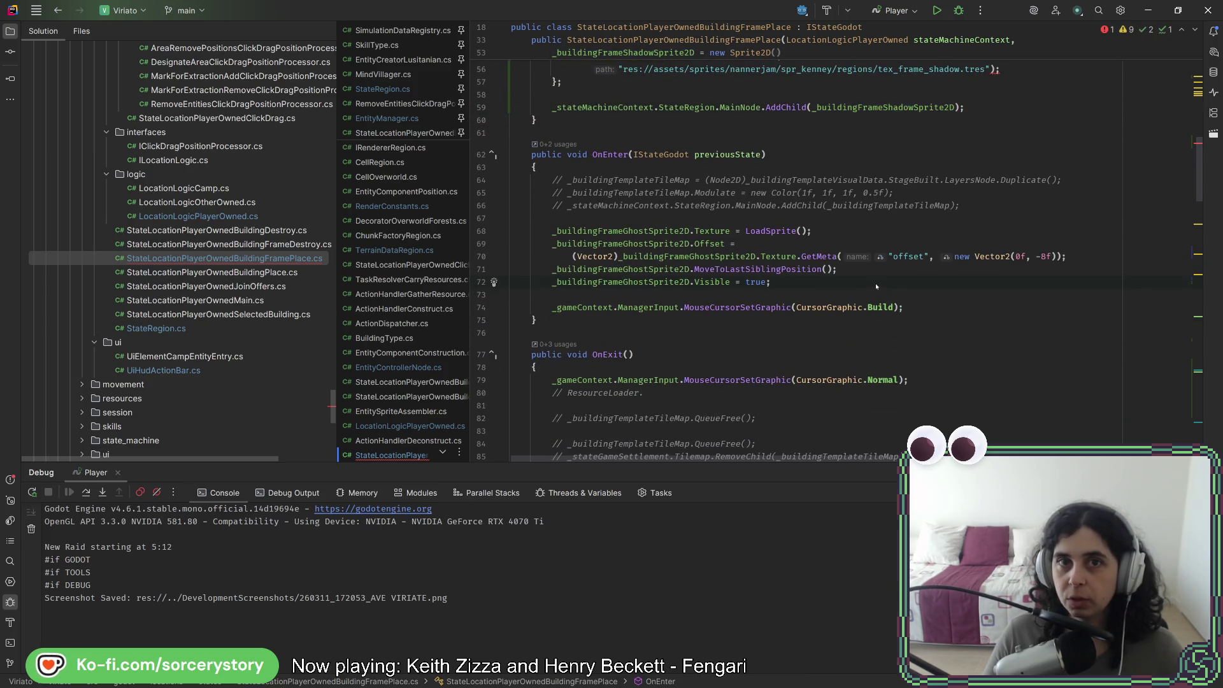
scroll(876, 283, "up", 3)
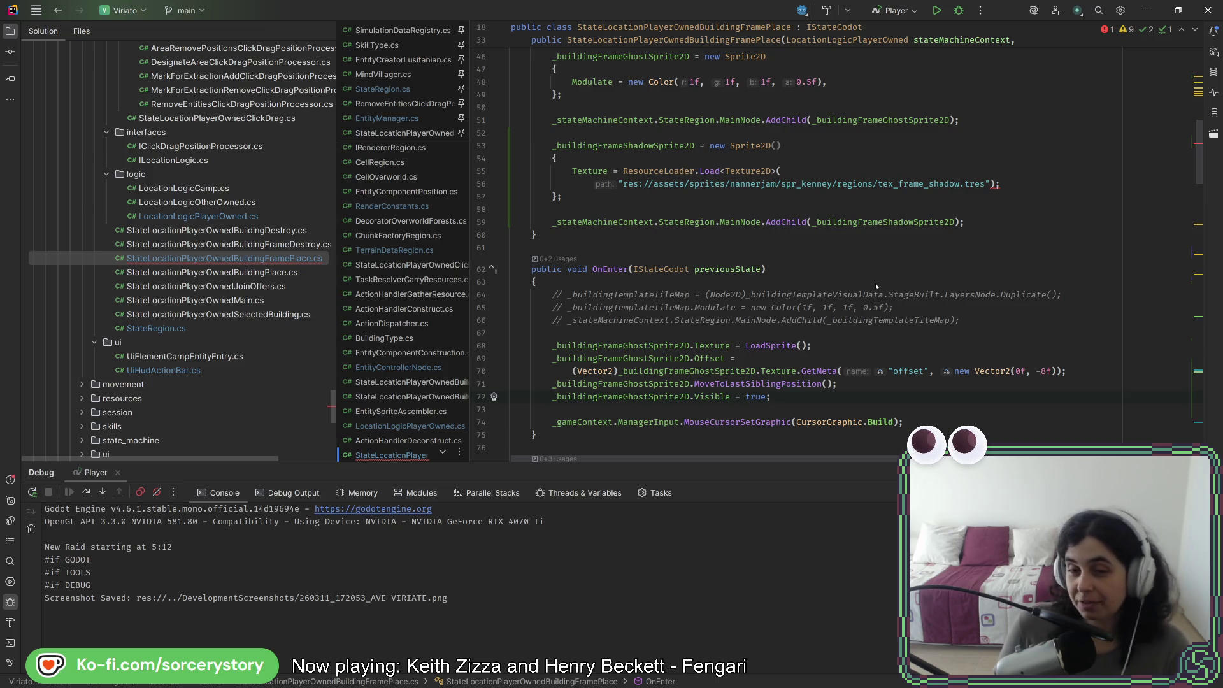
left_click(1000, 185)
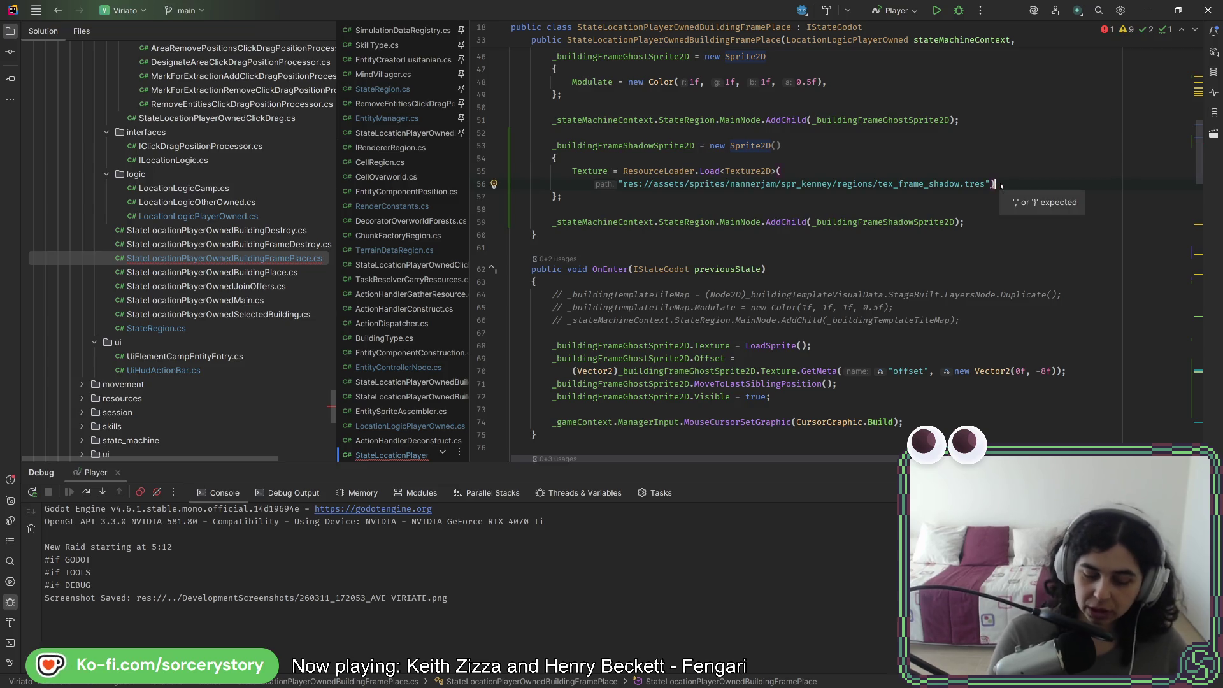
Turn the shadow texture line's semicolon into a comma and drop the redundant () after new Sprite2D
key("BackSpace")
type(",")
left_click(910, 207)
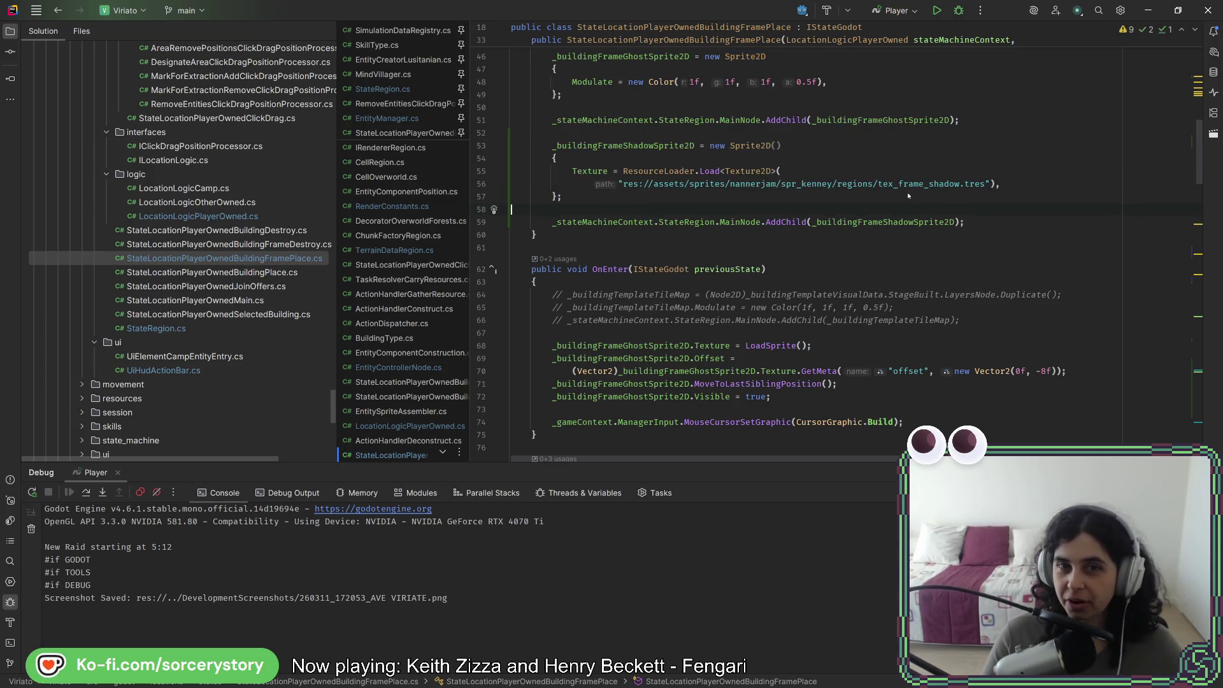
key("ctrl+s")
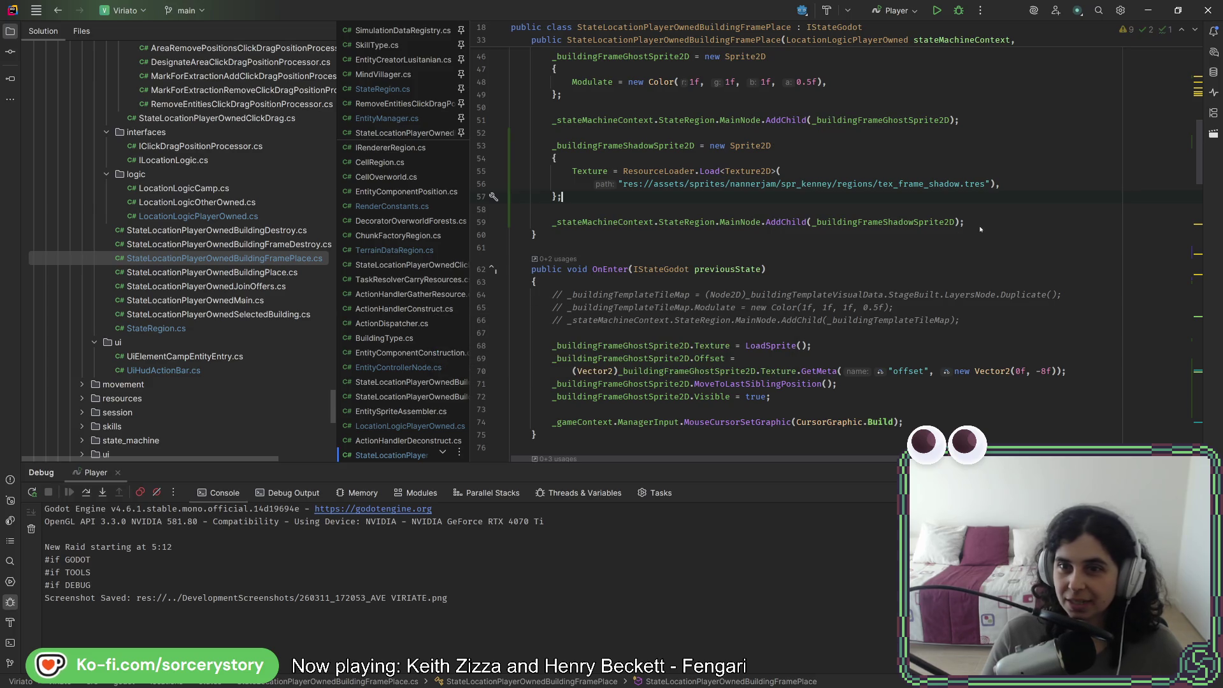
Review the shadow sprite setup block down to its AddChild line
left_click_drag(980, 225, 977, 142)
left_click(977, 122)
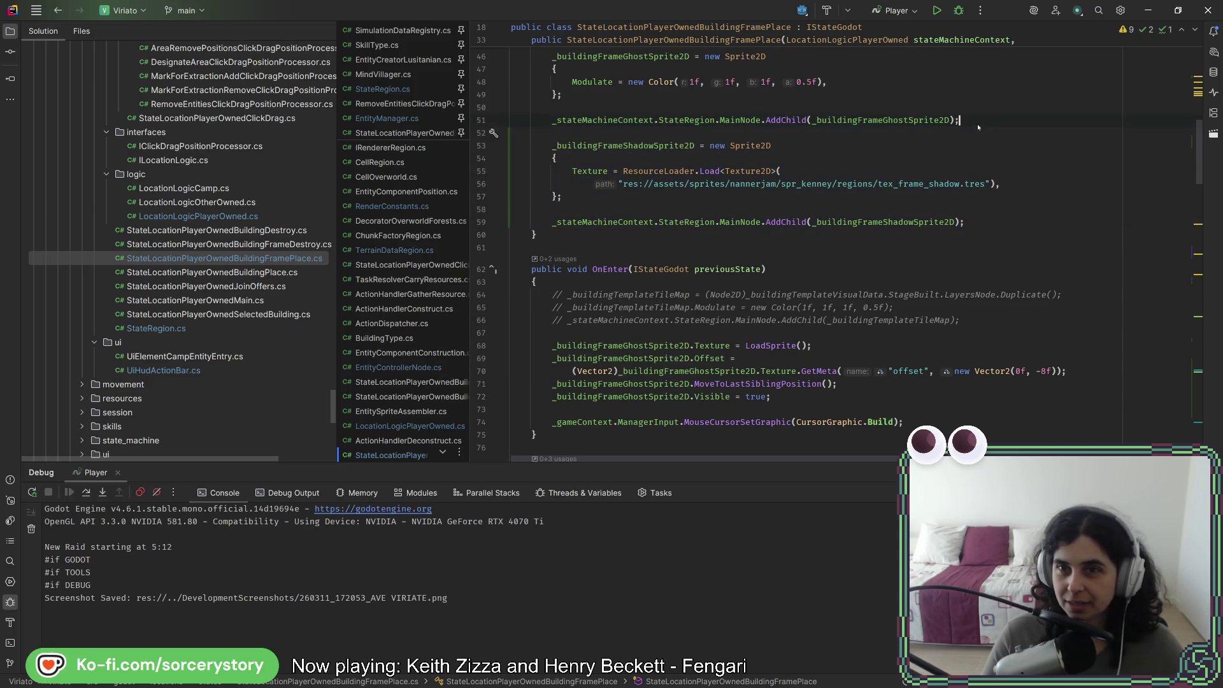
scroll(979, 120, "up", 4)
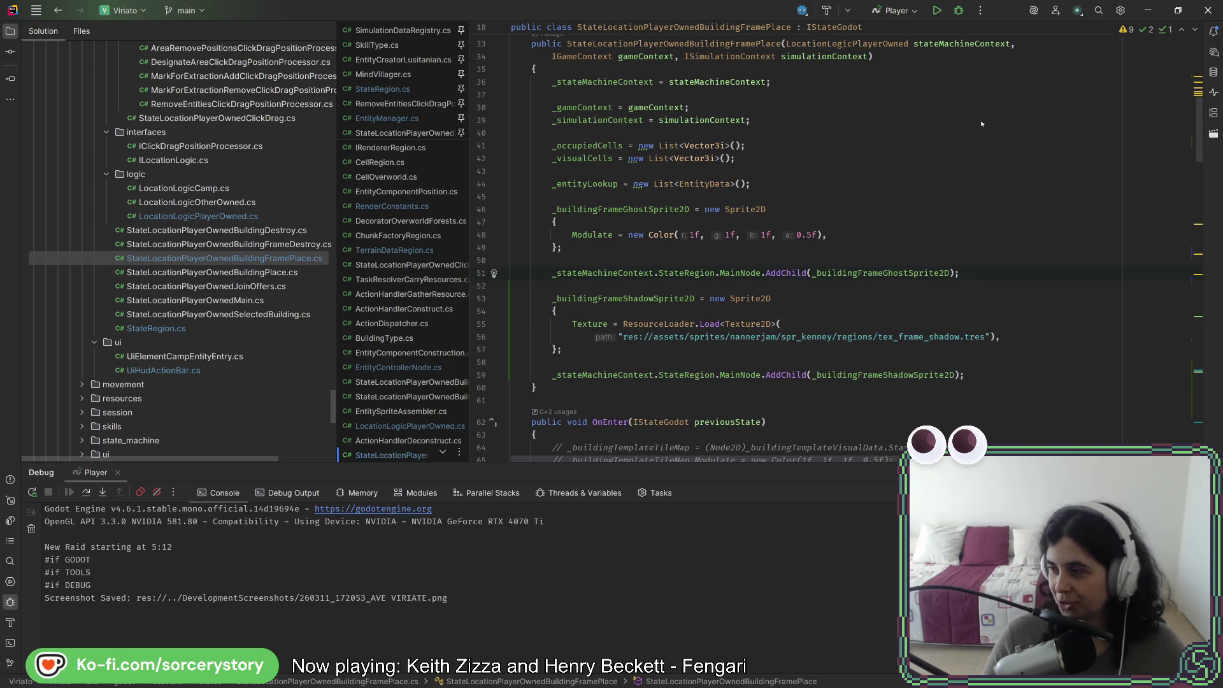
left_click_drag(971, 377, 989, 286)
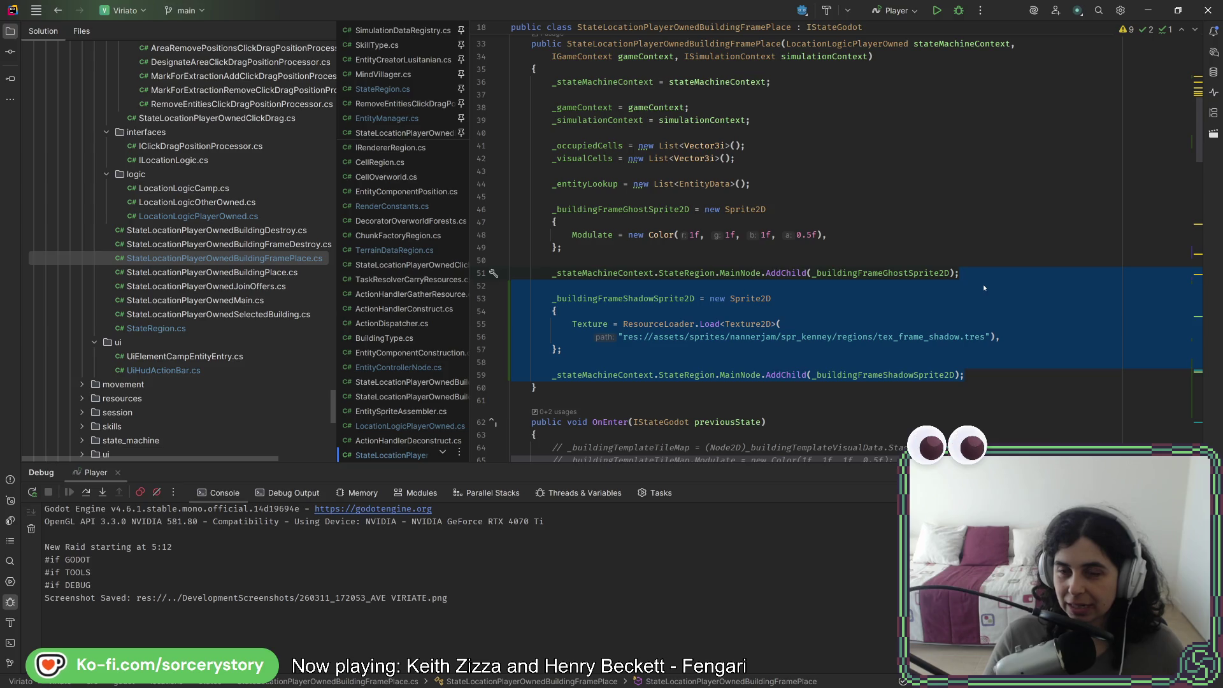
left_click(898, 376)
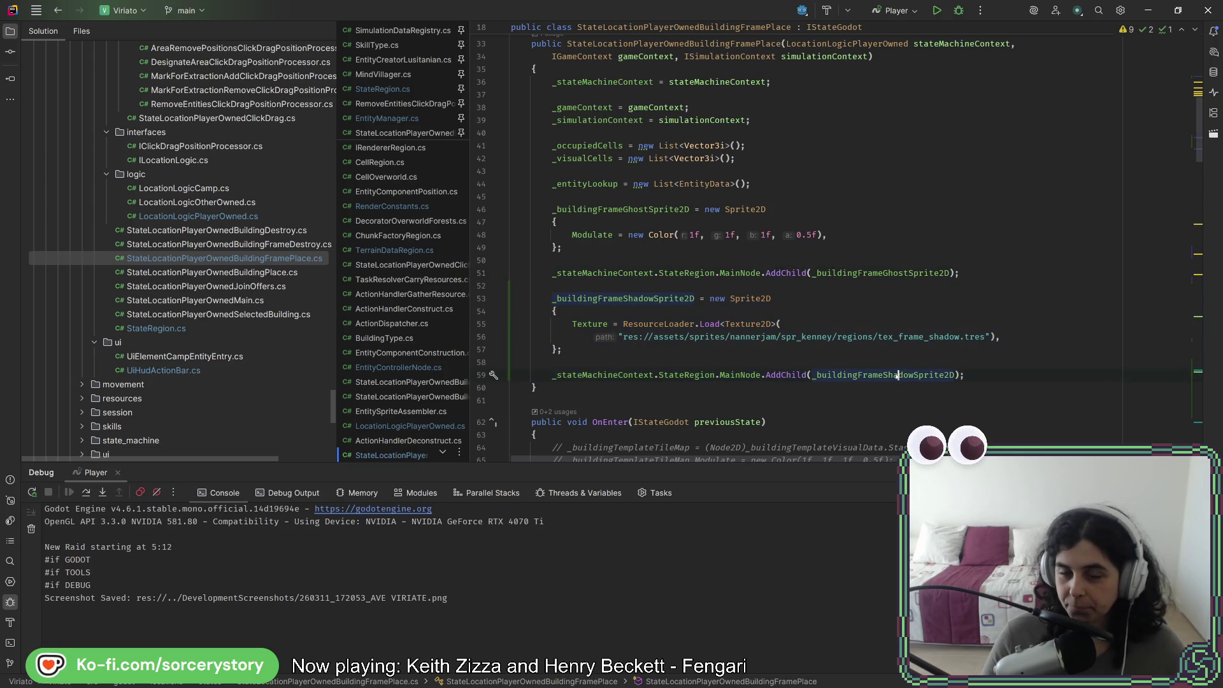
left_click(1021, 381)
scroll(997, 334, "down", 6)
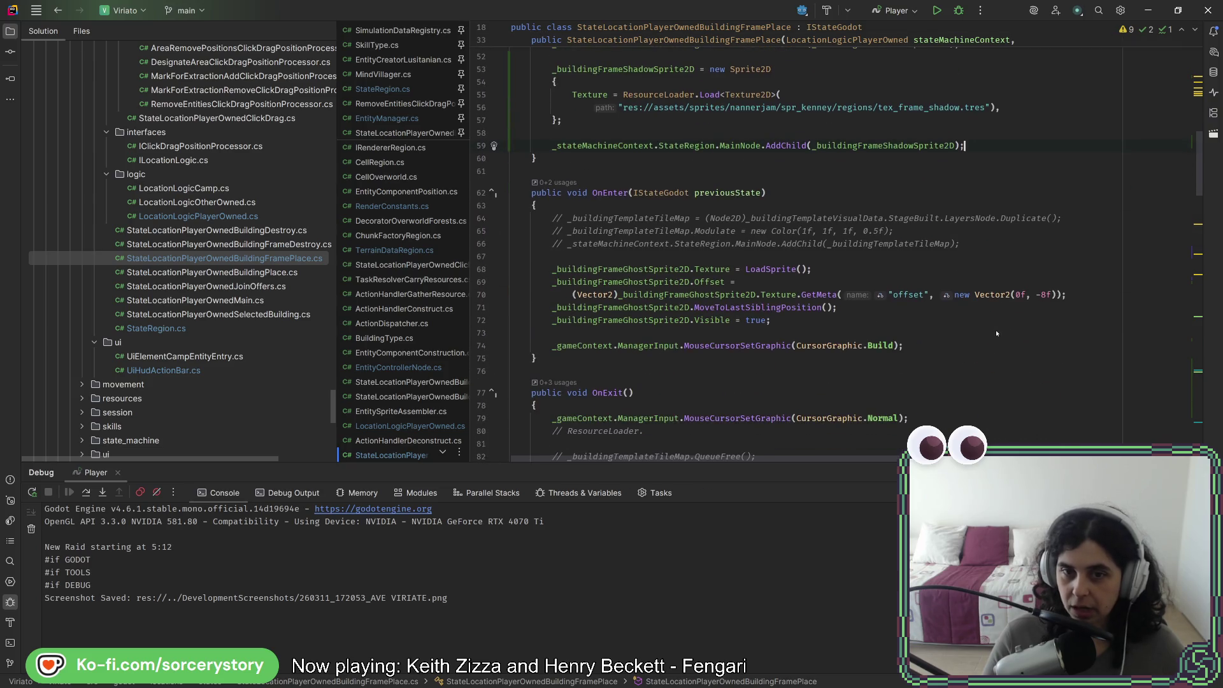
Add `_buildingFrameShadowSprite2D.Visible = false;` after the ghost sprite's Visible line in OnEnter
left_click(948, 321)
key("Return")
key("Return")
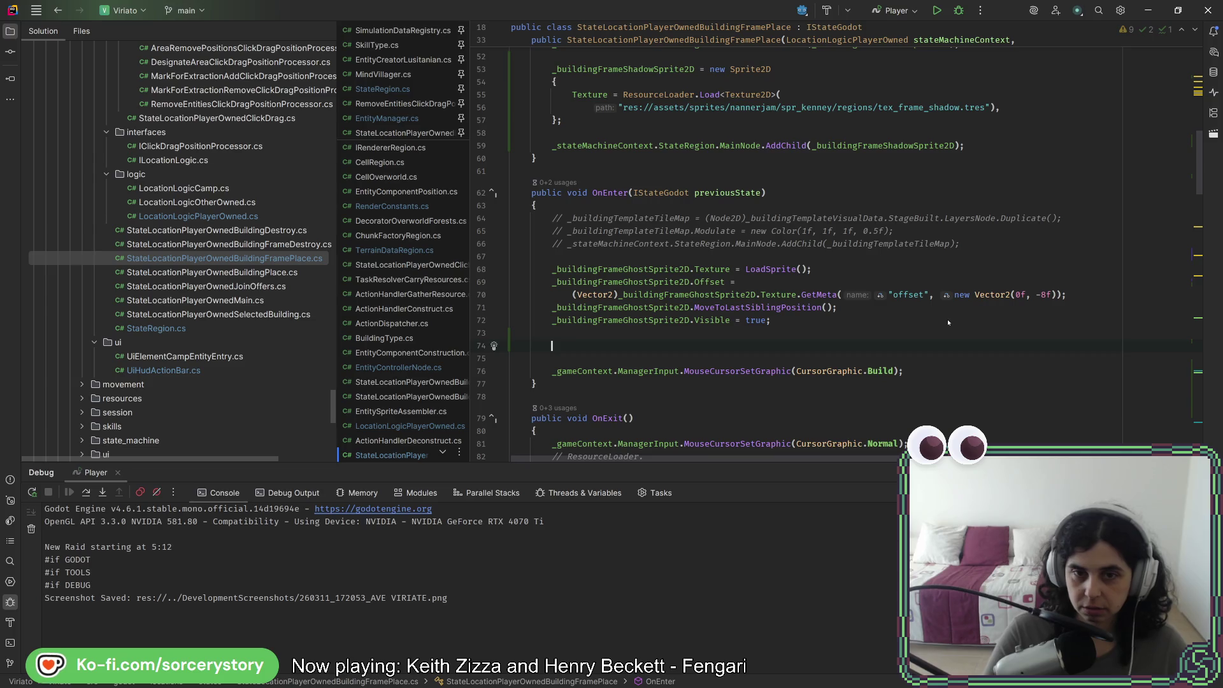
type("_shad")
key("Return")
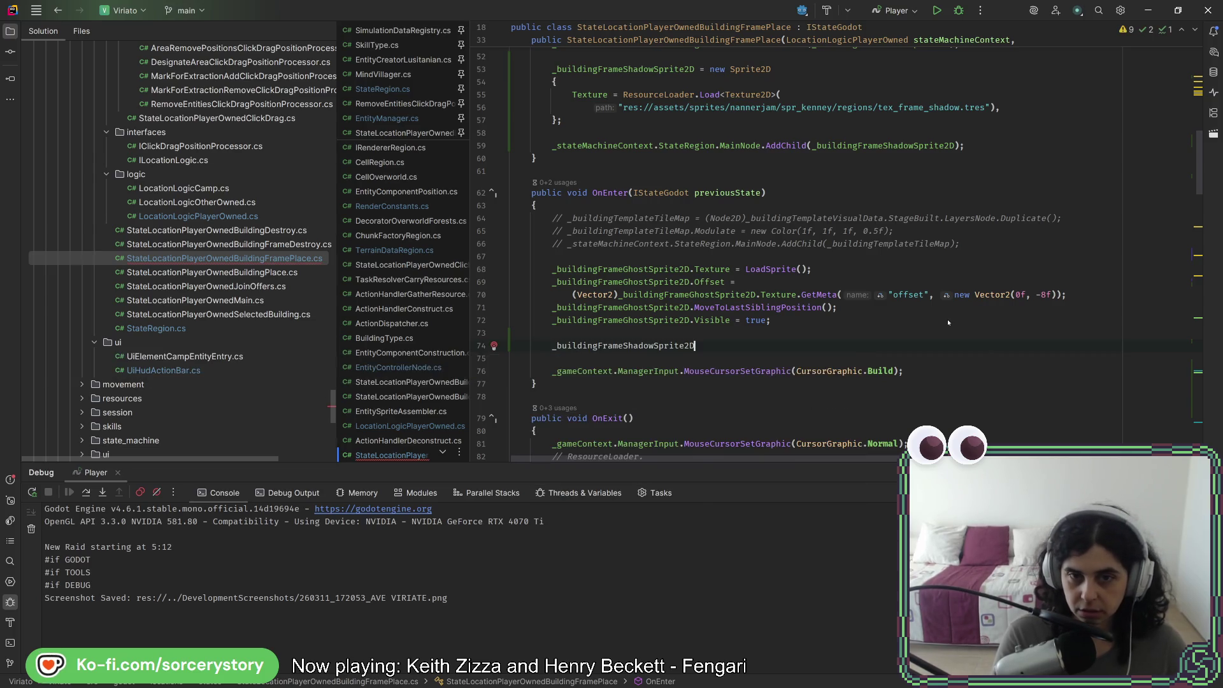
type(".")
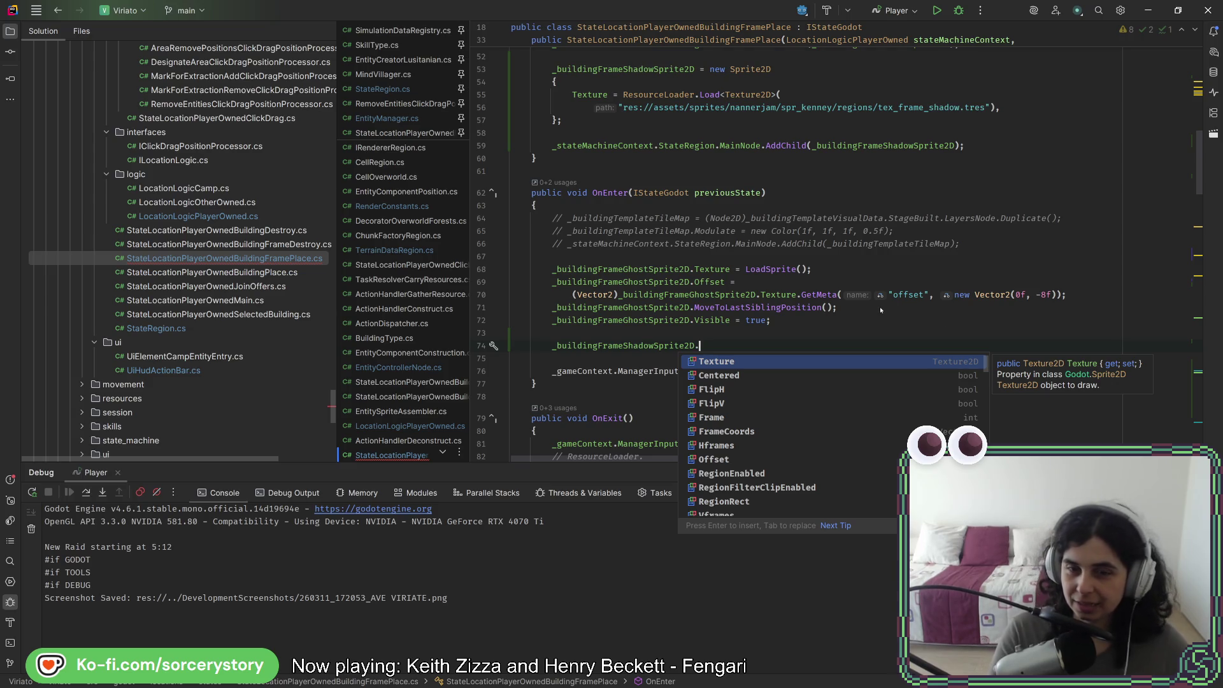
key("Escape")
key("ctrl+space")
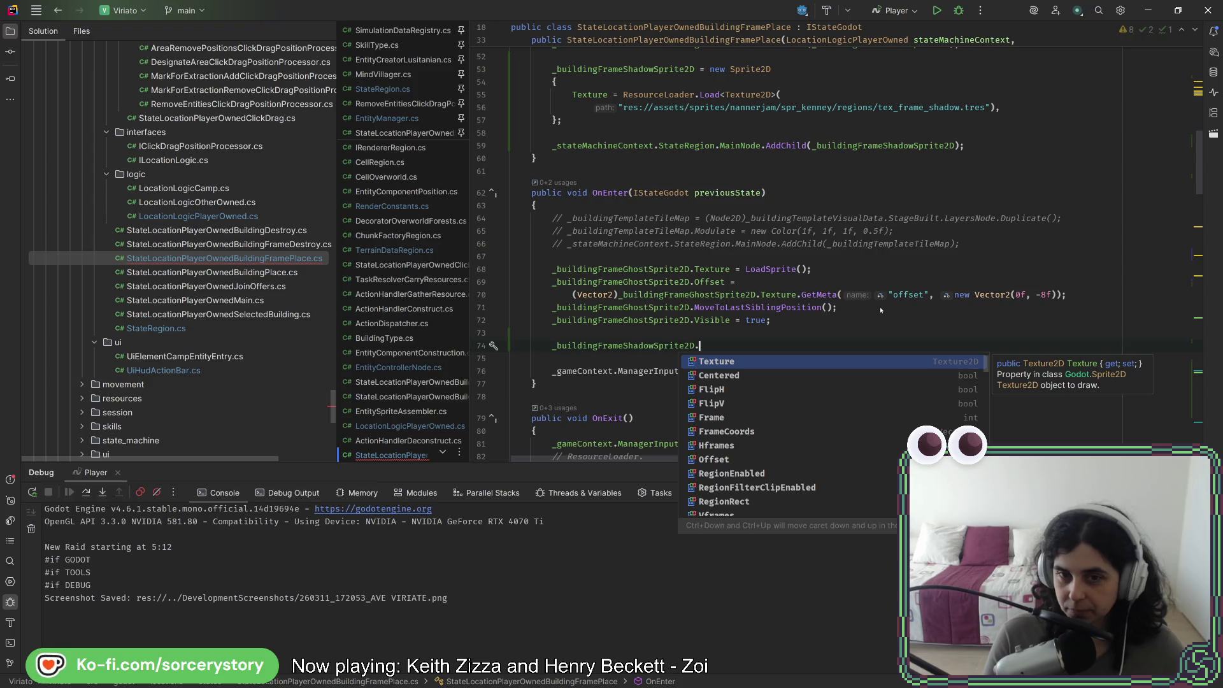
key("Escape")
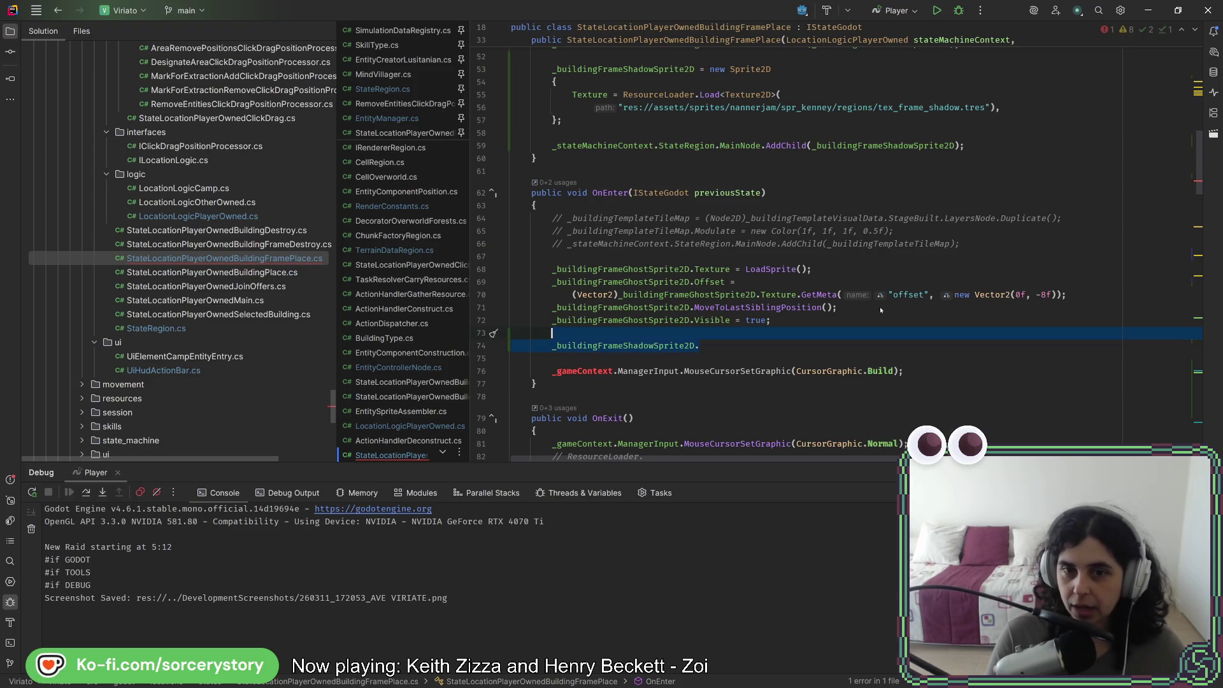
type("Visi")
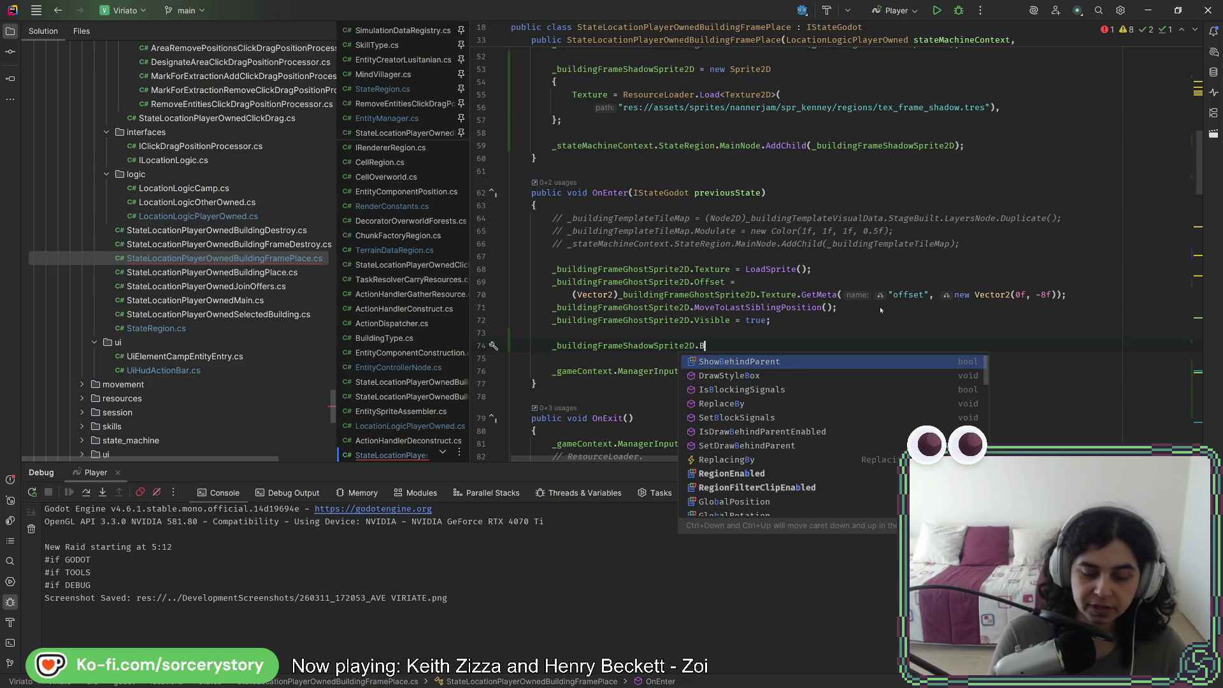
key("Escape")
key("Tab")
key("shift+Up")
key("shift+Up")
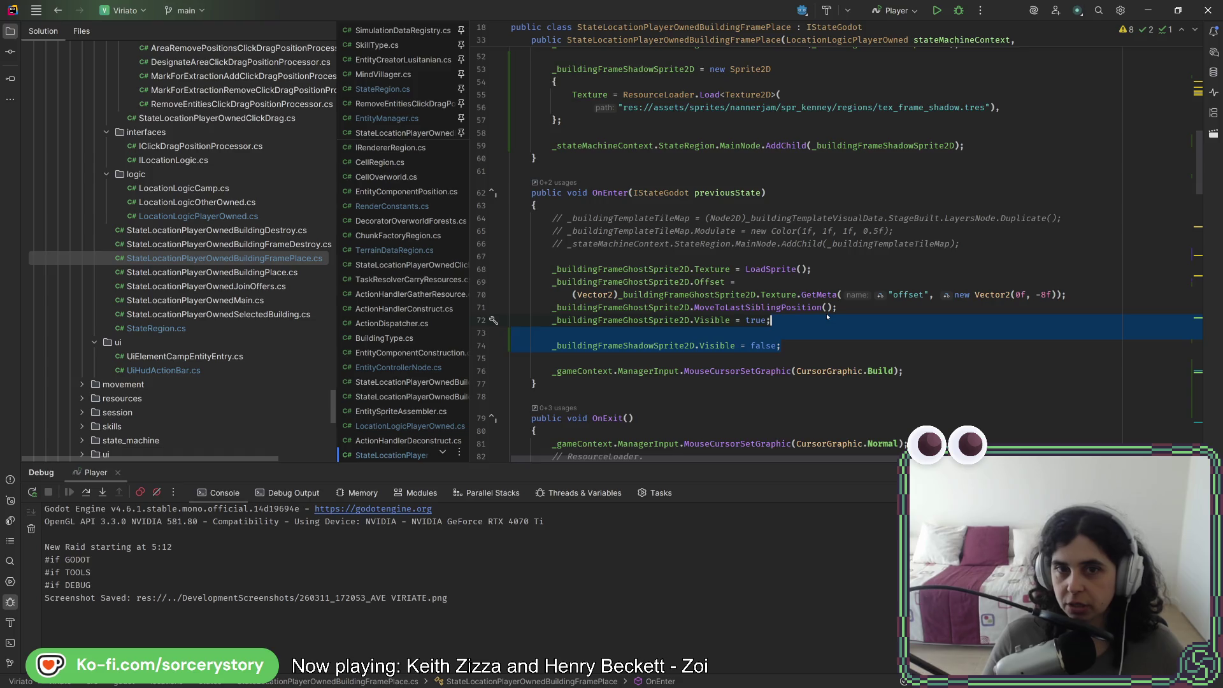
Paste the shadow Visible = false line after OnExit's ghost hide line and remove the blank line
scroll(827, 317, "down", 5)
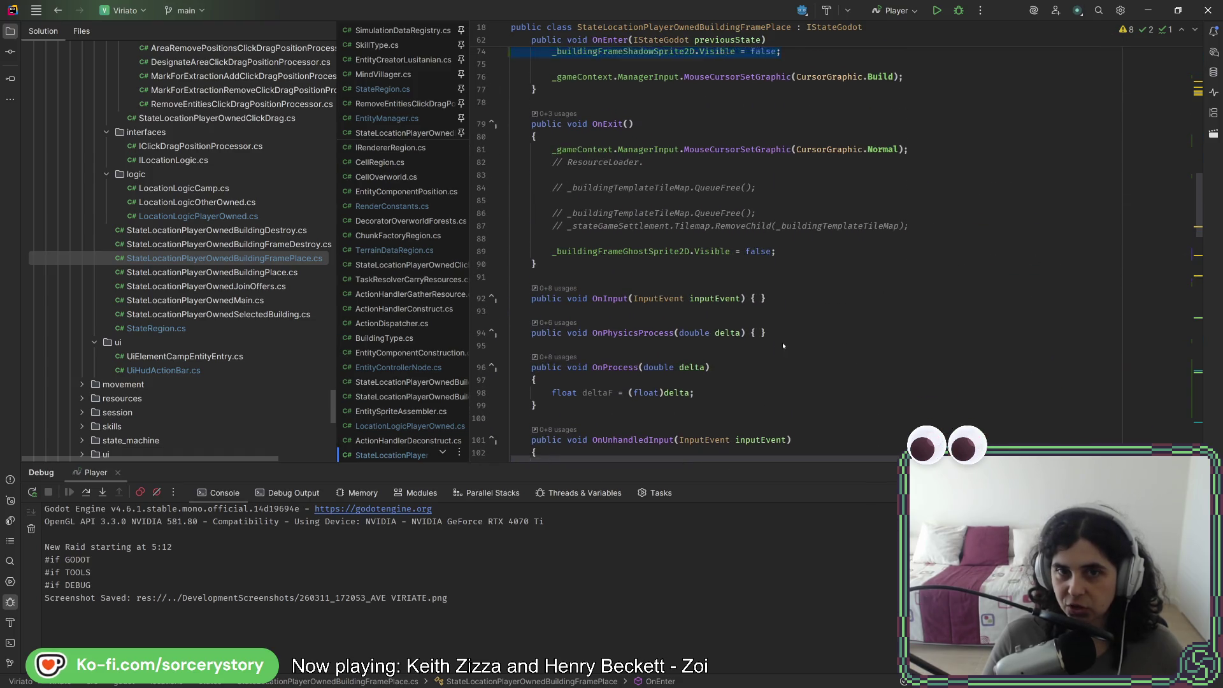
scroll(782, 343, "up", 1)
left_click(800, 316)
key("Return")
key("Return")
key("ctrl+v")
key("Up")
key("Up")
key("Delete")
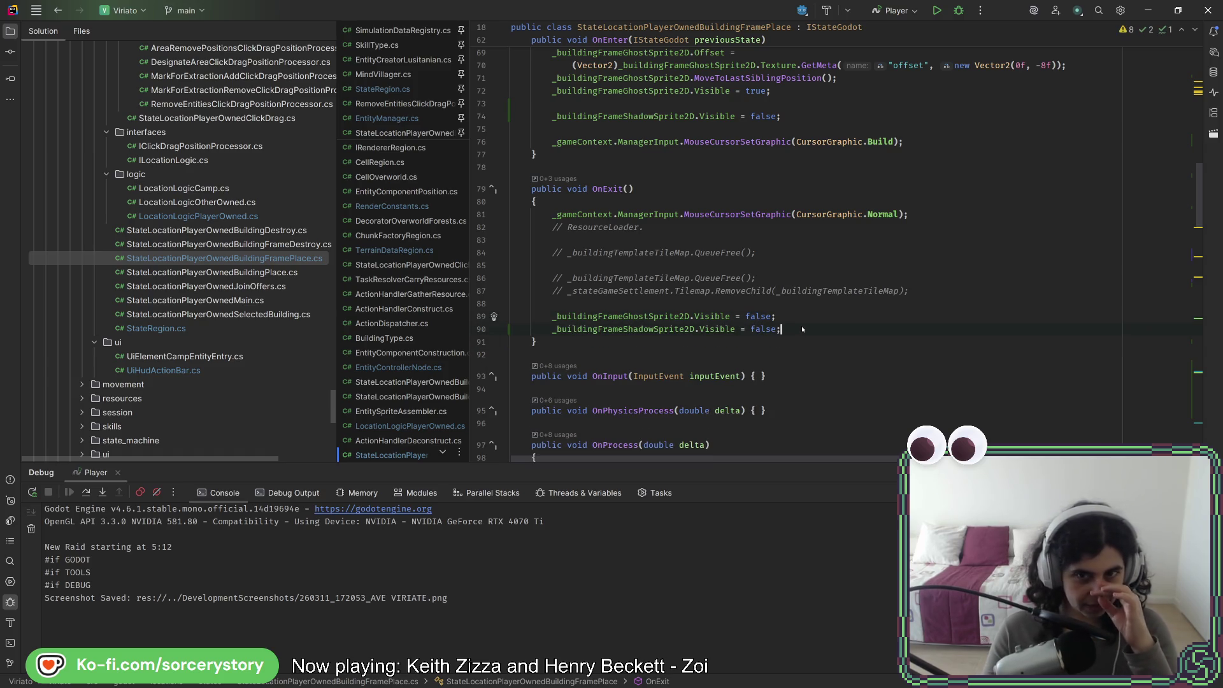
scroll(800, 325, "up", 7)
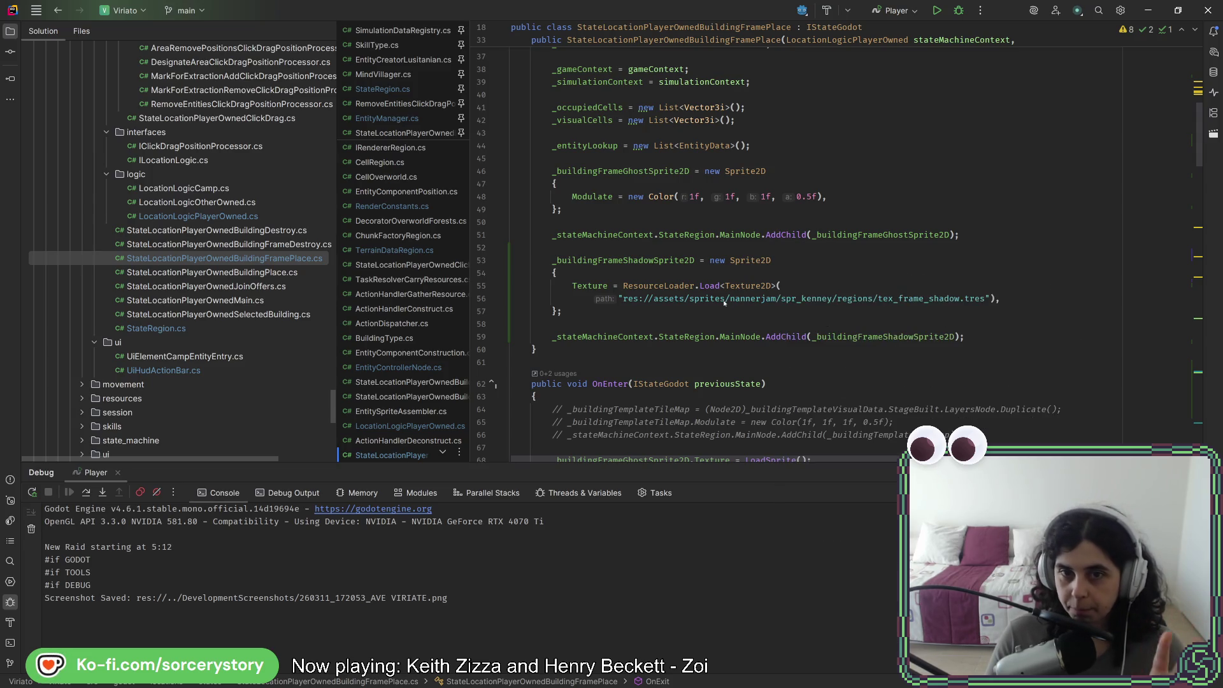
scroll(729, 339, "down", 5)
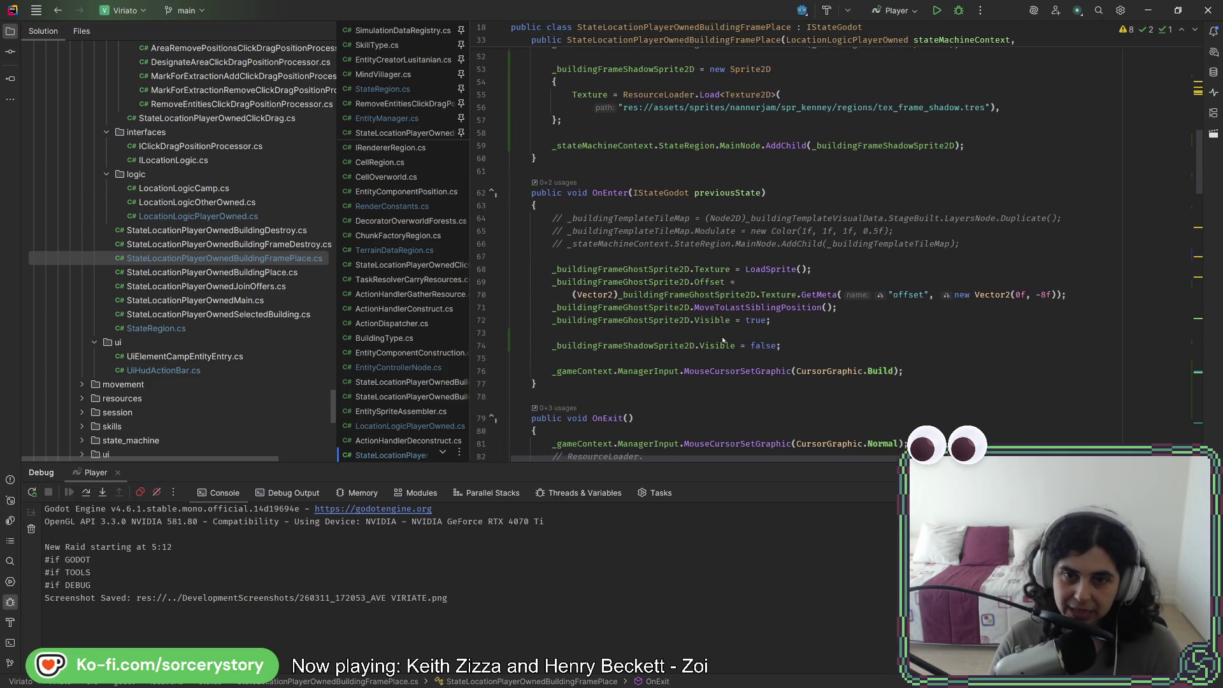
left_click(695, 345)
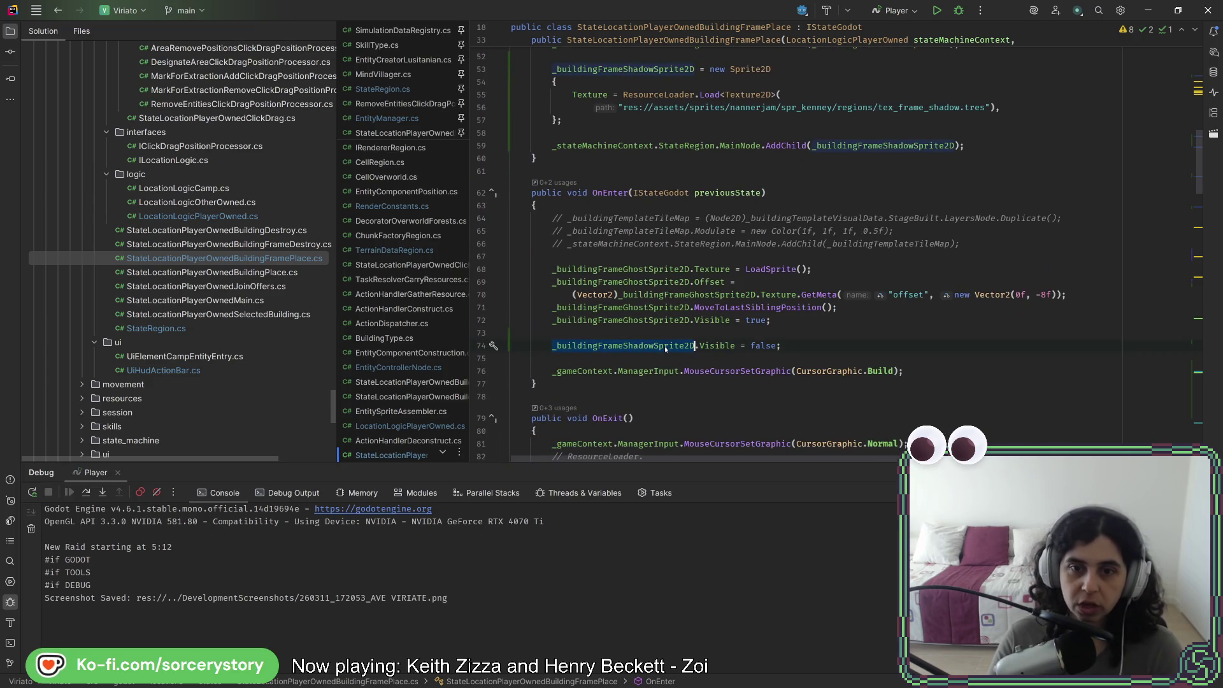
scroll(665, 349, "down", 15)
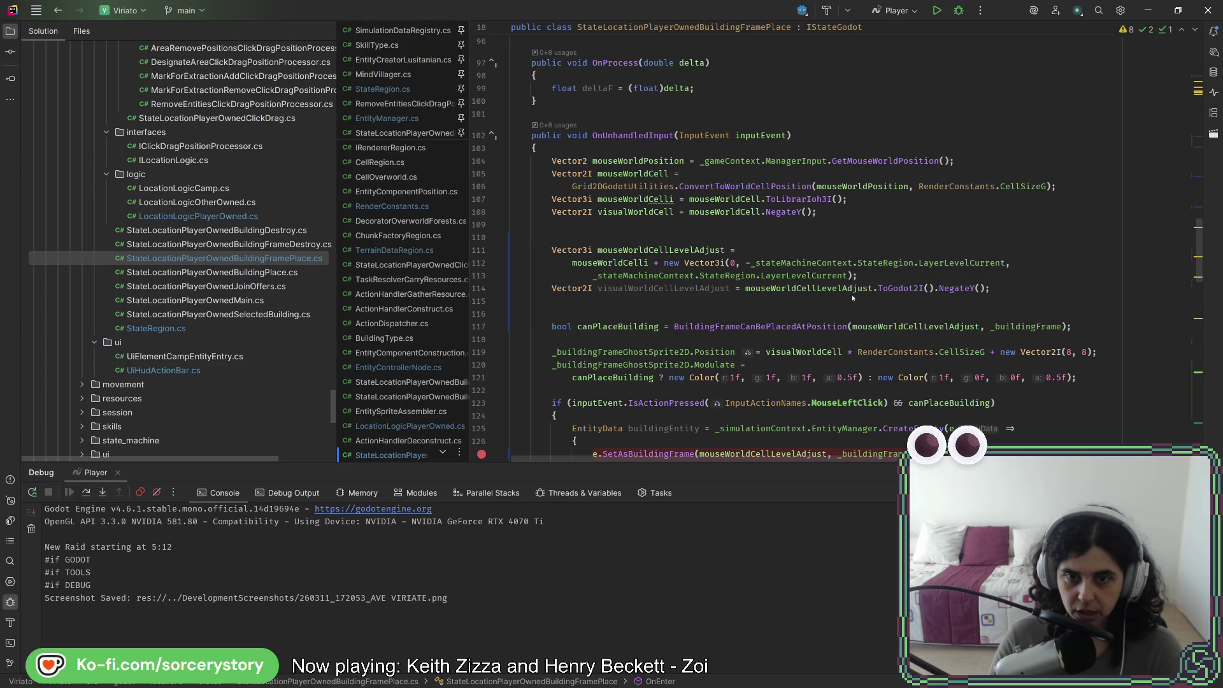
scroll(851, 295, "down", 11)
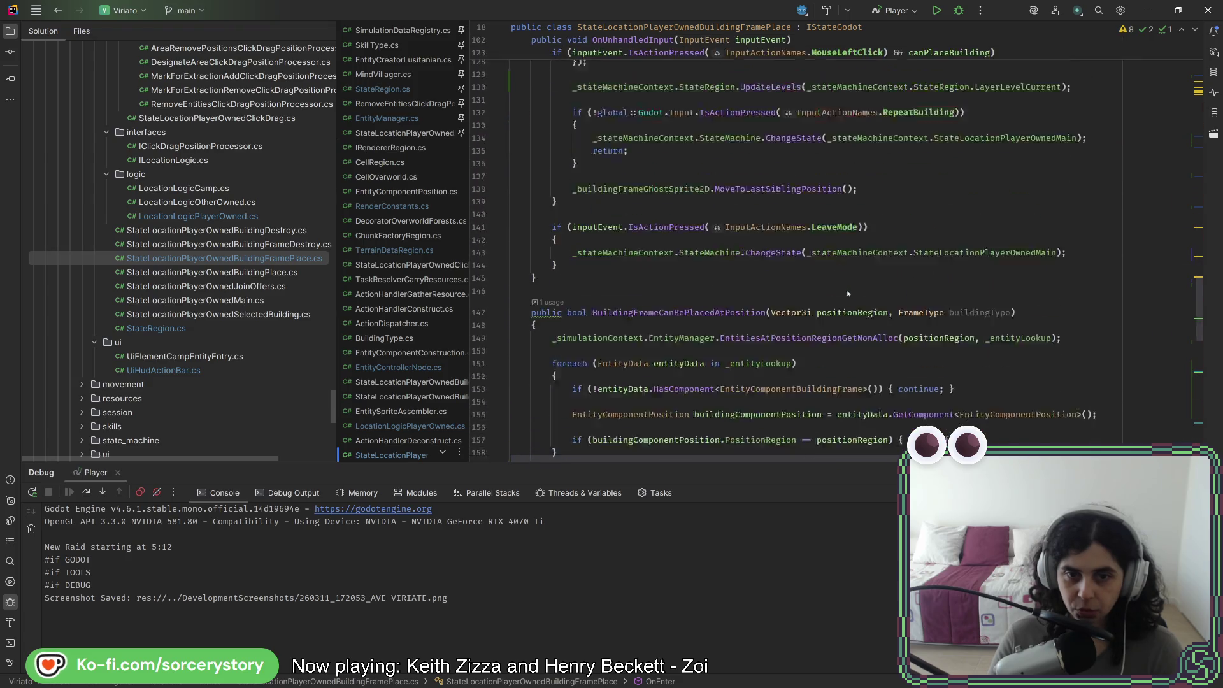
scroll(848, 292, "up", 6)
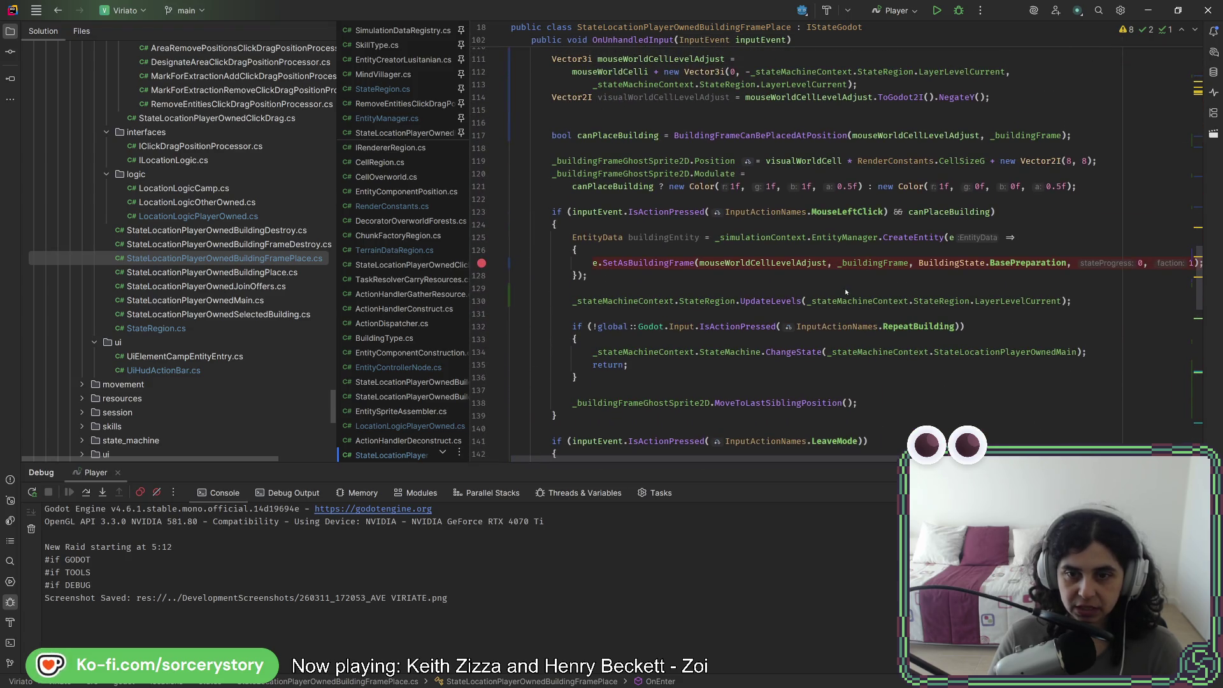
scroll(847, 292, "up", 3)
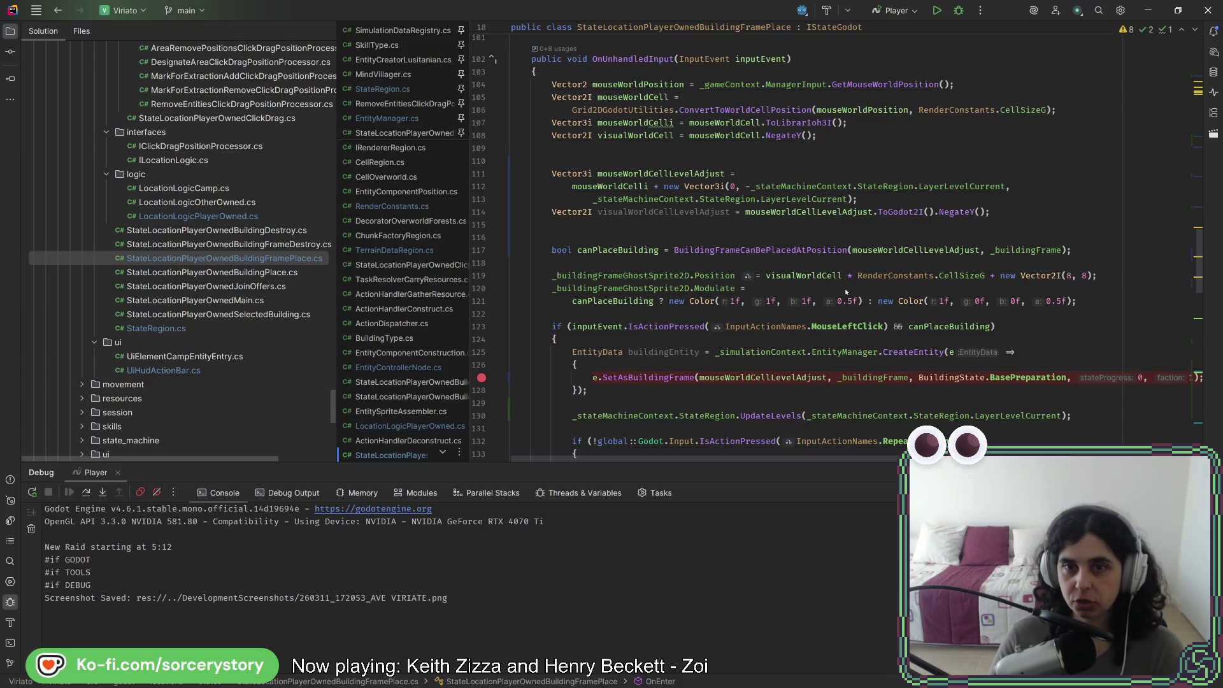
scroll(842, 301, "up", 3)
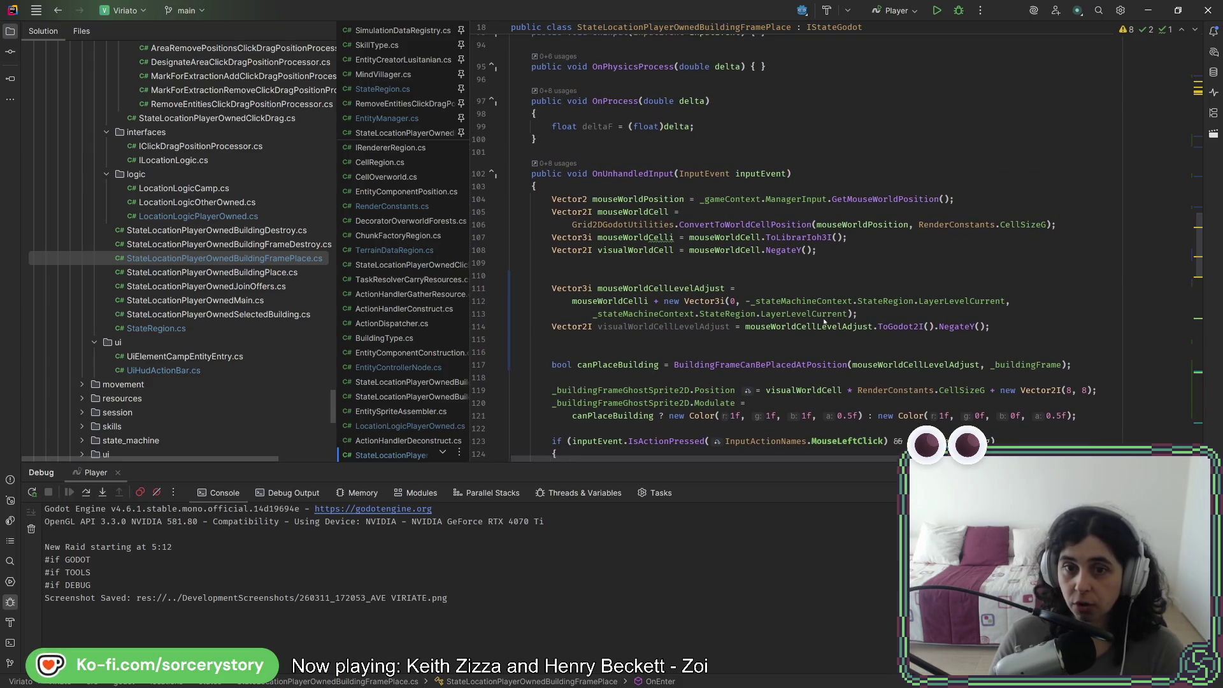
mouse_move(825, 322)
double_click(686, 289)
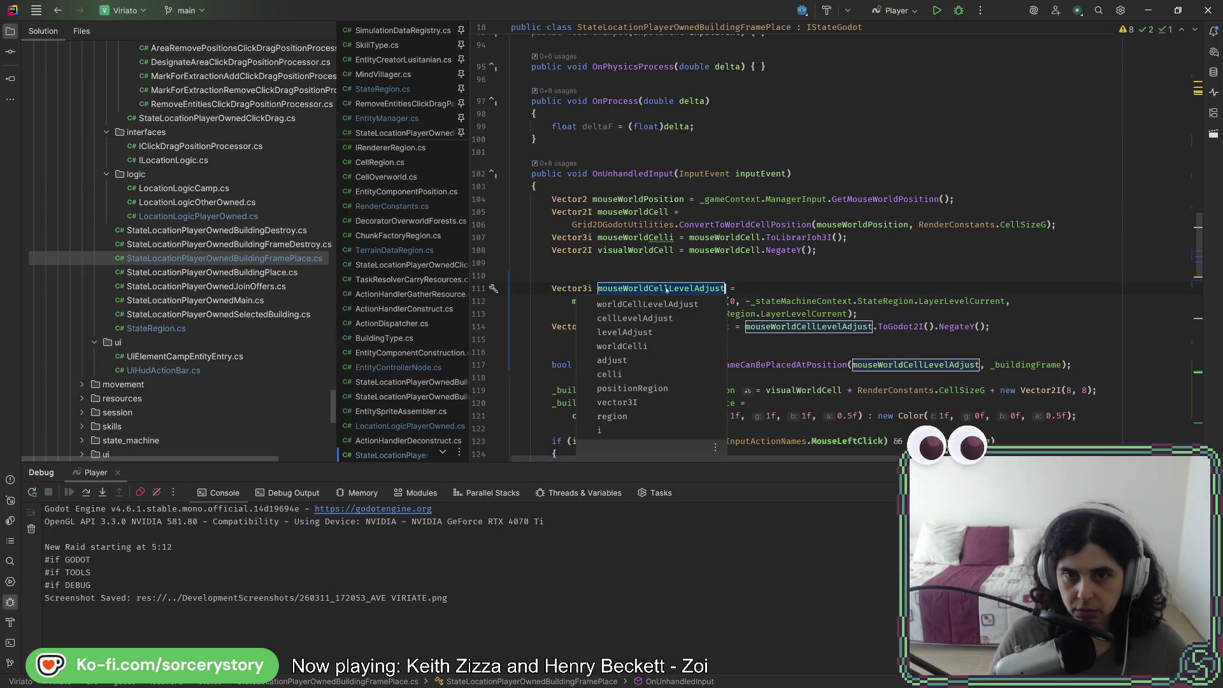
left_click(667, 289)
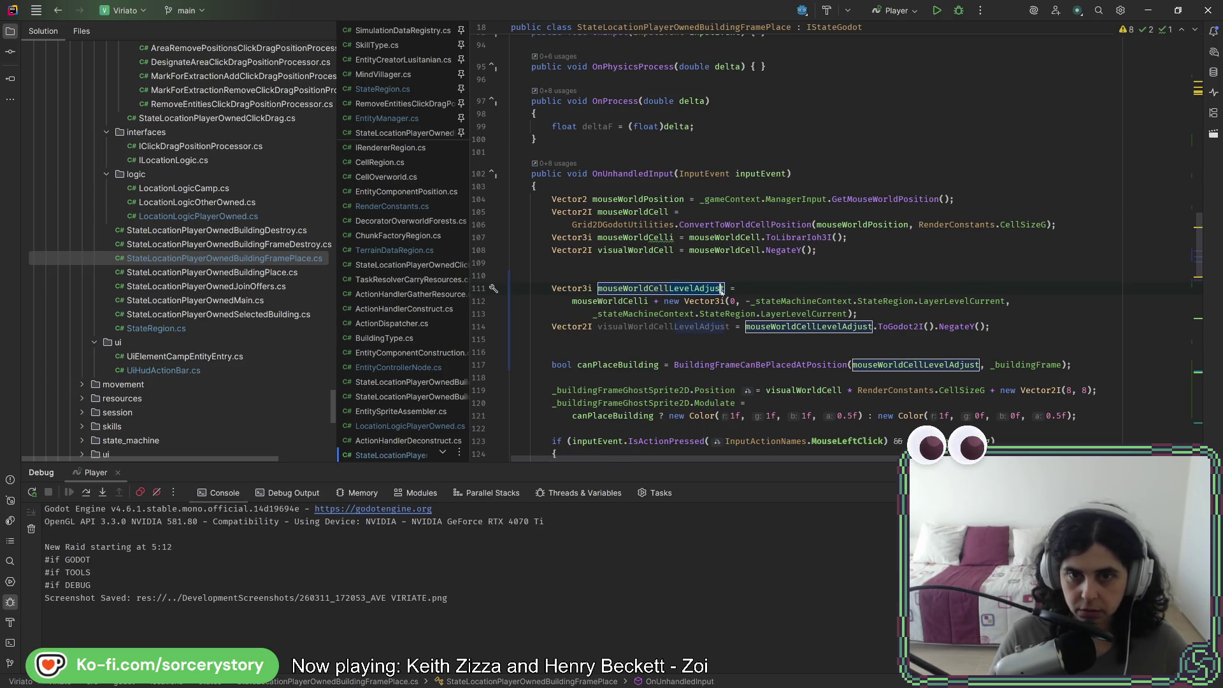
key("BackSpace")
key("BackSpace")
key("BackSpace")
type("GroundLevel")
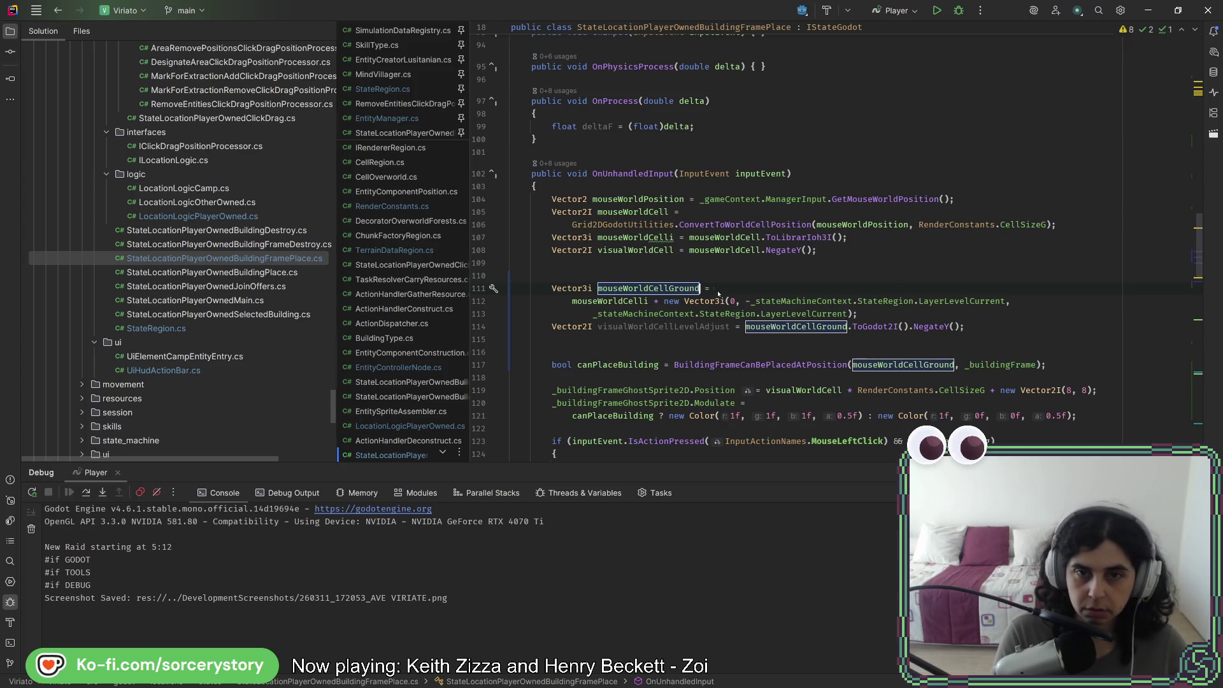
key("Return")
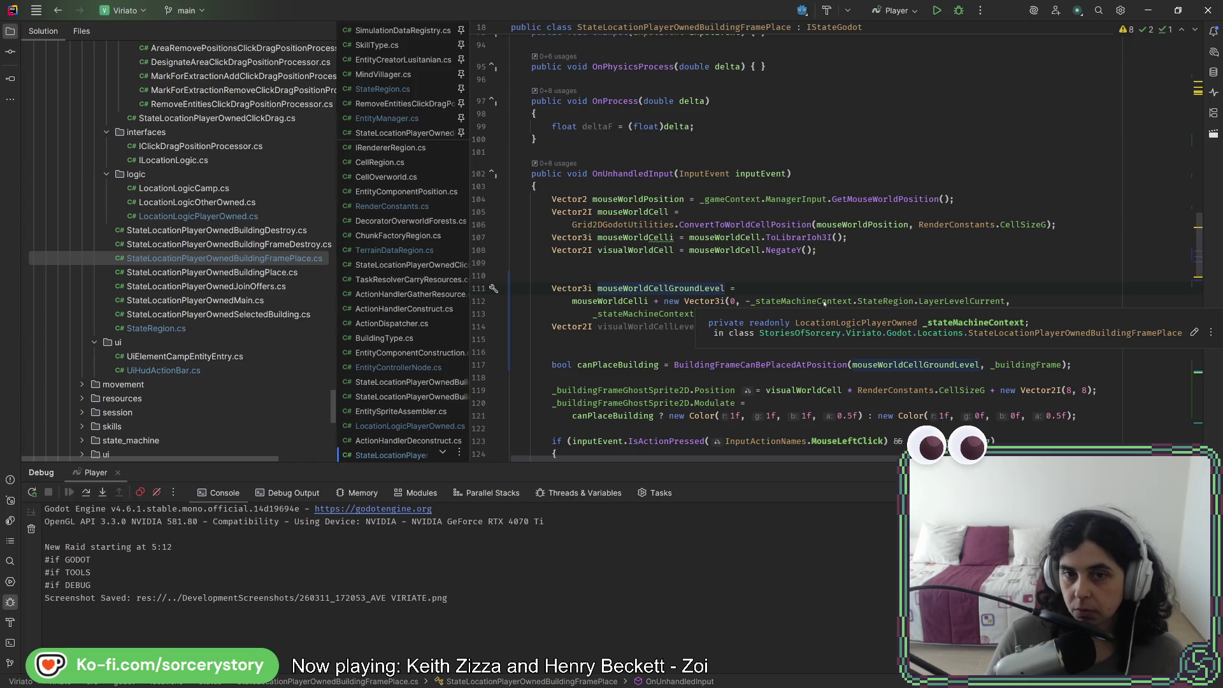
left_click(822, 301)
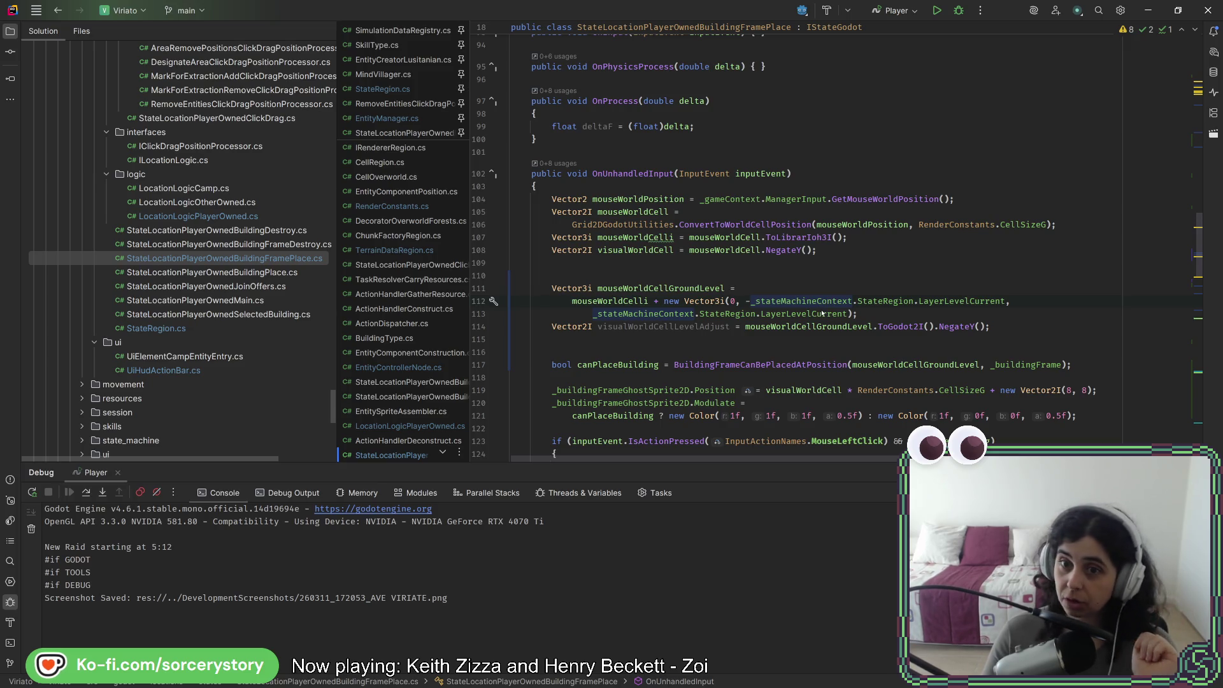
mouse_move(822, 313)
key("Up")
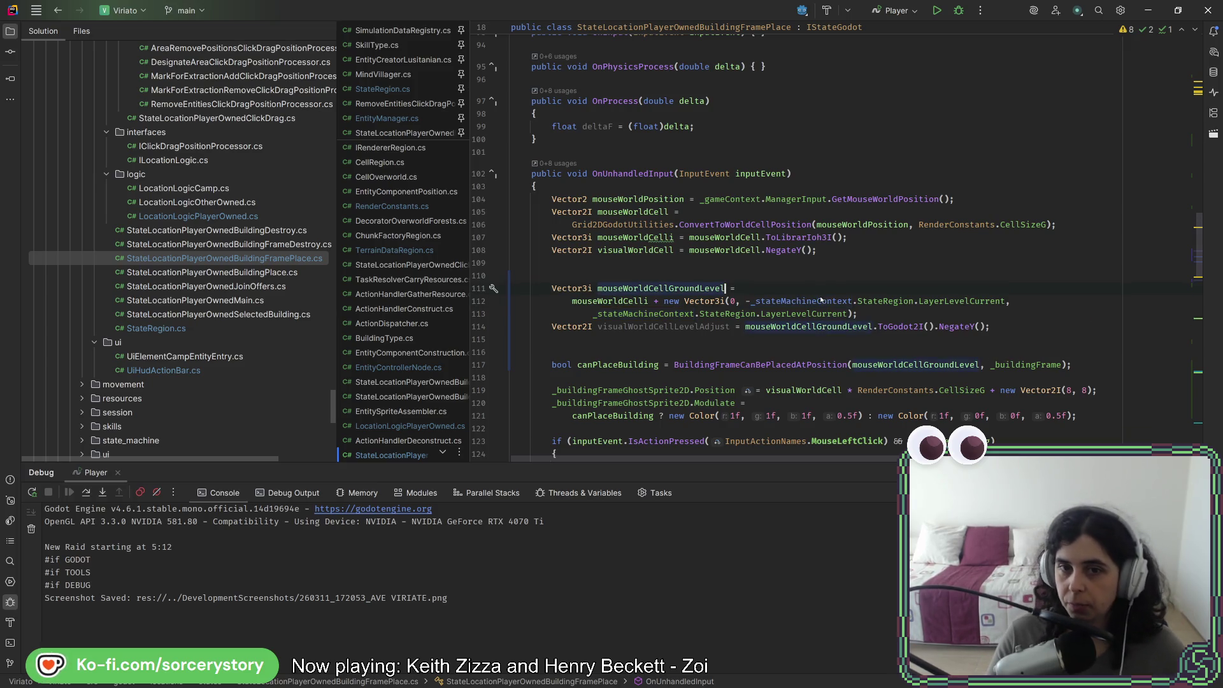
left_click_drag(859, 313, 884, 292)
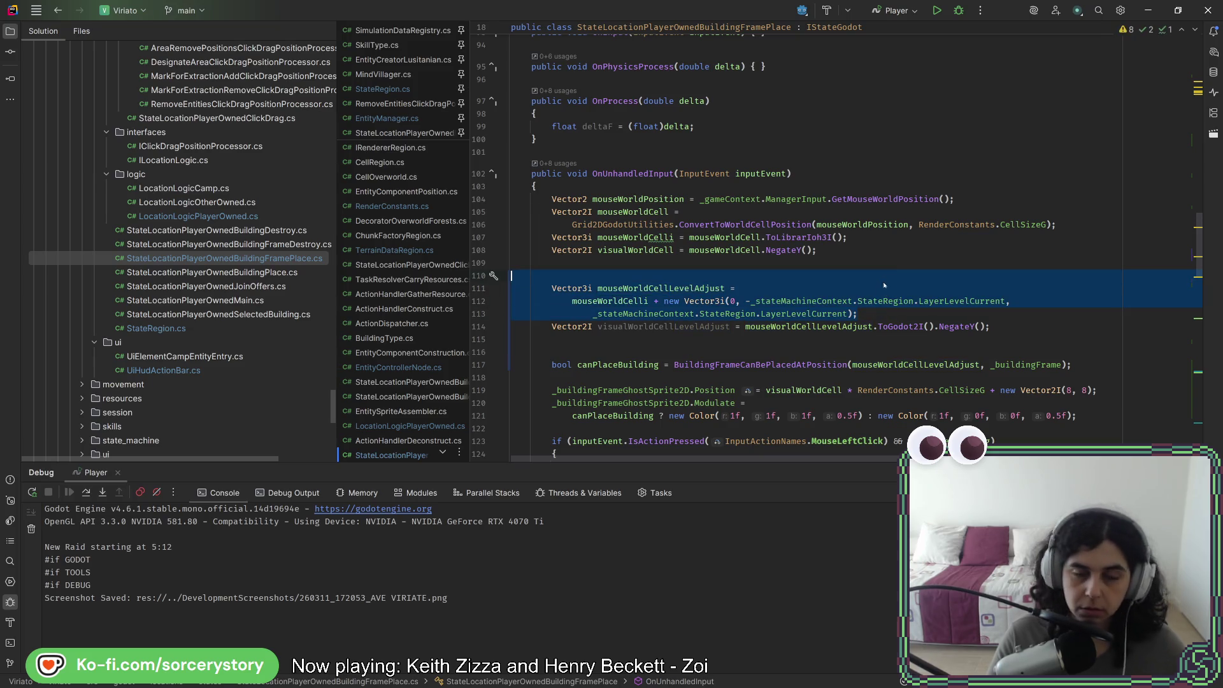
Duplicate the Vector3i cell statement as mouseWorldCellGRoundLevel with 0 instead of LayerLevelCurrent
key("ctrl+v")
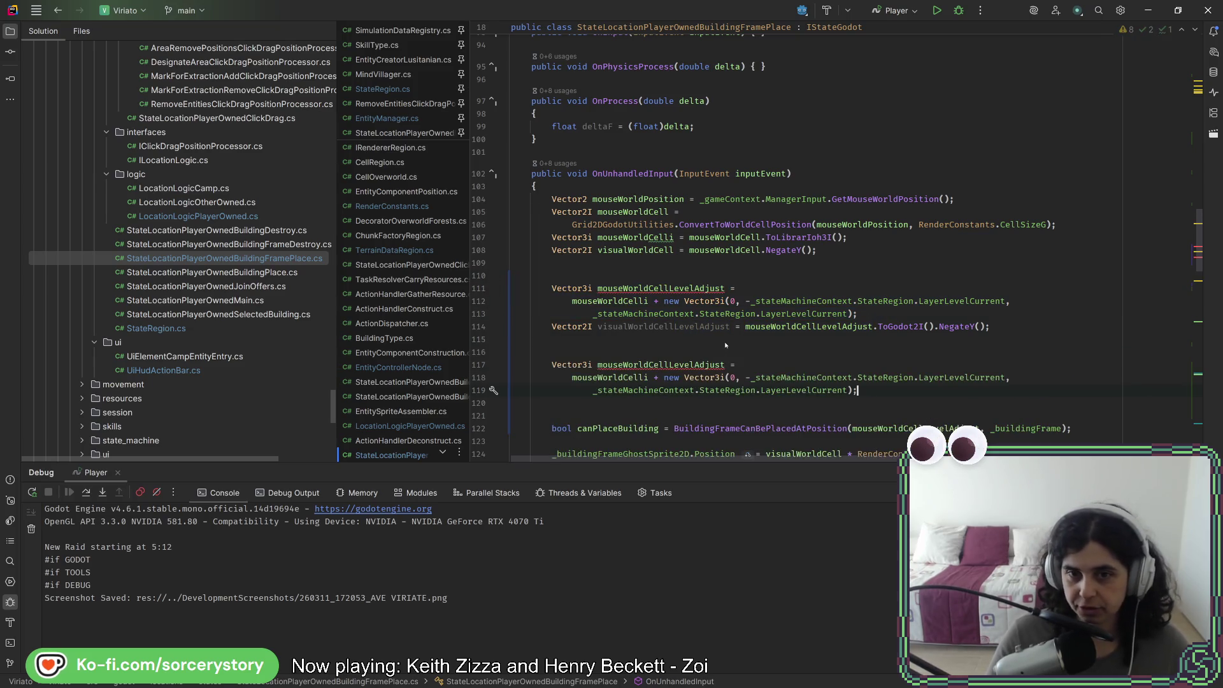
double_click(773, 392)
type("0")
key("Delete")
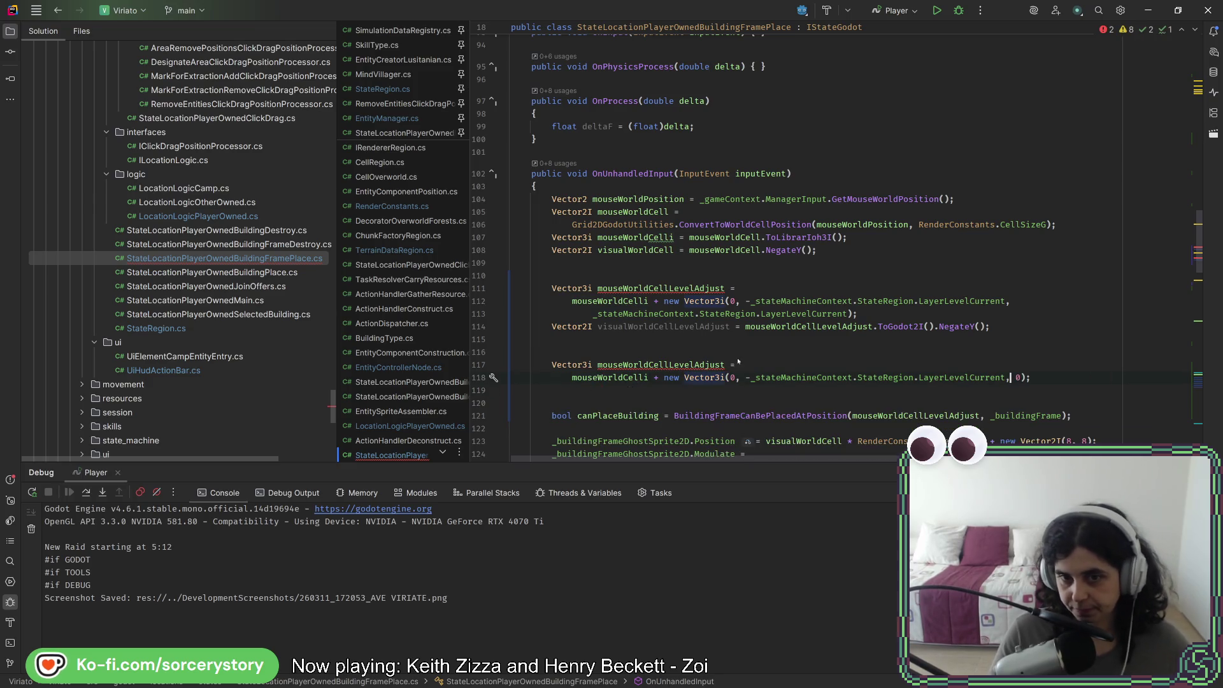
key("Delete")
left_click(724, 366)
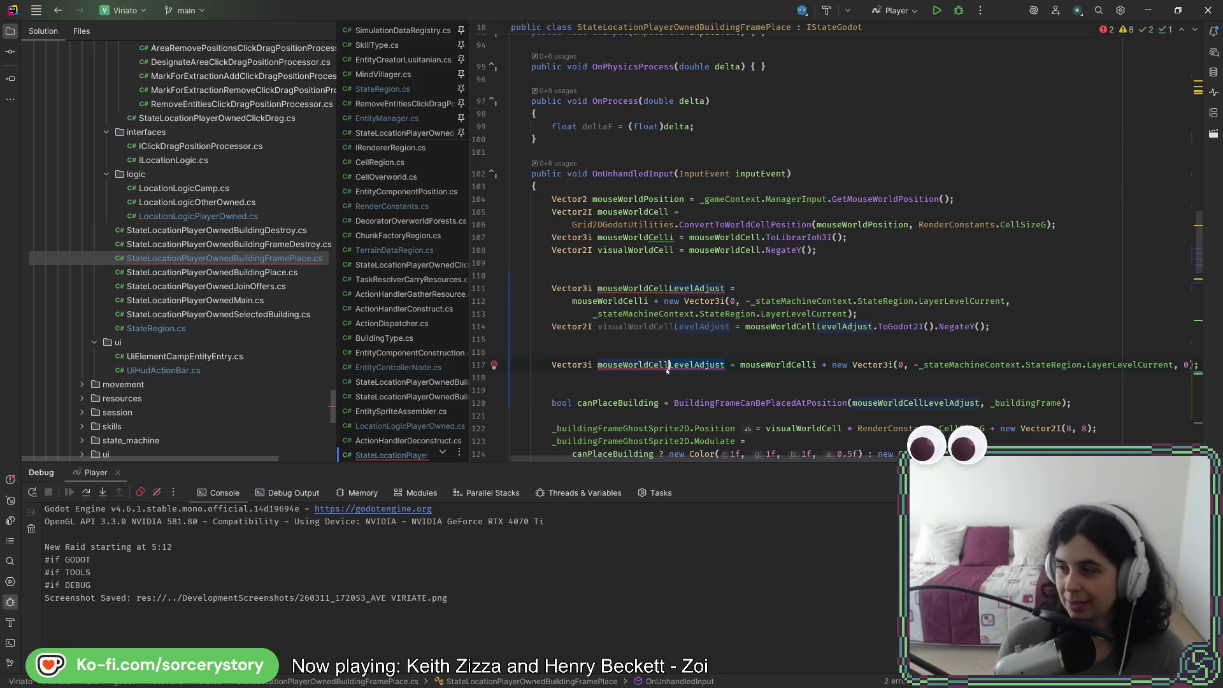
key("ctrl+shift+Right")
type("GRoundLevel")
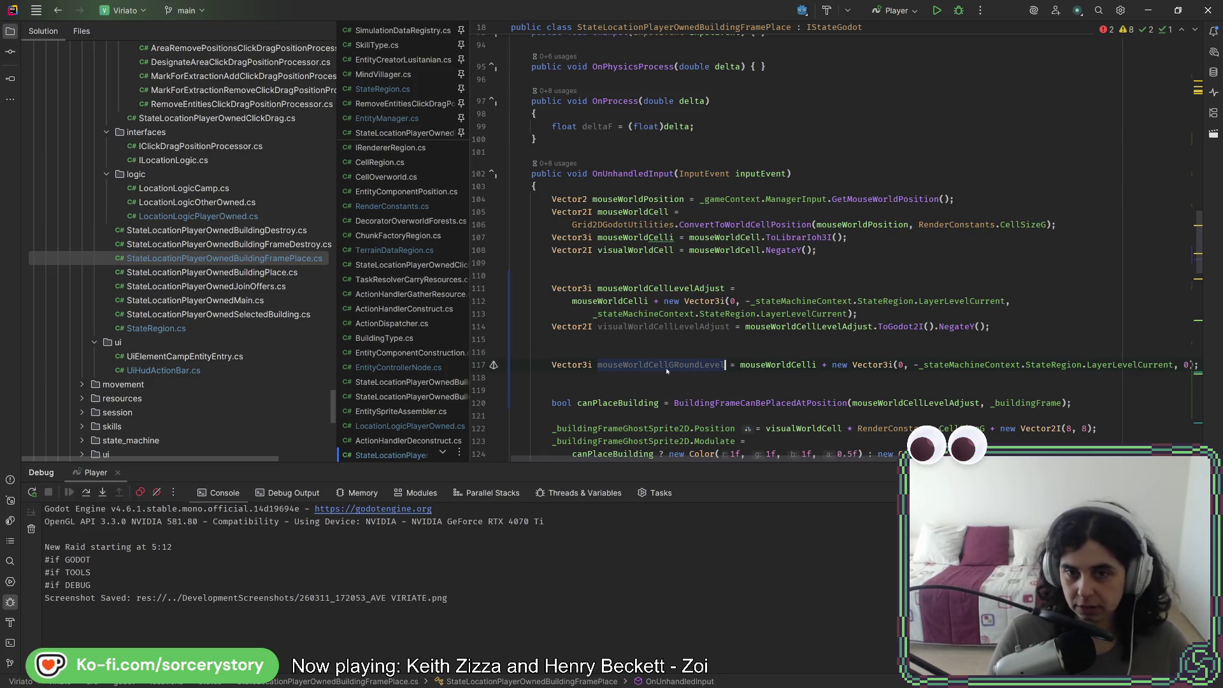
key("Return")
key("End")
key("Return")
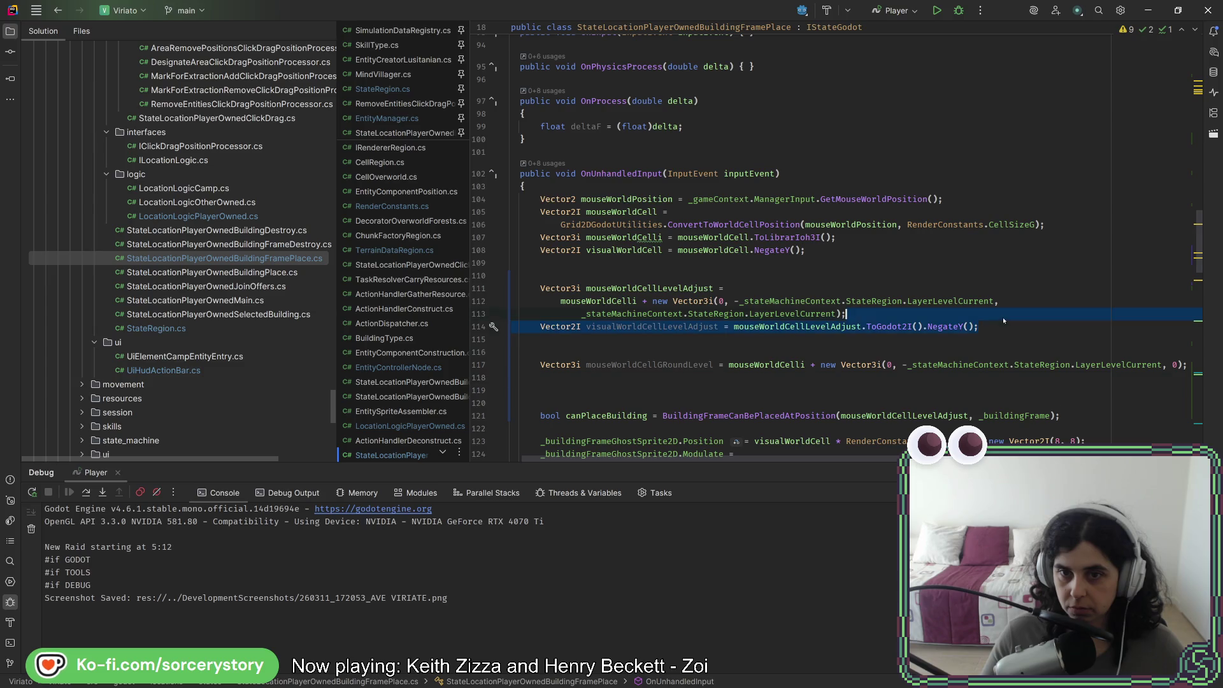
Duplicate the Vector2I visual cell line as visualWorldCellGroundLevel
key("Return")
type("Vector2I visualWorldCellLevelAdjust = mouseWorldCellLevelAdjust.ToGodot2I().NegateY();")
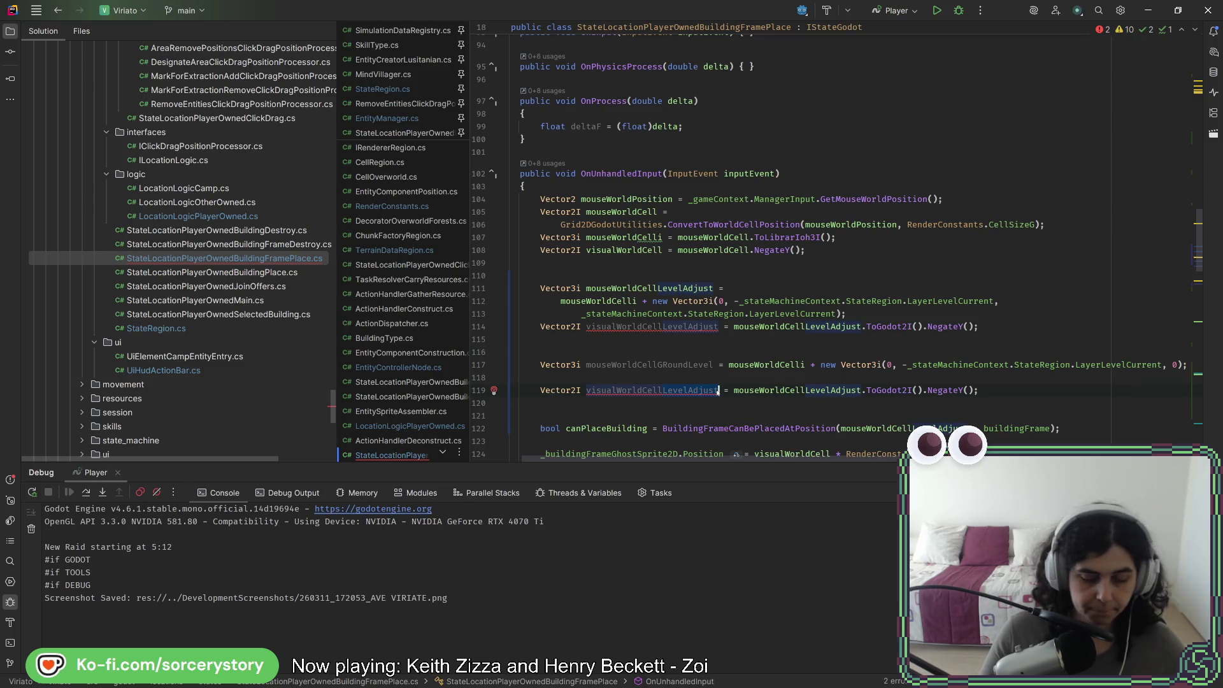
key("BackSpace")
key("BackSpace")
key("BackSpace")
type("GroundLevel")
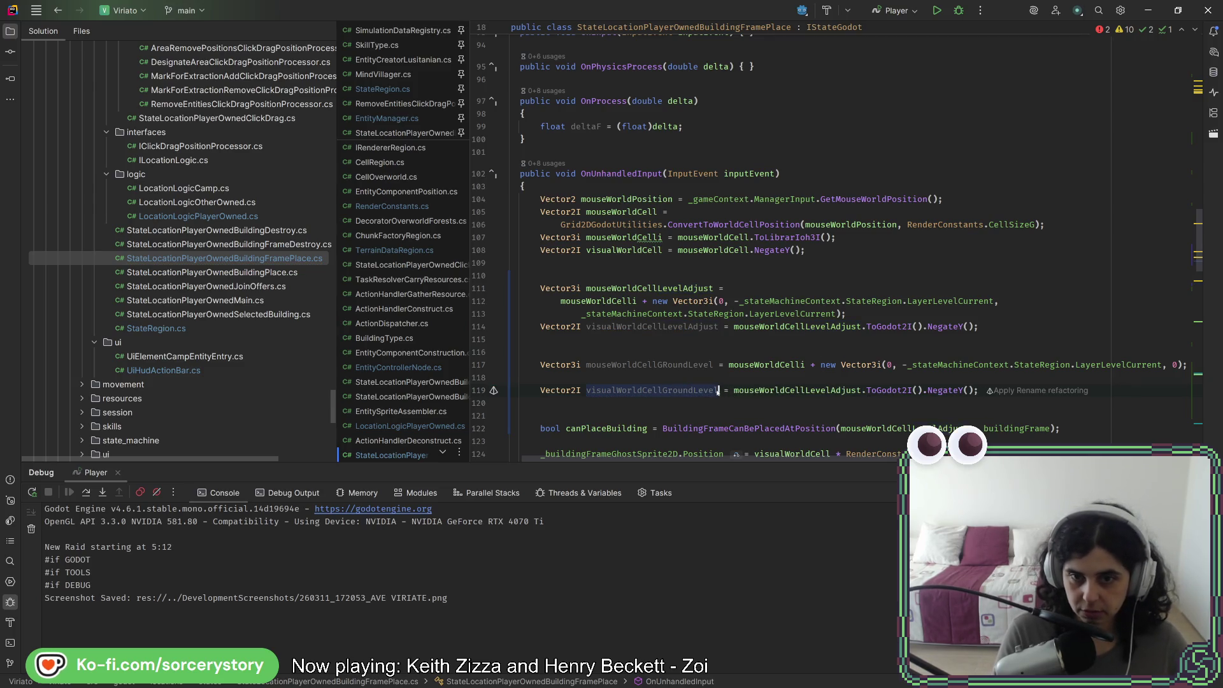
key("Home")
key("BackSpace")
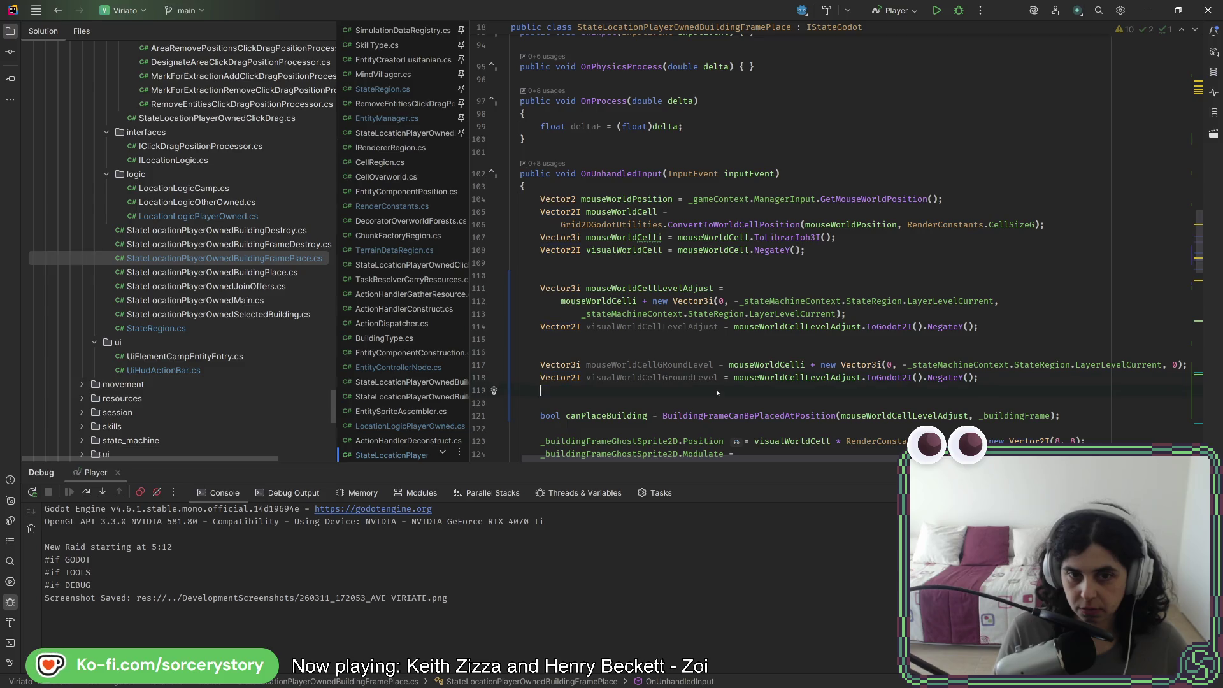
Set _buildingFrameShadowSprite2D.Position to visualWorldCellGroundLevel in OnUnhandledInput
key("Return")
key("Return")
type("_buildingFrameShadowSprite2D.")
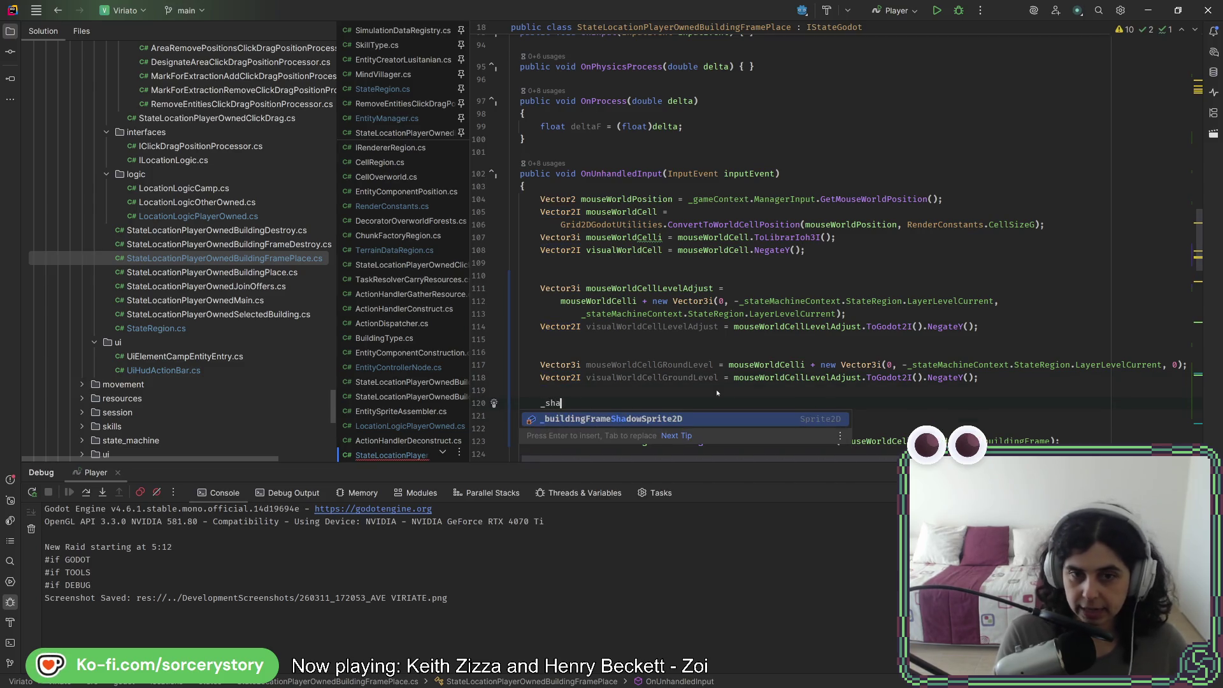
type("Position =")
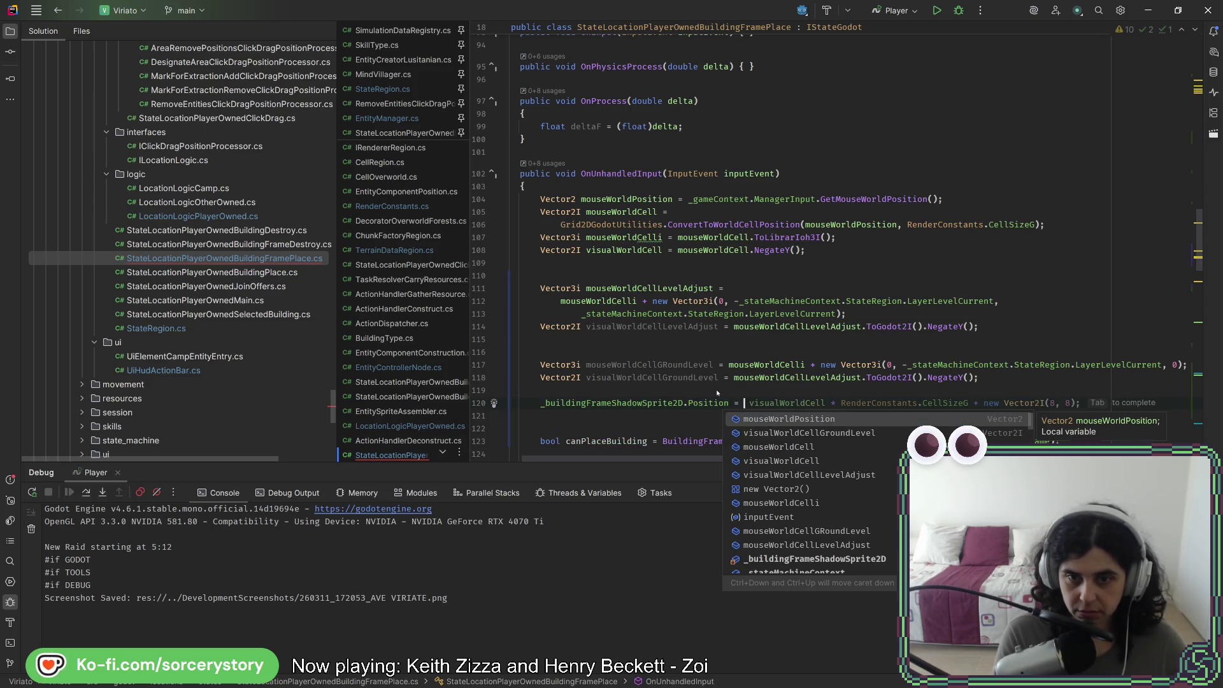
key("Escape")
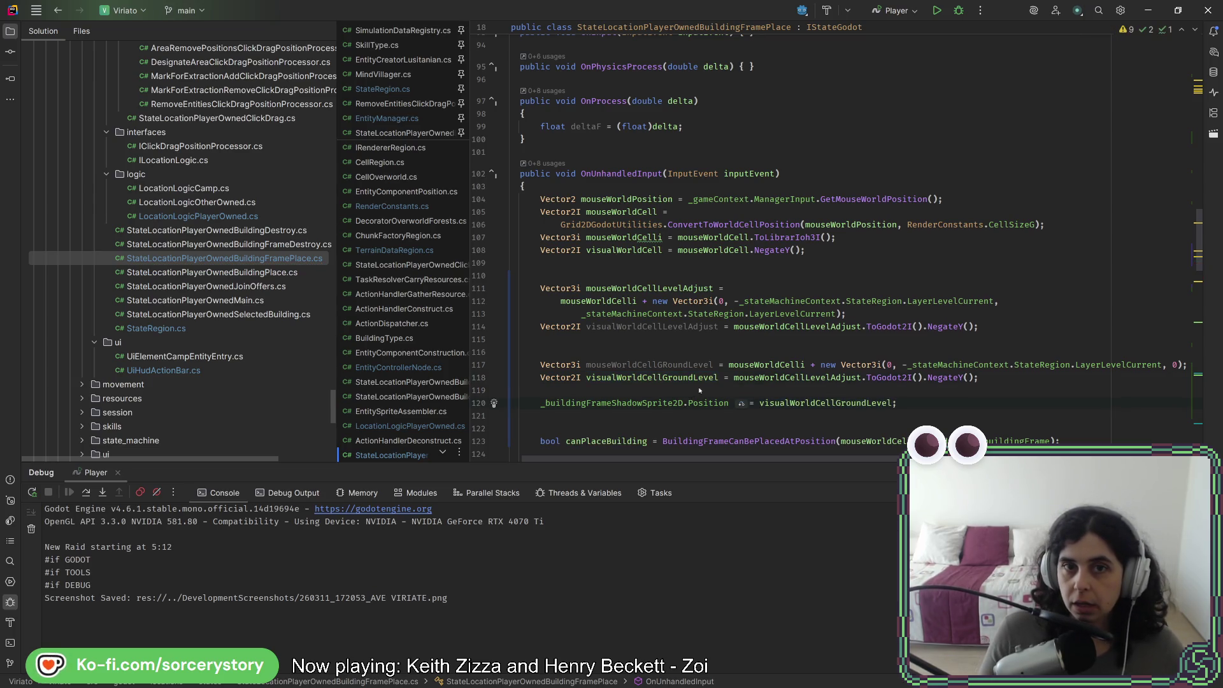
Set the shadow sprite's Visible to true in OnEnter and switch back to Godot
scroll(699, 390, "up", 10)
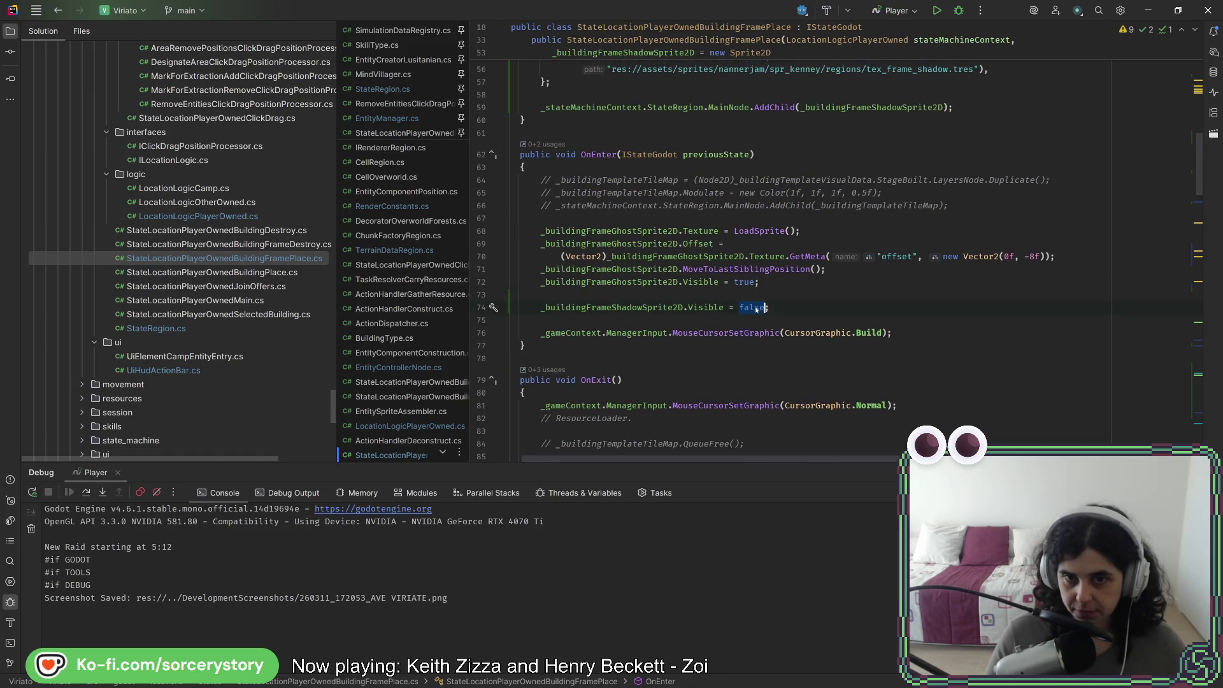
type("true")
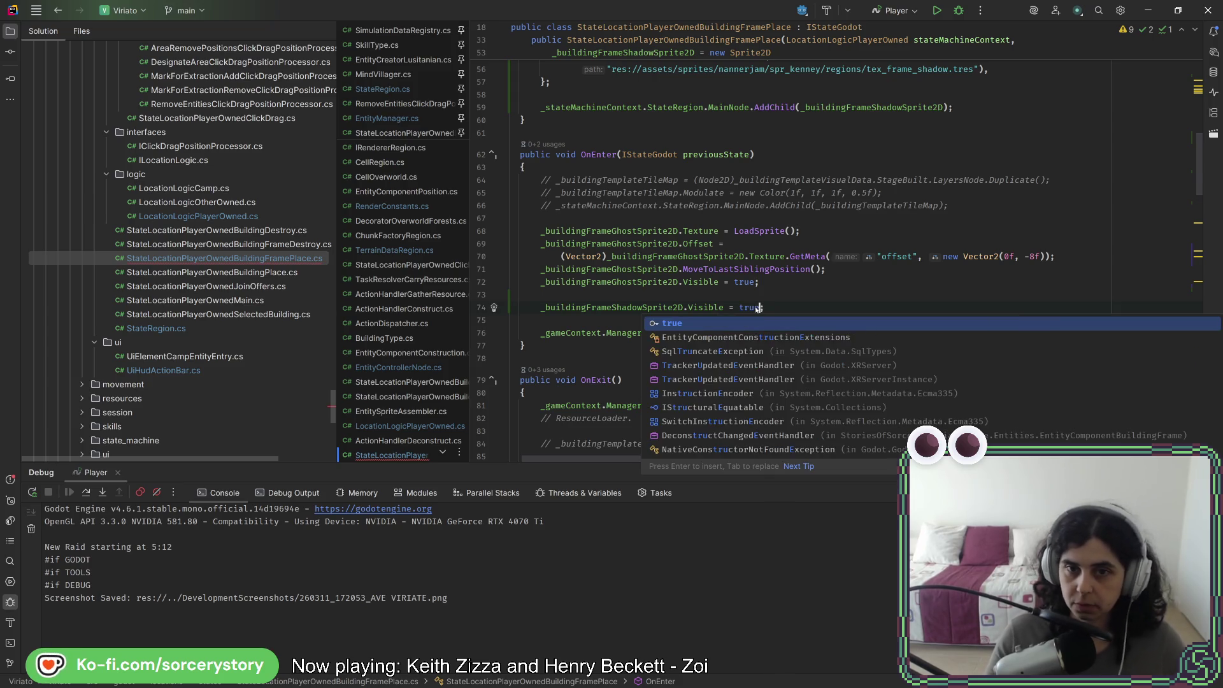
key("Escape")
key("alt+Tab")
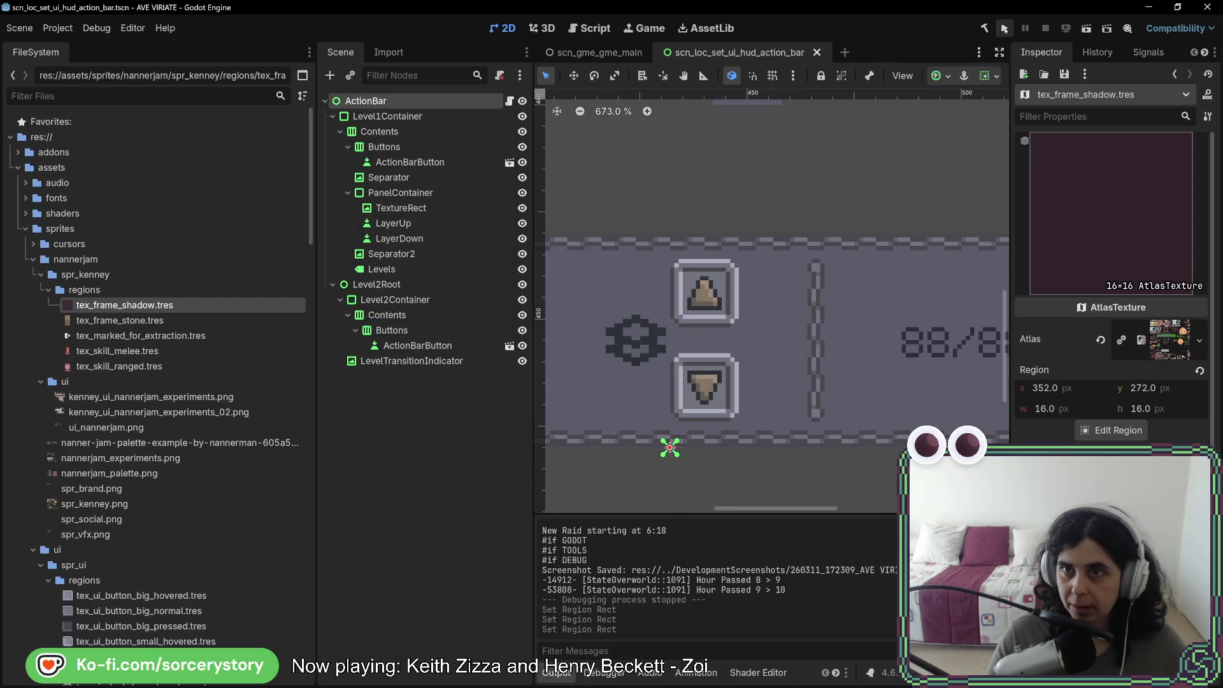
Run the project, start a debug New Game, visit the Player Settlement and place a house frame
left_click(1005, 29)
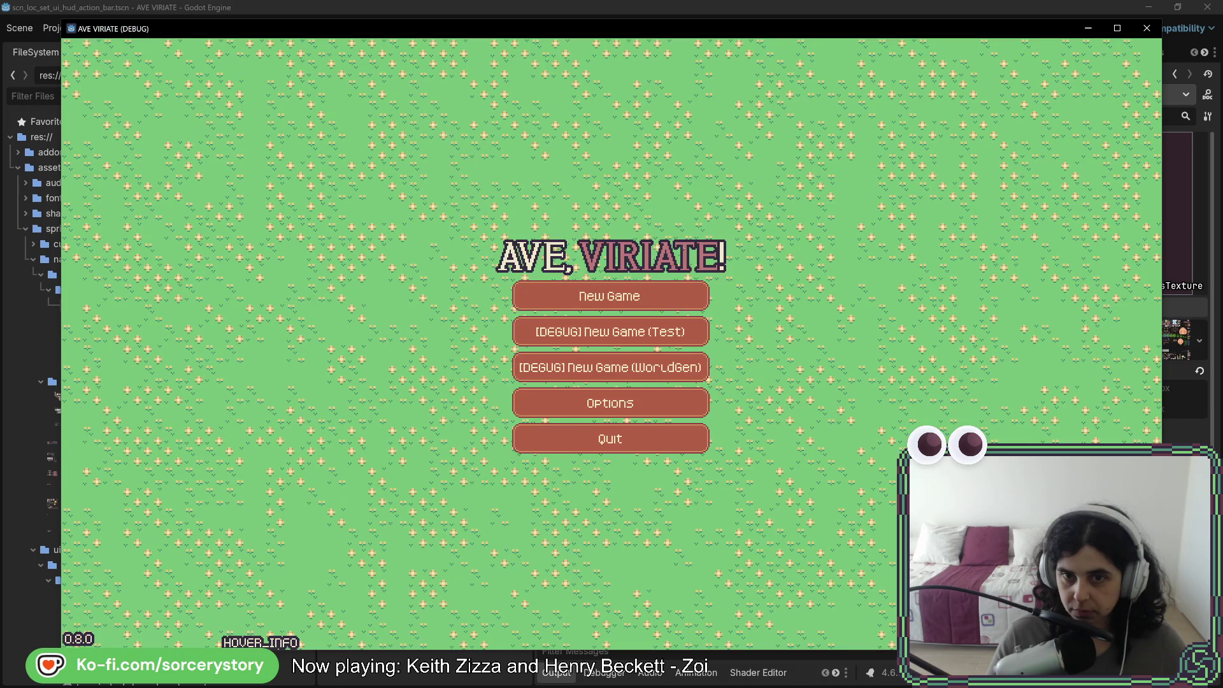
left_click(707, 291)
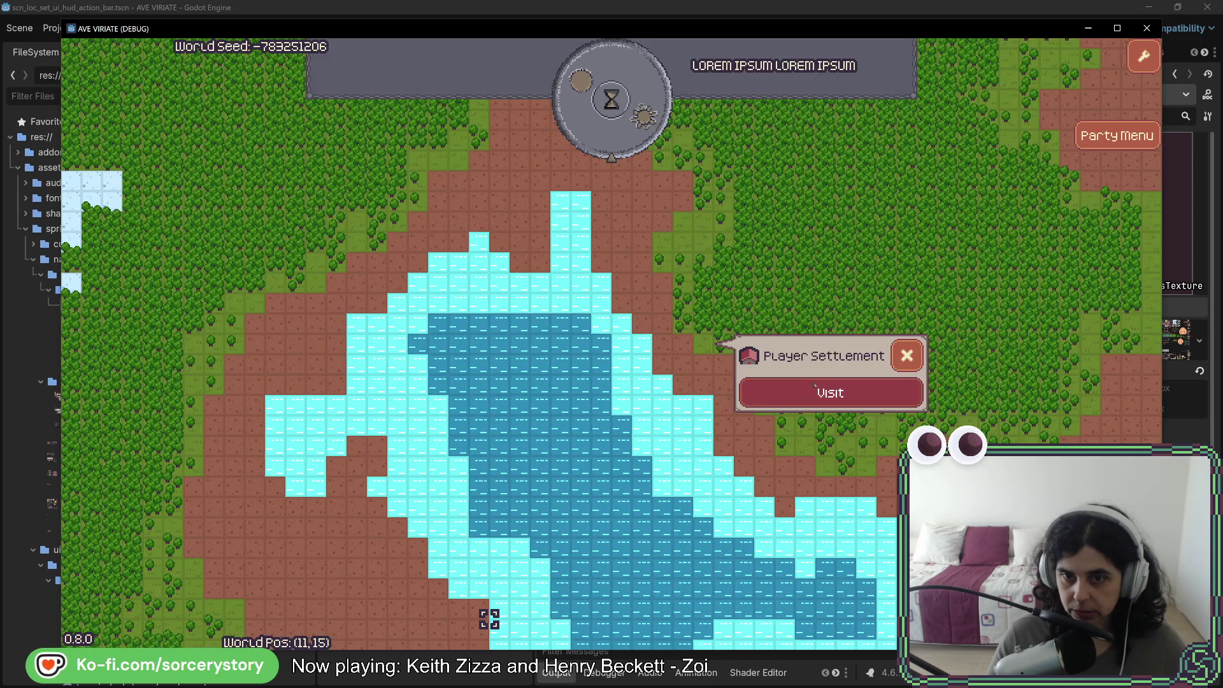
left_click(831, 392)
left_click(464, 611)
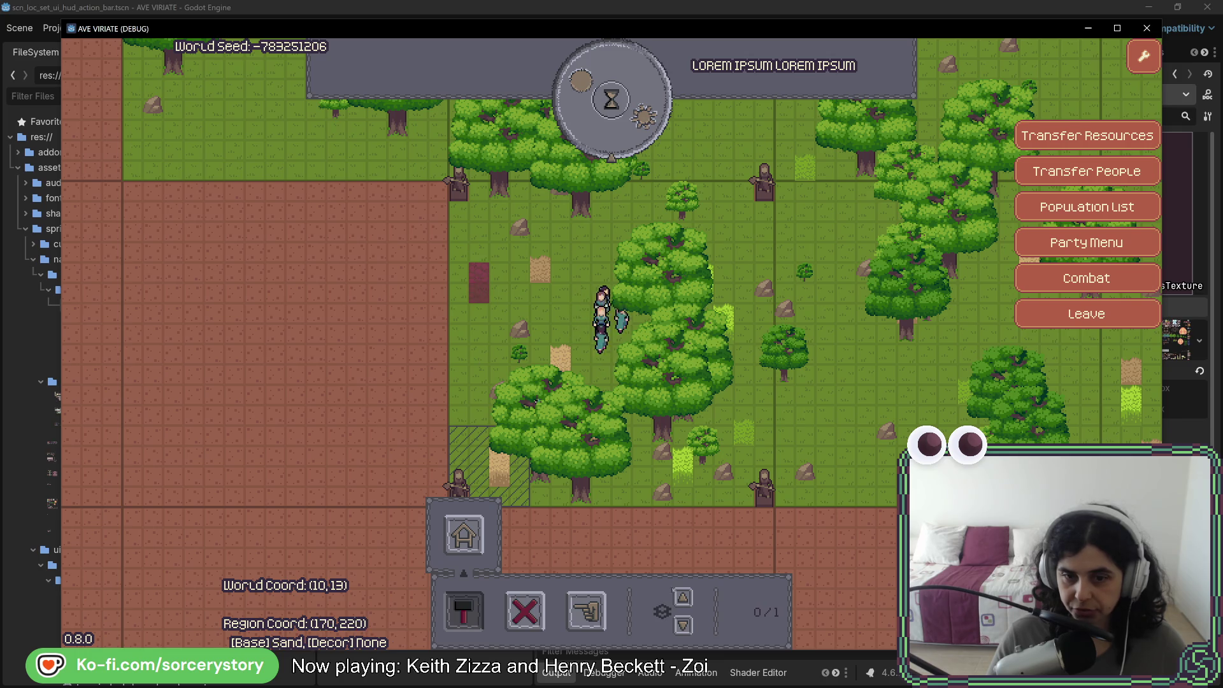
left_click(464, 536)
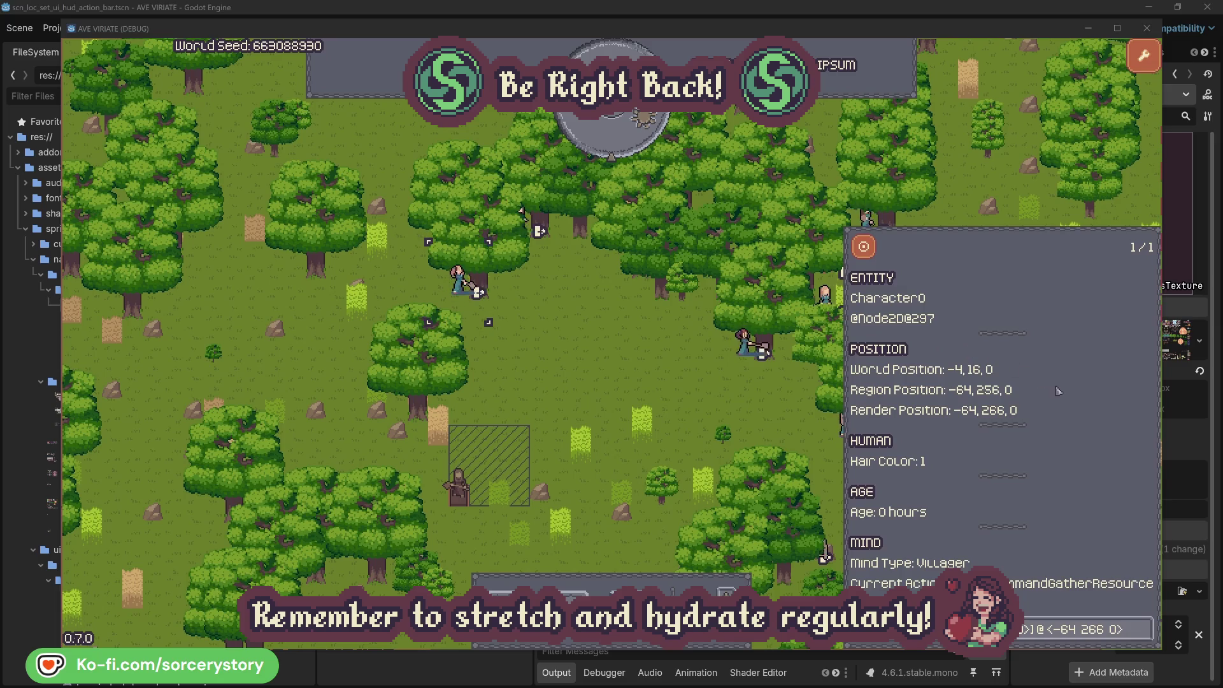
Check the oak tree the villager is gathering, then close its details
left_click(1145, 629)
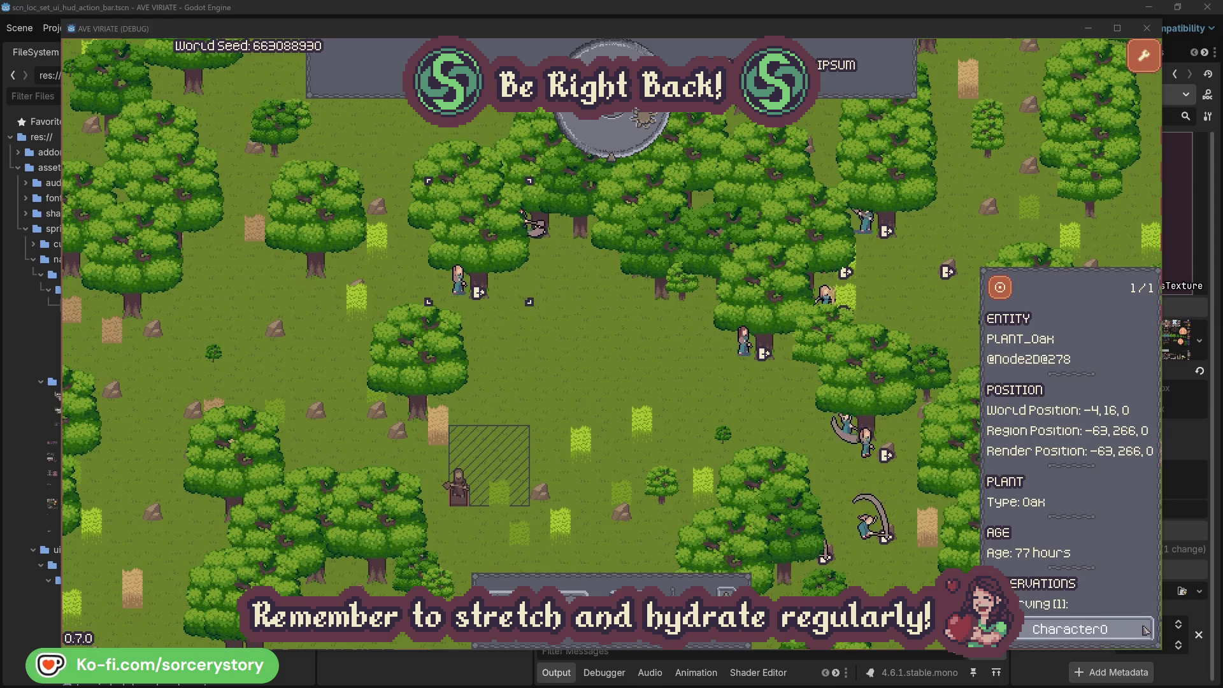
left_click(1145, 629)
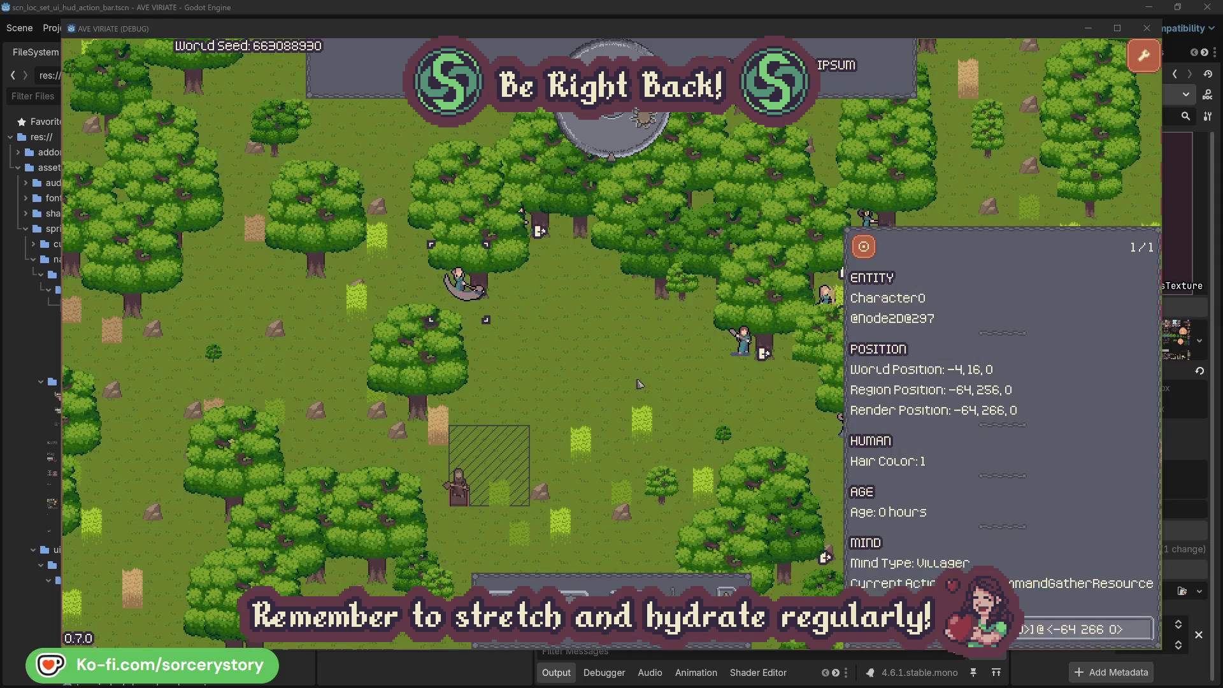
left_click(639, 383)
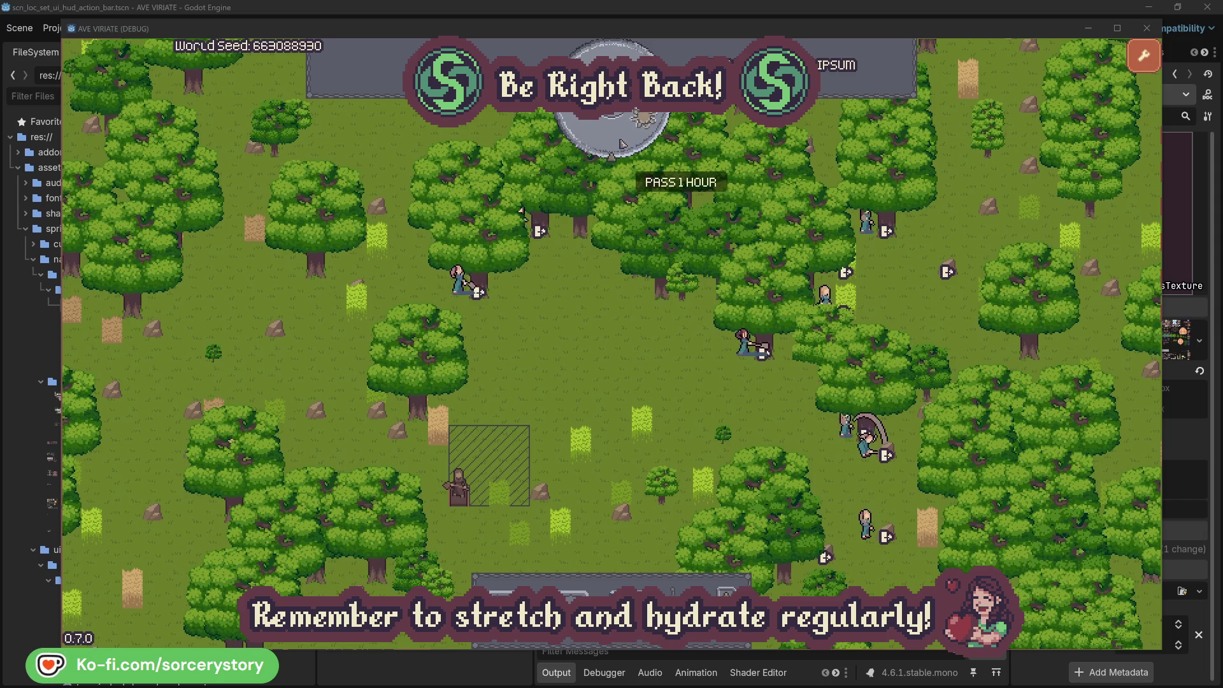
Pass 1 hour and trace the frame's wood pile to Character9 and its 2 Herb origin pile
left_click(622, 143)
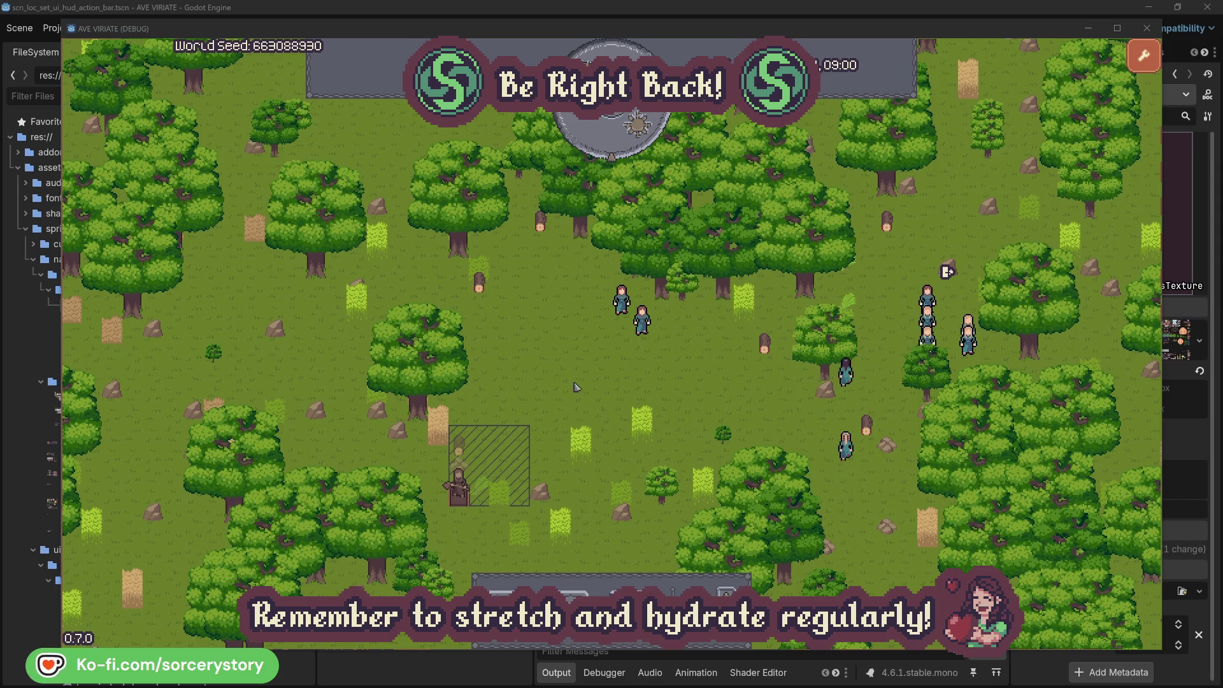
left_click(464, 451)
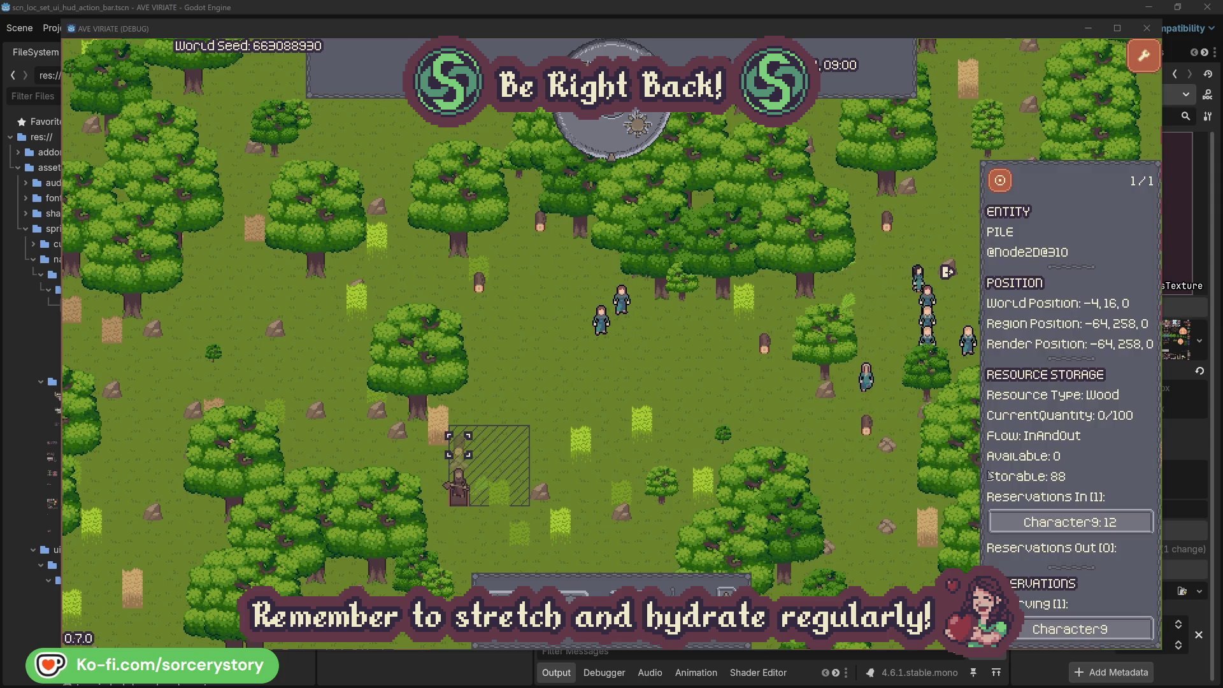
left_click(1122, 524)
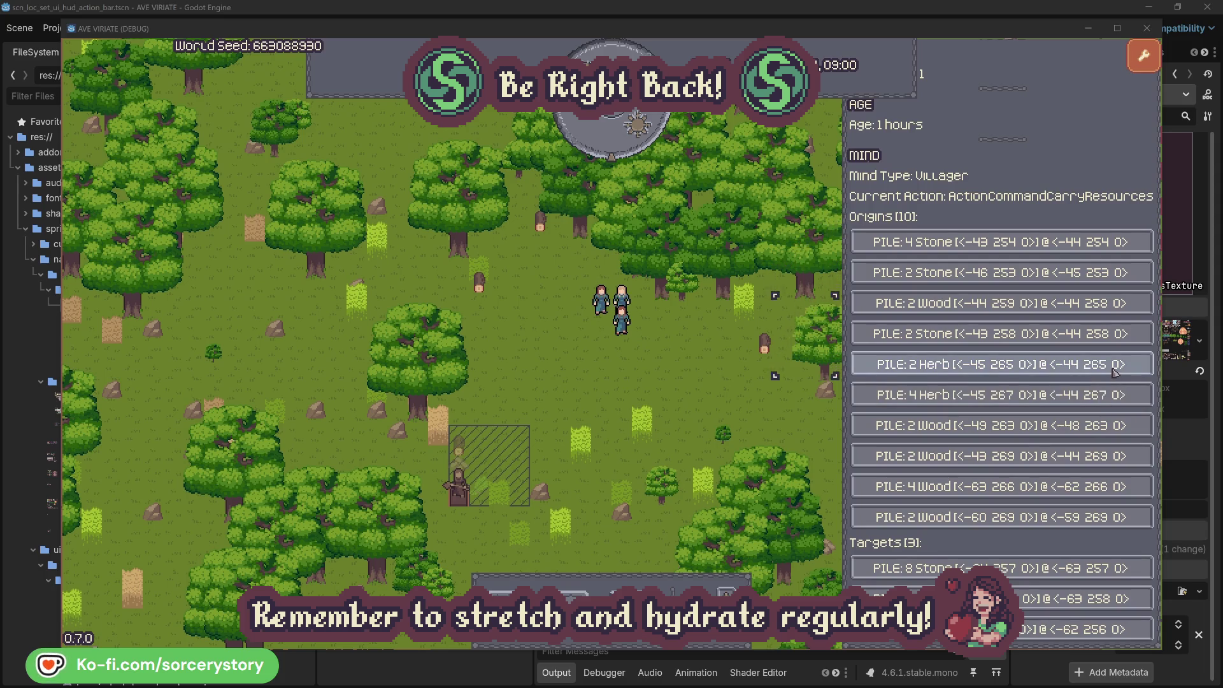
left_click(1114, 370)
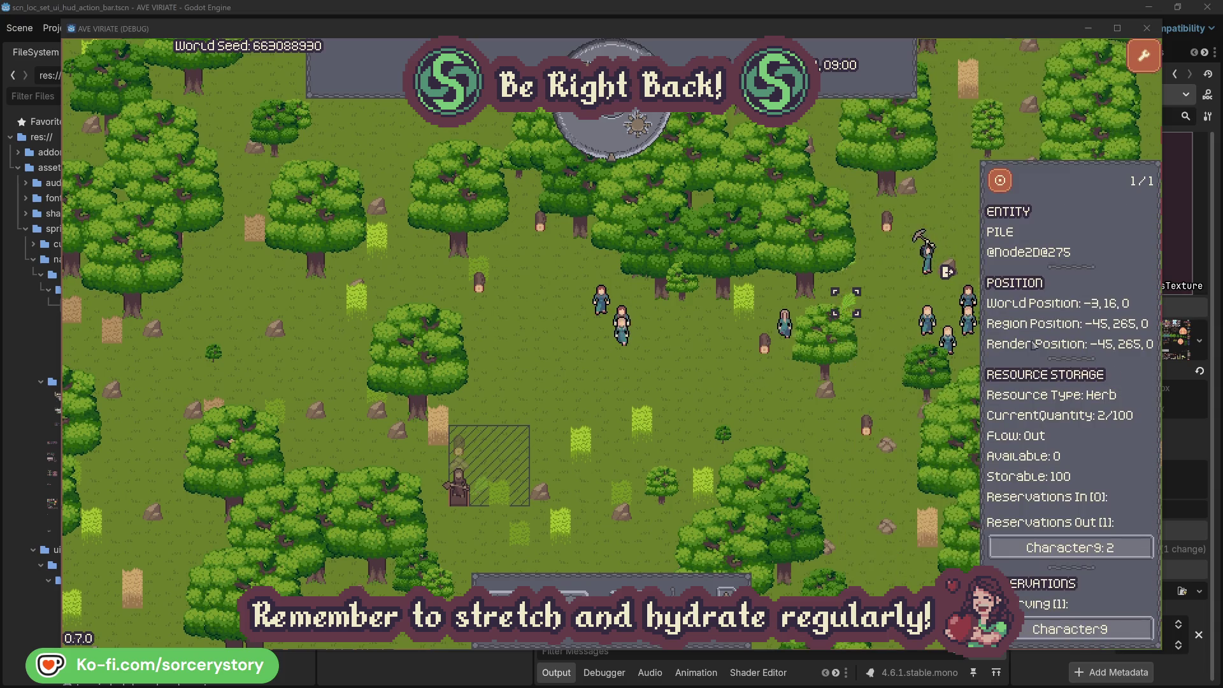
left_click(1010, 187)
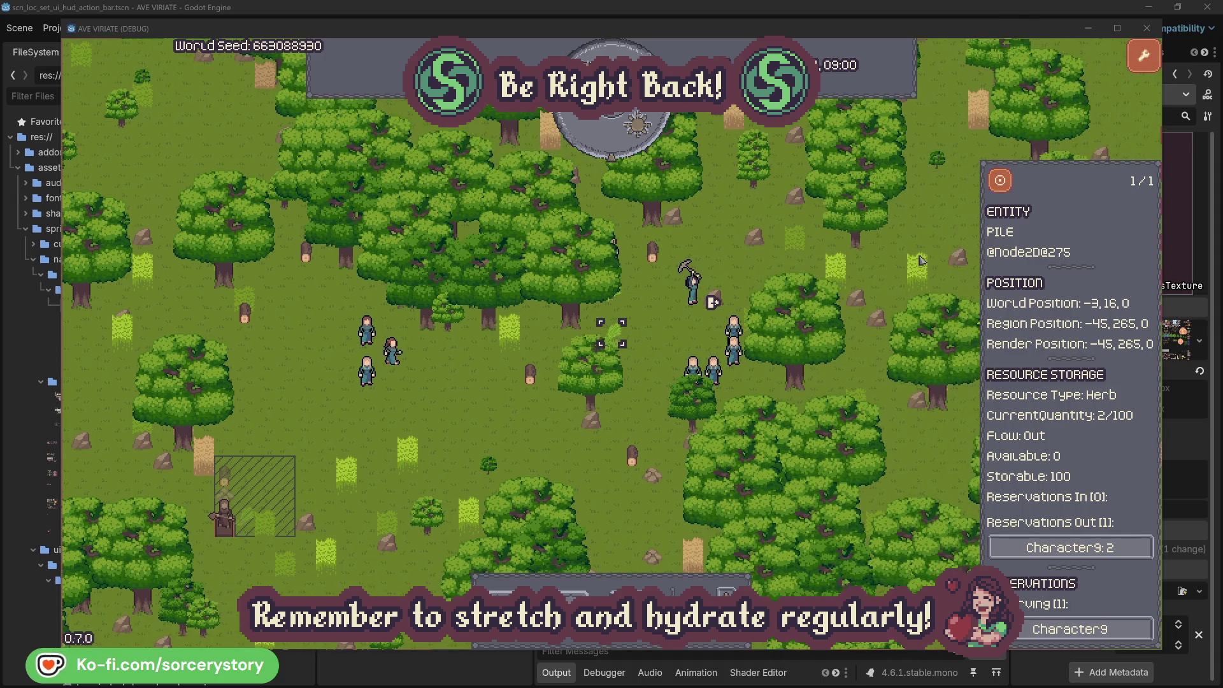
left_click(1100, 549)
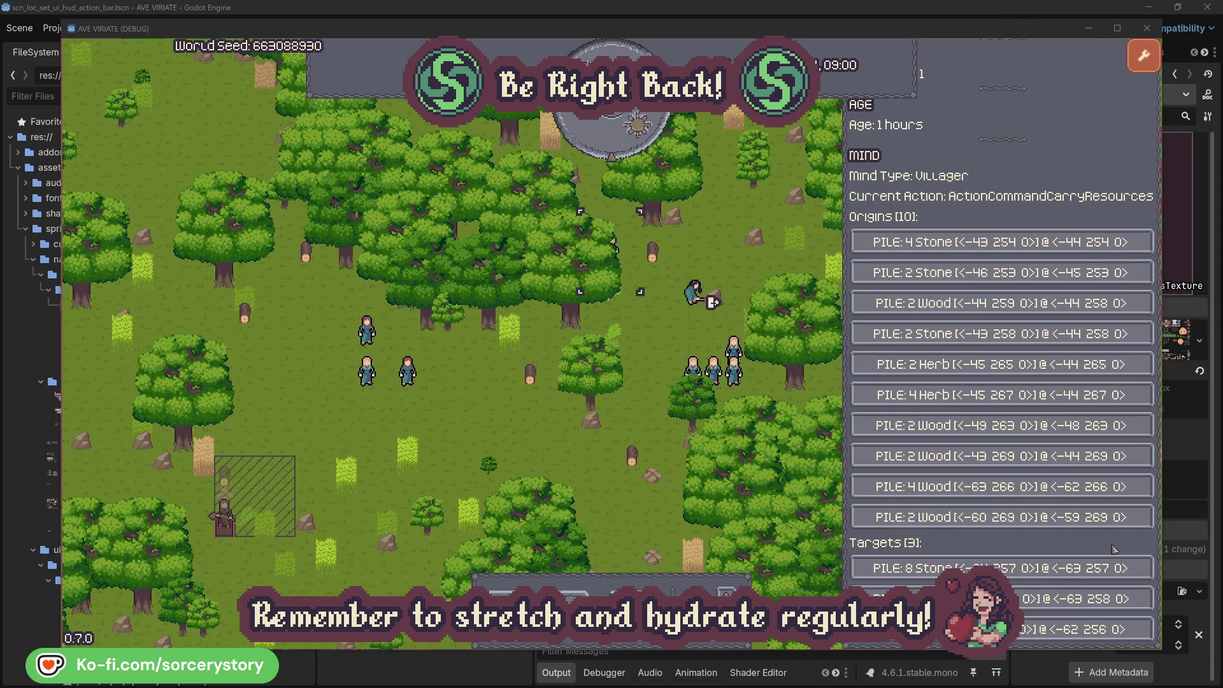
left_click(1096, 599)
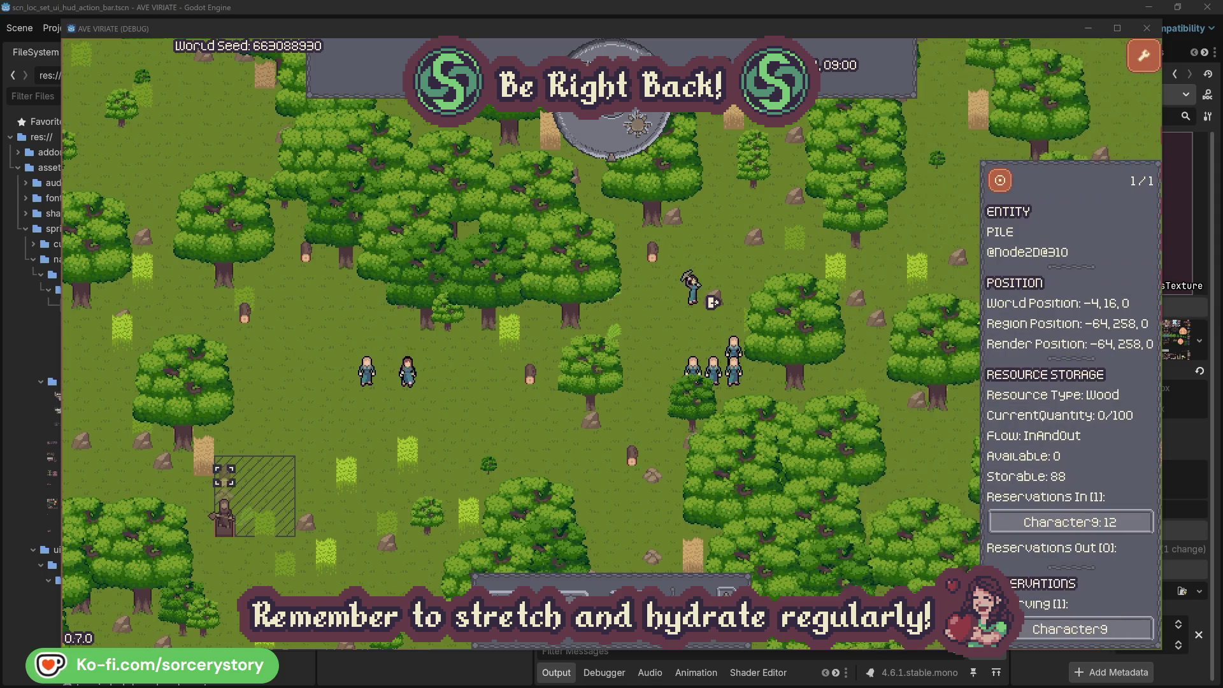
left_click(1001, 185)
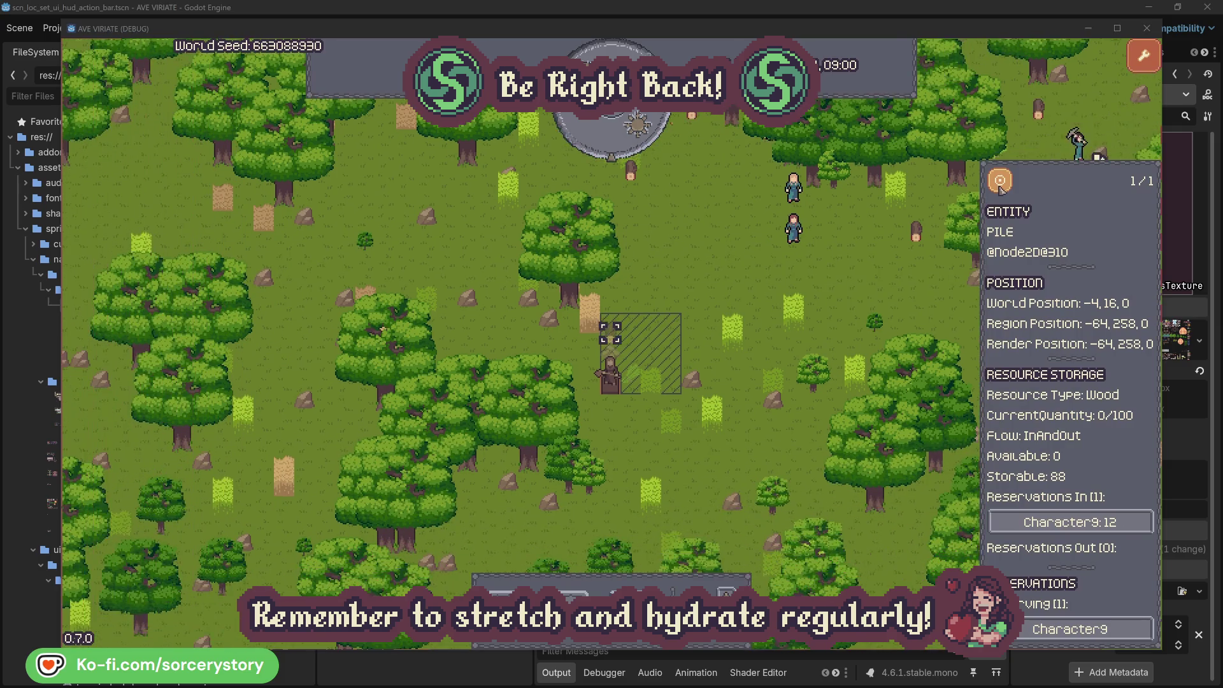
left_click(894, 282)
Inspect a villager in the walking group and centre the view on them
left_click(798, 233)
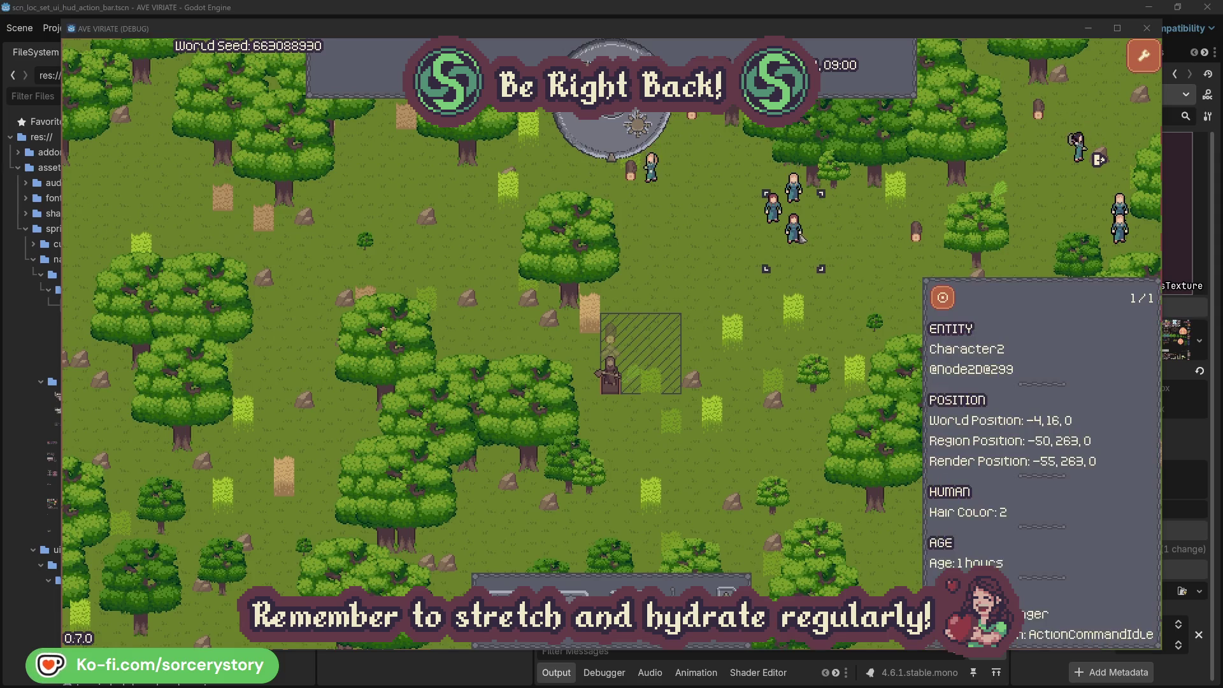
left_click(943, 298)
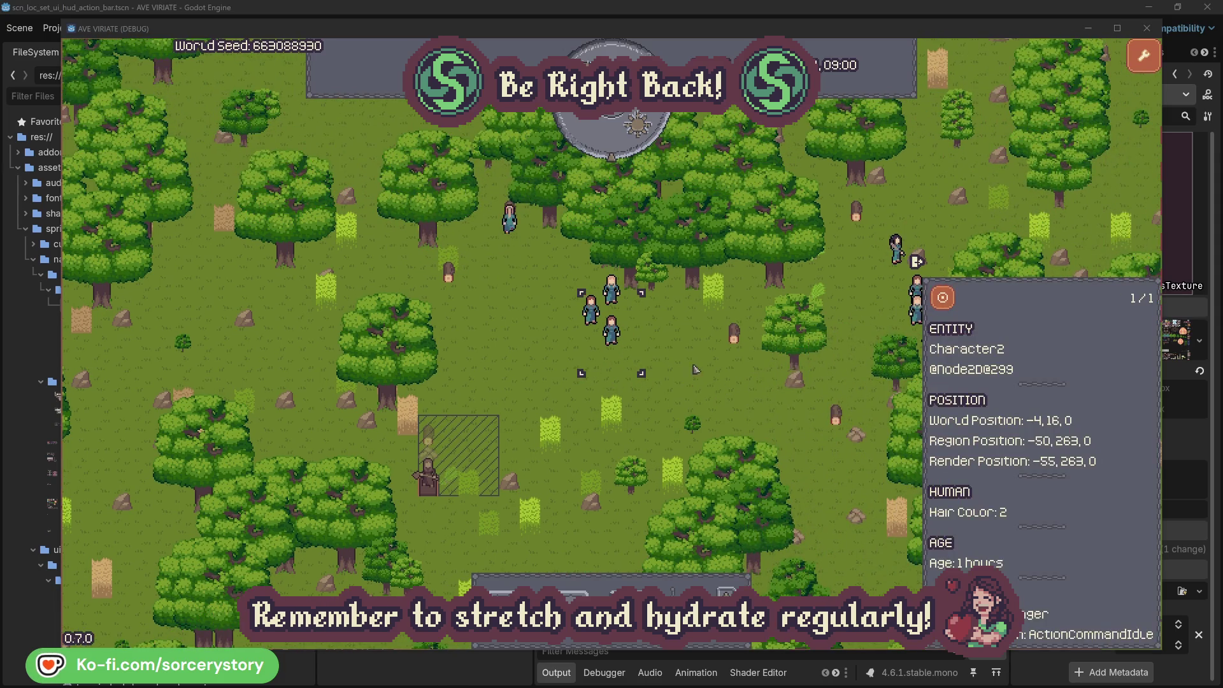
left_click(700, 369)
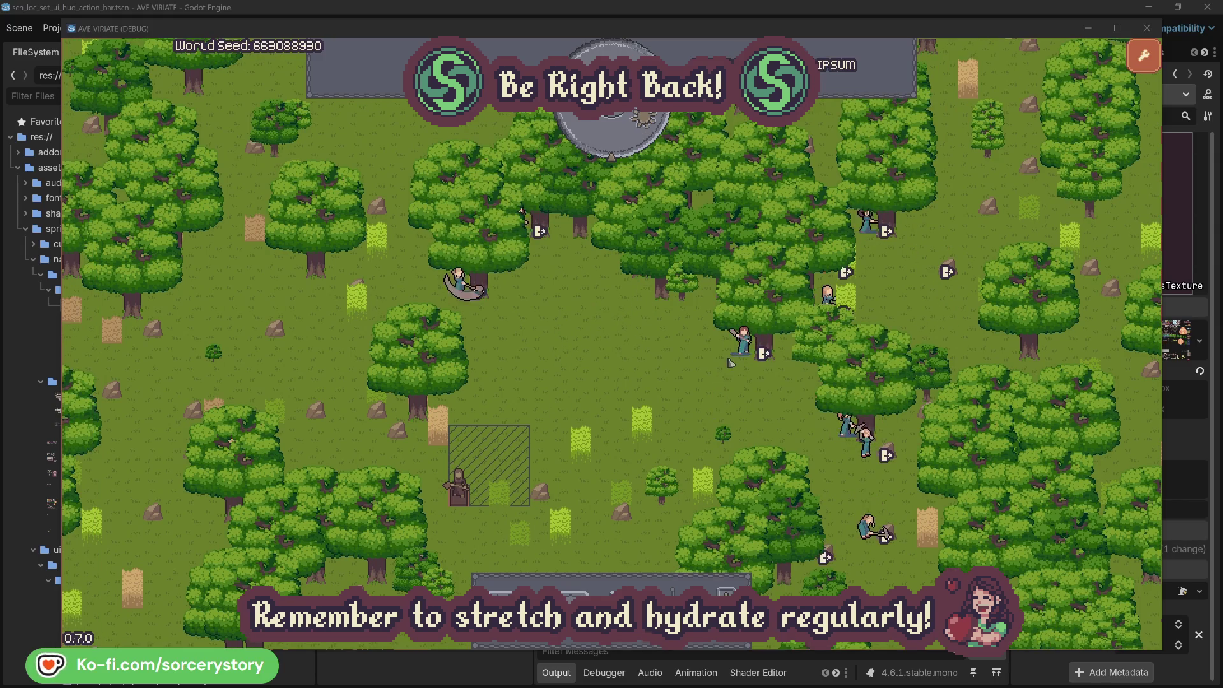
Check the oak trees Character2 and Character0 are working on
left_click(744, 344)
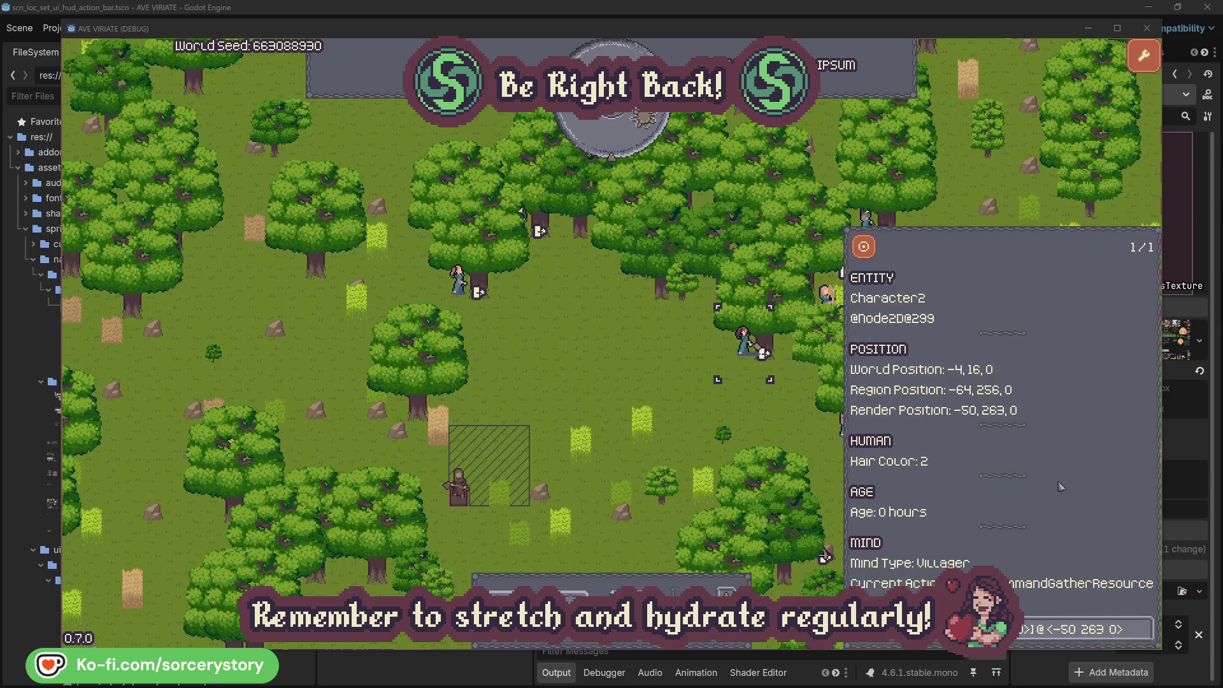
left_click(1145, 637)
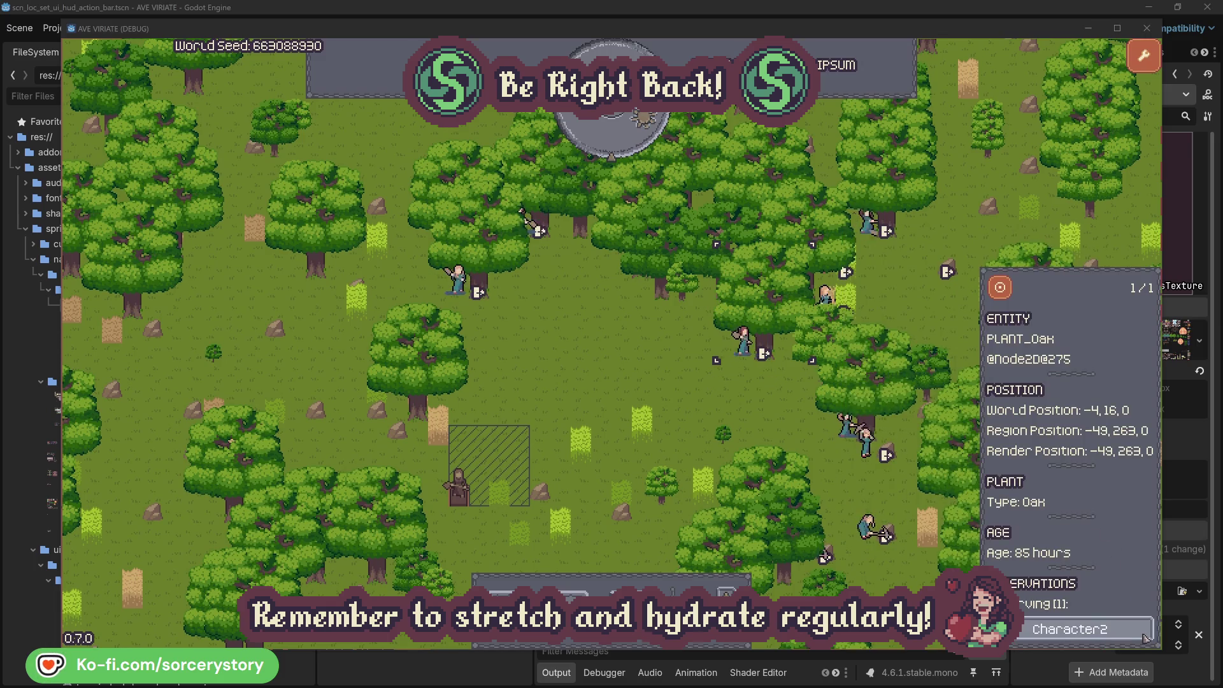
left_click(1145, 638)
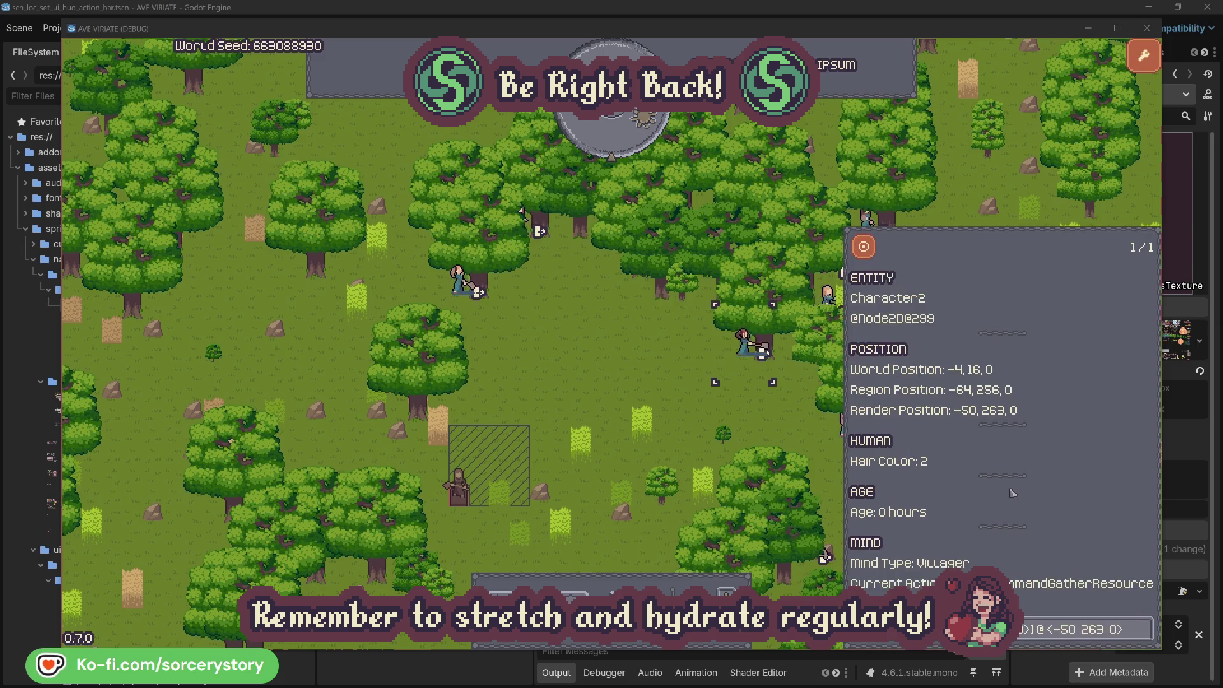
left_click(765, 424)
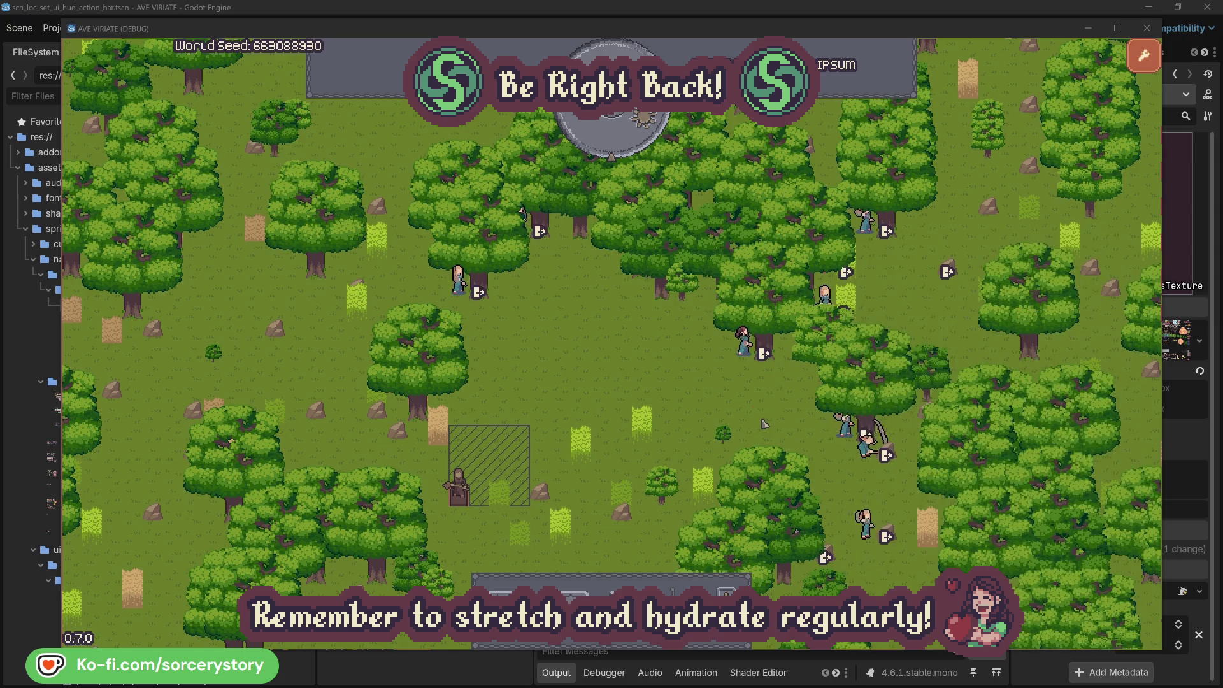
left_click(484, 315)
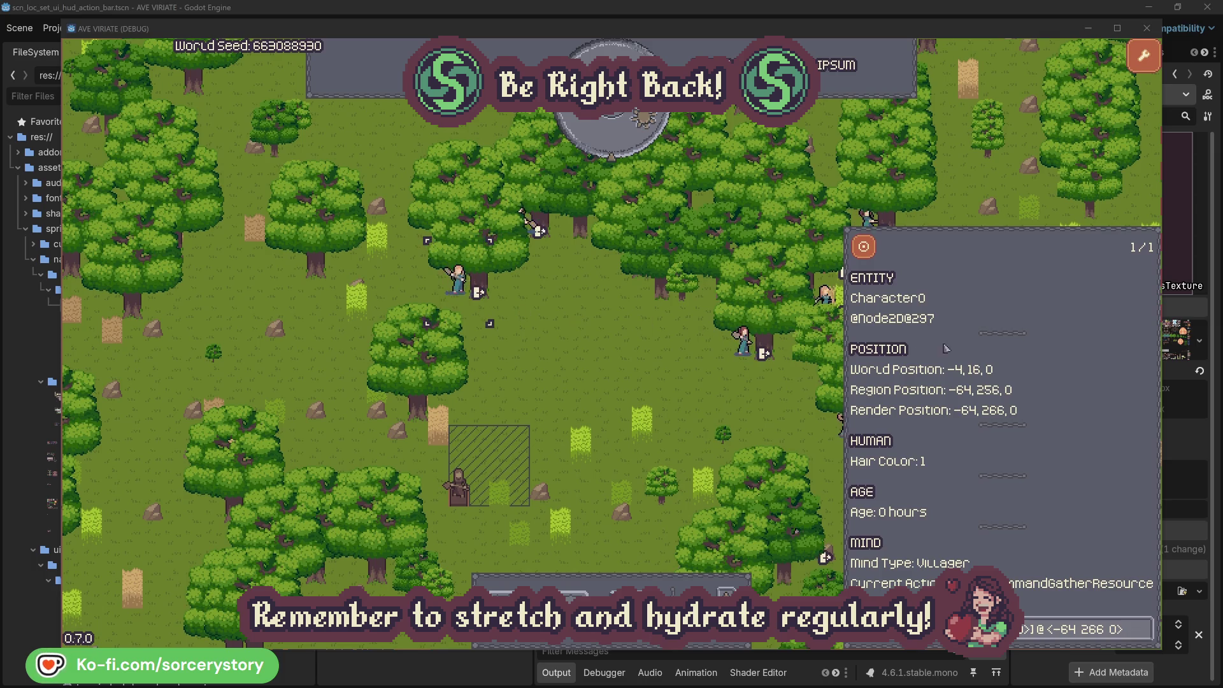
left_click(1146, 629)
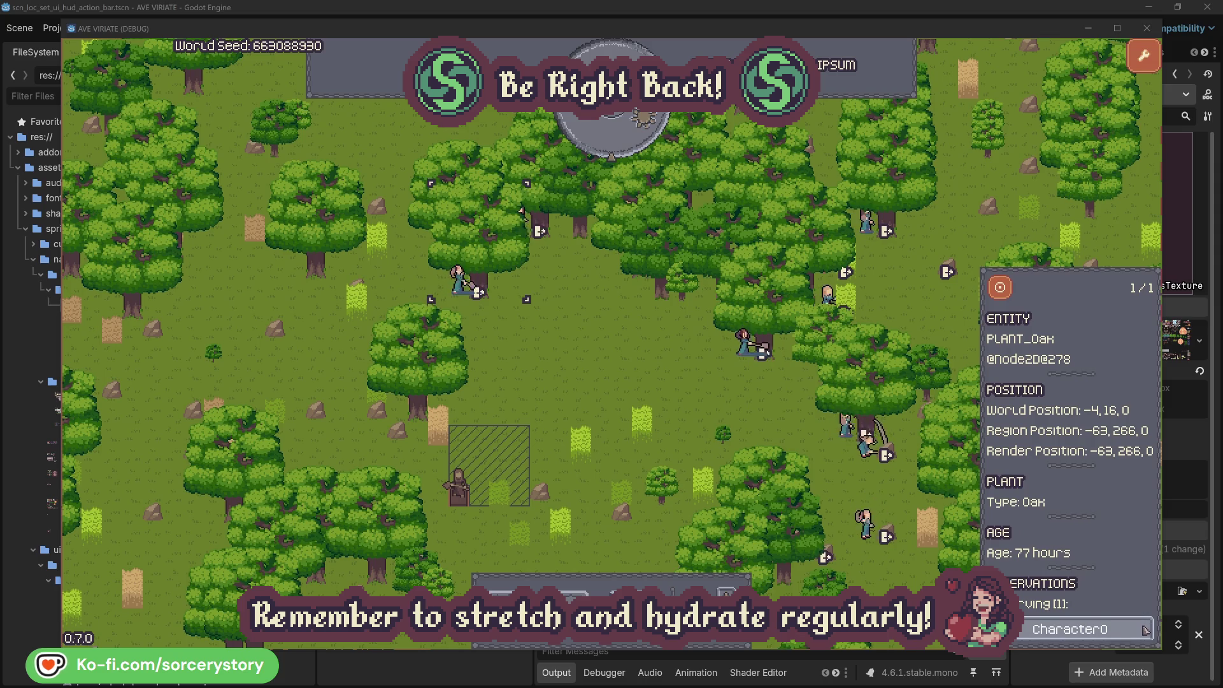
left_click(1145, 629)
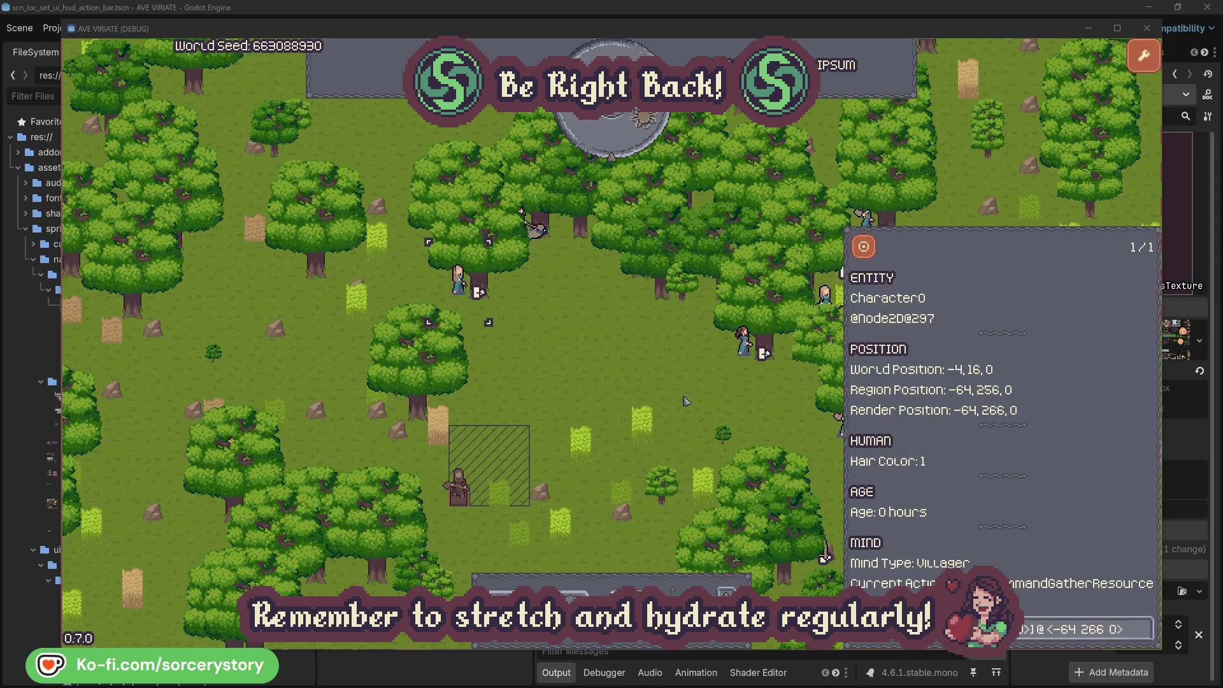
left_click(641, 384)
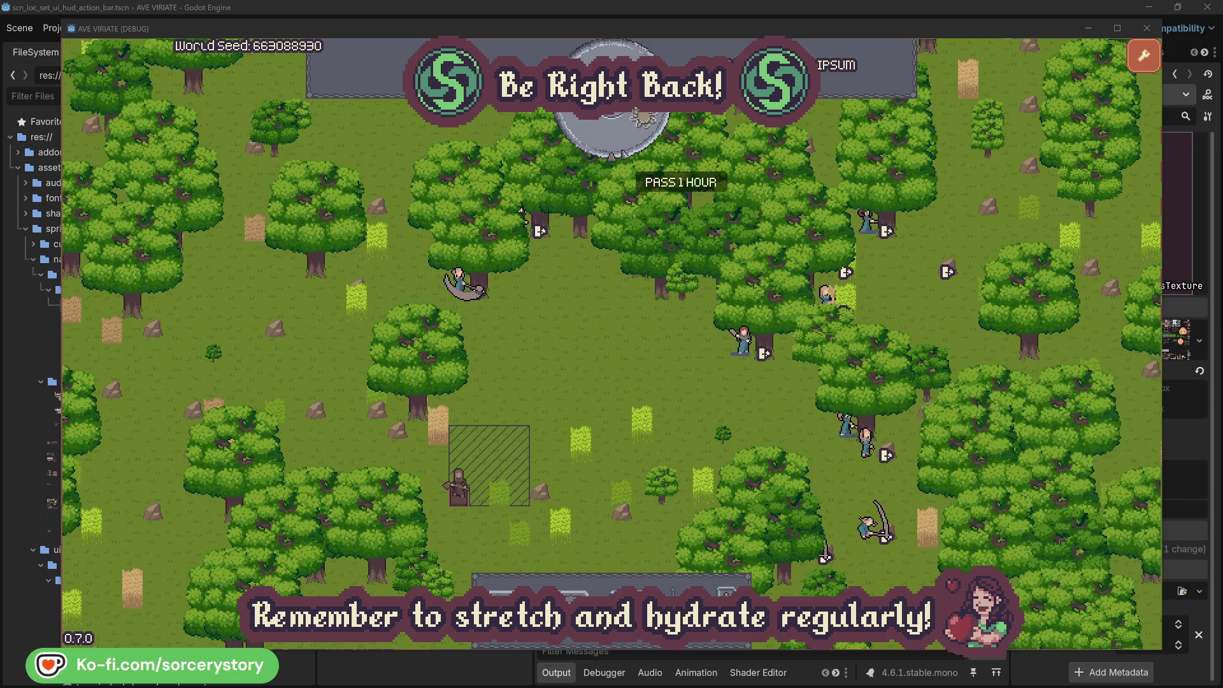
Pass 1 hour, then follow the wood pile's reserver Character9 to its herb origin and wood target
left_click(622, 144)
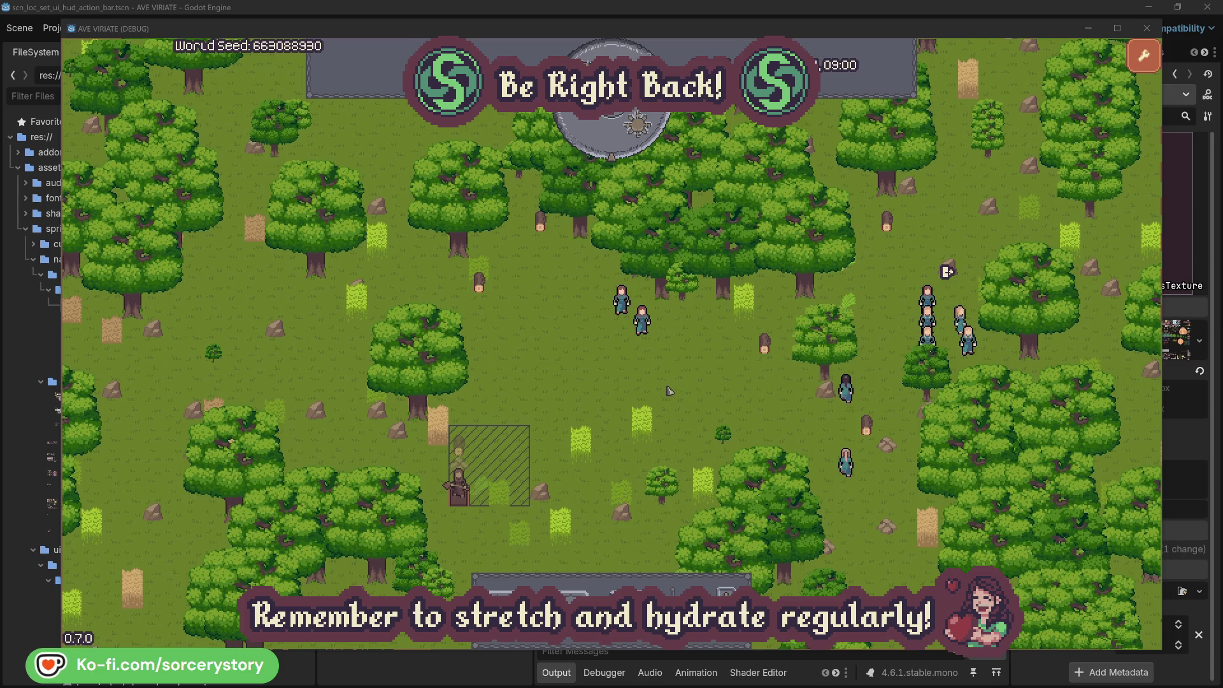
left_click(459, 448)
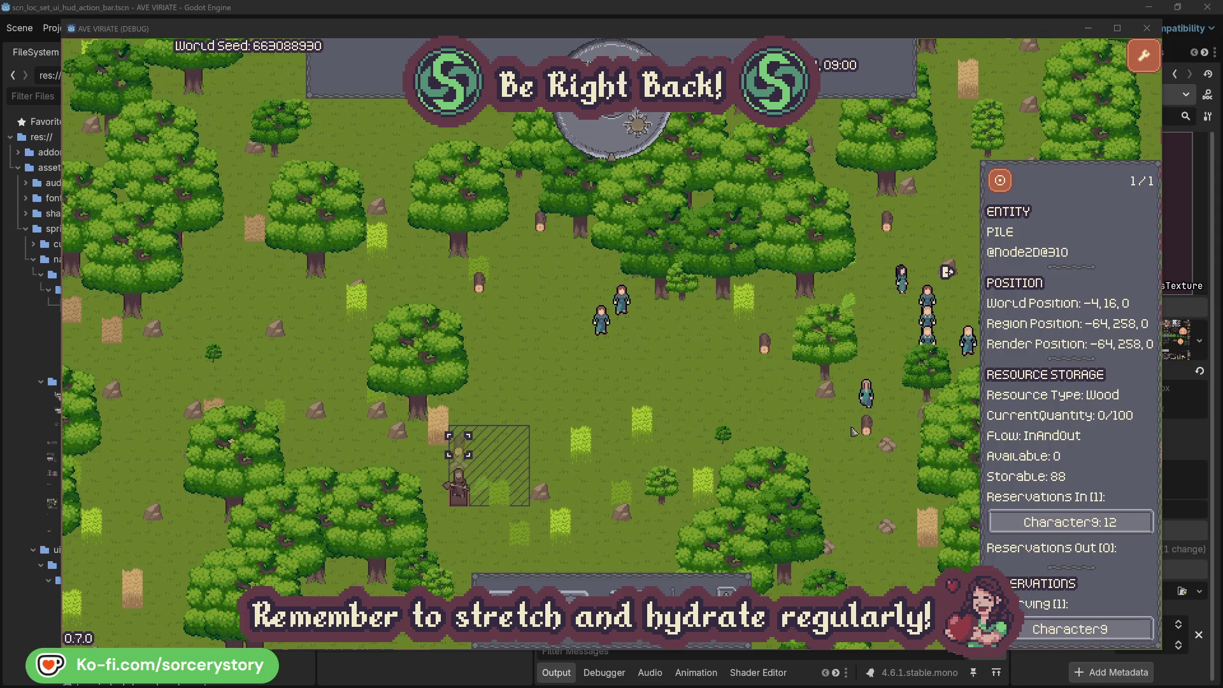
left_click(1125, 526)
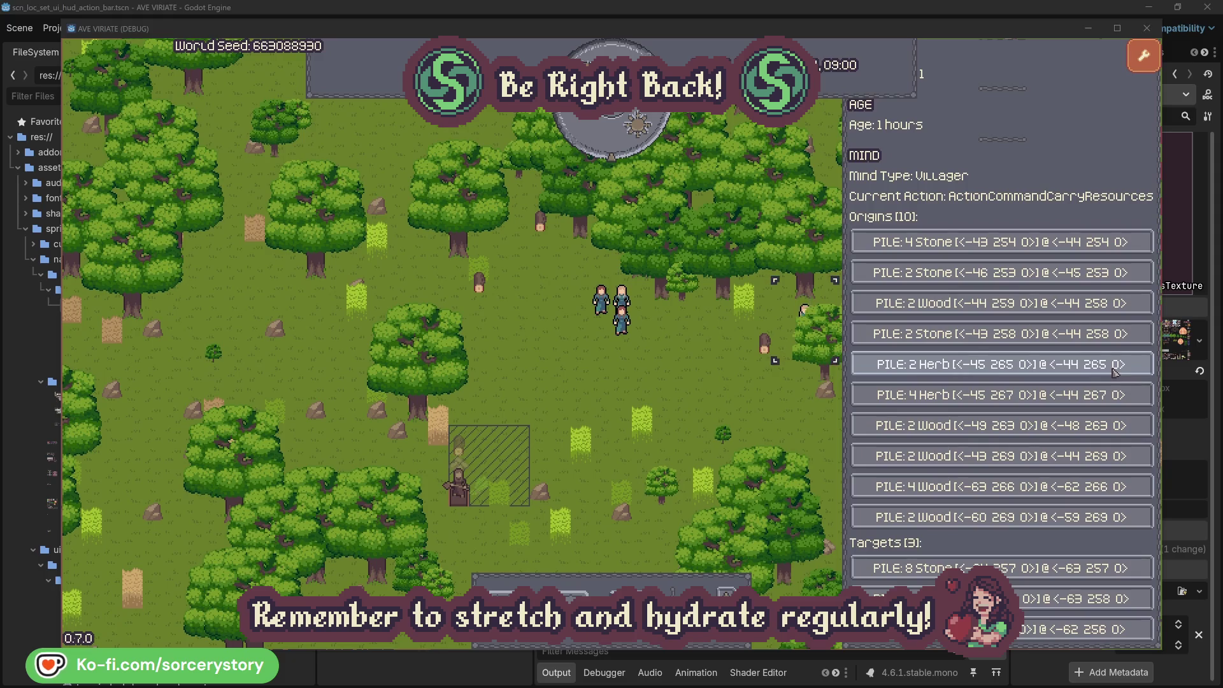
left_click(1115, 372)
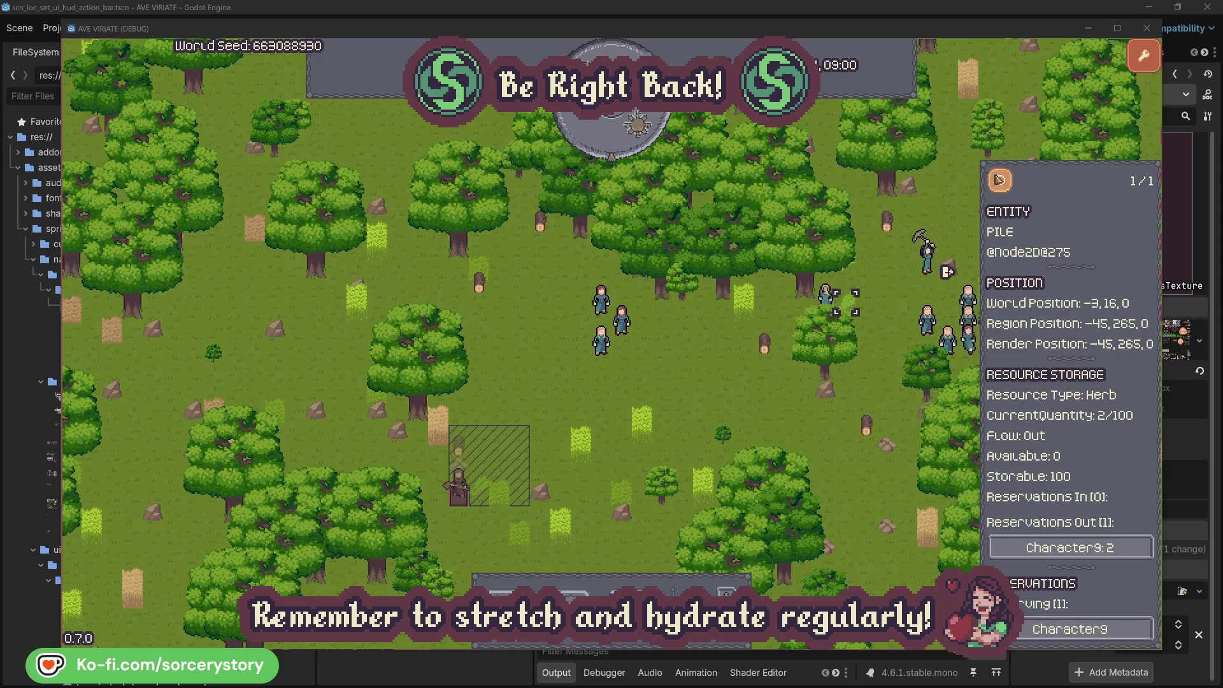
left_click(1008, 186)
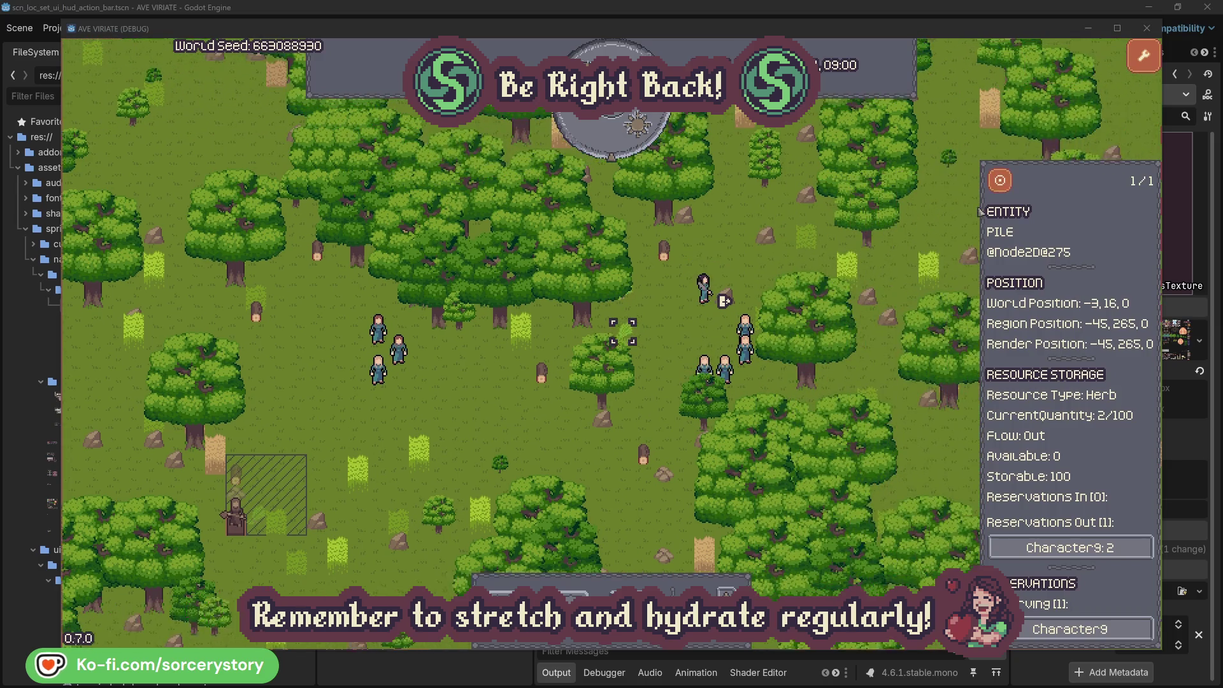
left_click(1052, 547)
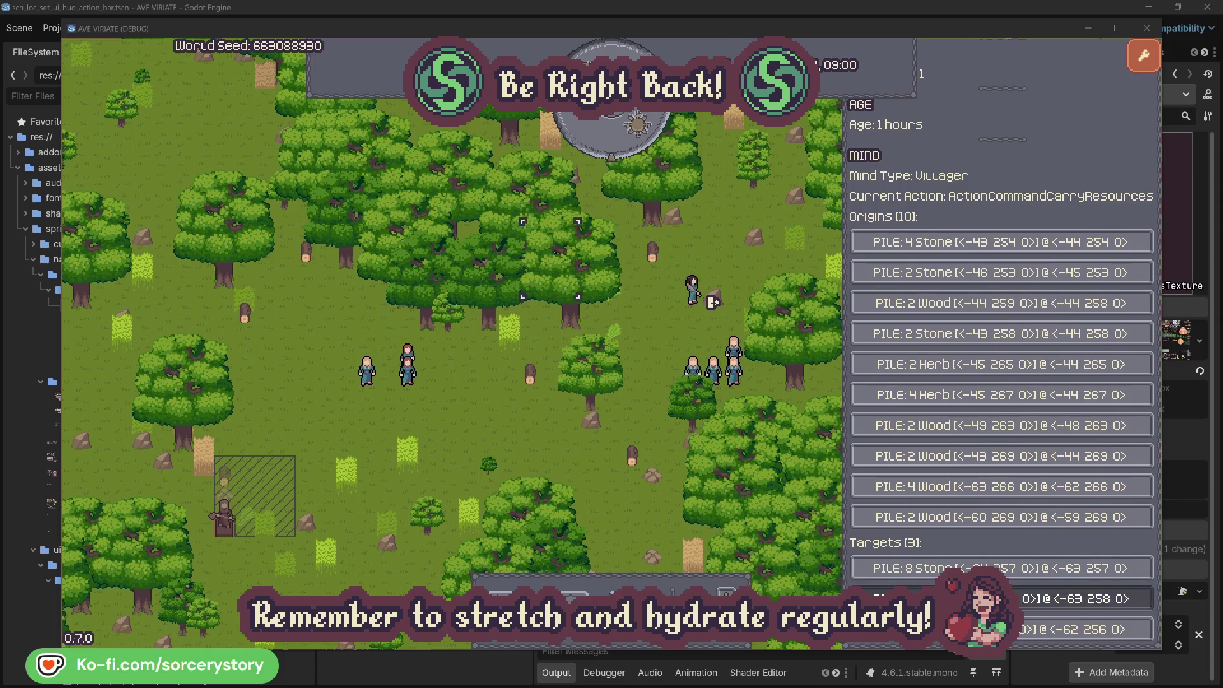
left_click(1057, 599)
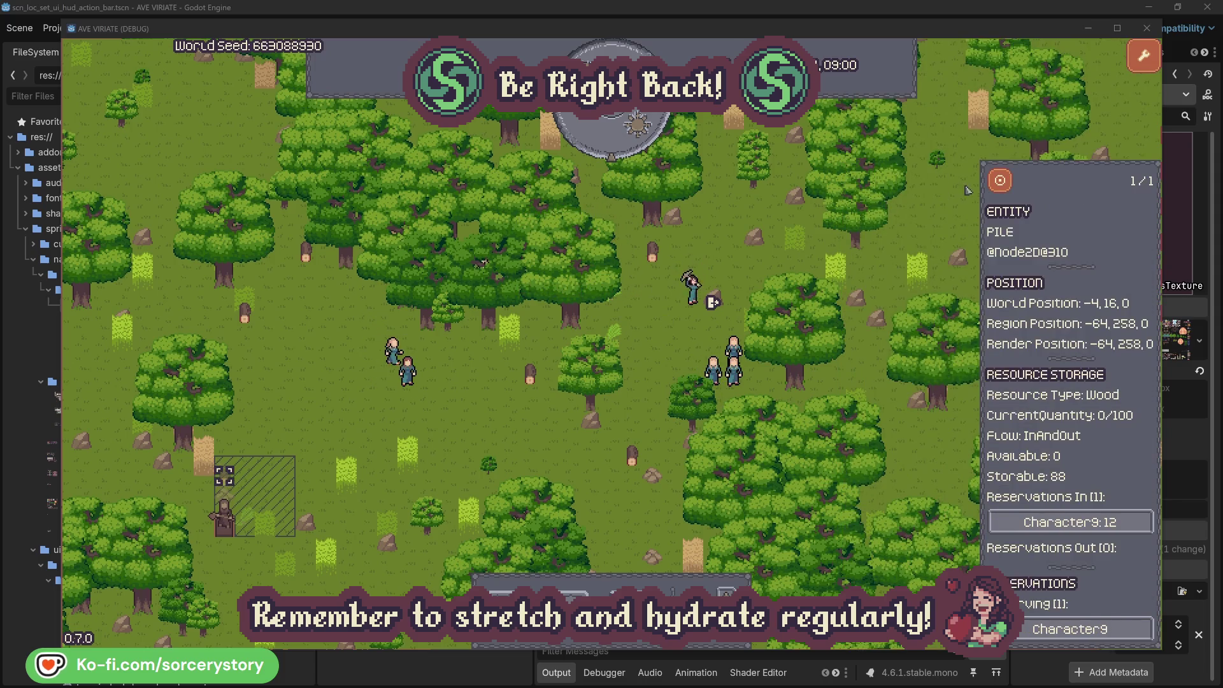
left_click(1001, 181)
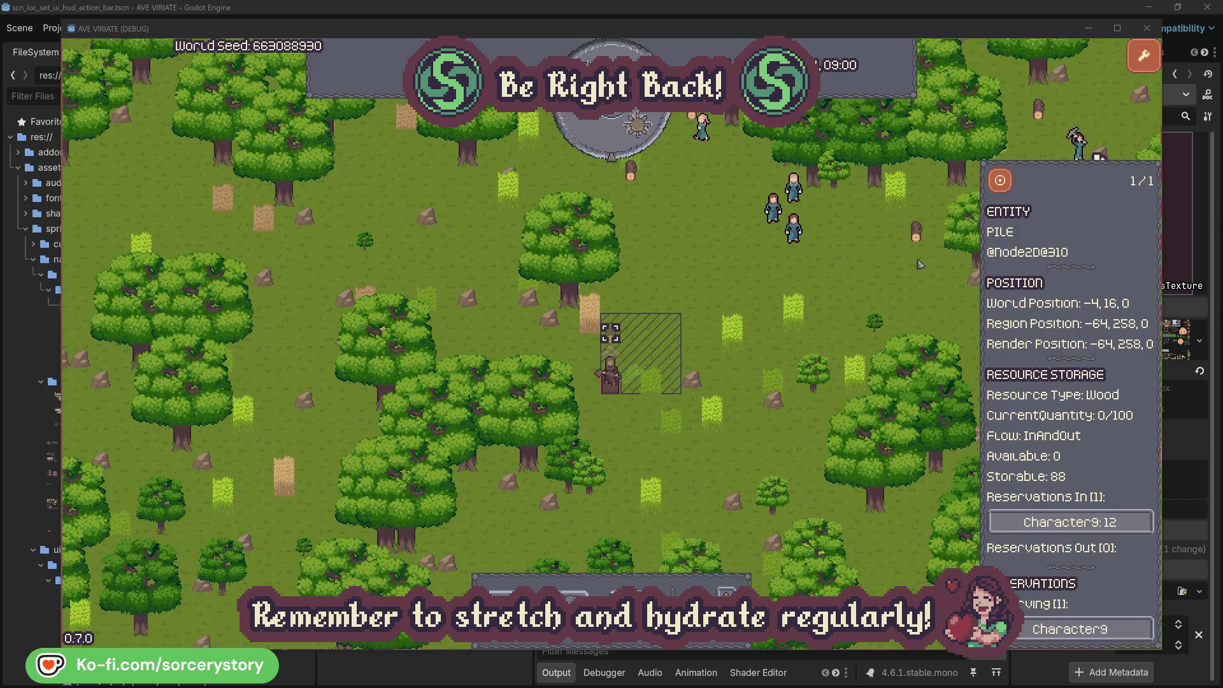
left_click(886, 283)
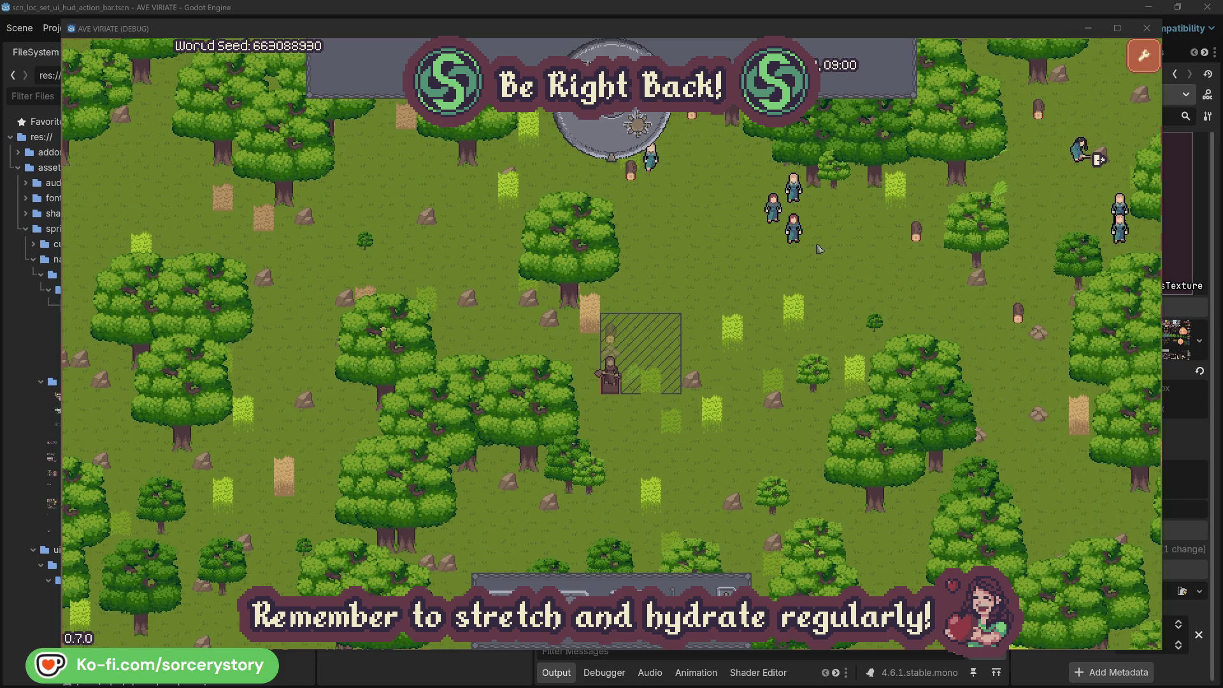
Inspect the villager group via Character2 and centre the view on it
left_click(794, 229)
left_click(943, 294)
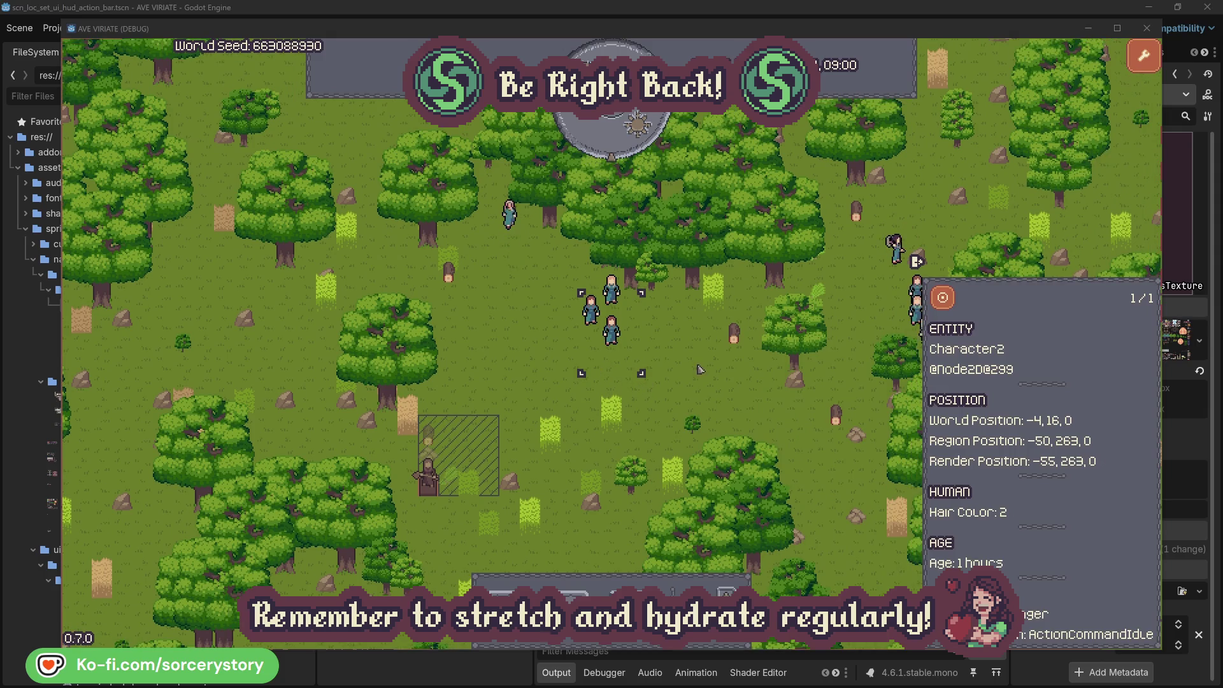
left_click(700, 369)
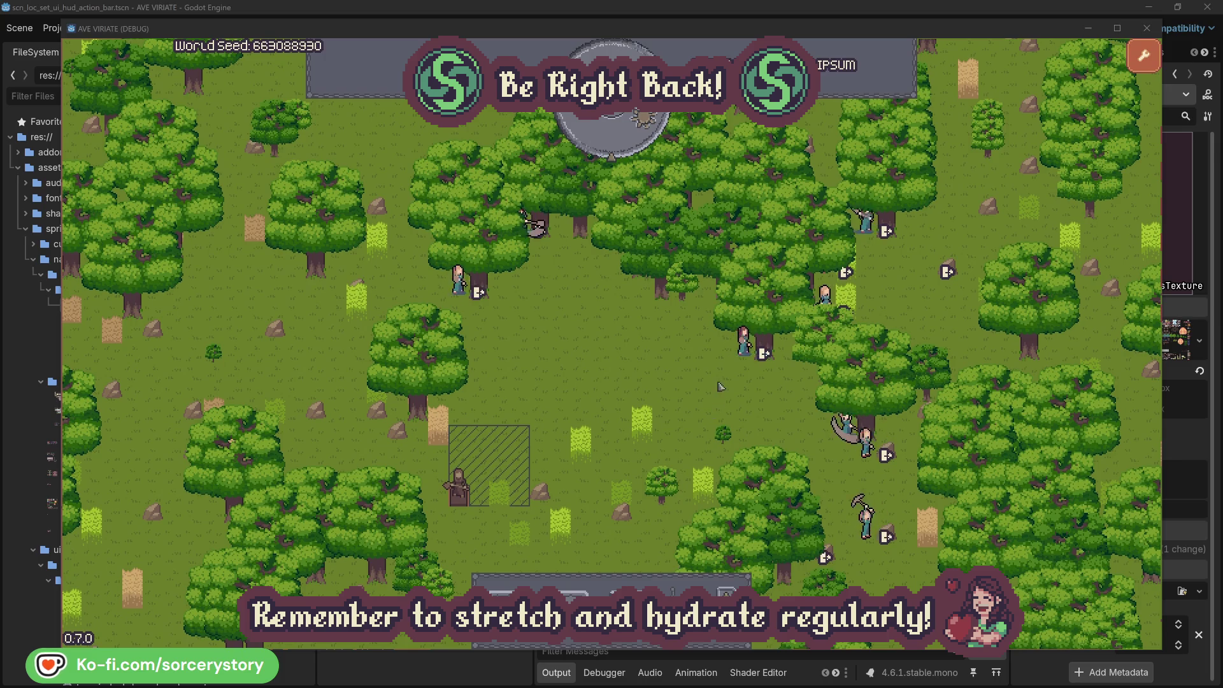
Recheck the oak trees assigned to Character2 and Character0
left_click(720, 386)
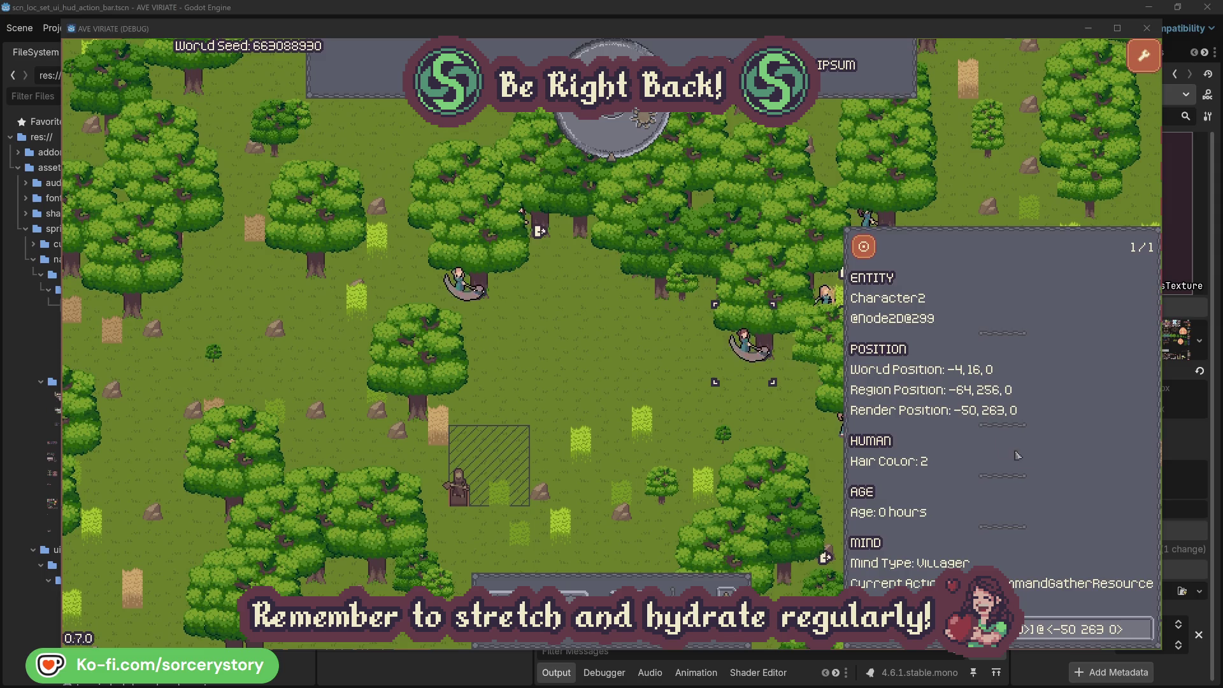
left_click(1145, 637)
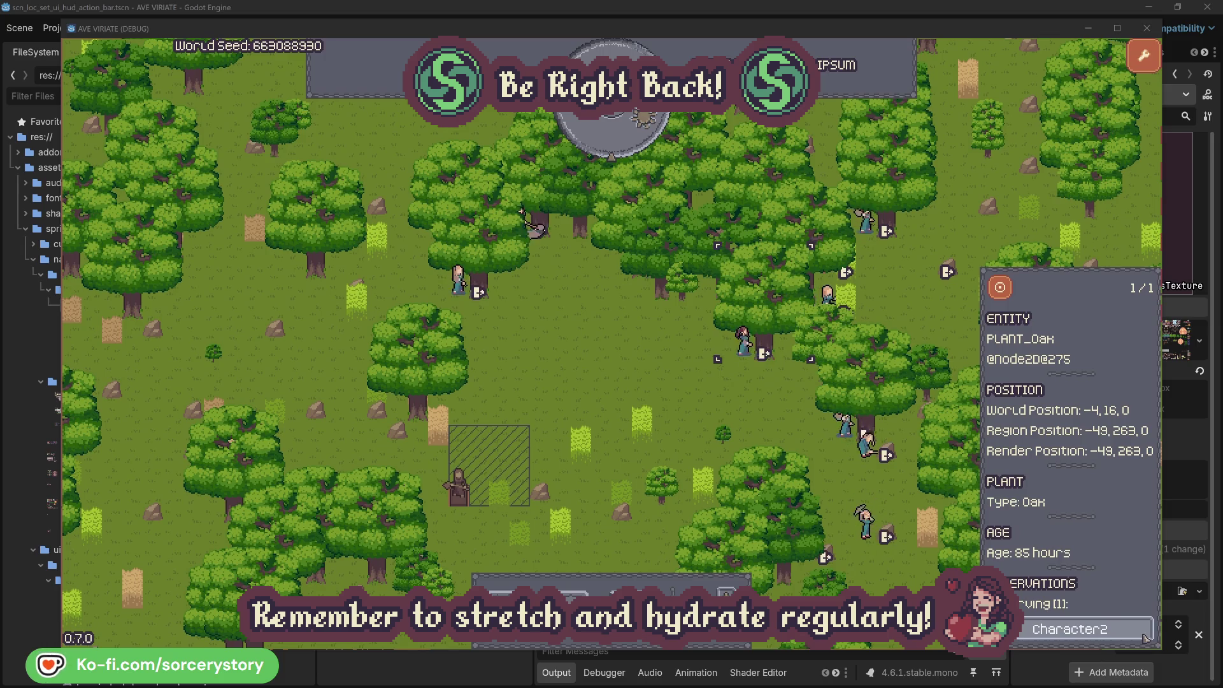
left_click(1145, 638)
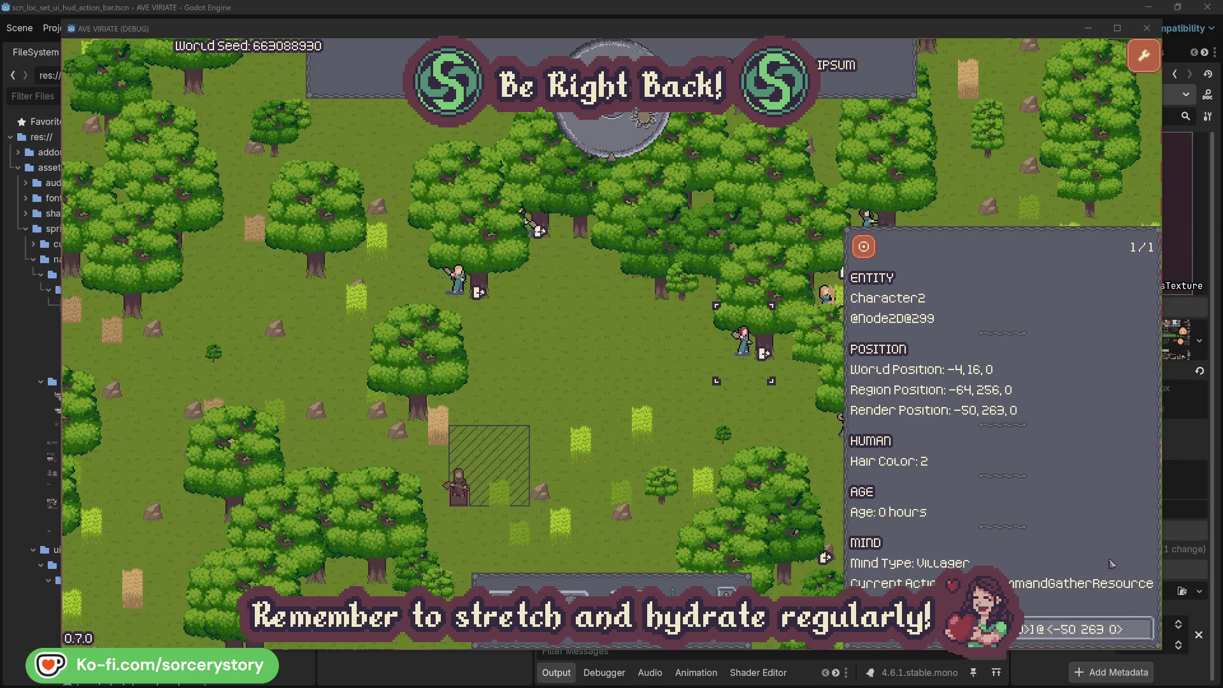
left_click(764, 423)
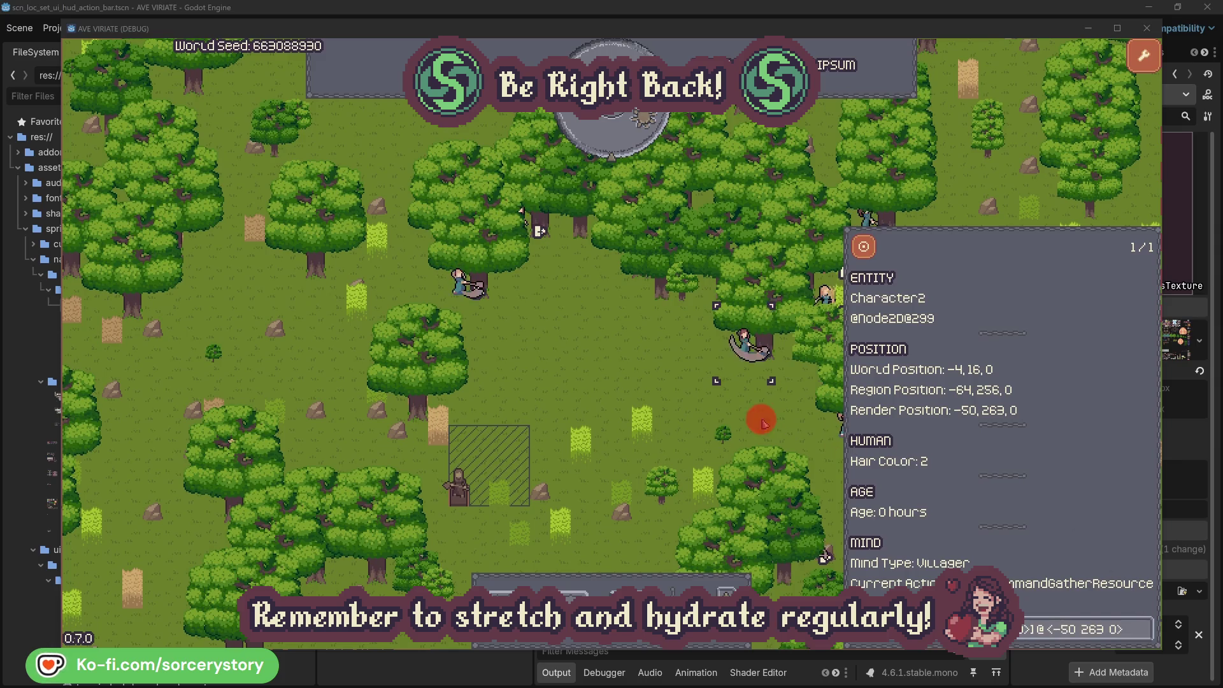
left_click(466, 301)
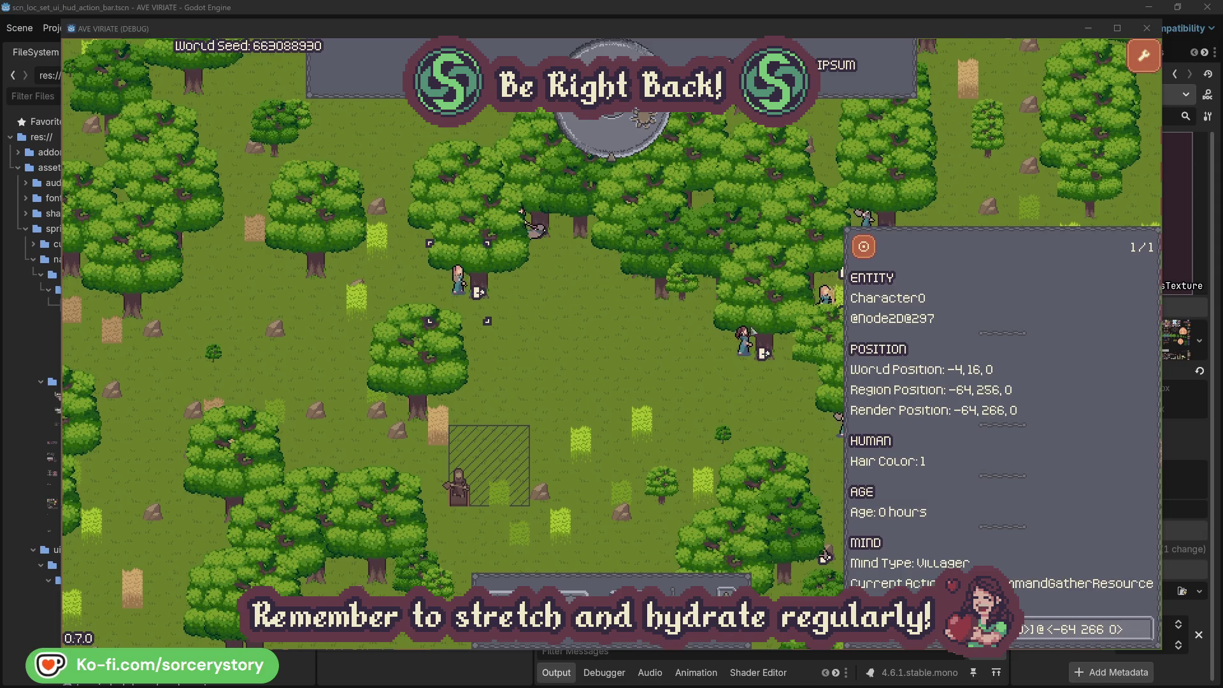
left_click(1145, 628)
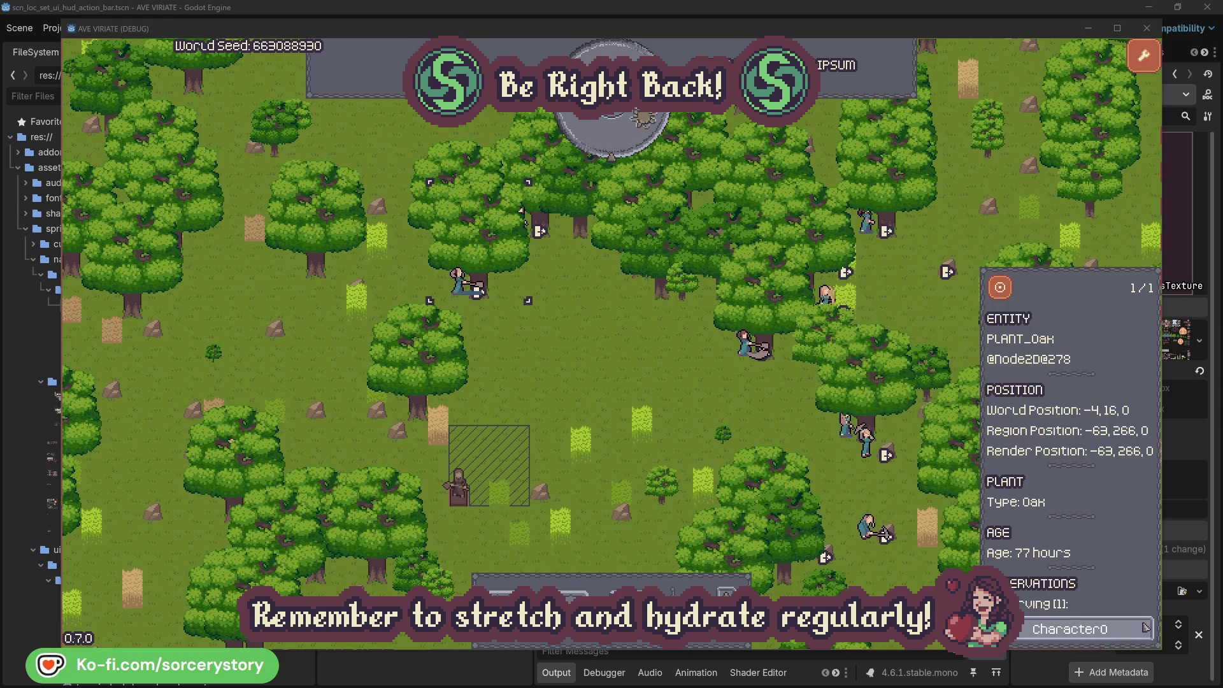
left_click(1145, 630)
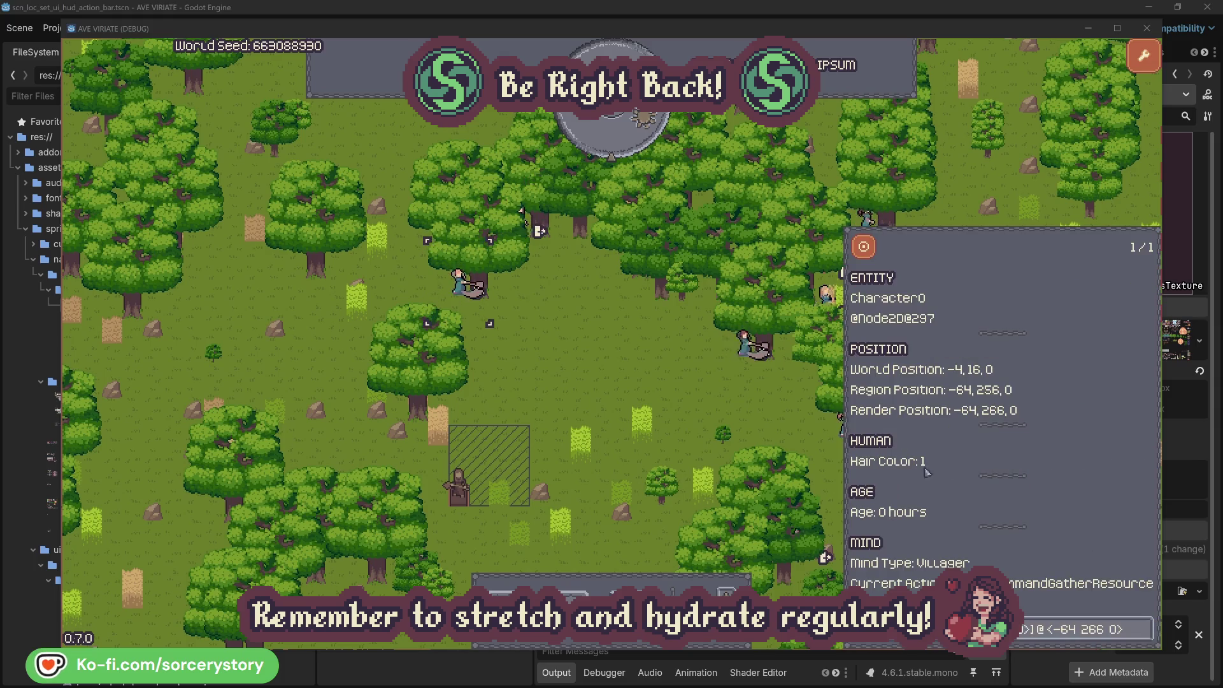
left_click(640, 384)
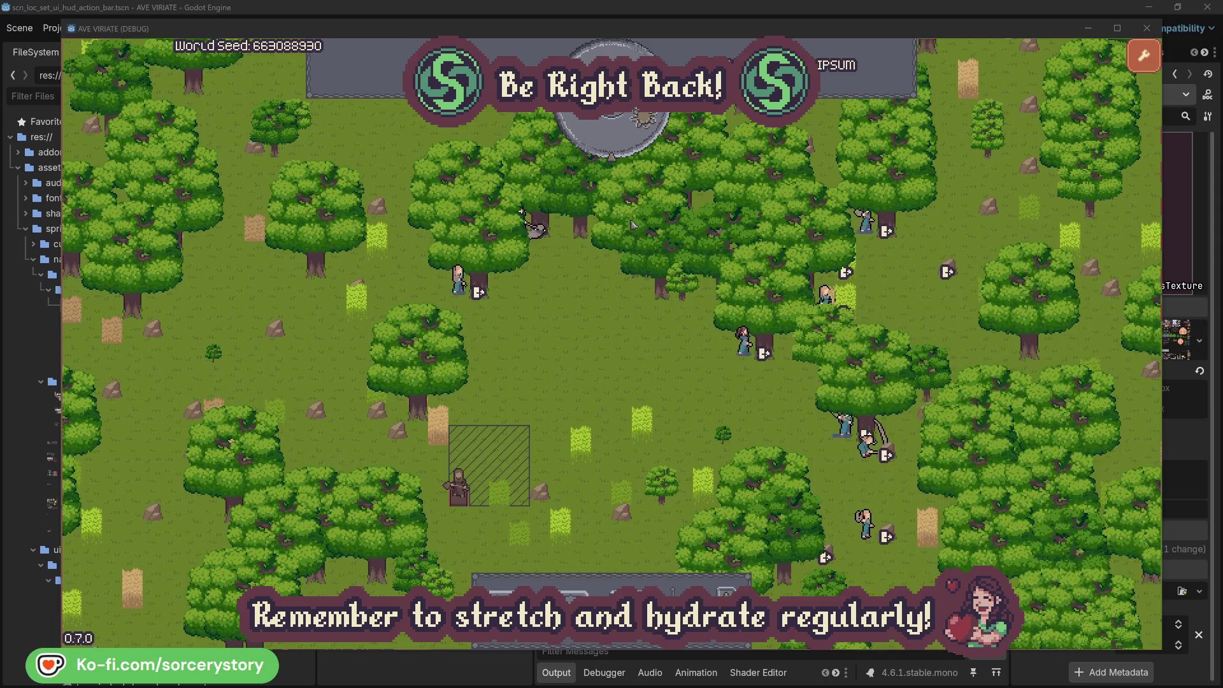
Advance another hour and re-trace Character9's reservation between the 2 Herb pile and the frame's wood pile
left_click(622, 143)
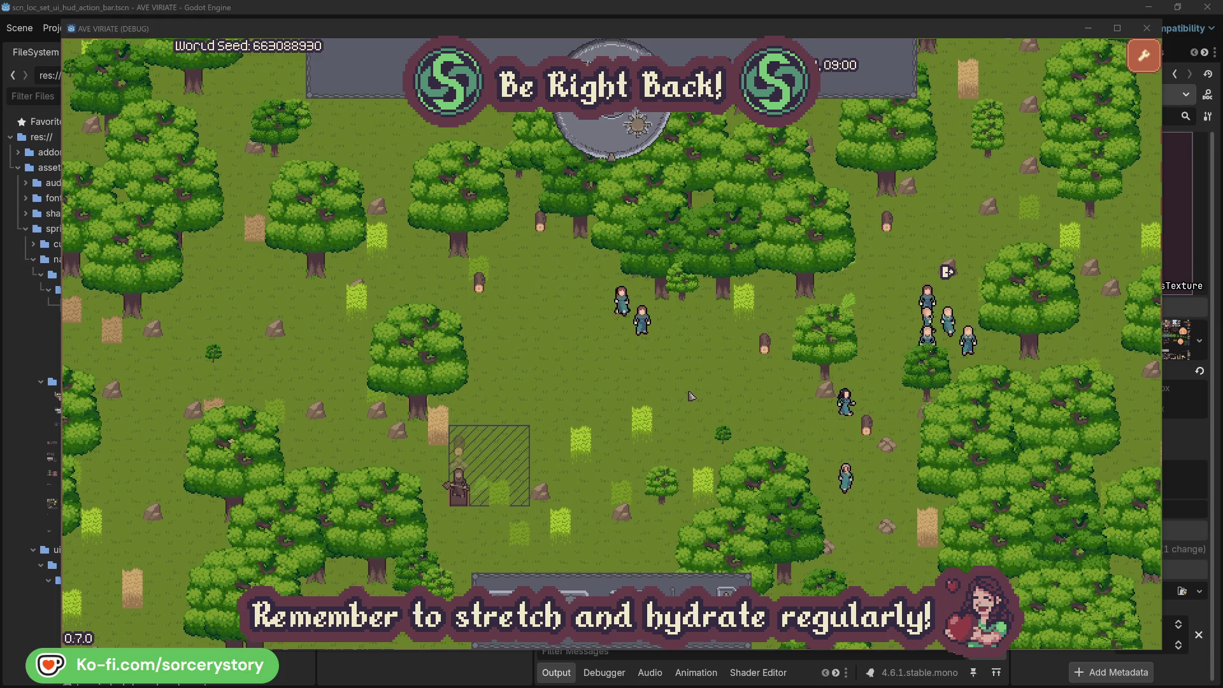
left_click(459, 449)
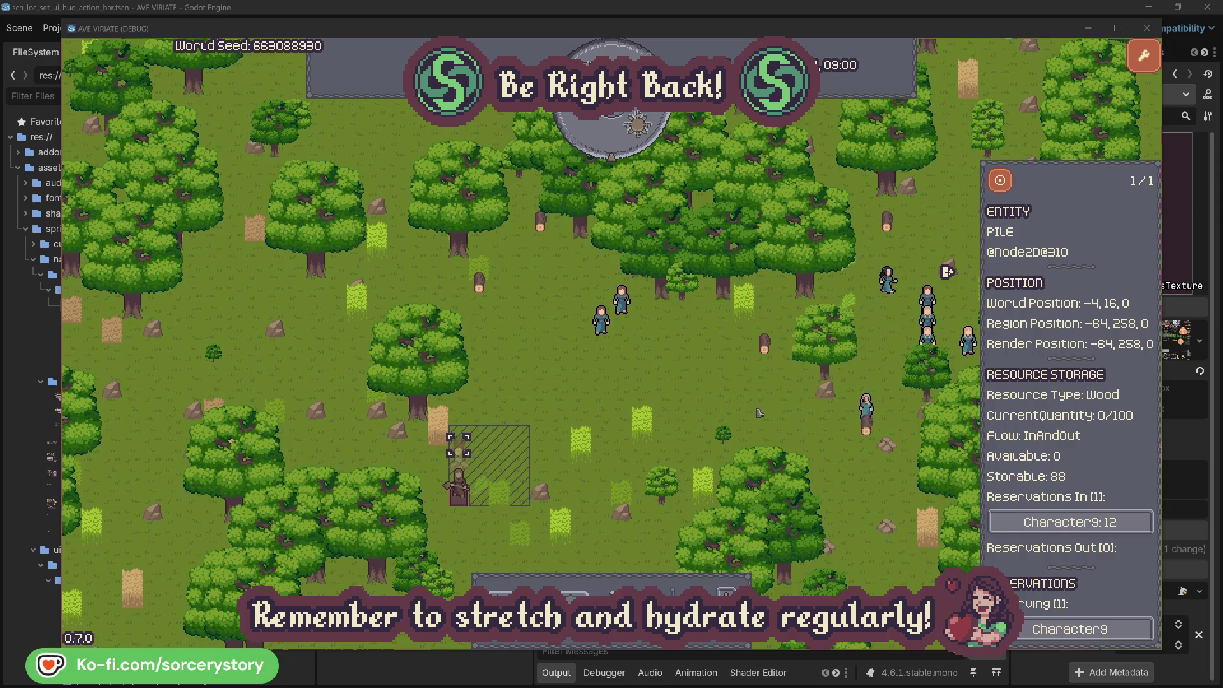
left_click(1083, 521)
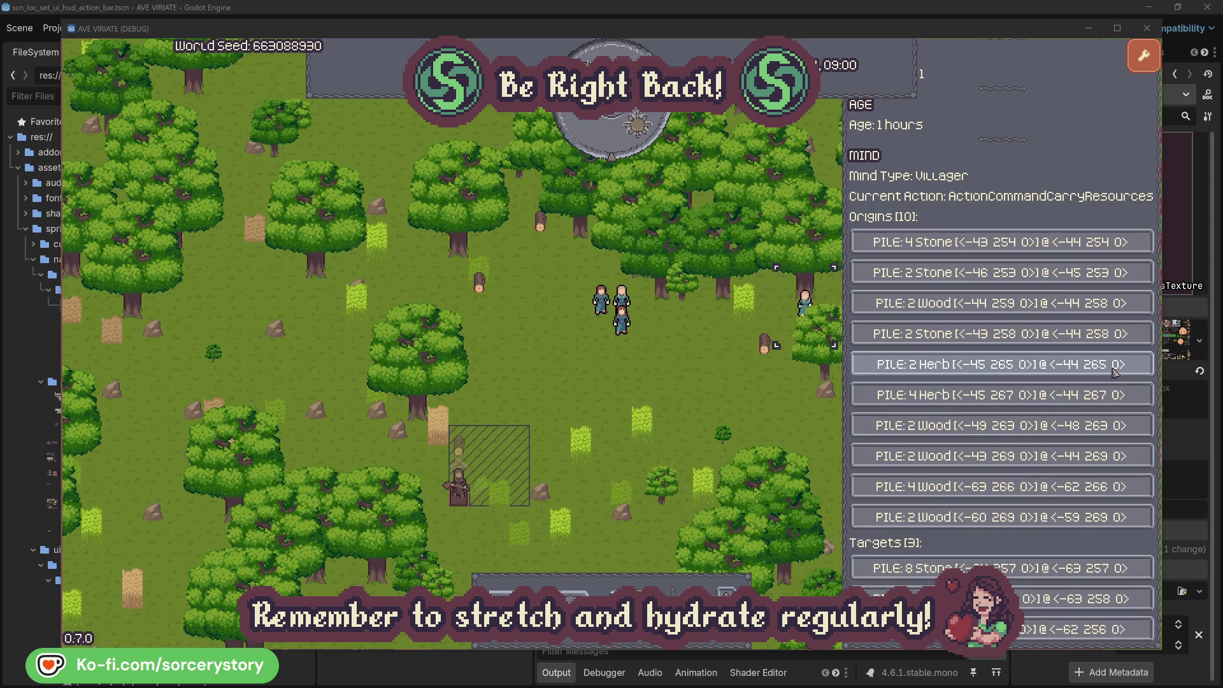
left_click(1114, 367)
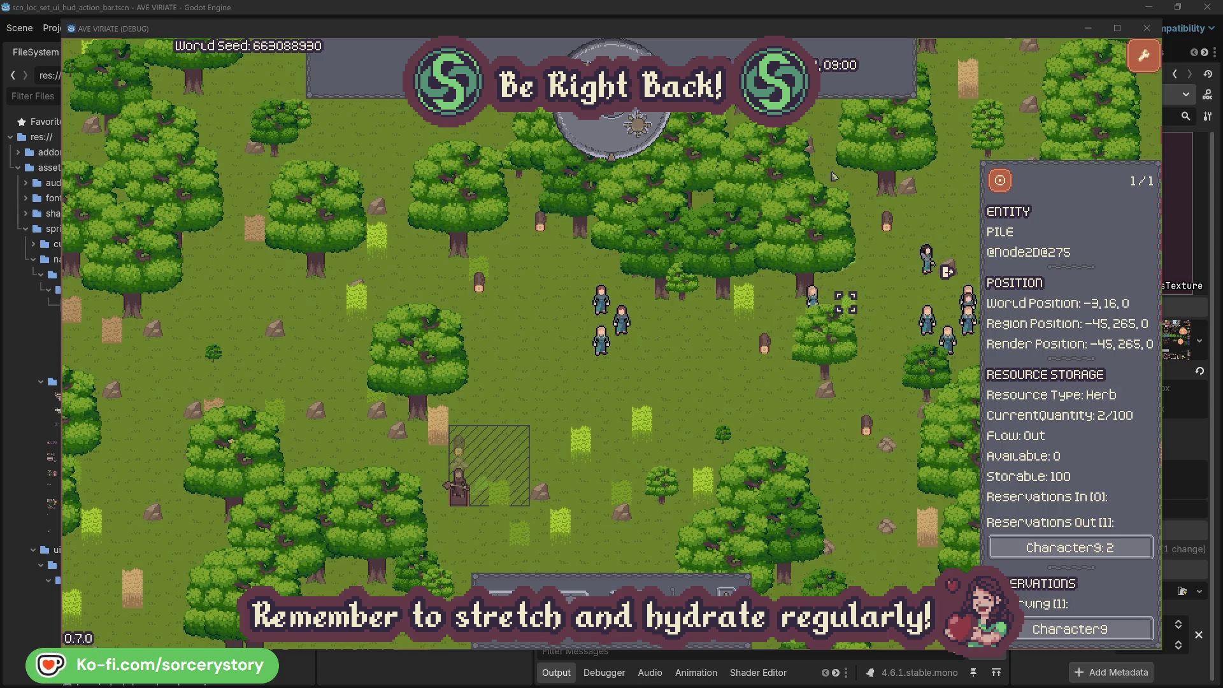
left_click(1002, 183)
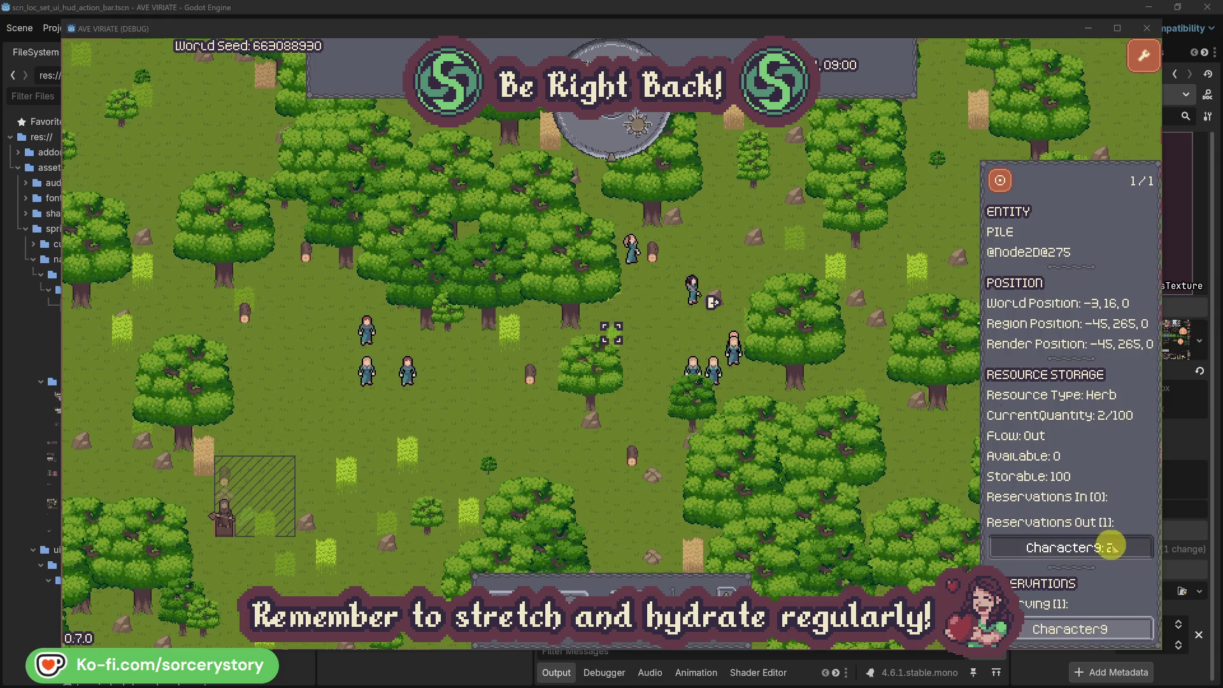
left_click(1104, 543)
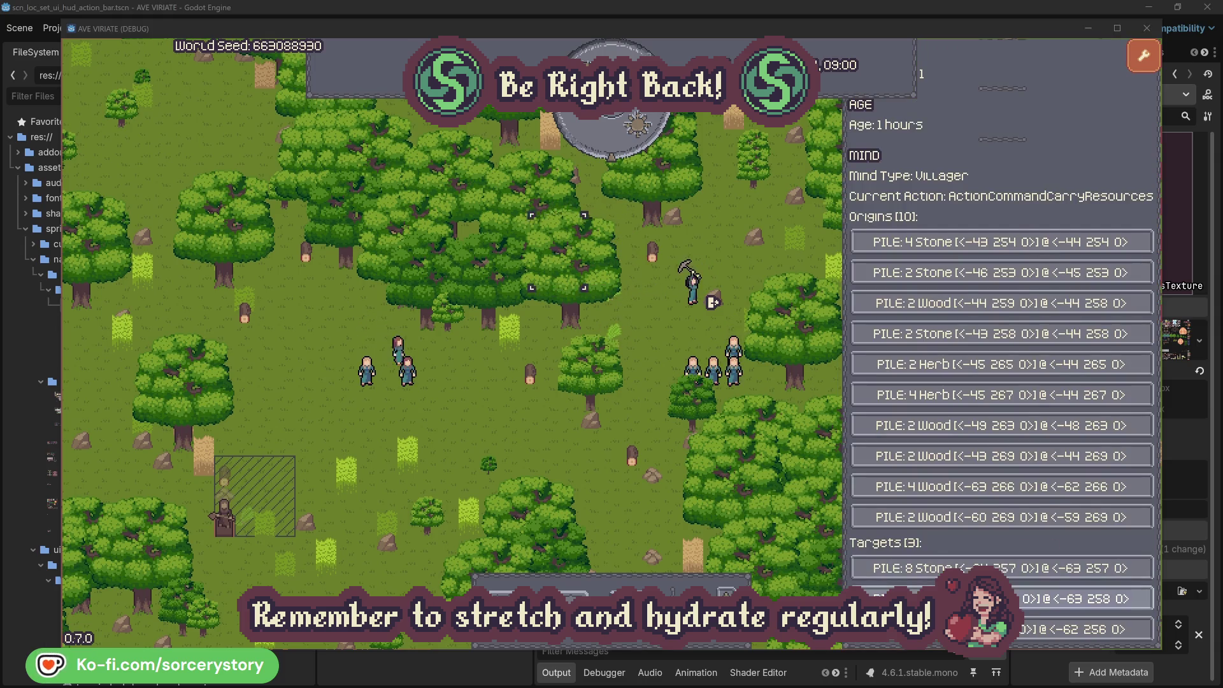
left_click(1057, 599)
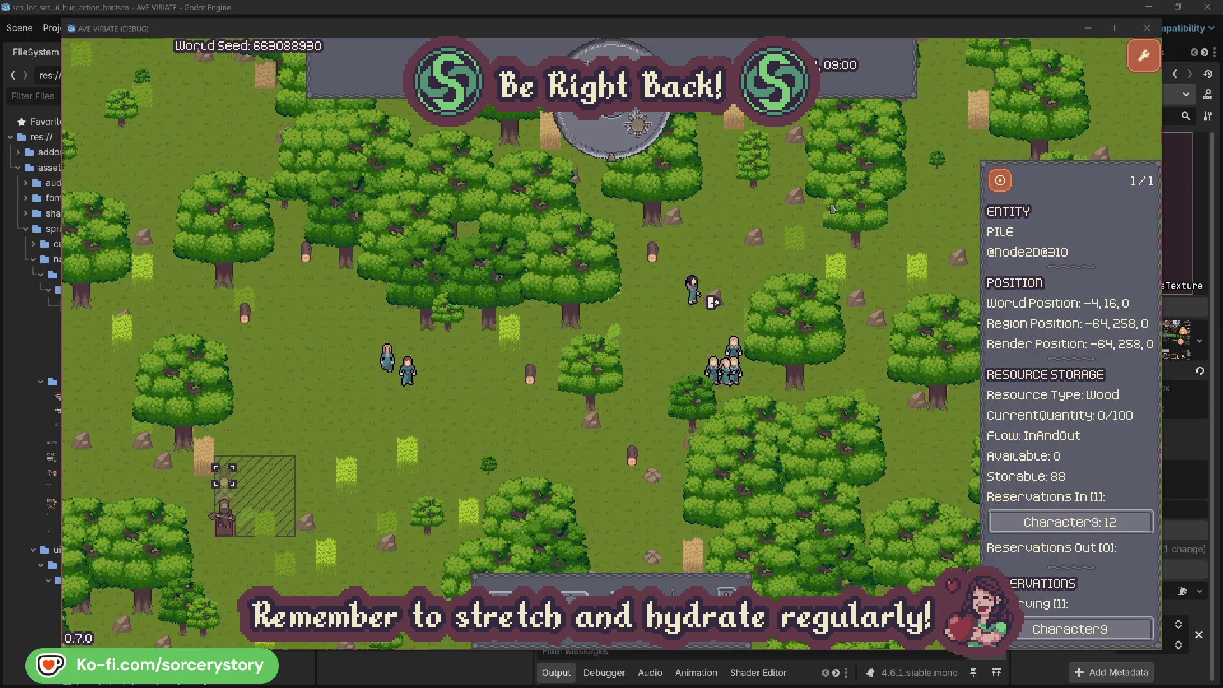
left_click(1000, 187)
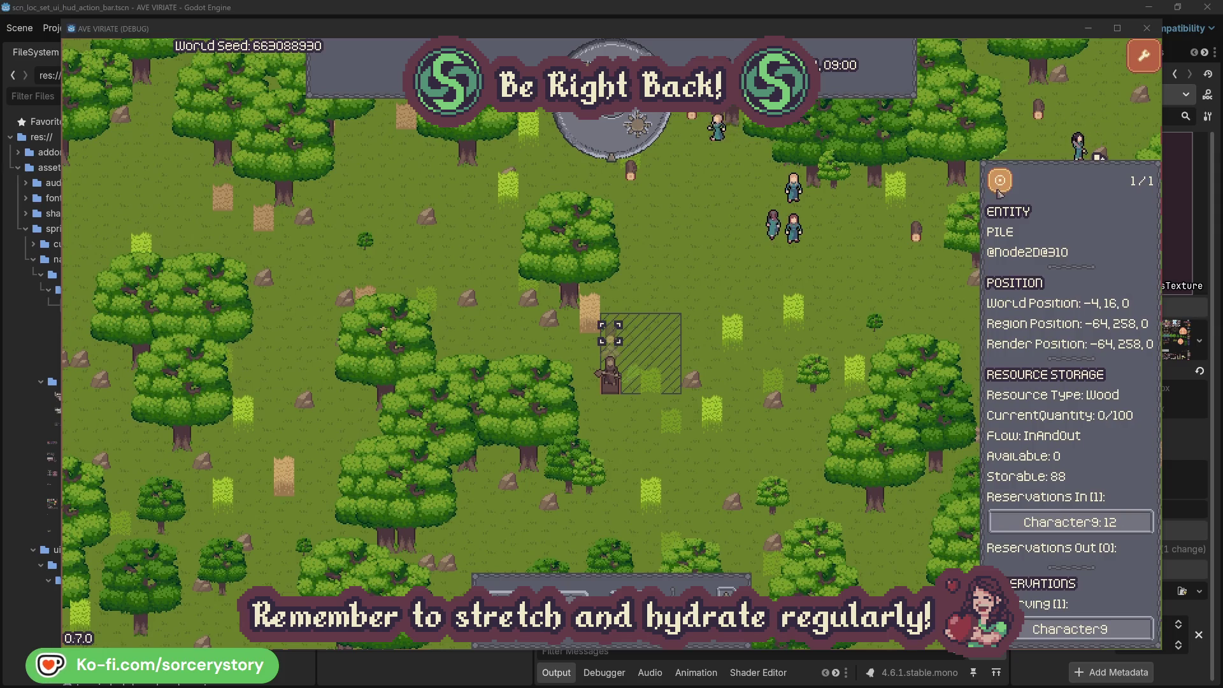
left_click(901, 281)
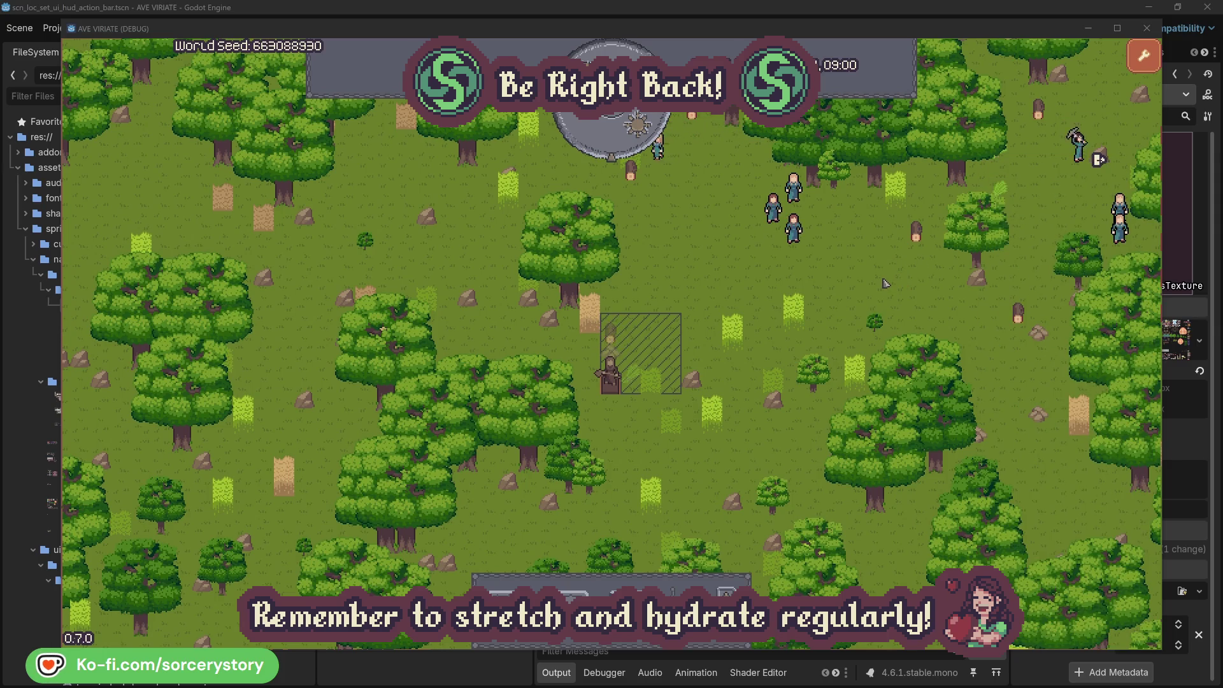
Inspect Character2 and centre the view on them before closing the details
left_click(808, 241)
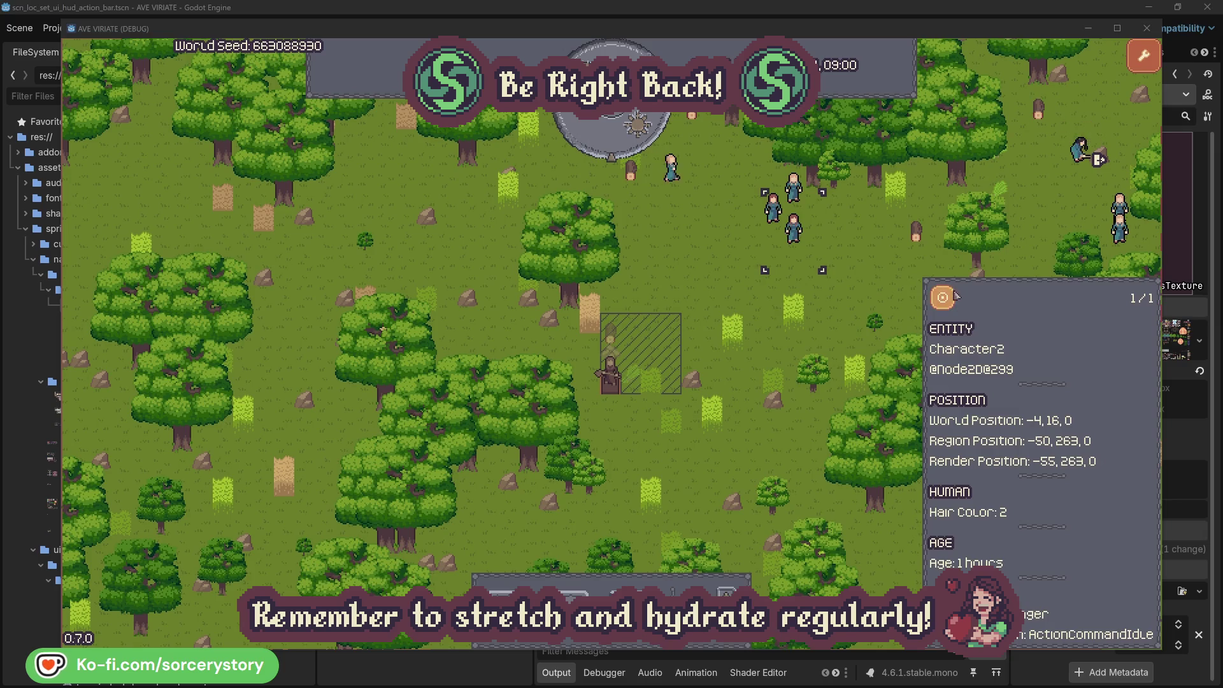
left_click(937, 306)
left_click(699, 367)
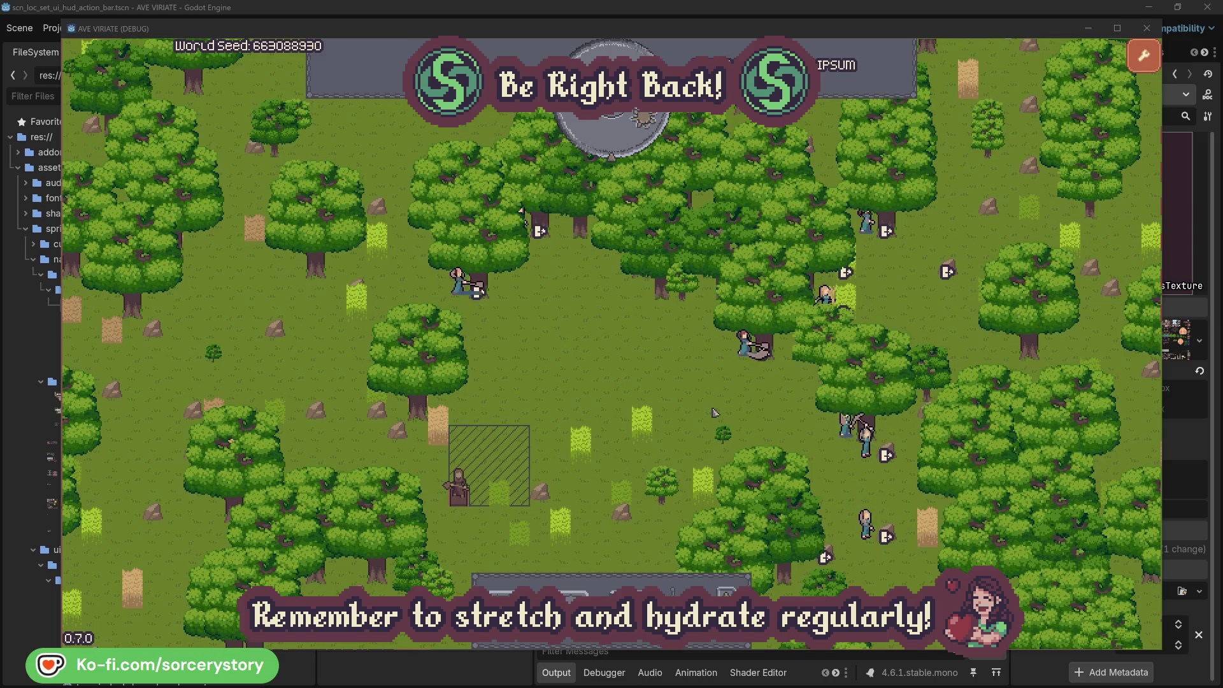
Check which oak trees Character2 and Character0 are working on, then advance one hour
left_click(744, 343)
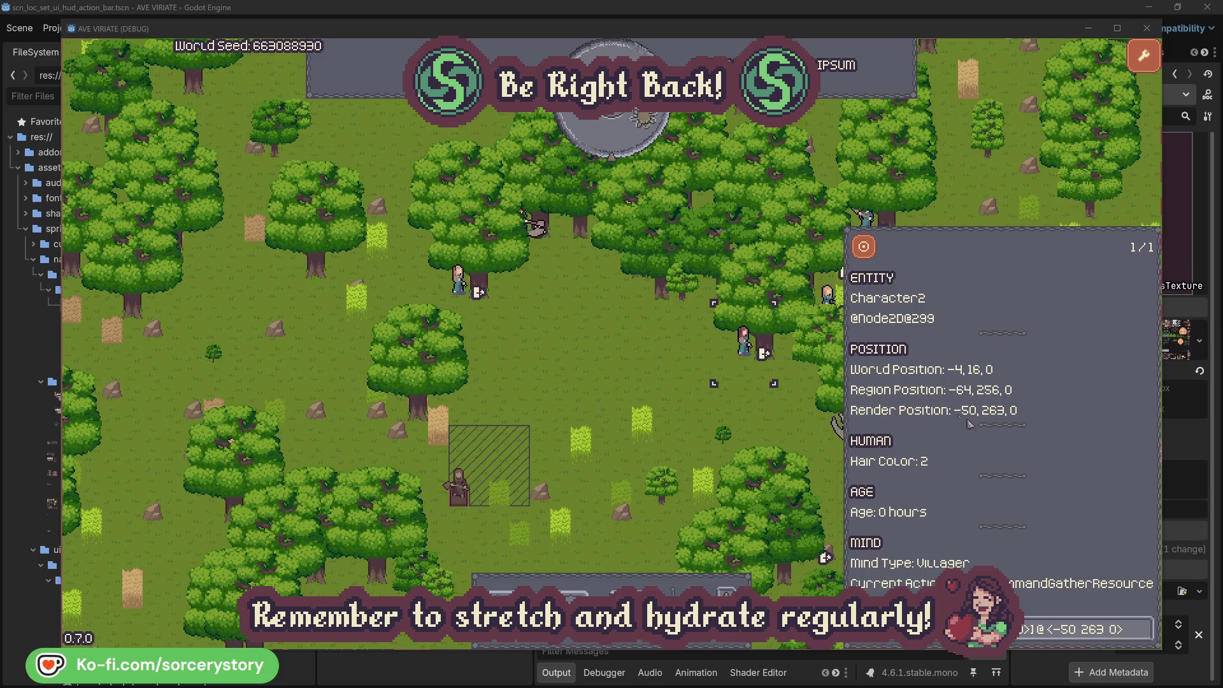
left_click(1145, 637)
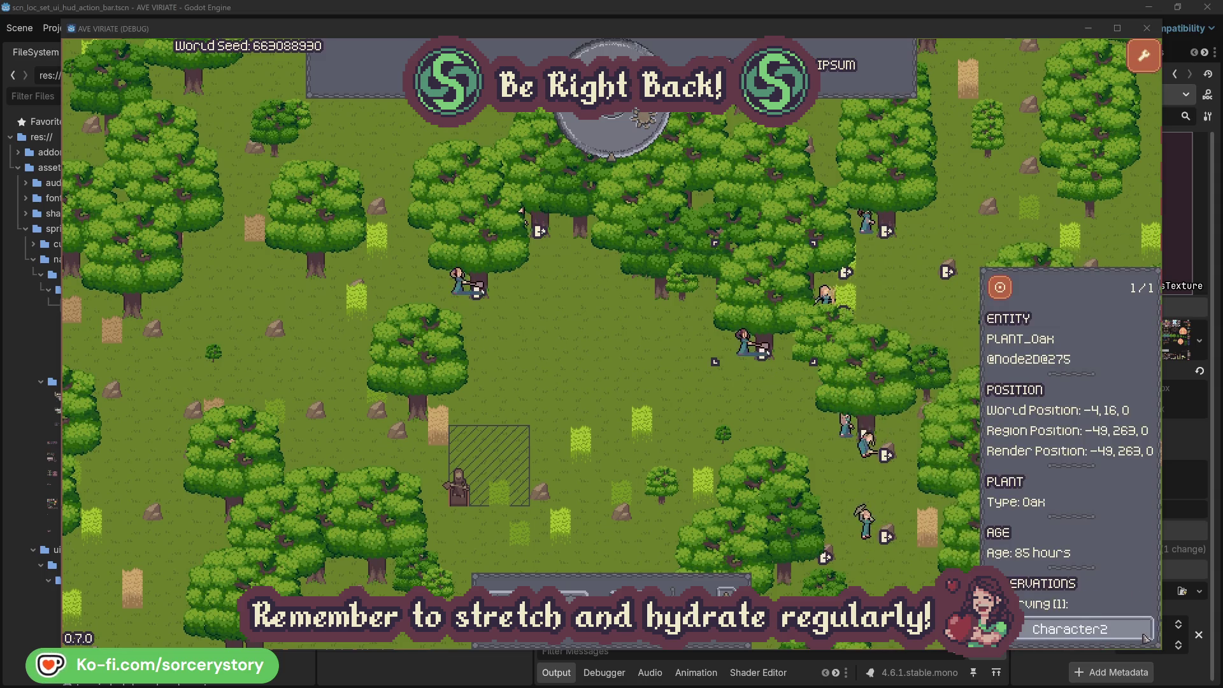
left_click(1144, 638)
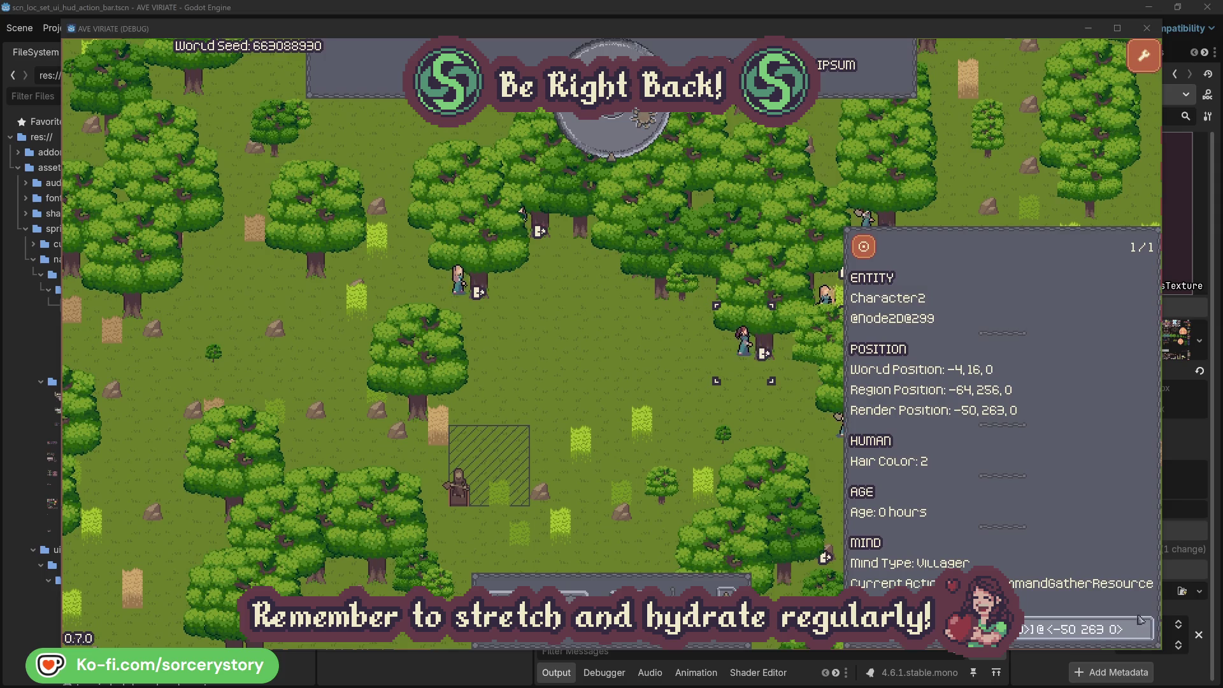
left_click(765, 425)
left_click(457, 281)
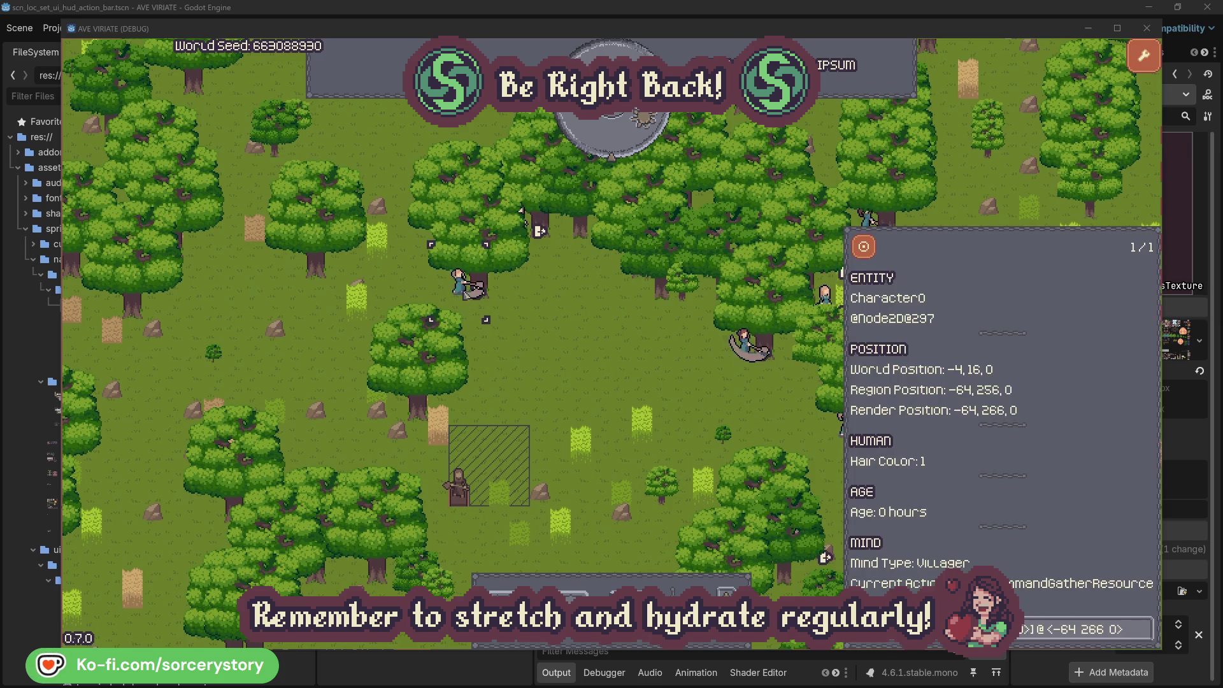
left_click(1146, 628)
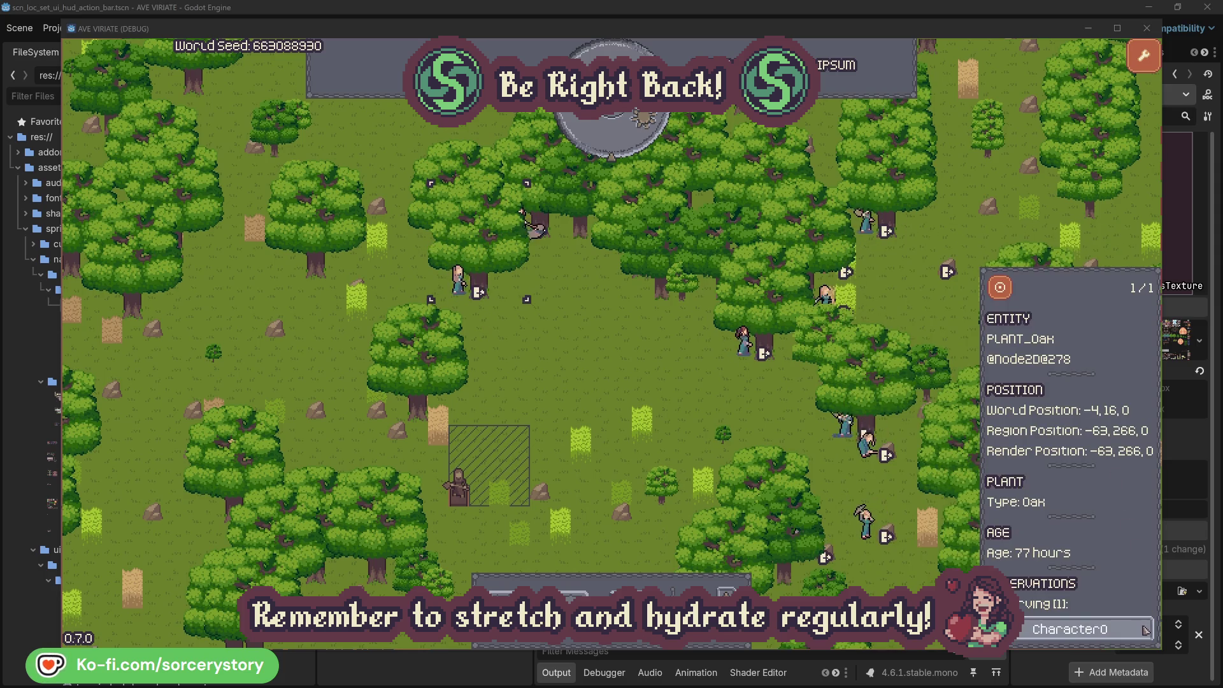
left_click(1146, 630)
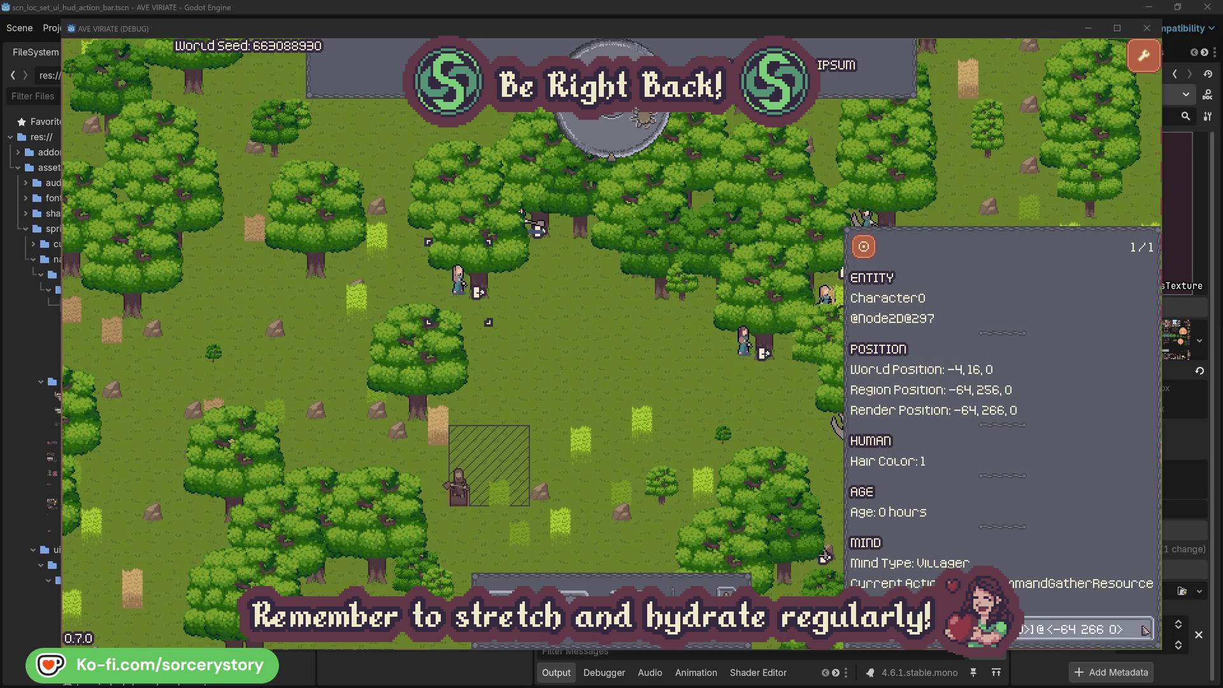
left_click(639, 384)
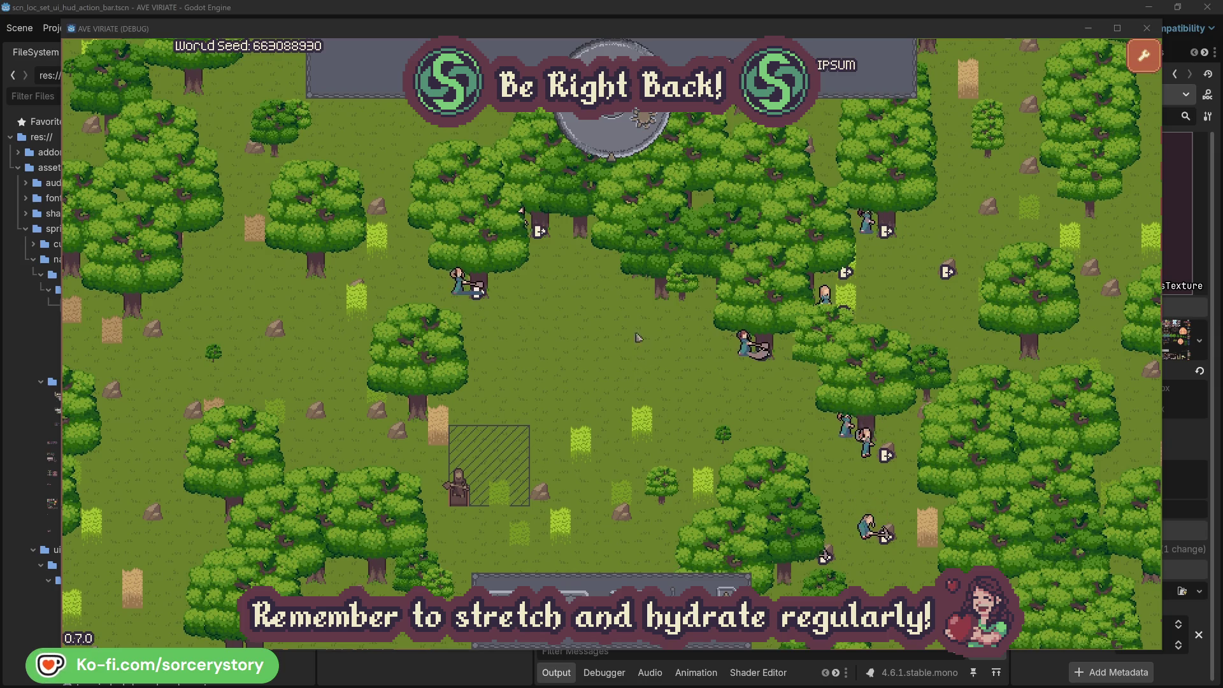
left_click(621, 143)
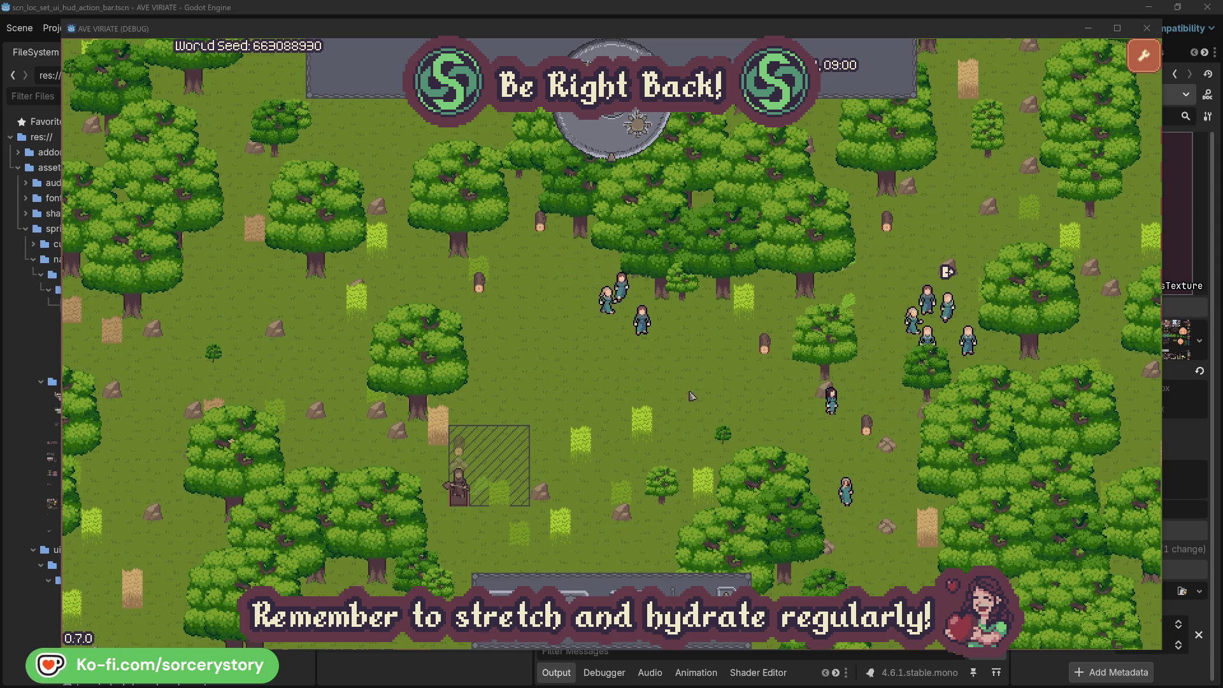
Trace the frame's wood pile to reserver Character9, its 2 Herb pile origin and target Wood pile
left_click(461, 449)
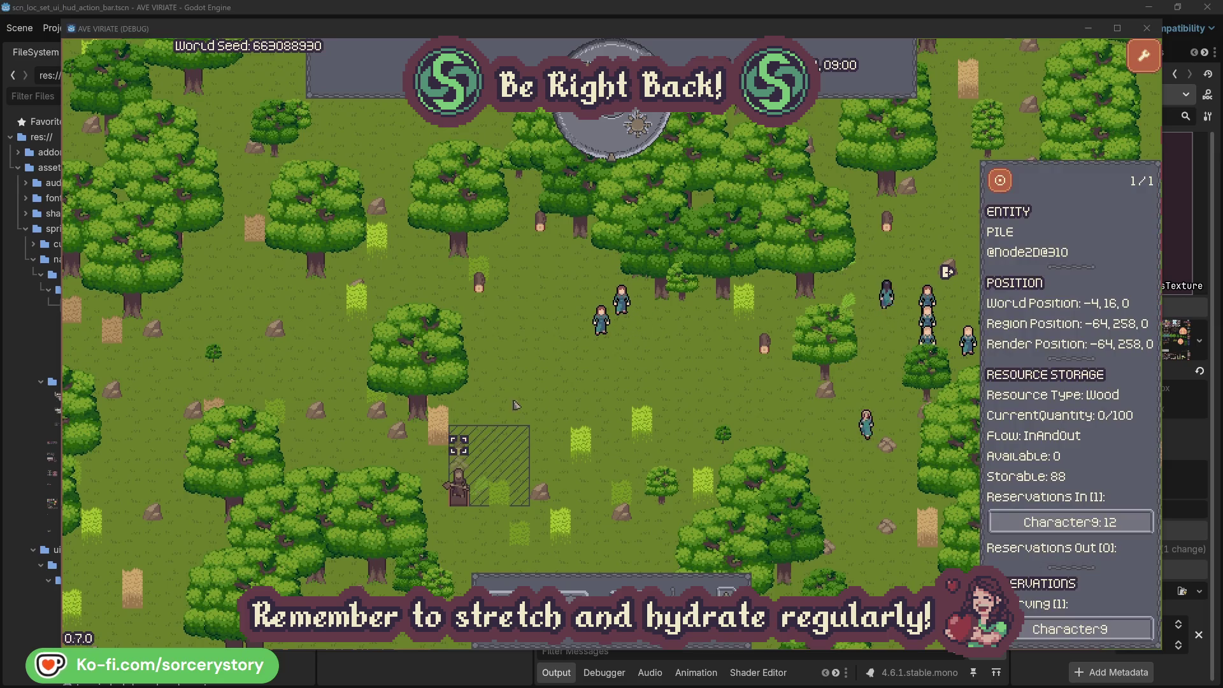
left_click(1111, 522)
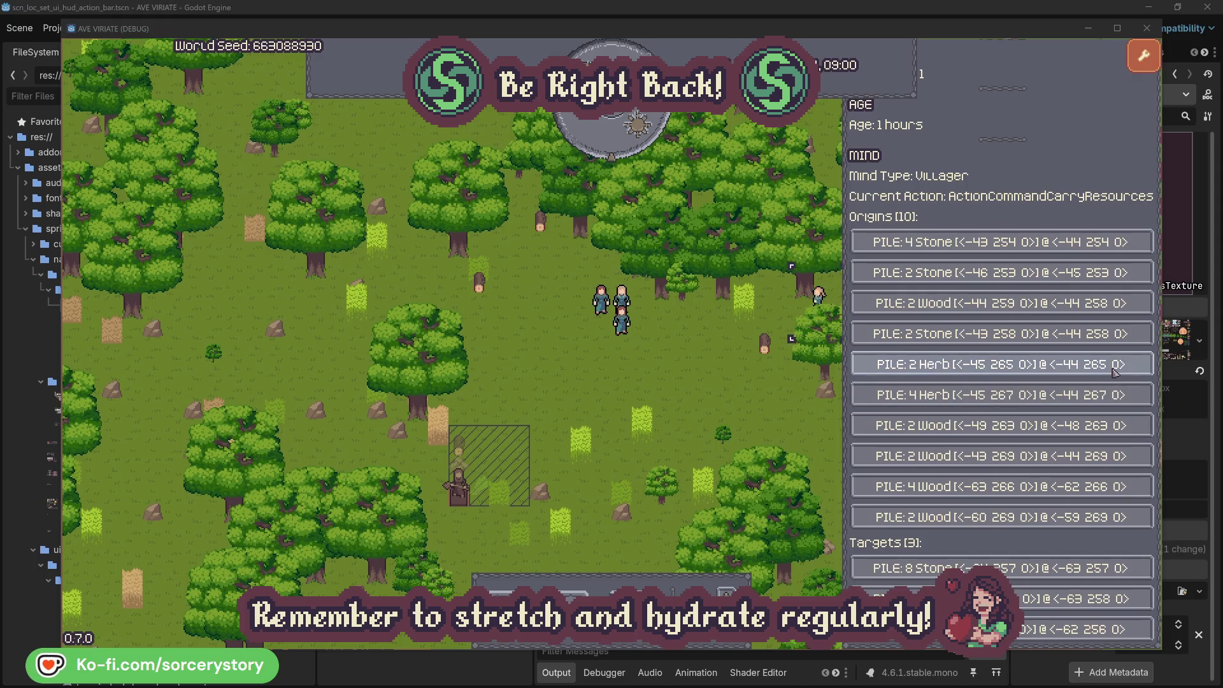
left_click(1115, 367)
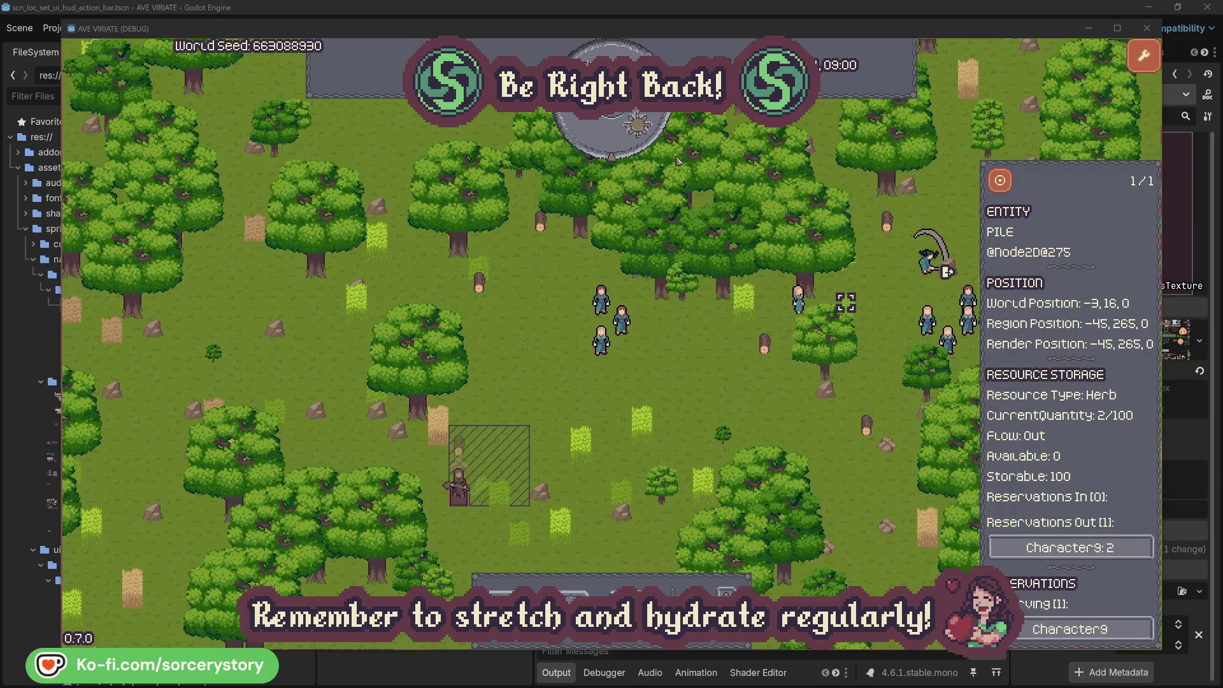
left_click(1011, 188)
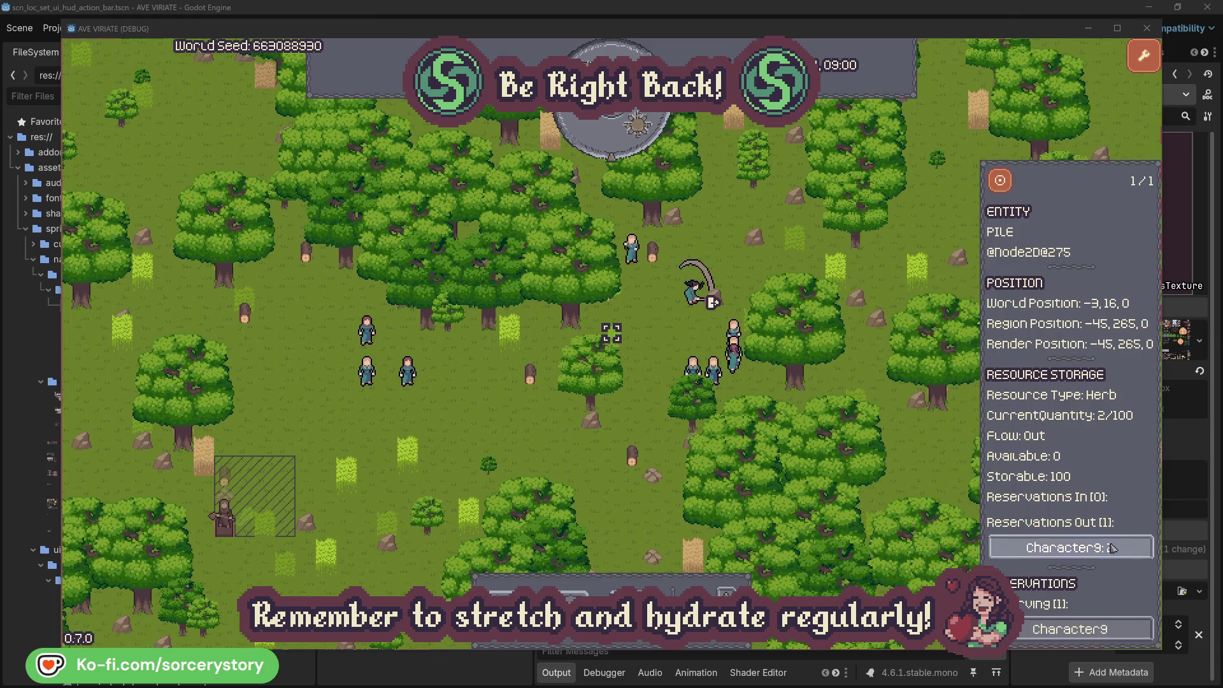
left_click(1110, 548)
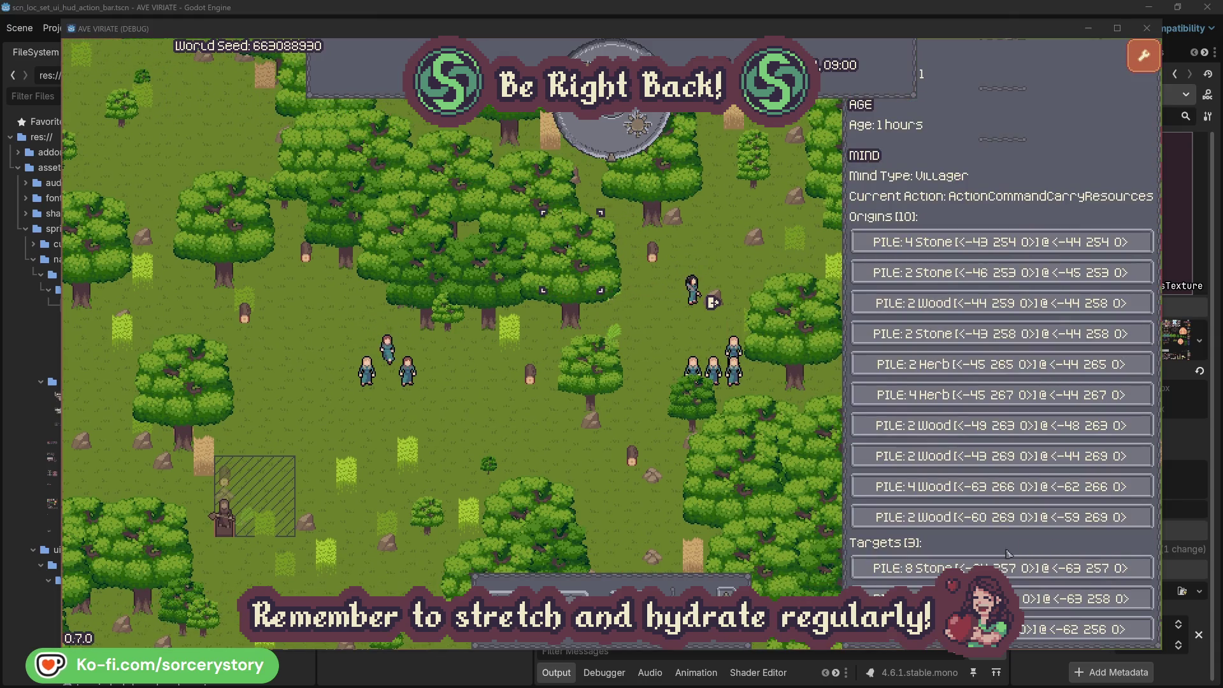
left_click(1083, 599)
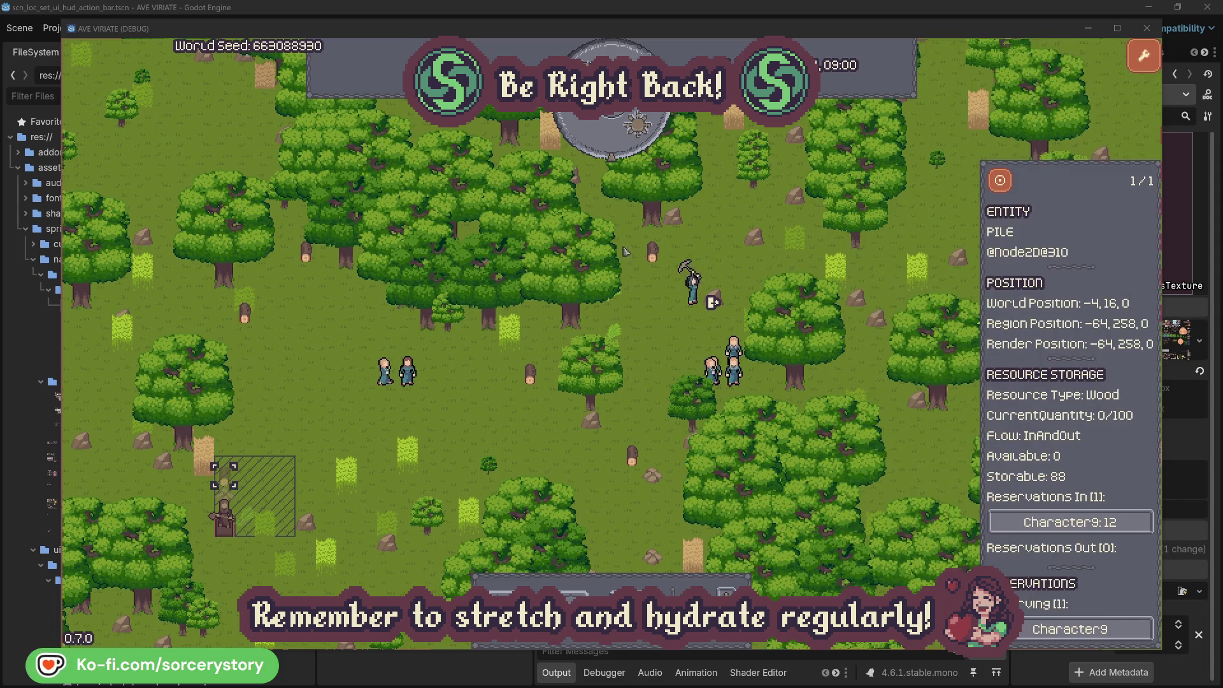
left_click(1000, 185)
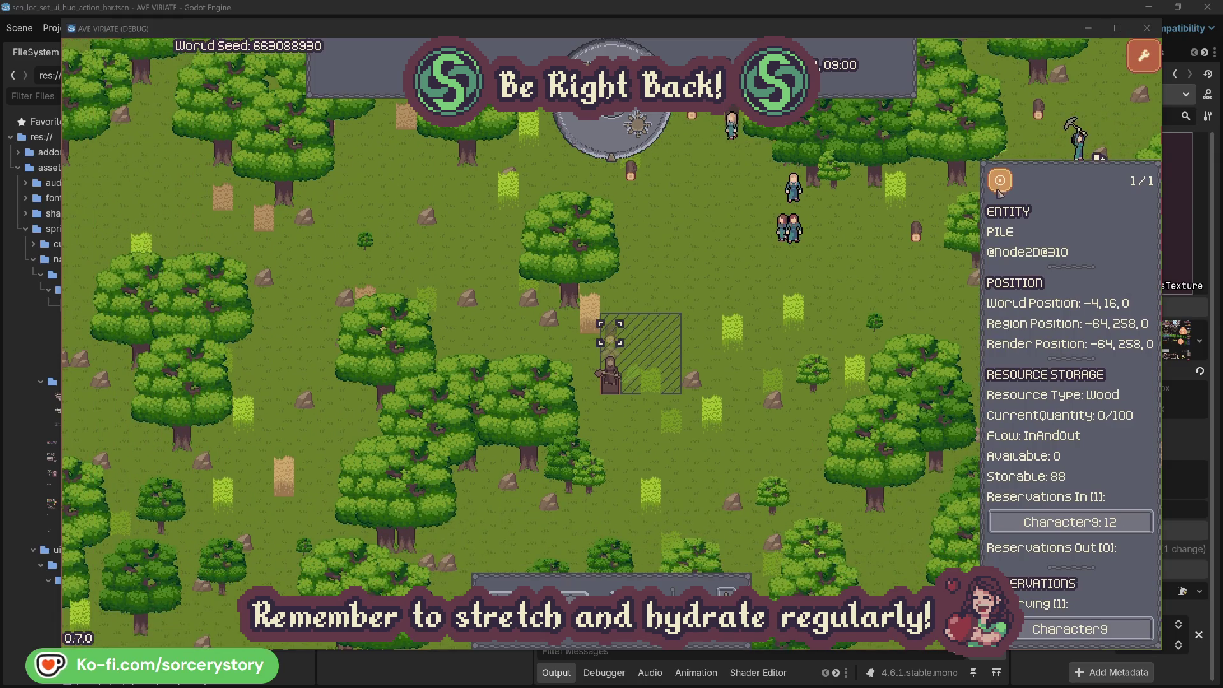
Close the Wood pile inspector, centre on Character2 with F, then deselect it
left_click(900, 279)
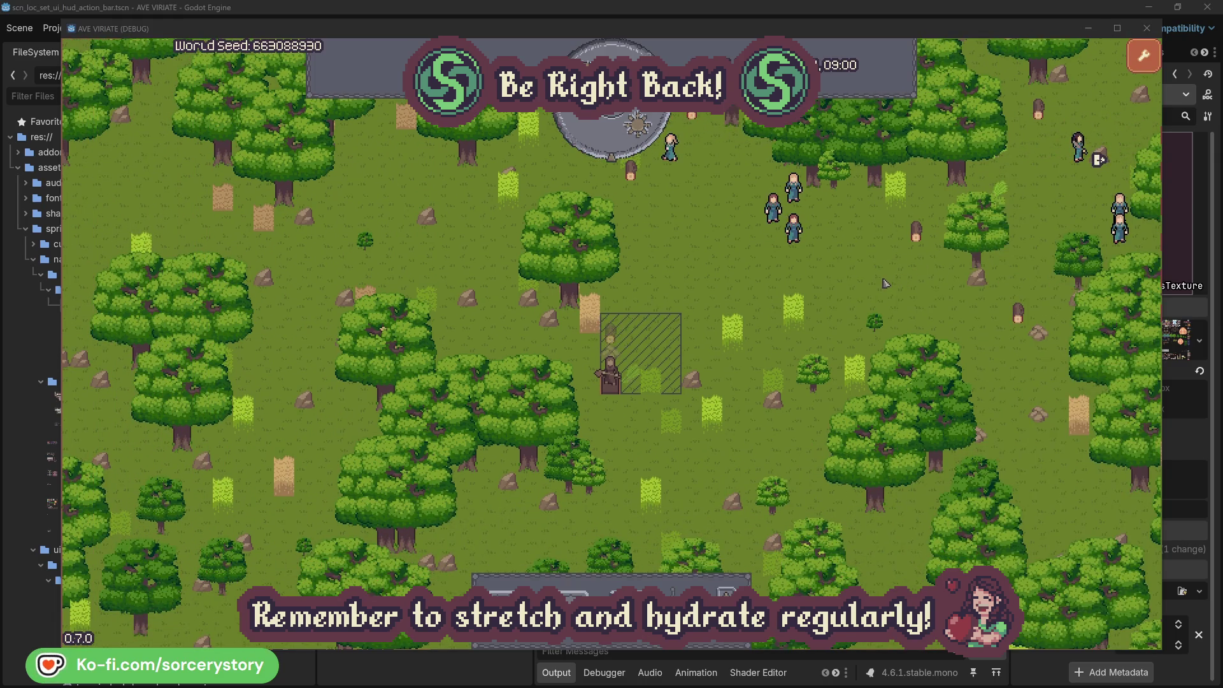
left_click(801, 237)
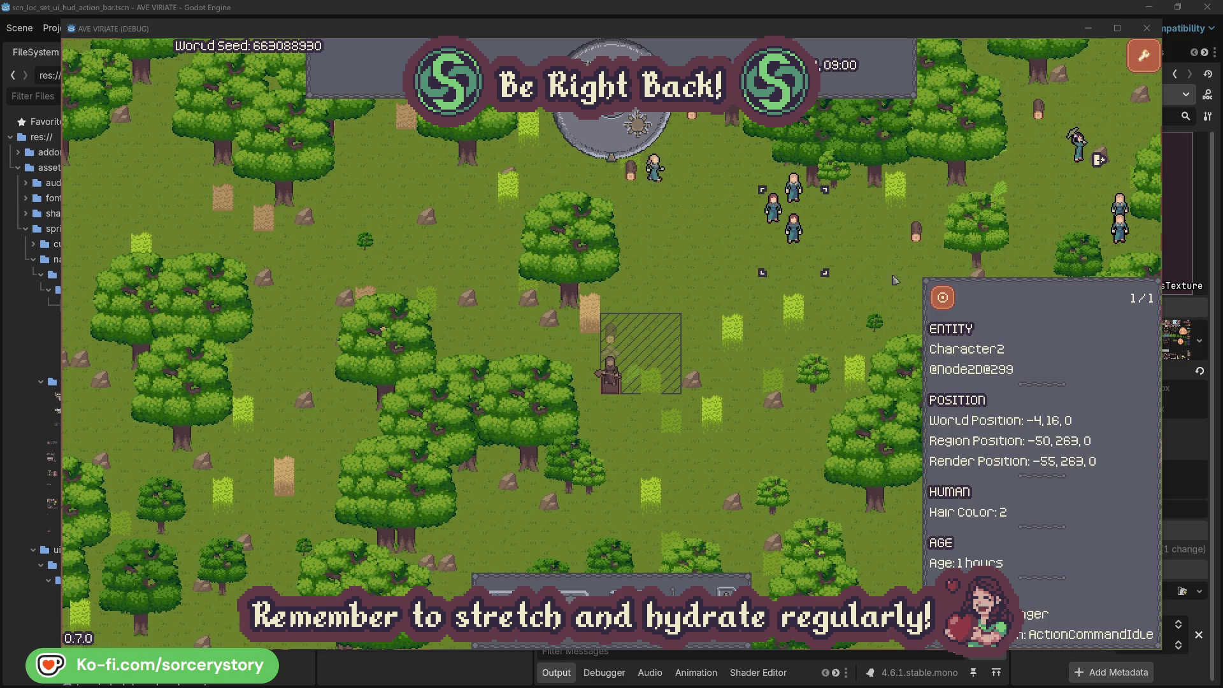
key("f")
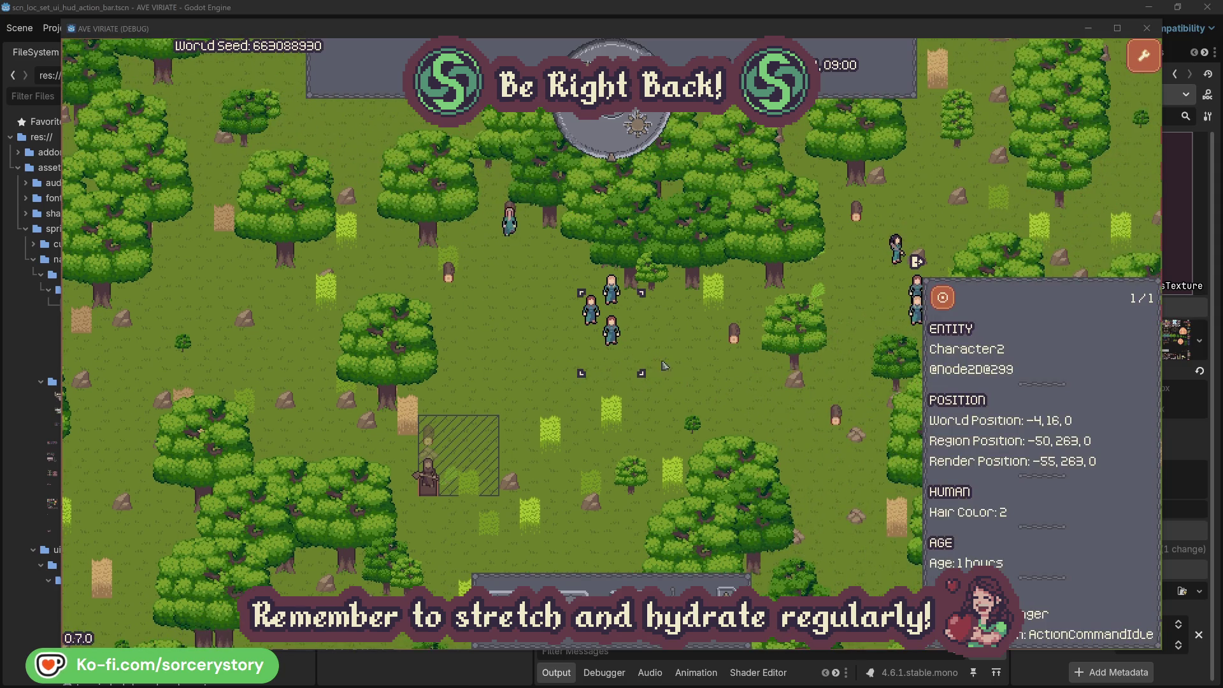
left_click(668, 366)
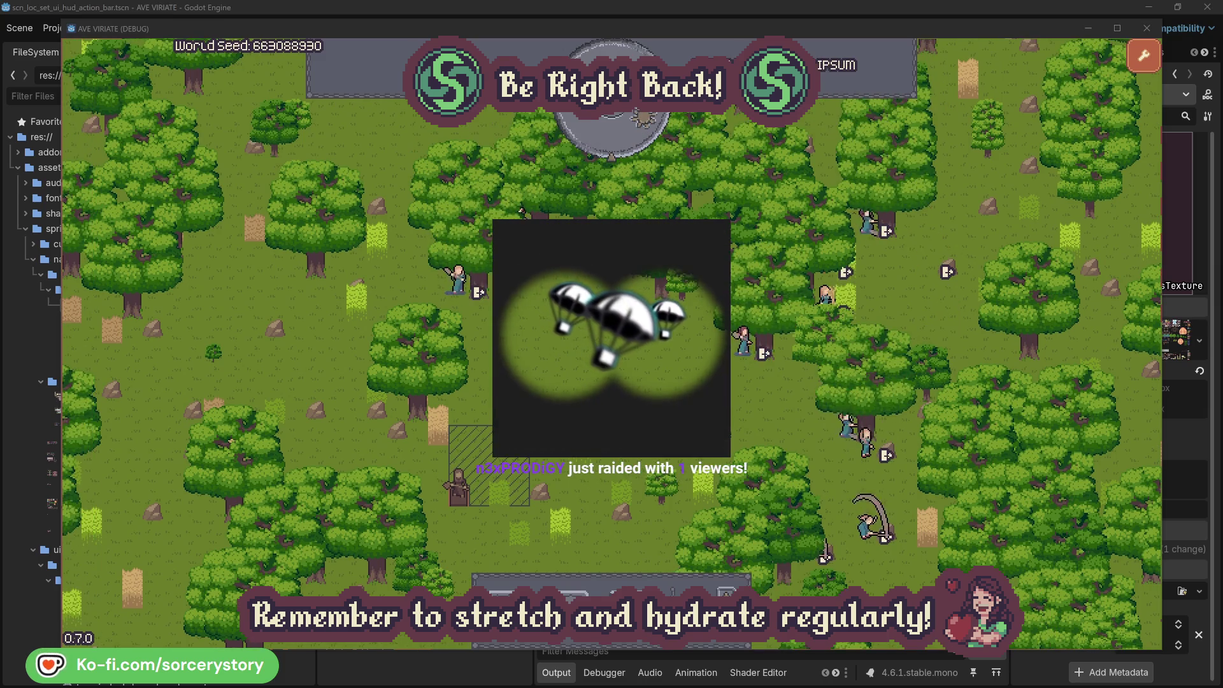
Check the oaks Character2 and Character0 are gathering from, then advance the clock one hour
left_click(743, 342)
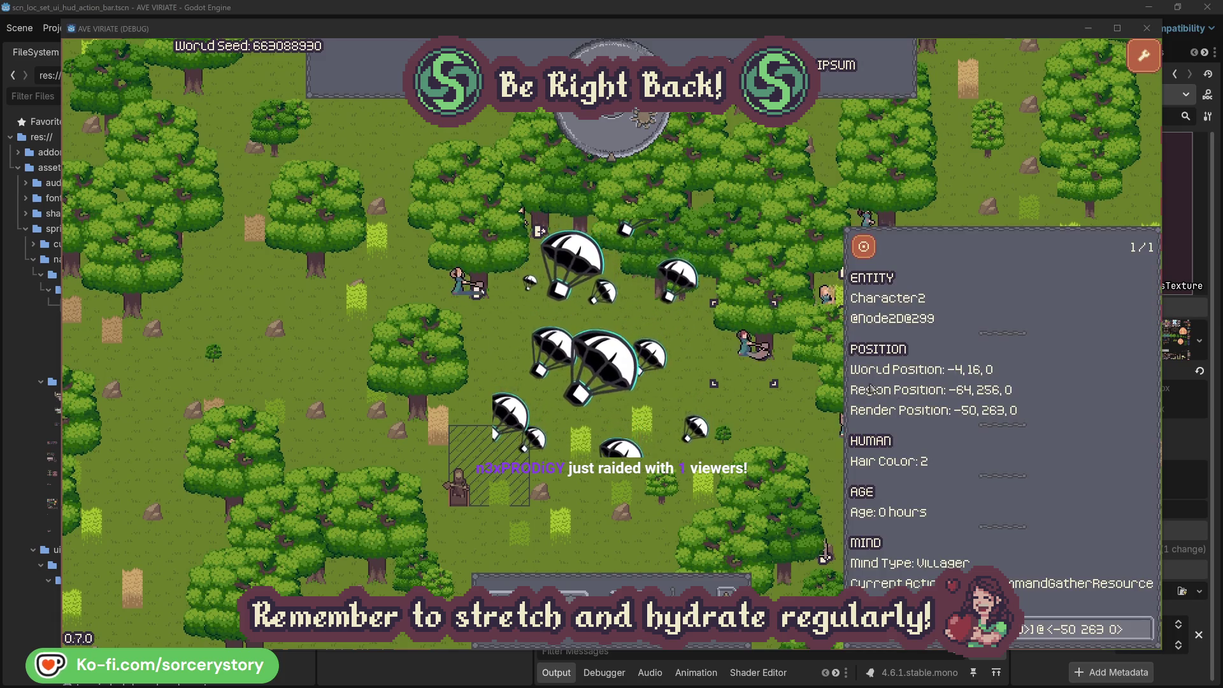
left_click(1144, 632)
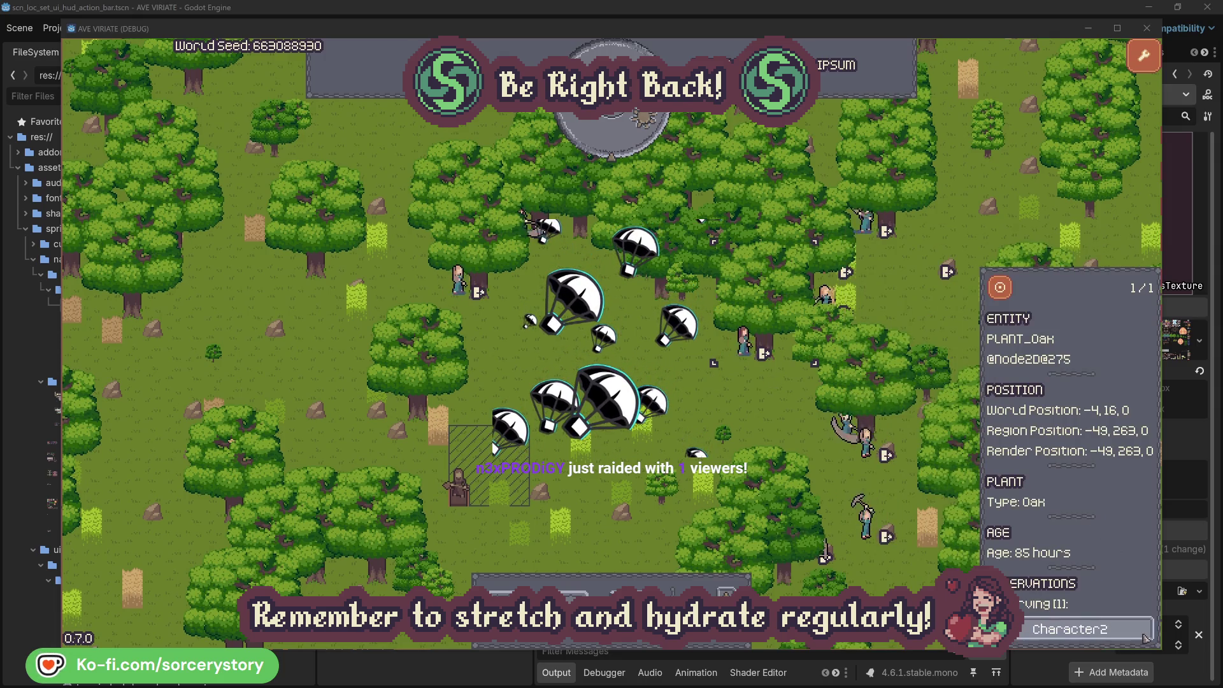
left_click(1144, 636)
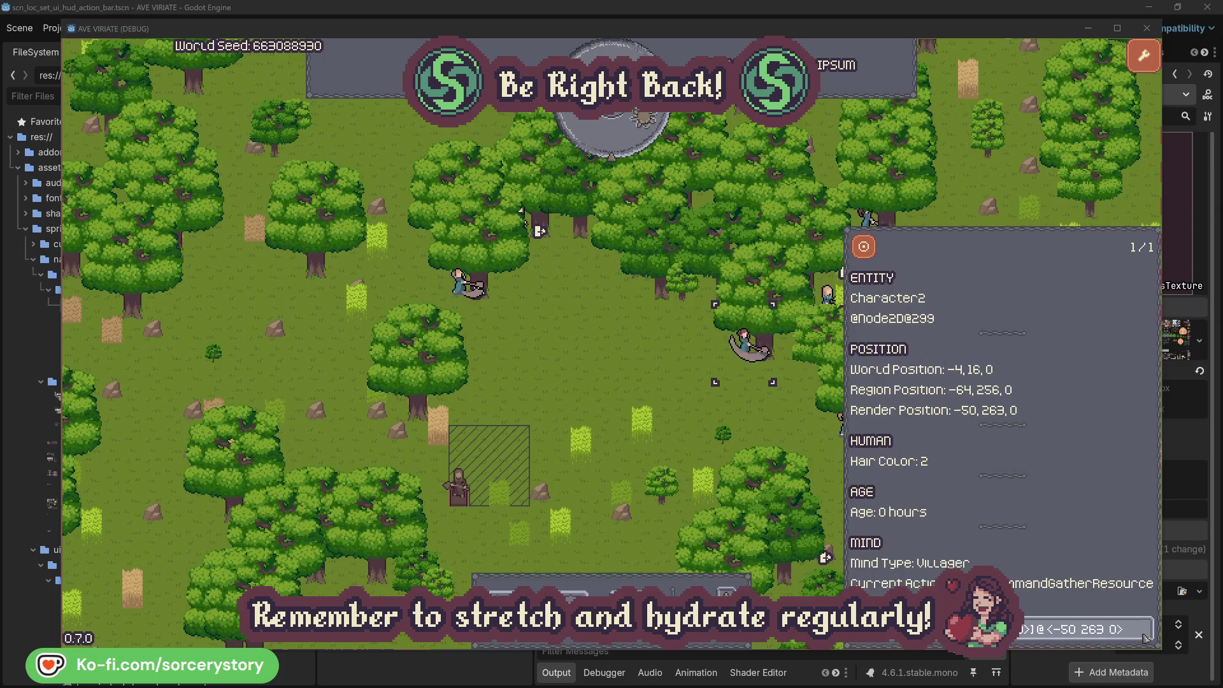
left_click(764, 424)
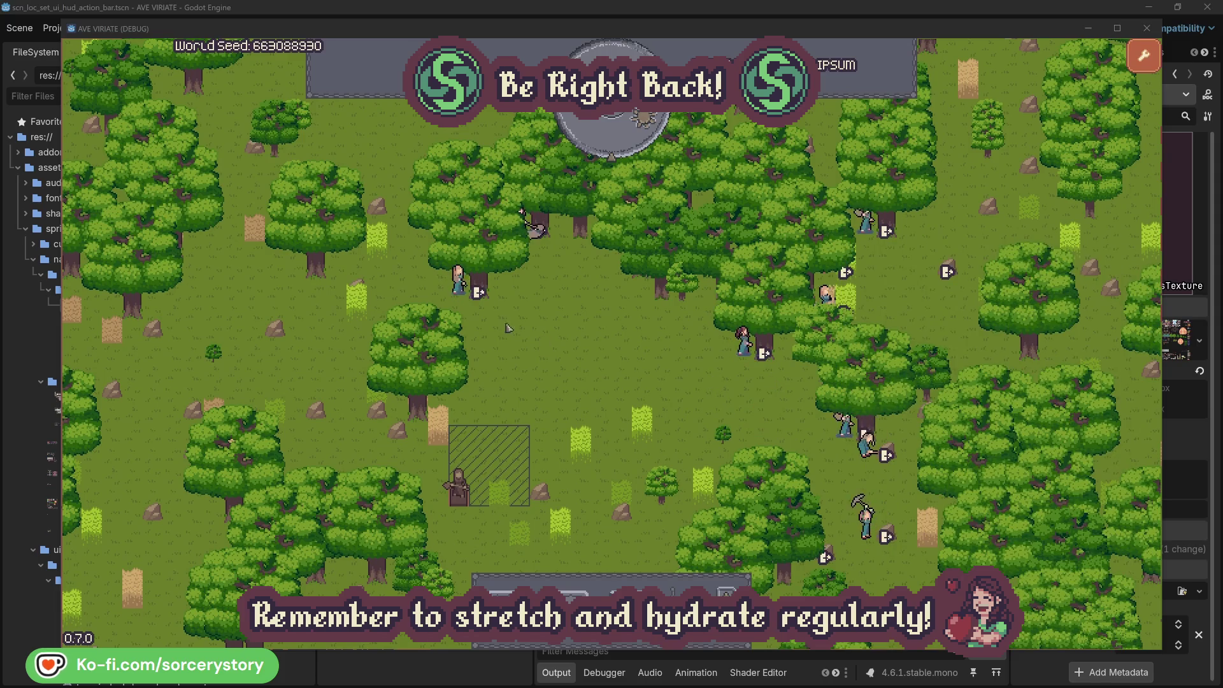
left_click(459, 280)
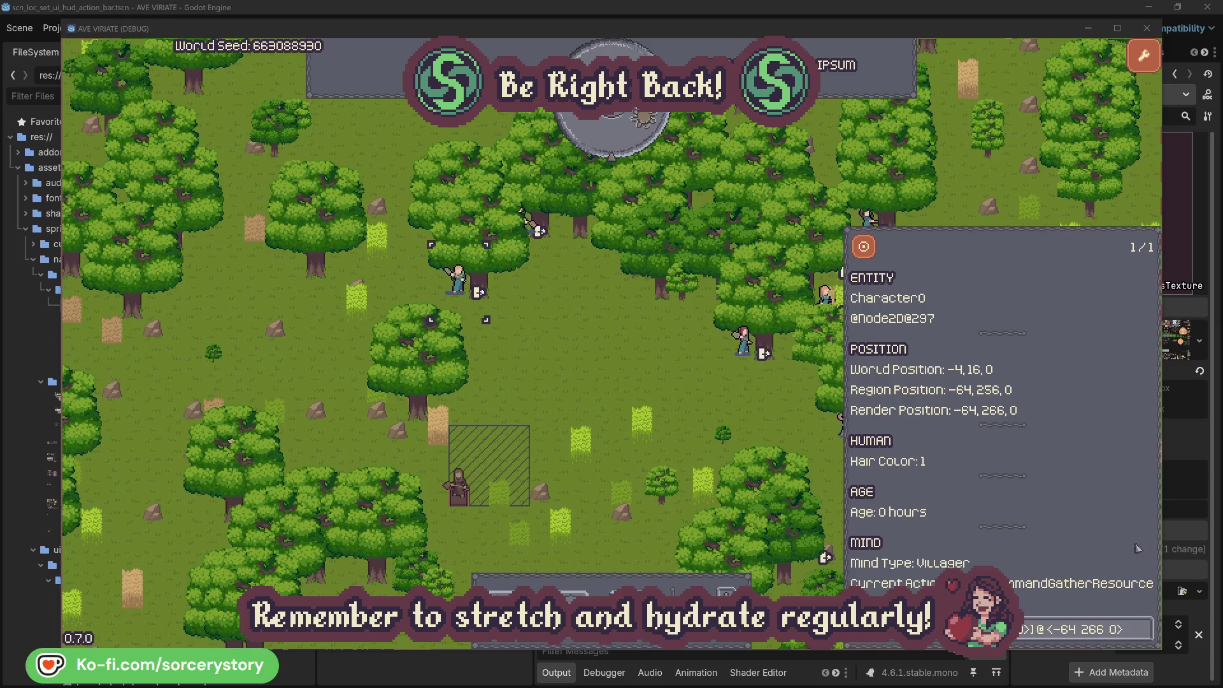
left_click(1144, 628)
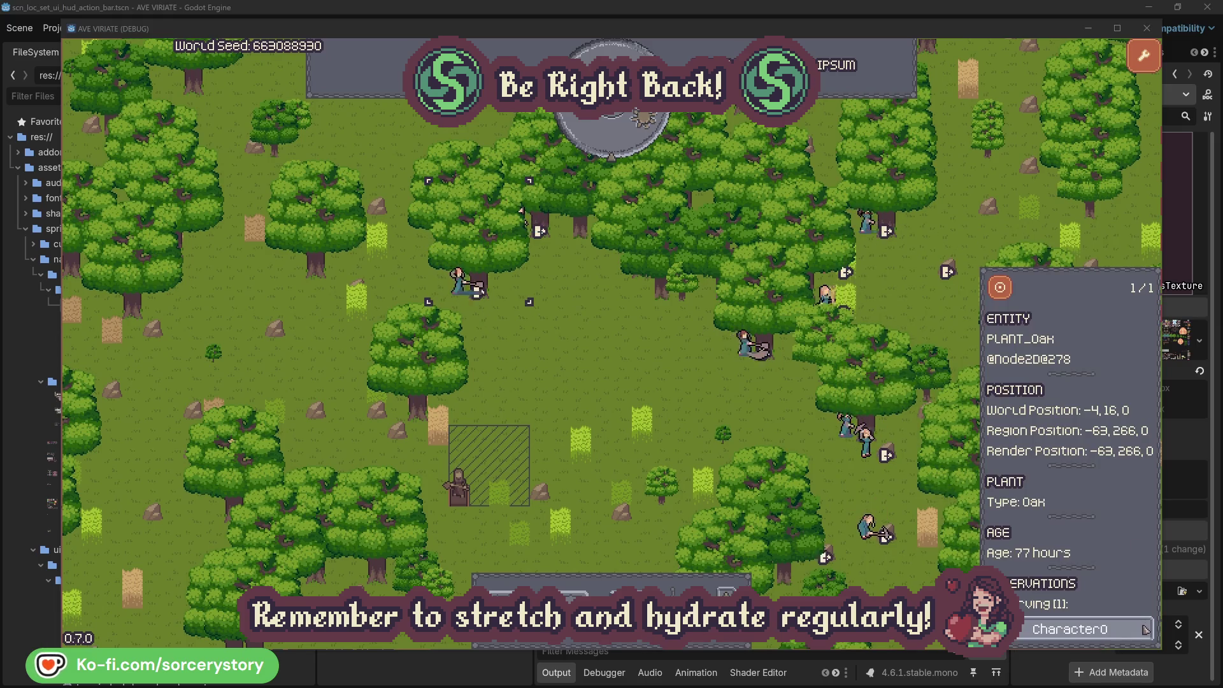
left_click(1145, 630)
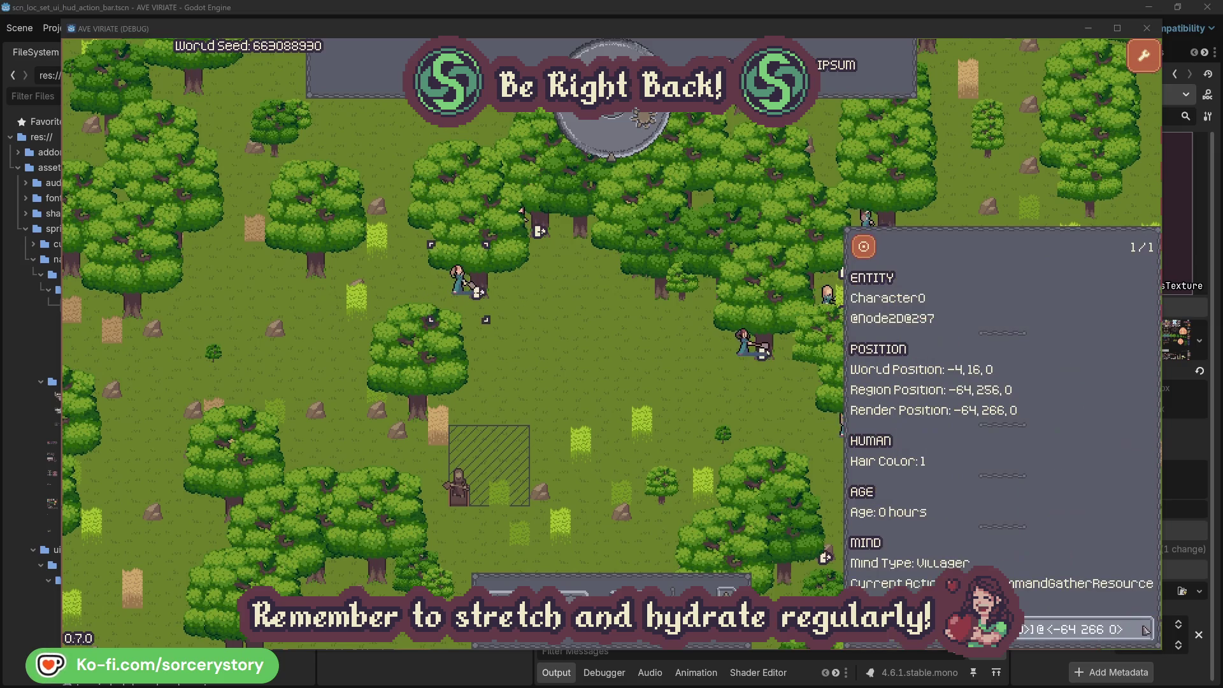
left_click(639, 384)
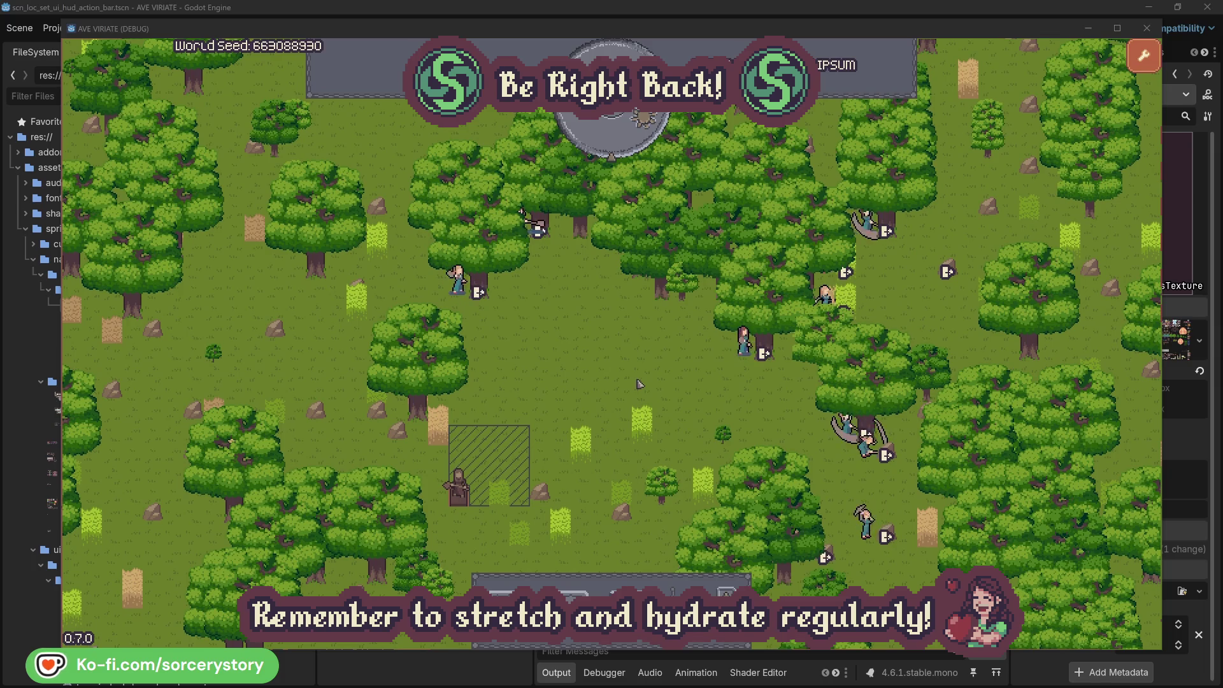
left_click(622, 143)
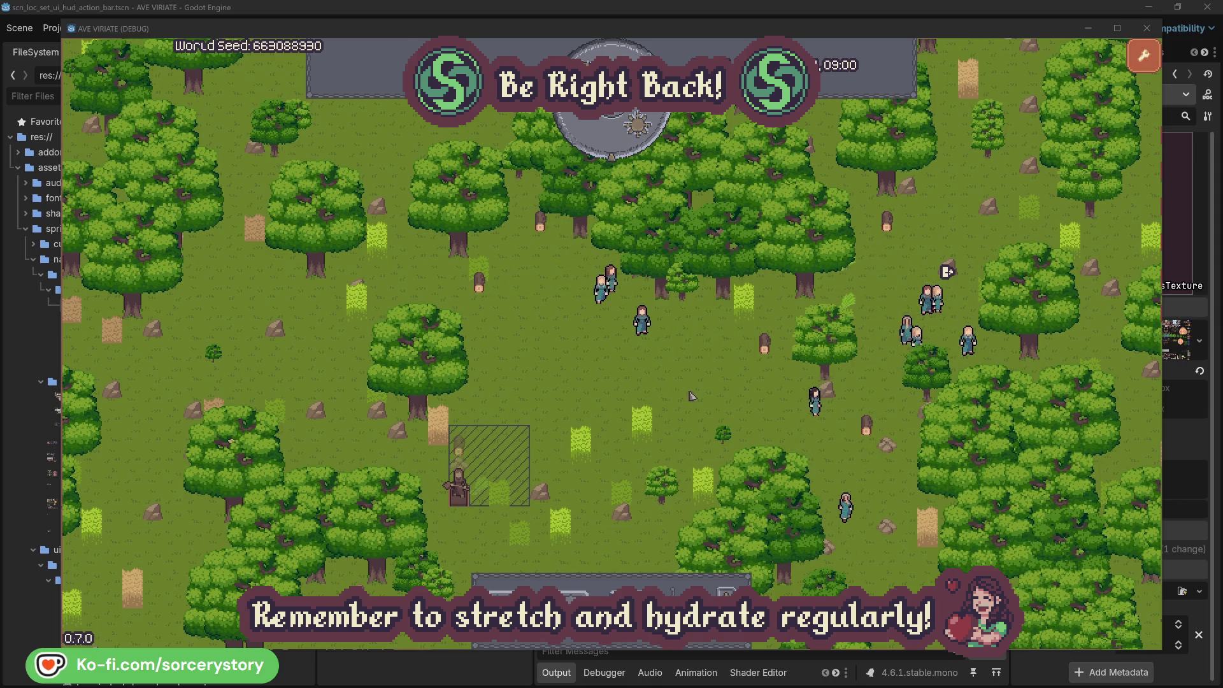
Trace a carrying villager to the 2 Herb pile, Character9, and the Wood pile it targets
left_click(845, 371)
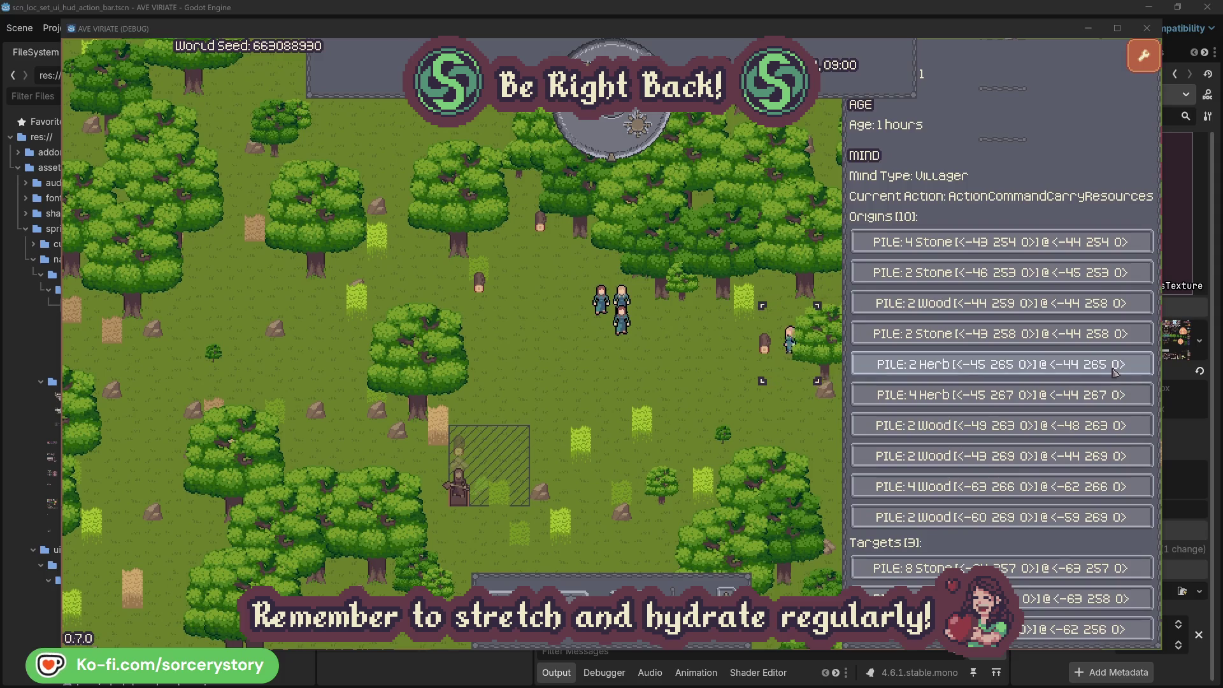
left_click(1115, 372)
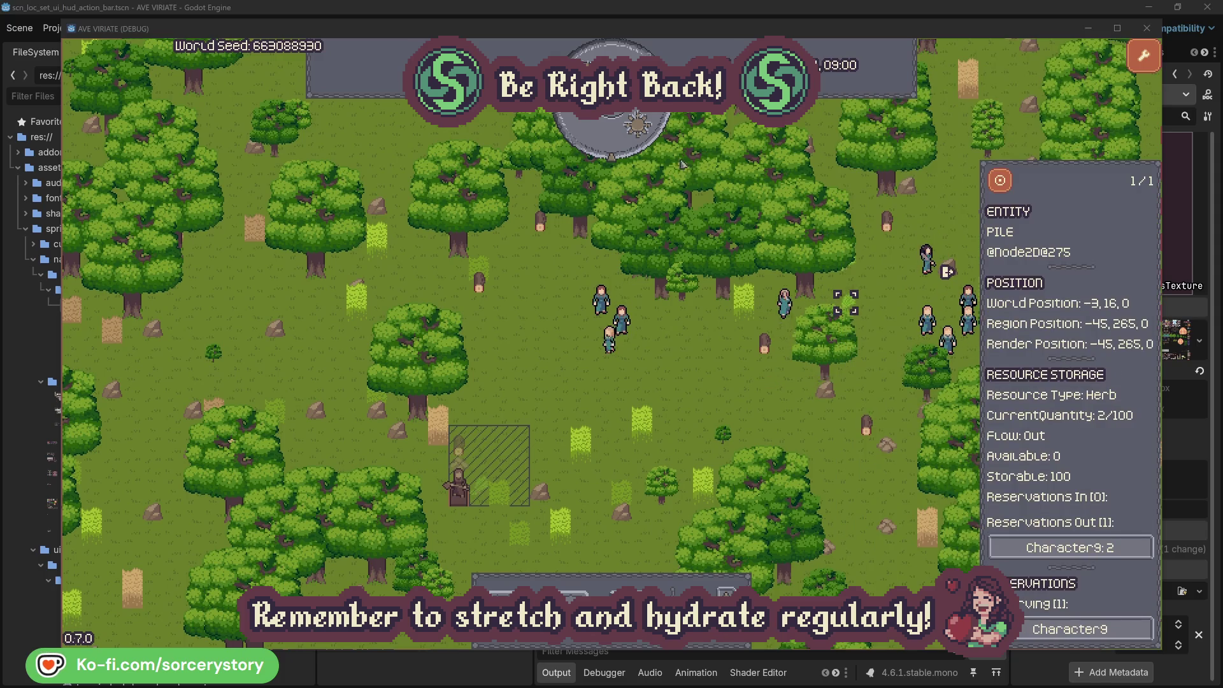
left_click(1010, 187)
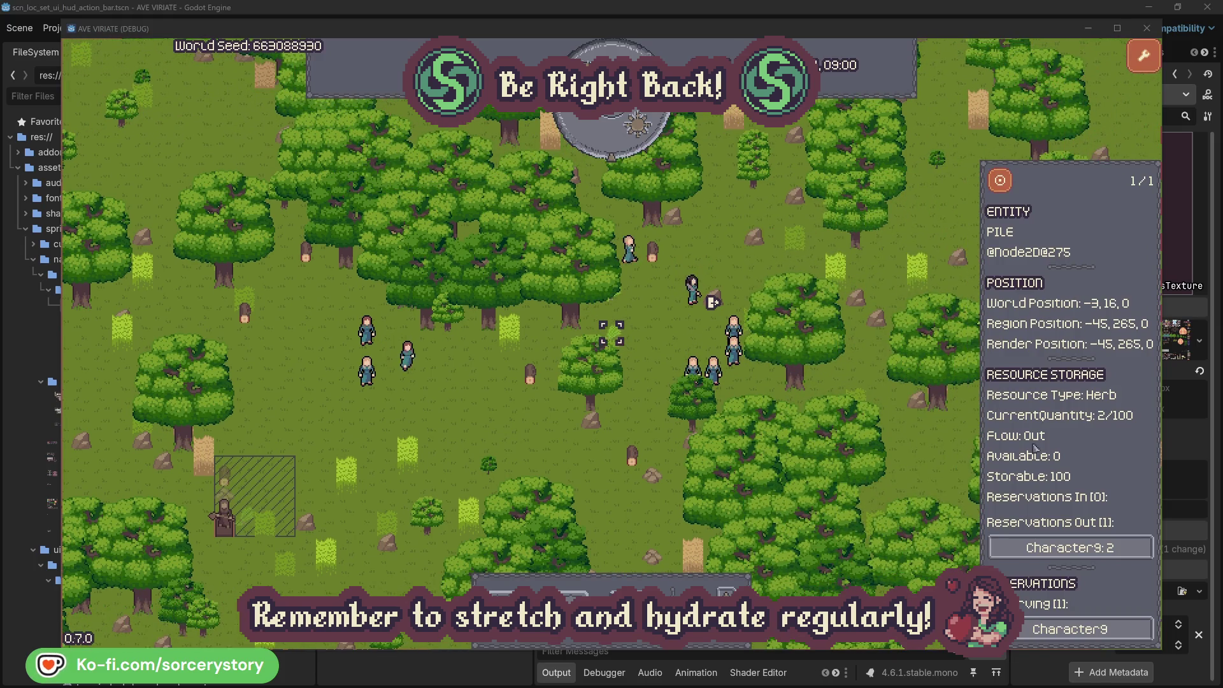
left_click(1088, 549)
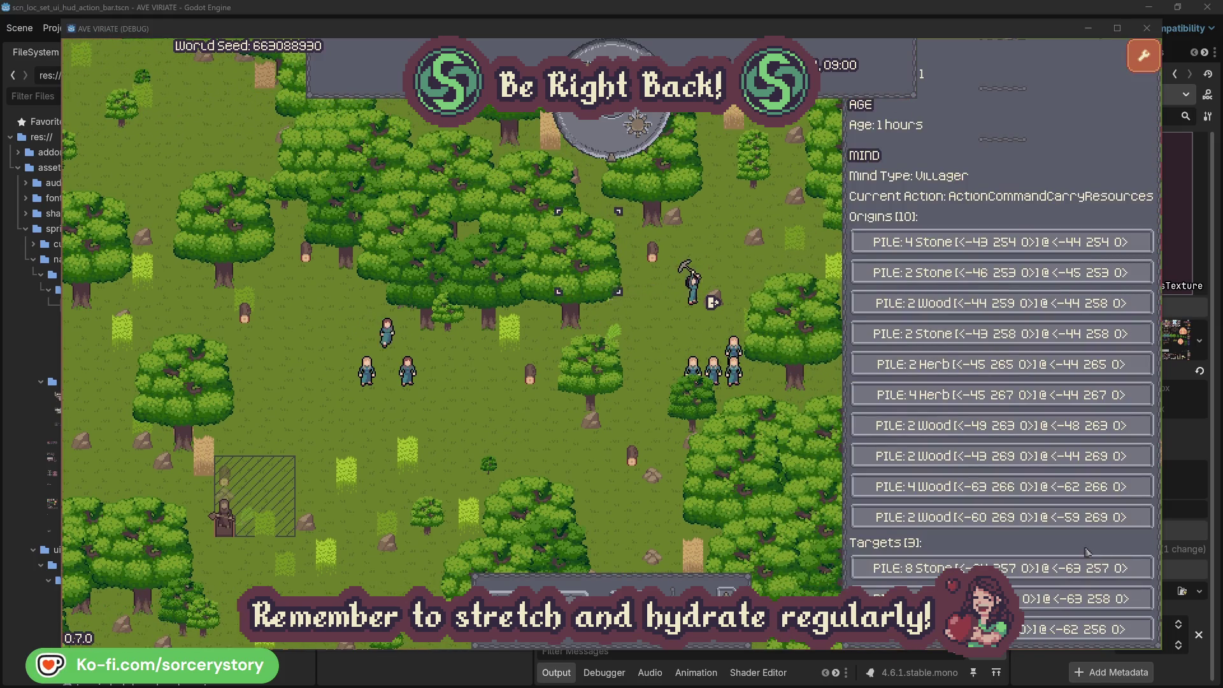
left_click(1083, 599)
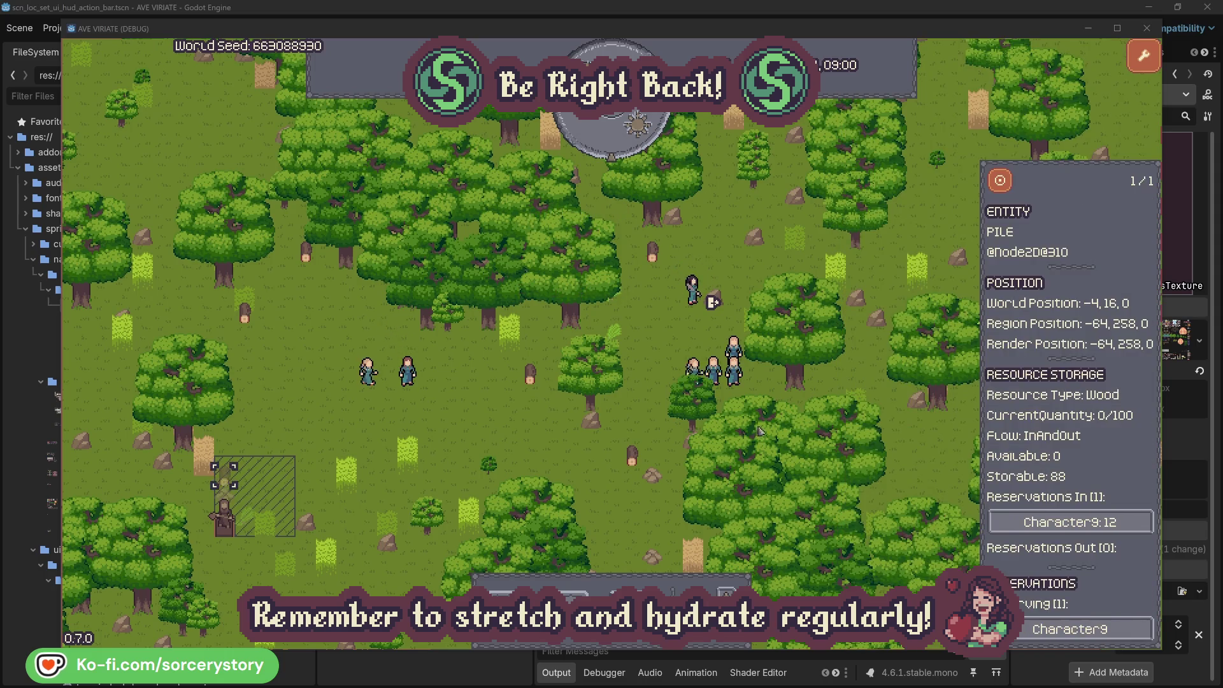
left_click(1001, 185)
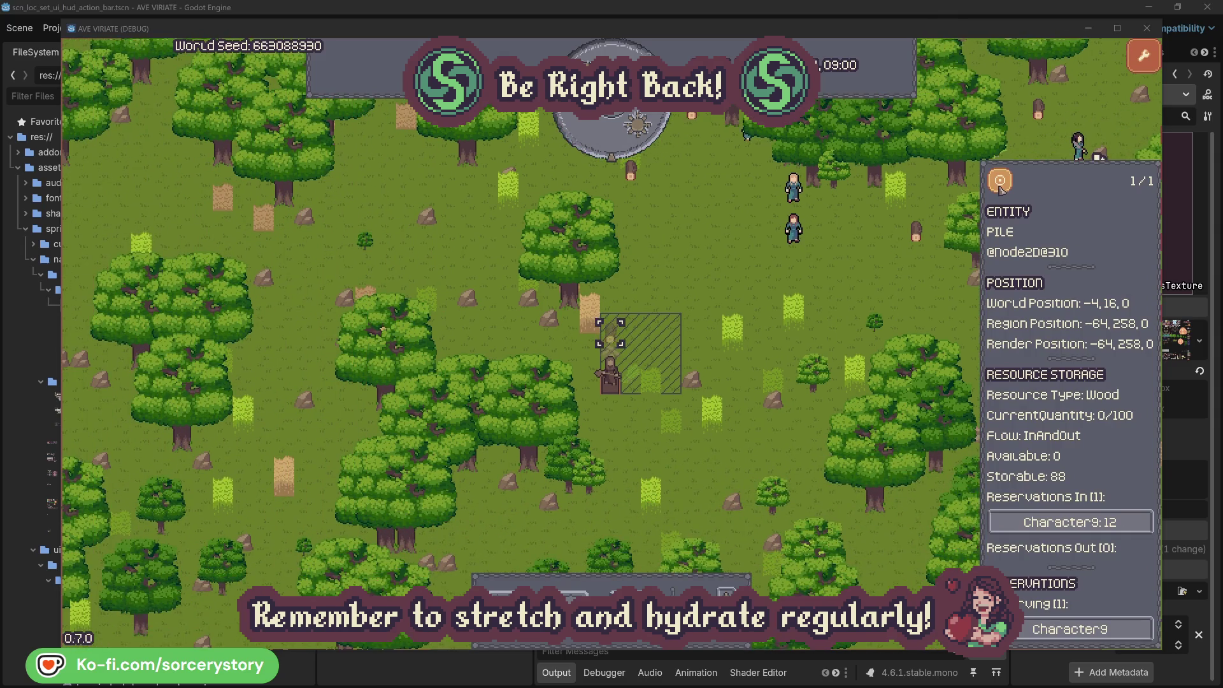
left_click(886, 283)
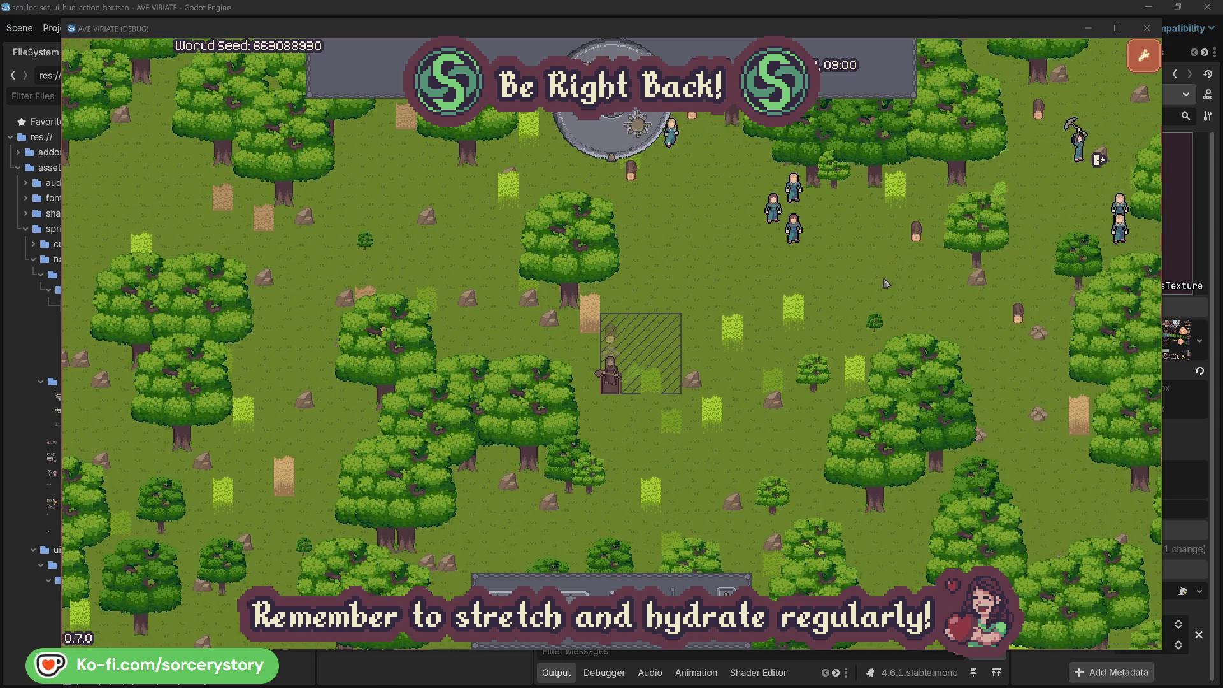
Recheck Character2's and Character0's oak targets and advance the clock another hour
left_click(793, 229)
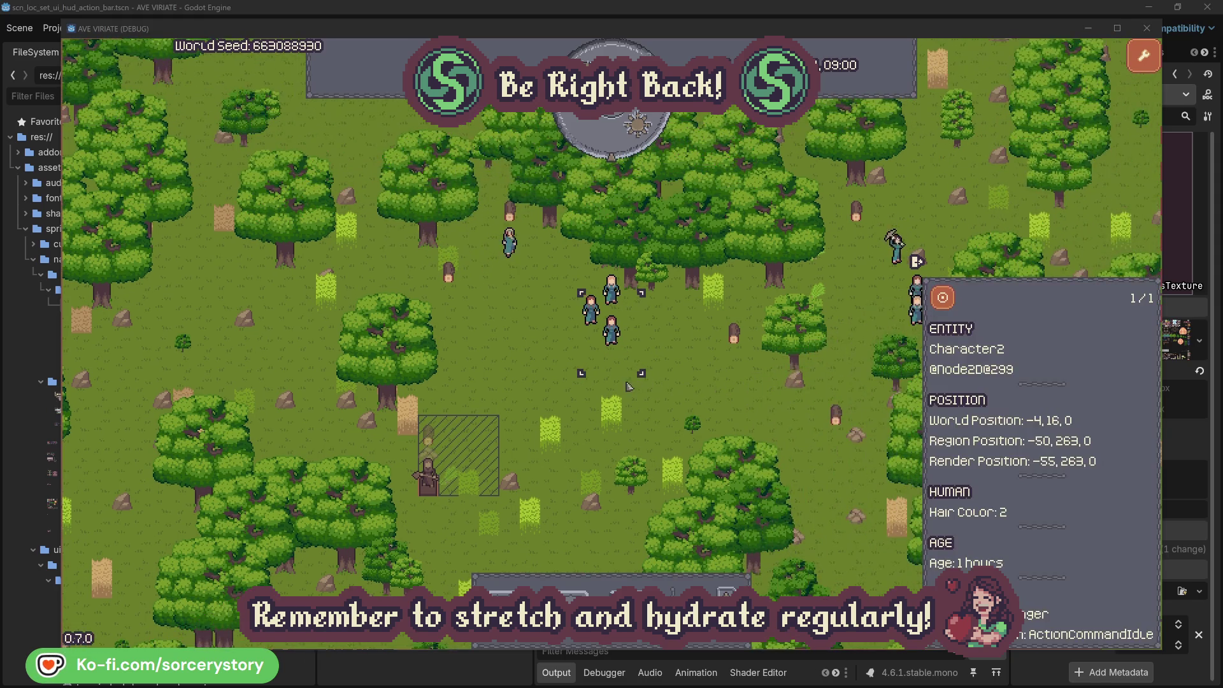
left_click(697, 369)
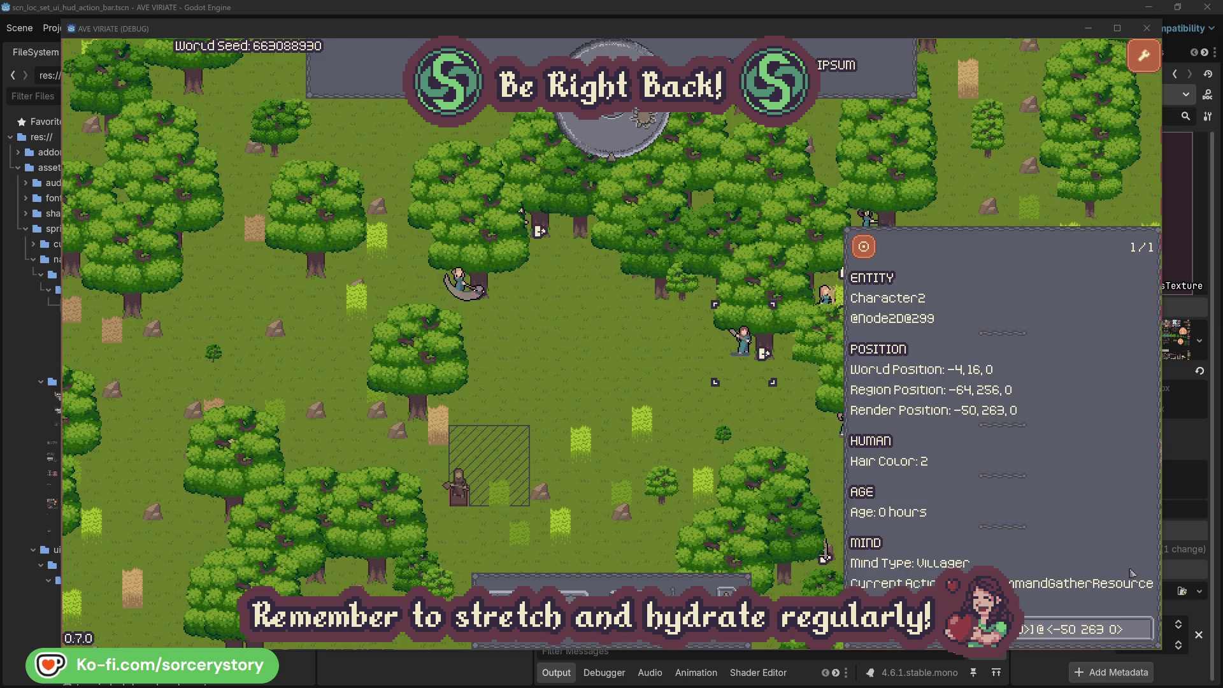
left_click(1145, 638)
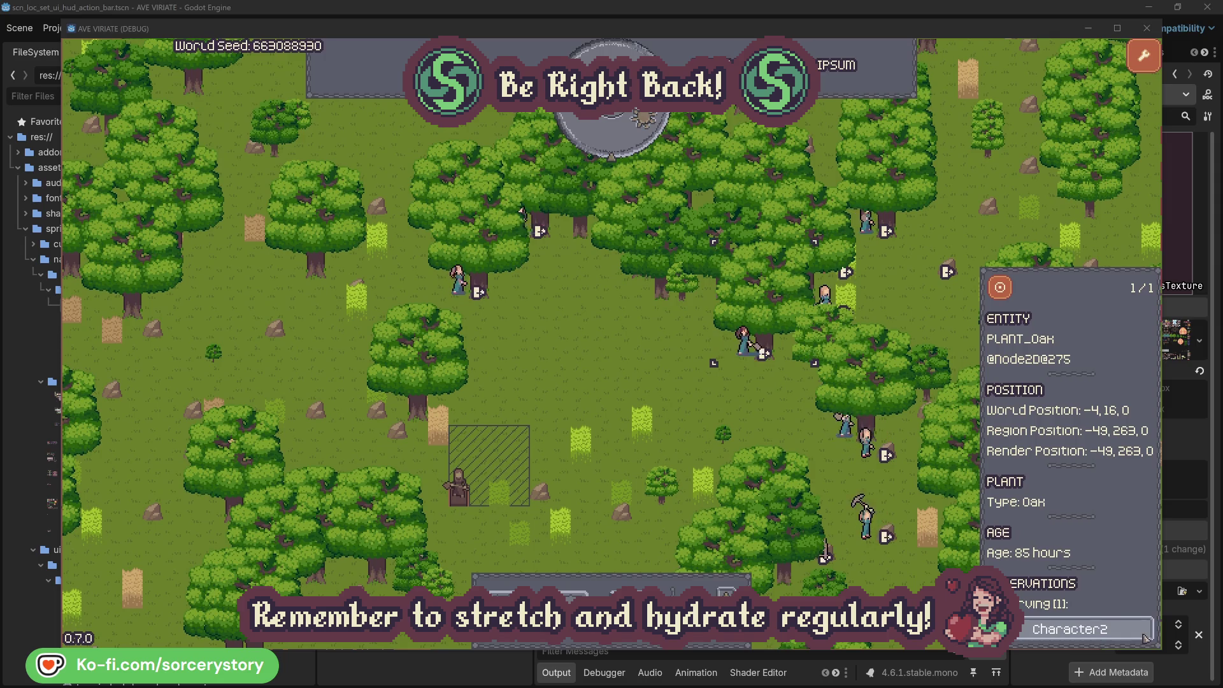
left_click(1145, 638)
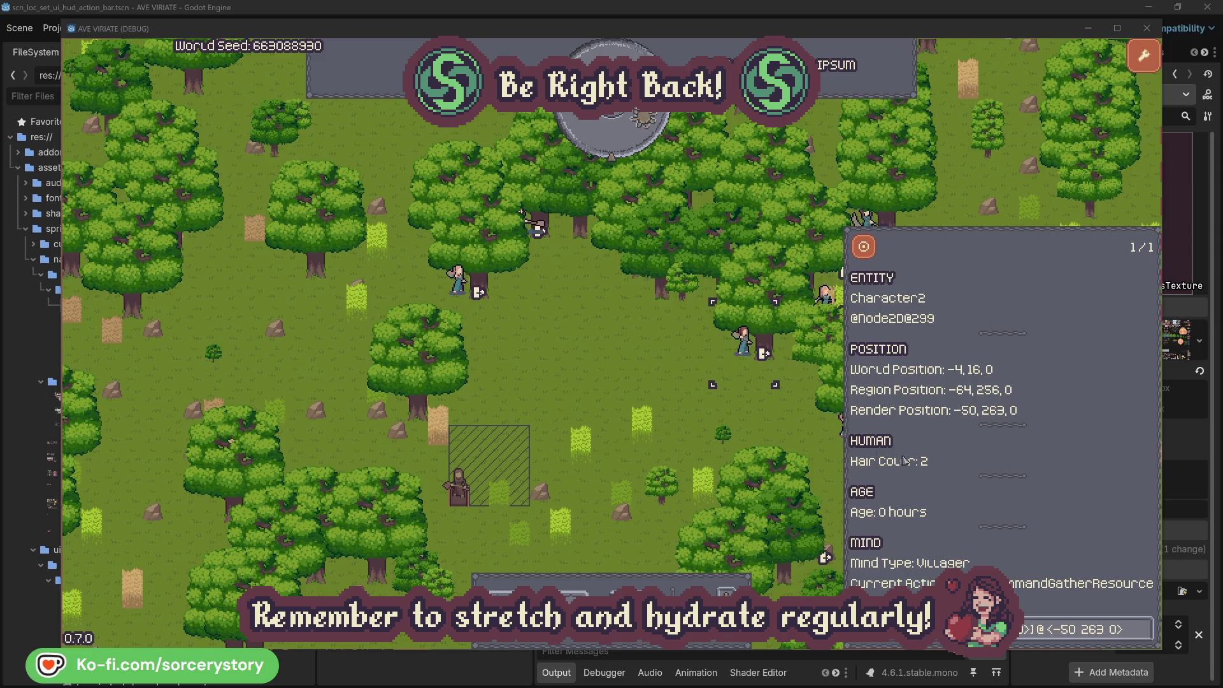
left_click(763, 422)
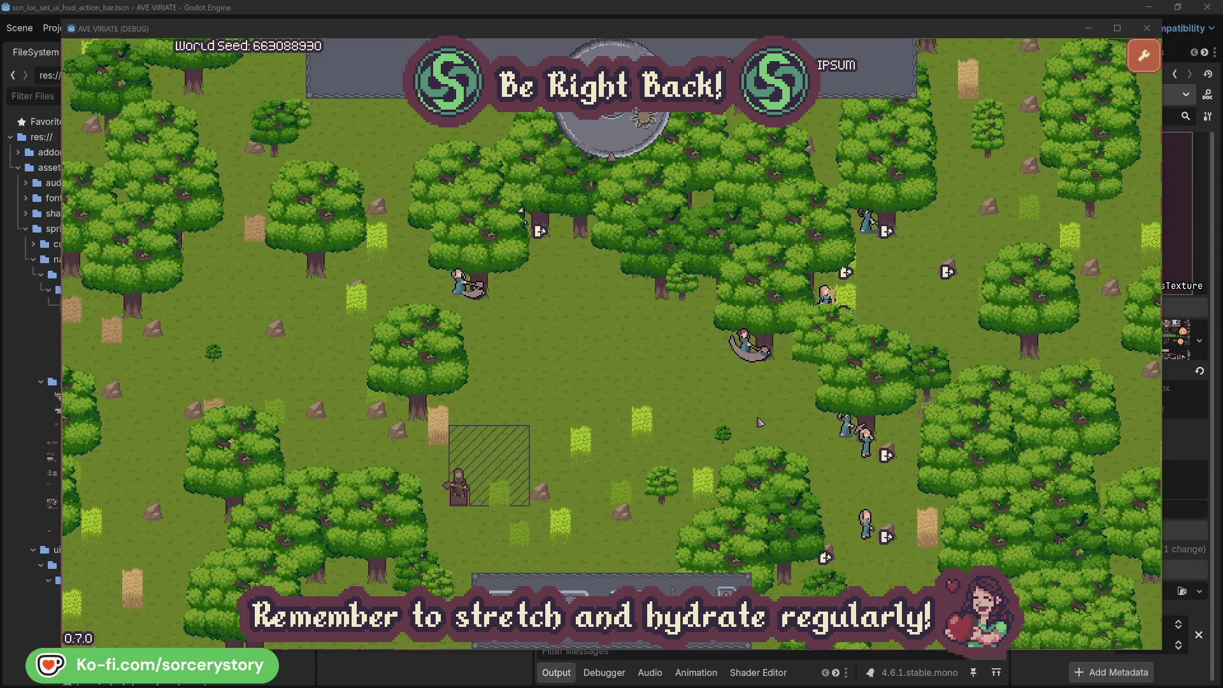
left_click(472, 285)
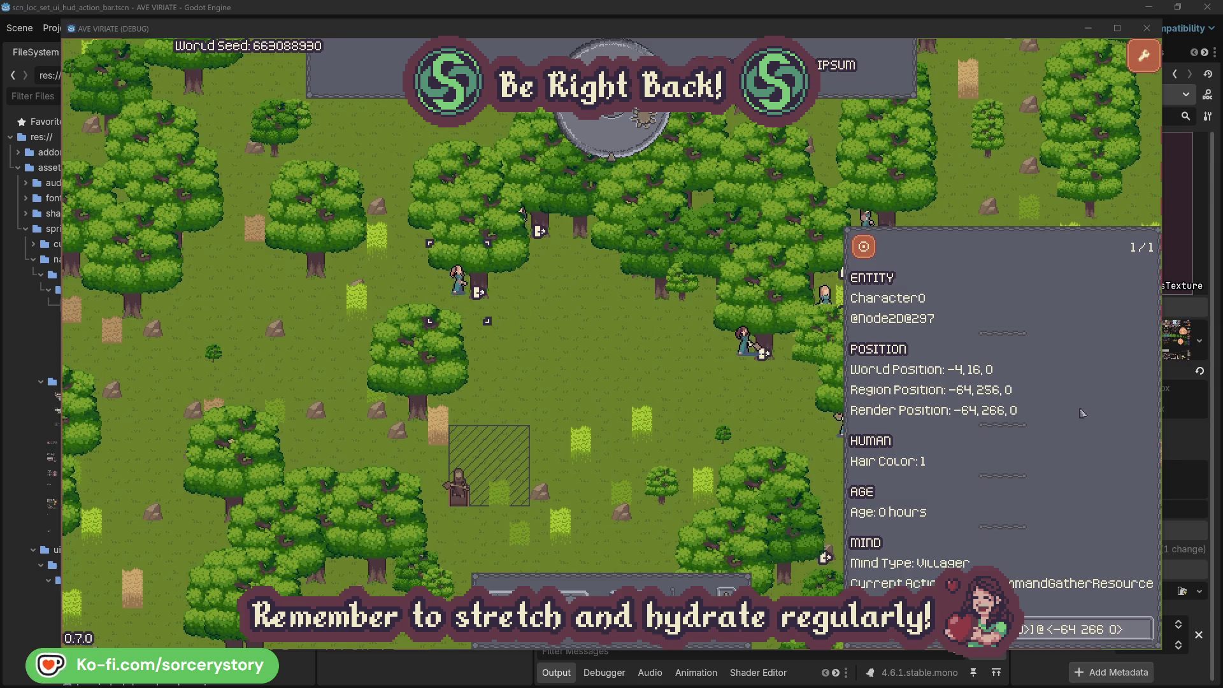
left_click(1145, 630)
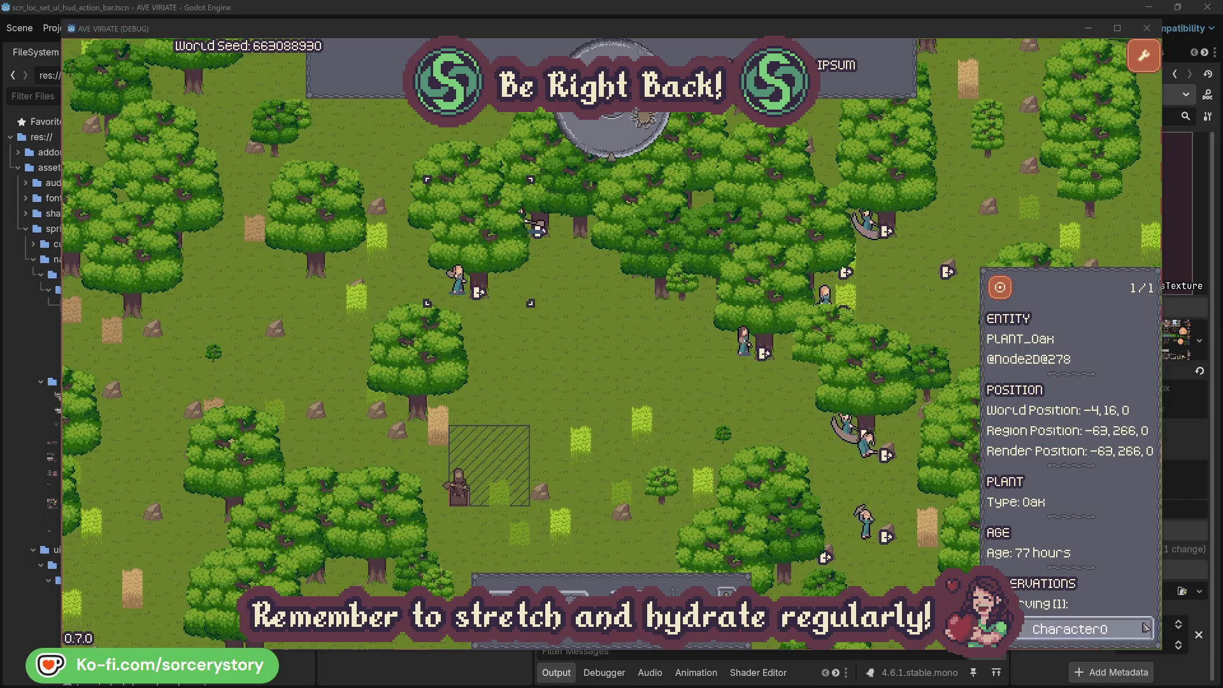
left_click(1145, 630)
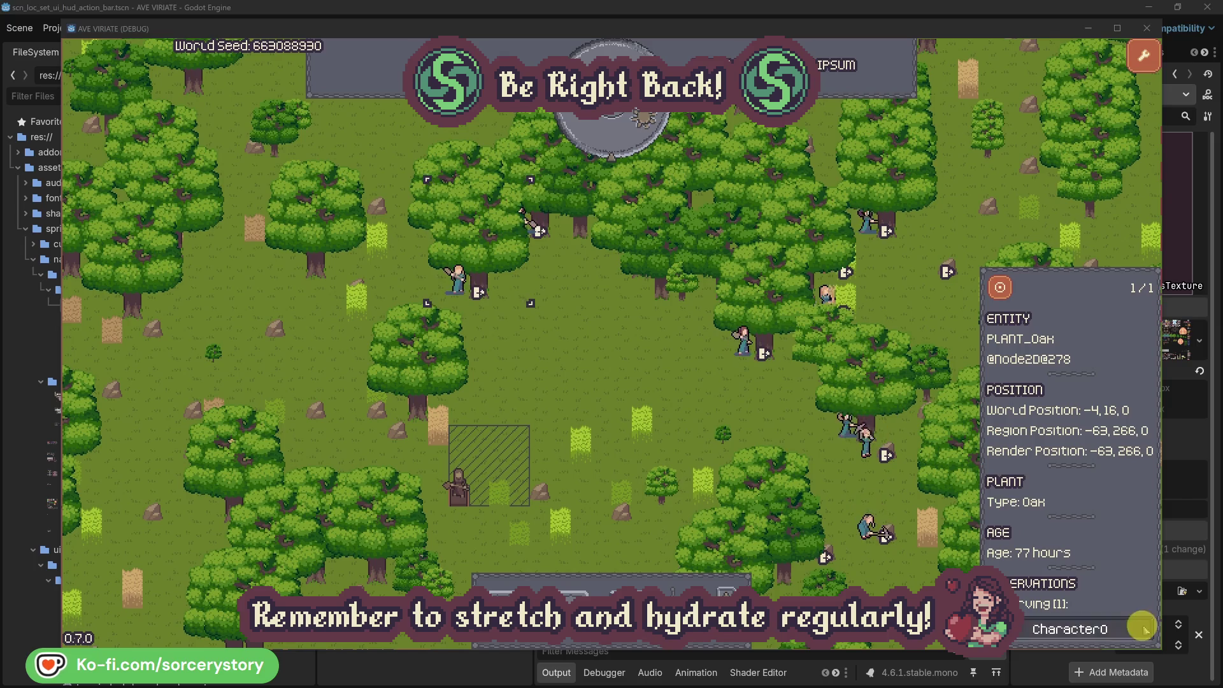
left_click(636, 379)
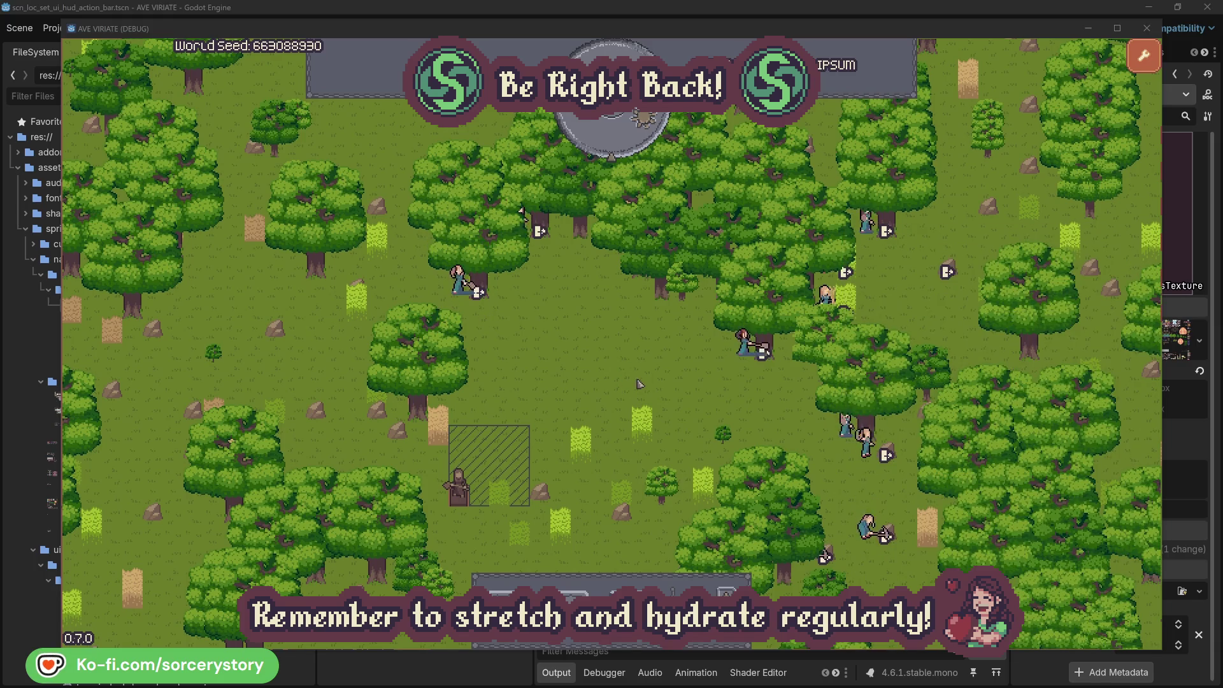
left_click(621, 144)
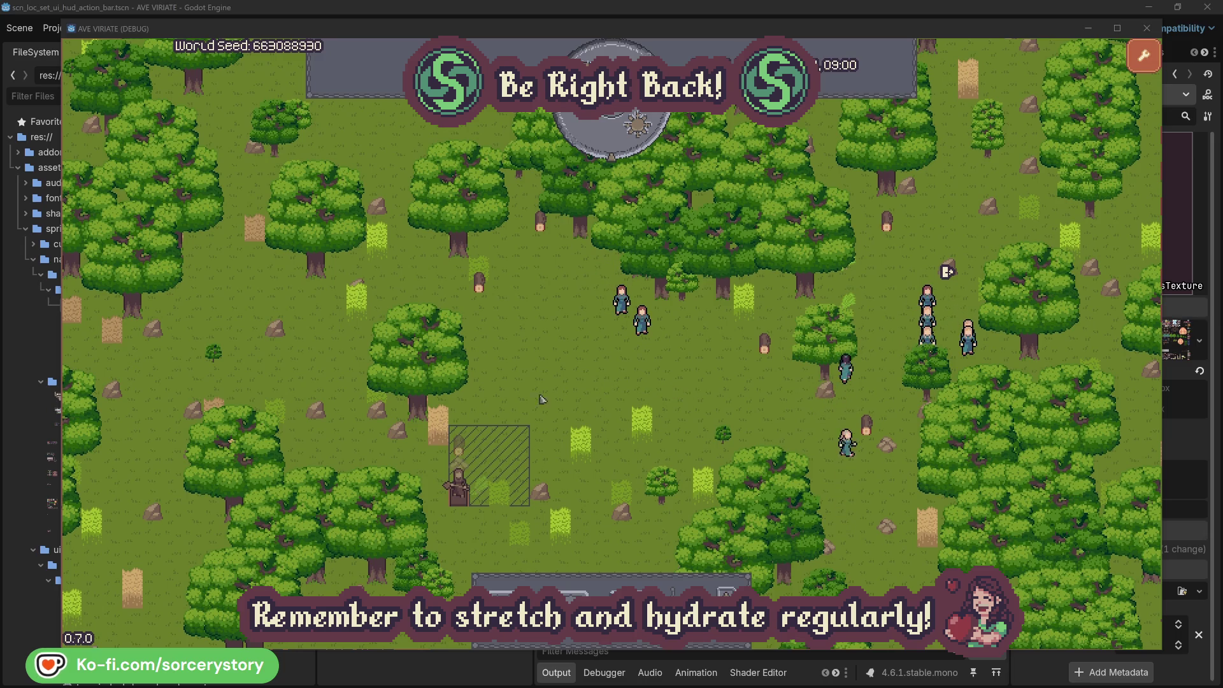
left_click(463, 451)
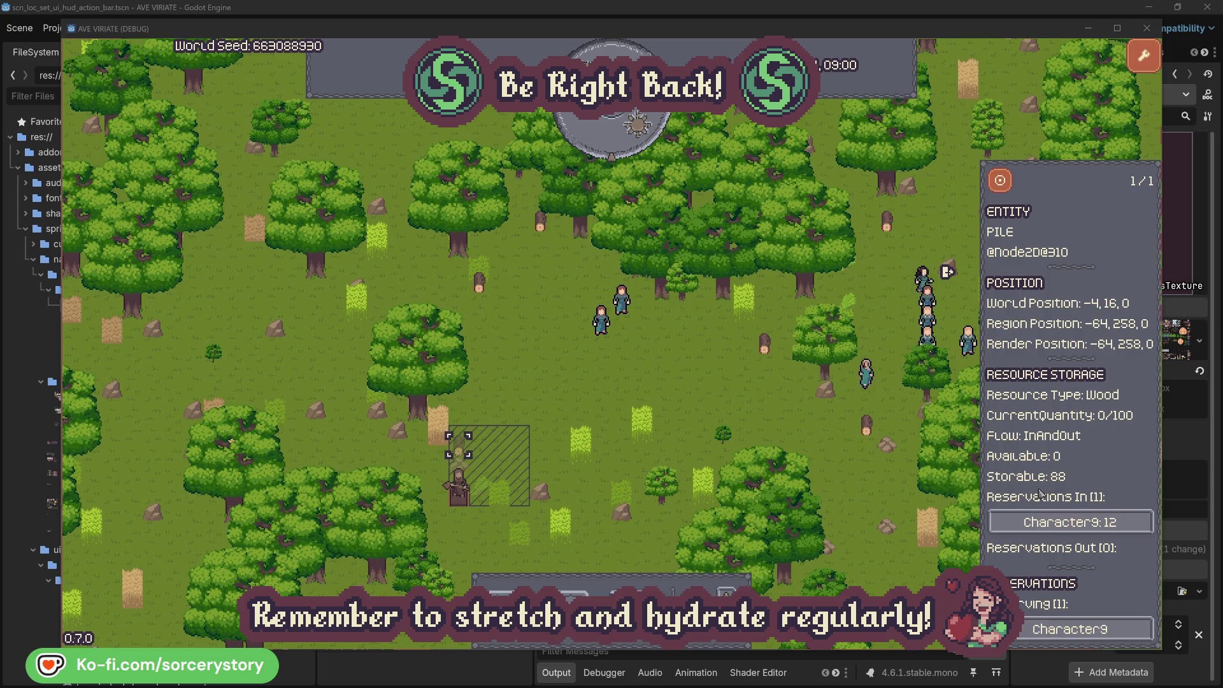
left_click(1083, 522)
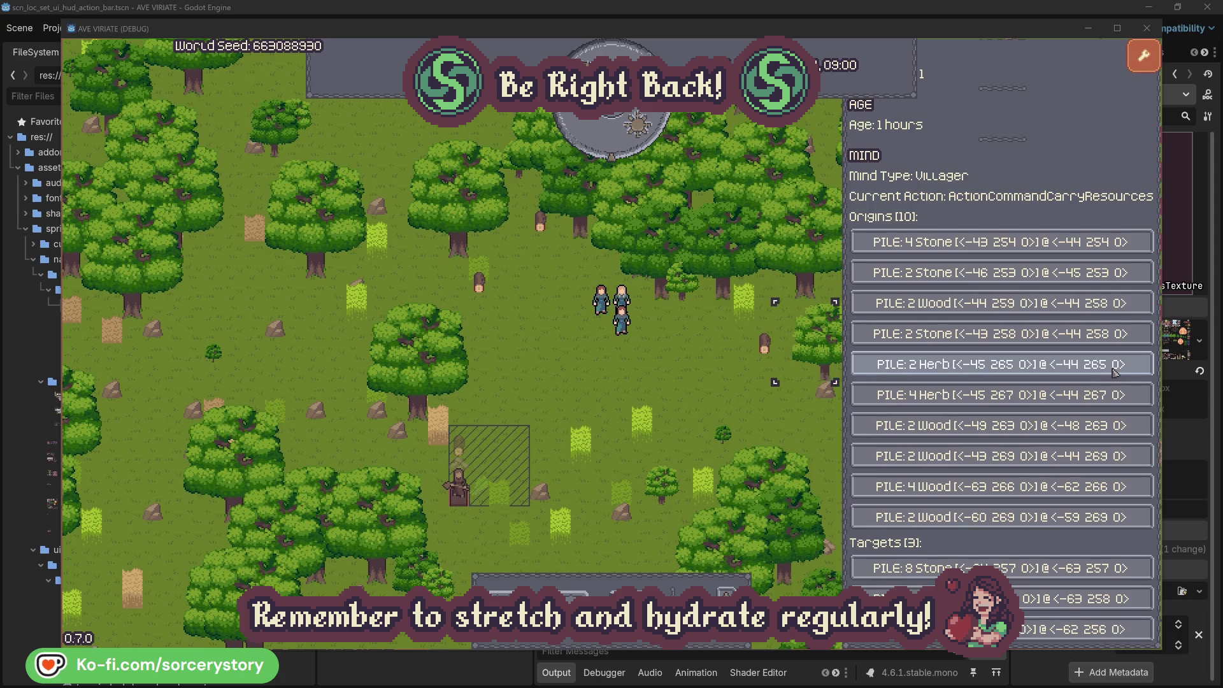
left_click(1115, 370)
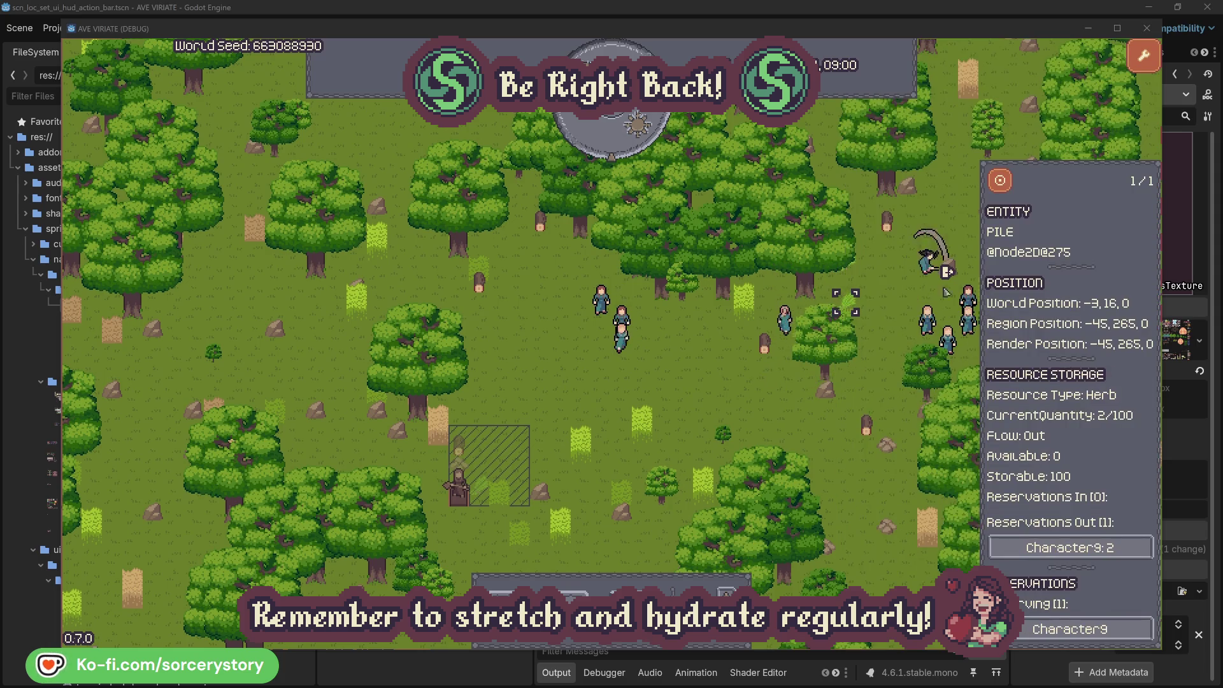
left_click(1002, 182)
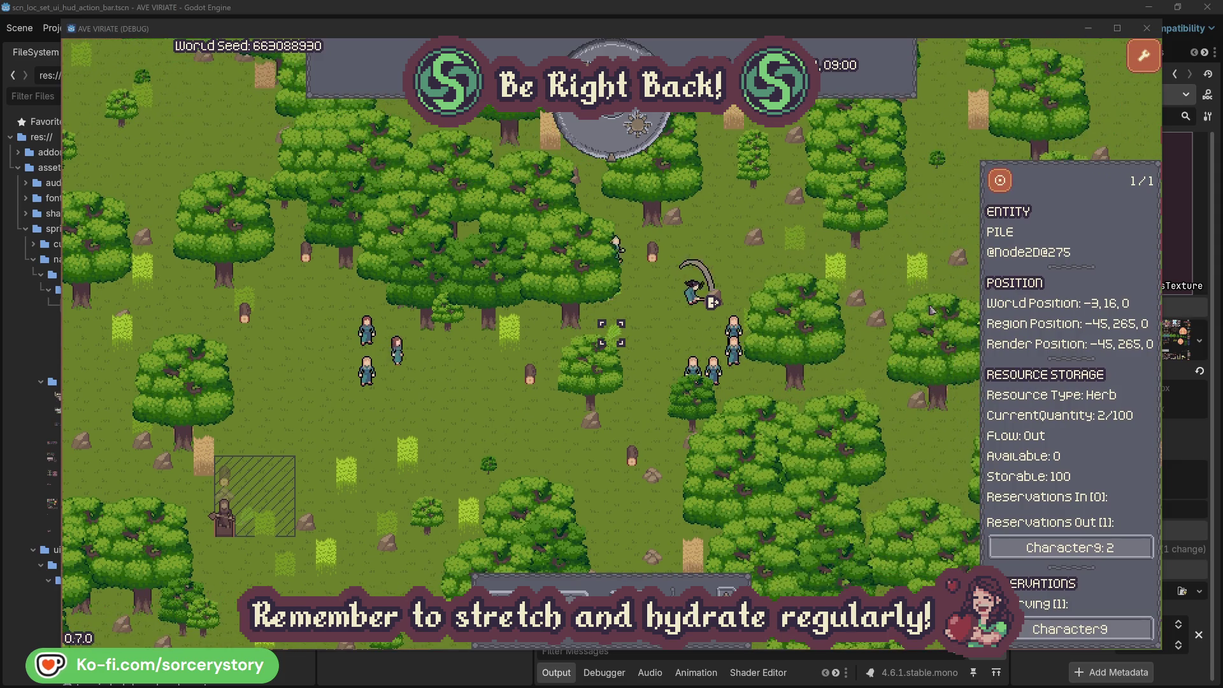
left_click(1053, 546)
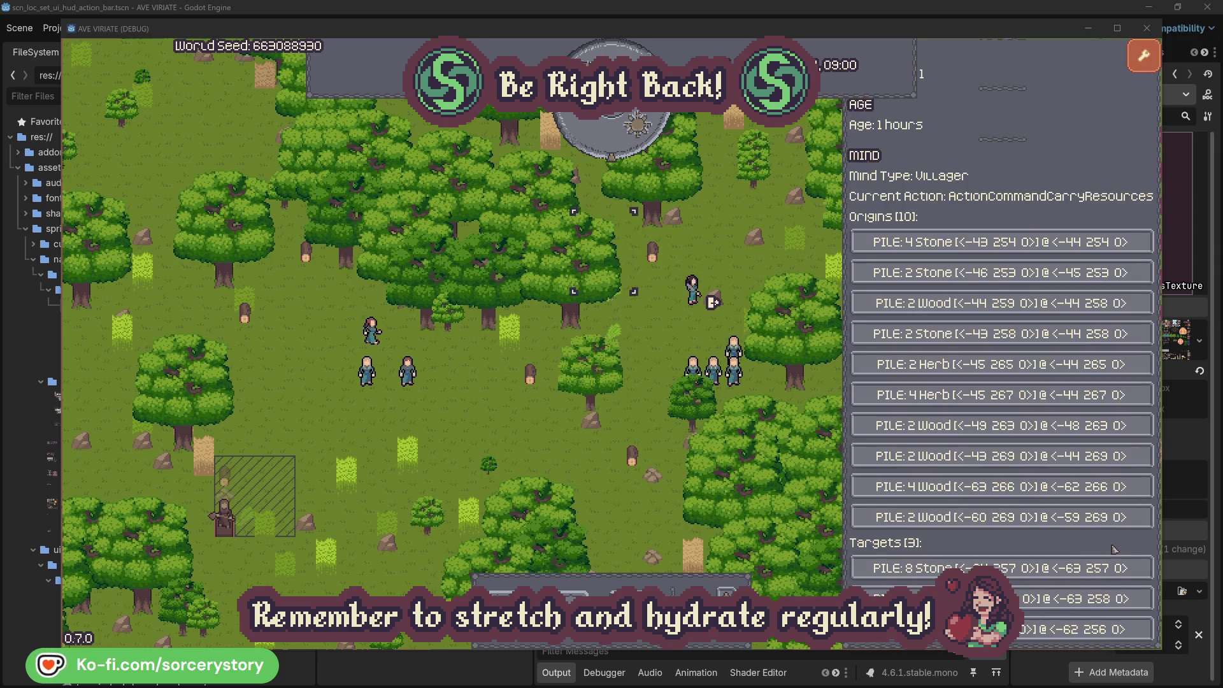
left_click(1077, 599)
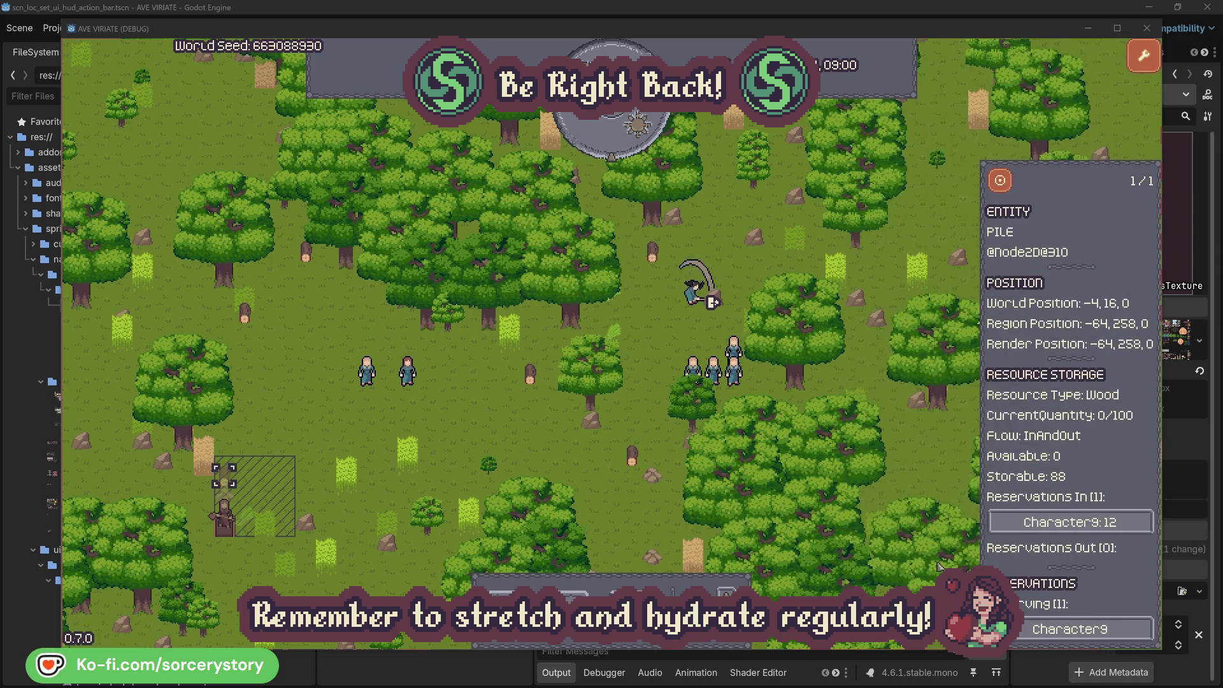
left_click(1000, 182)
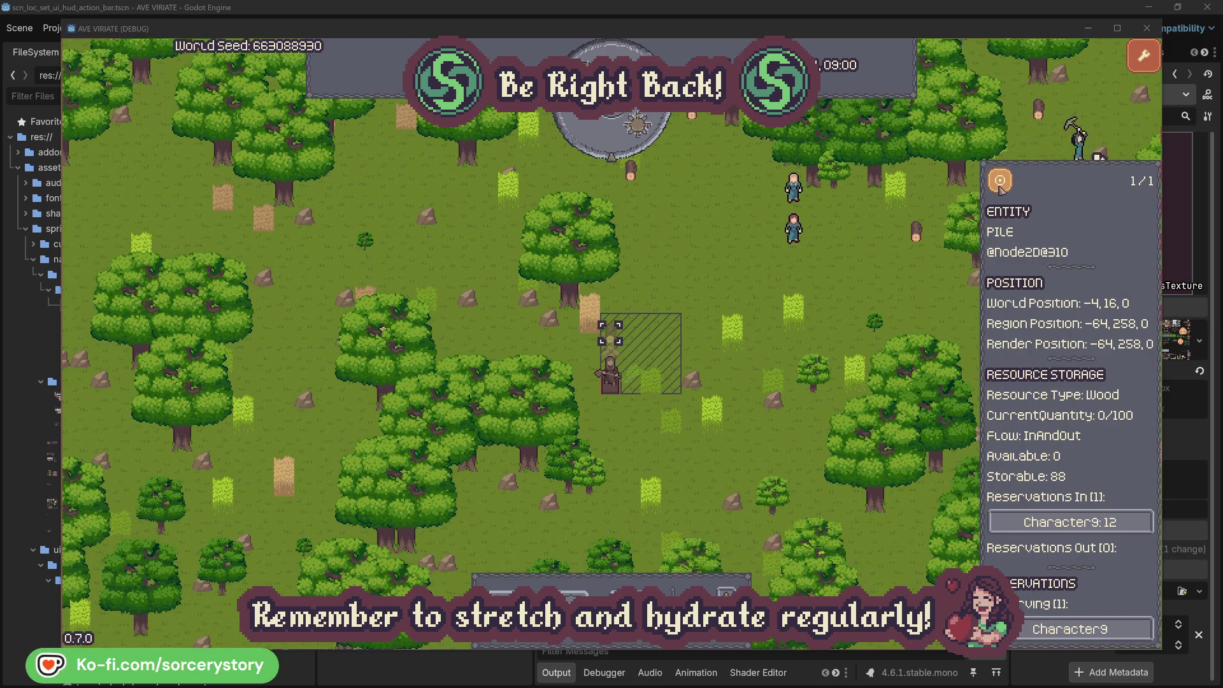
left_click(885, 281)
left_click(813, 245)
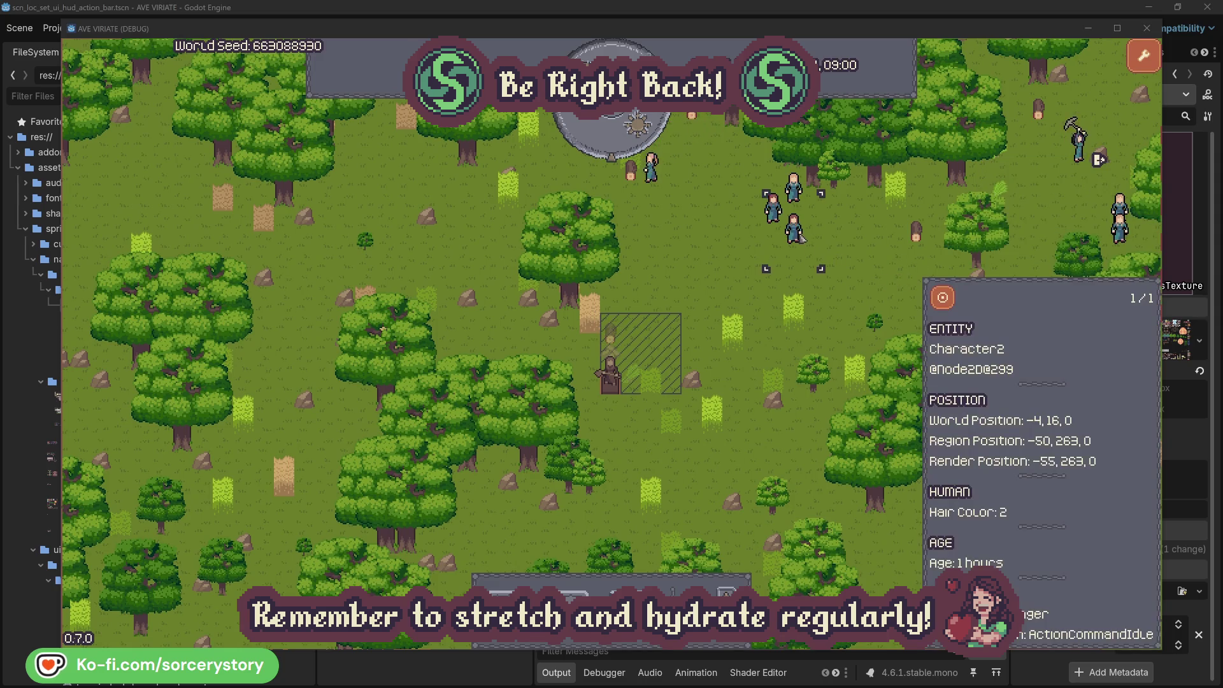
left_click(948, 299)
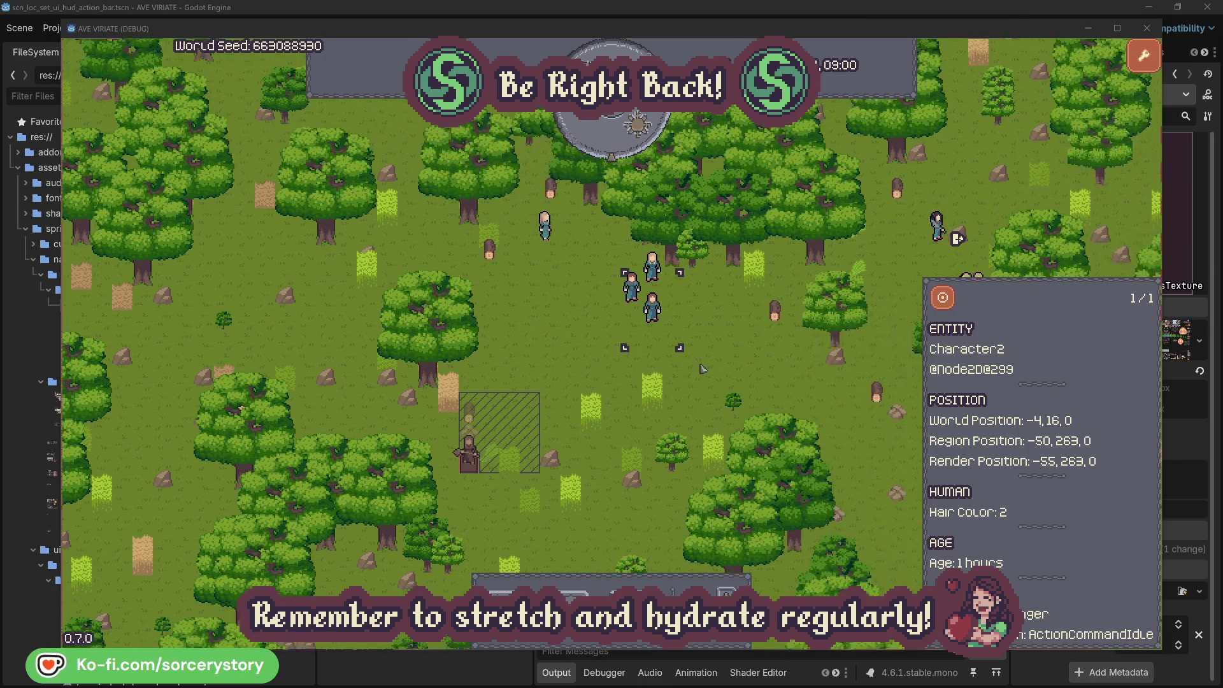
left_click(701, 370)
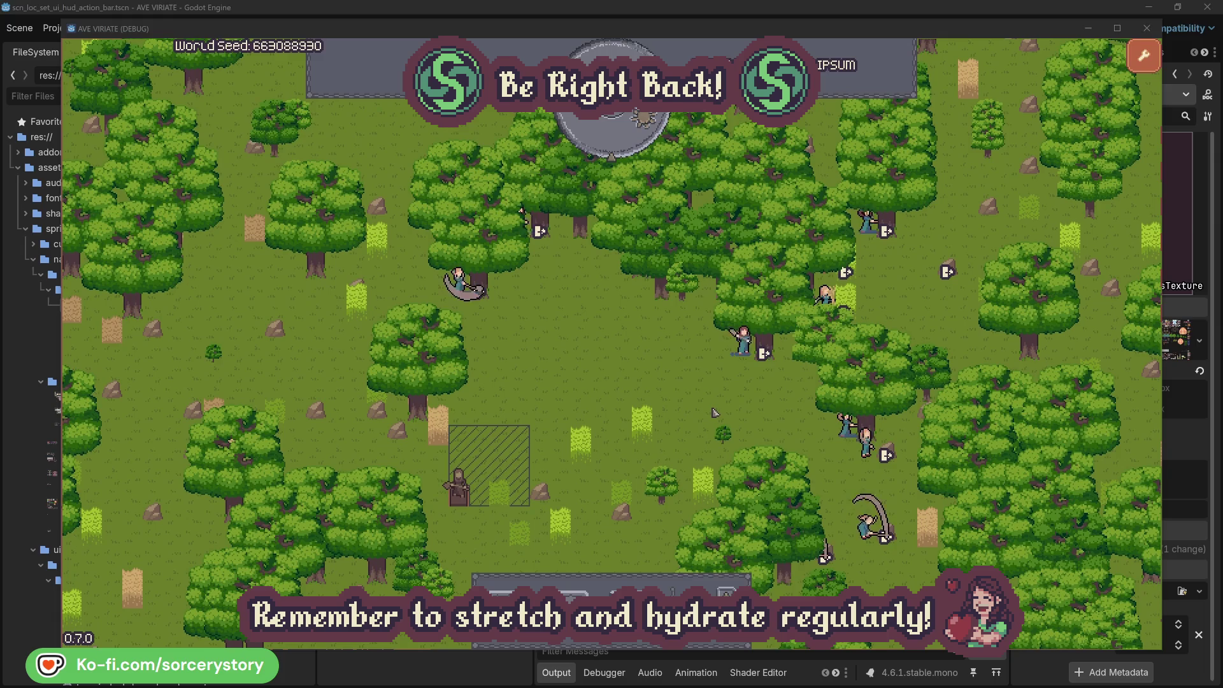
left_click(743, 347)
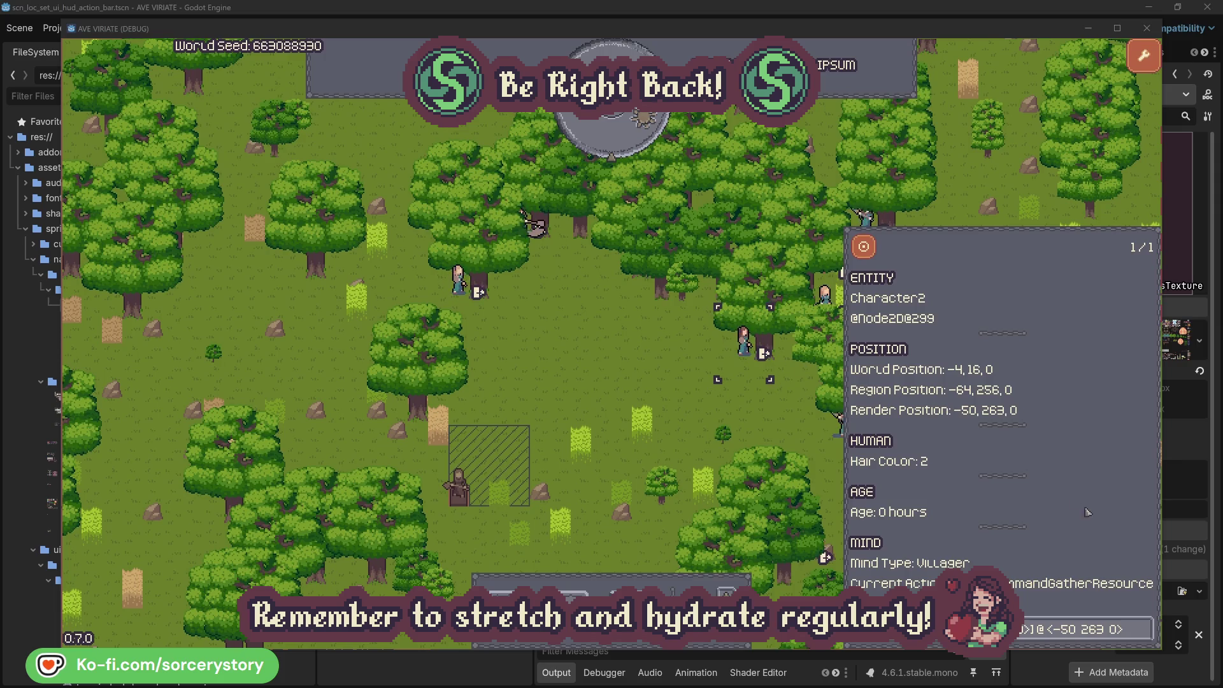
left_click(1143, 631)
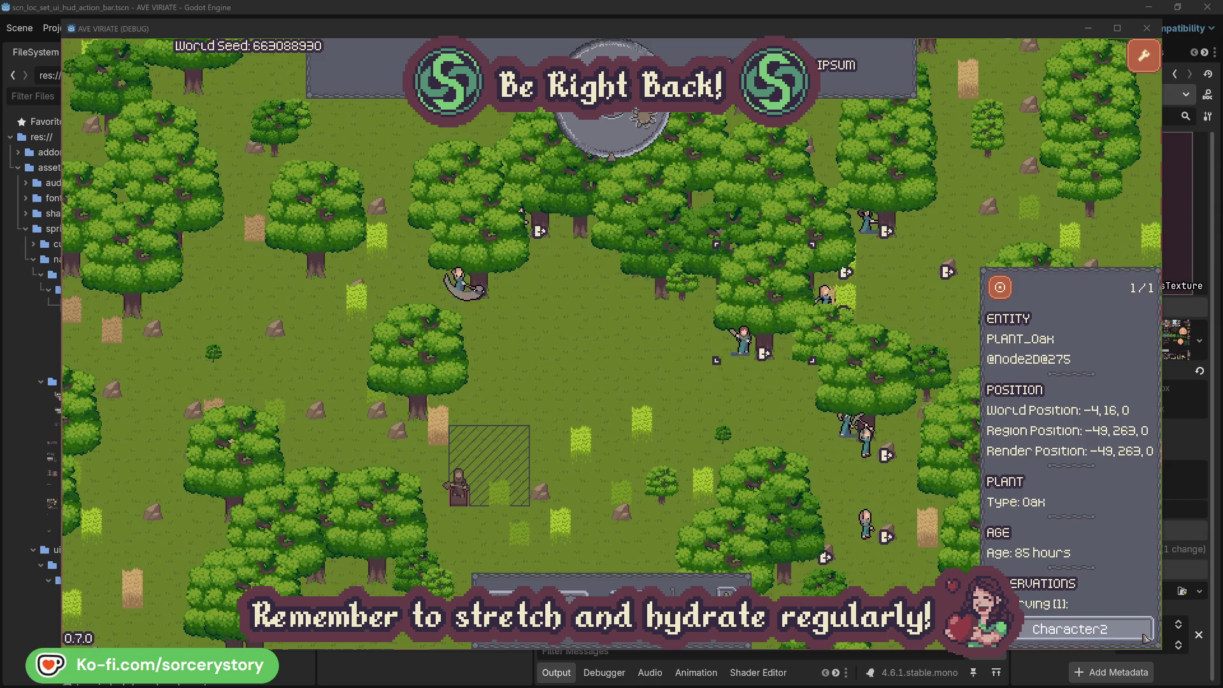
left_click(1144, 634)
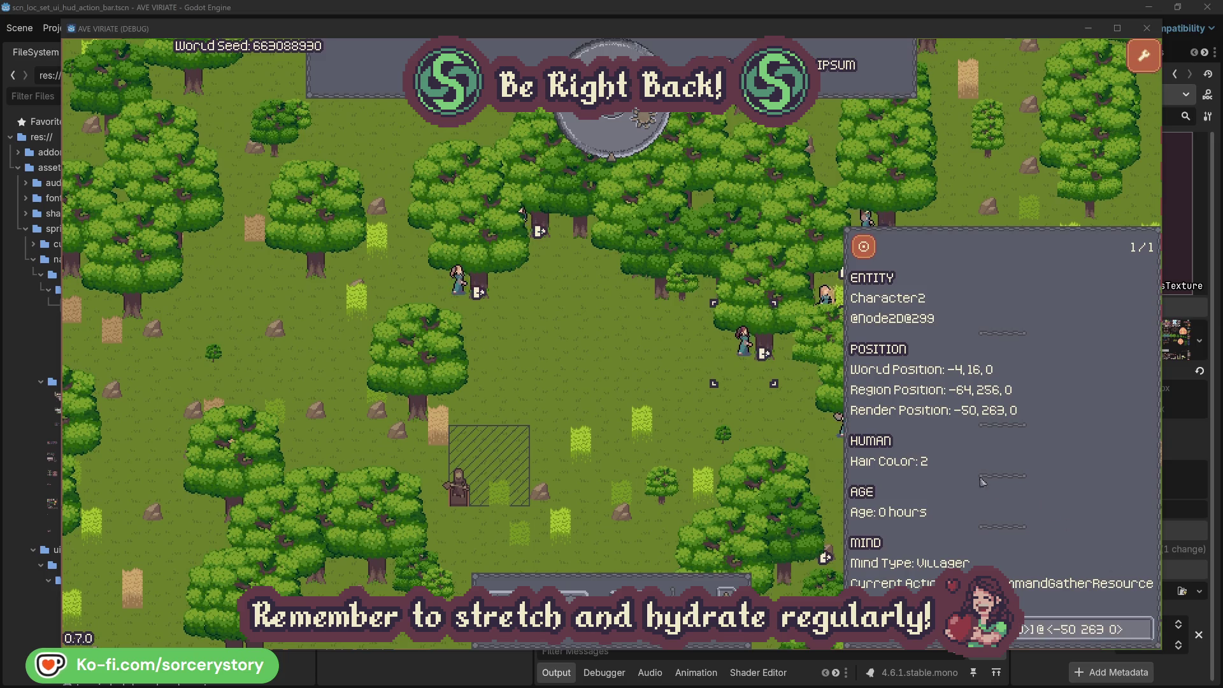
left_click(764, 424)
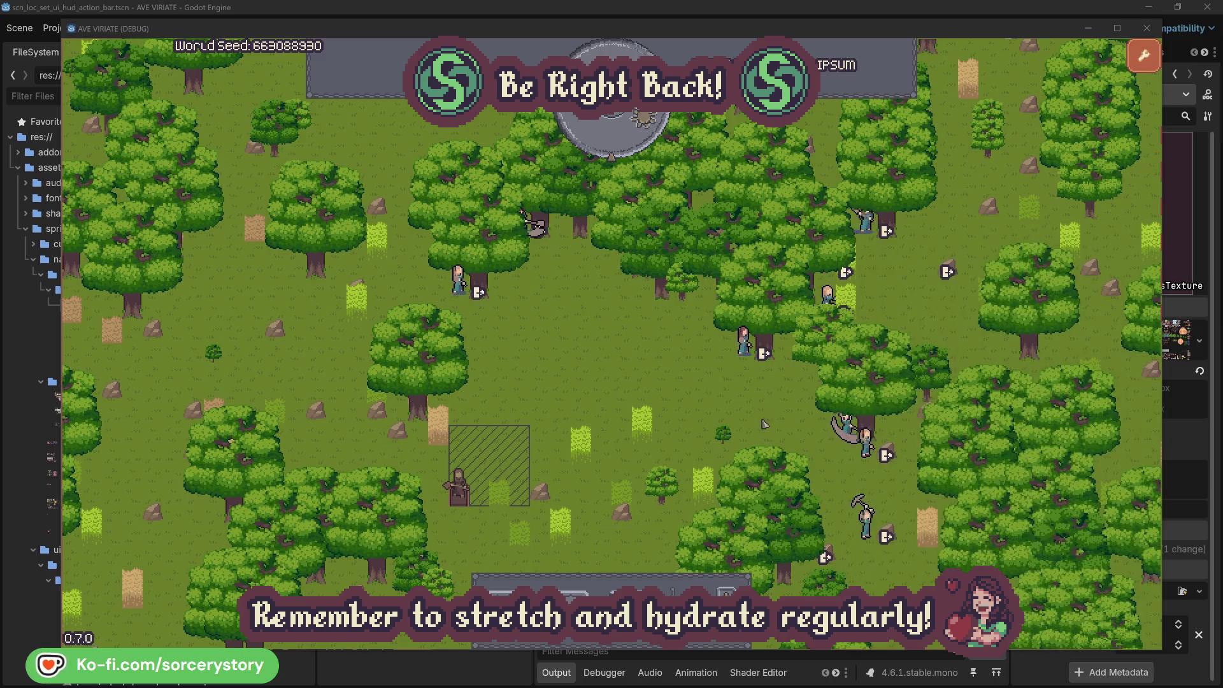
left_click(467, 302)
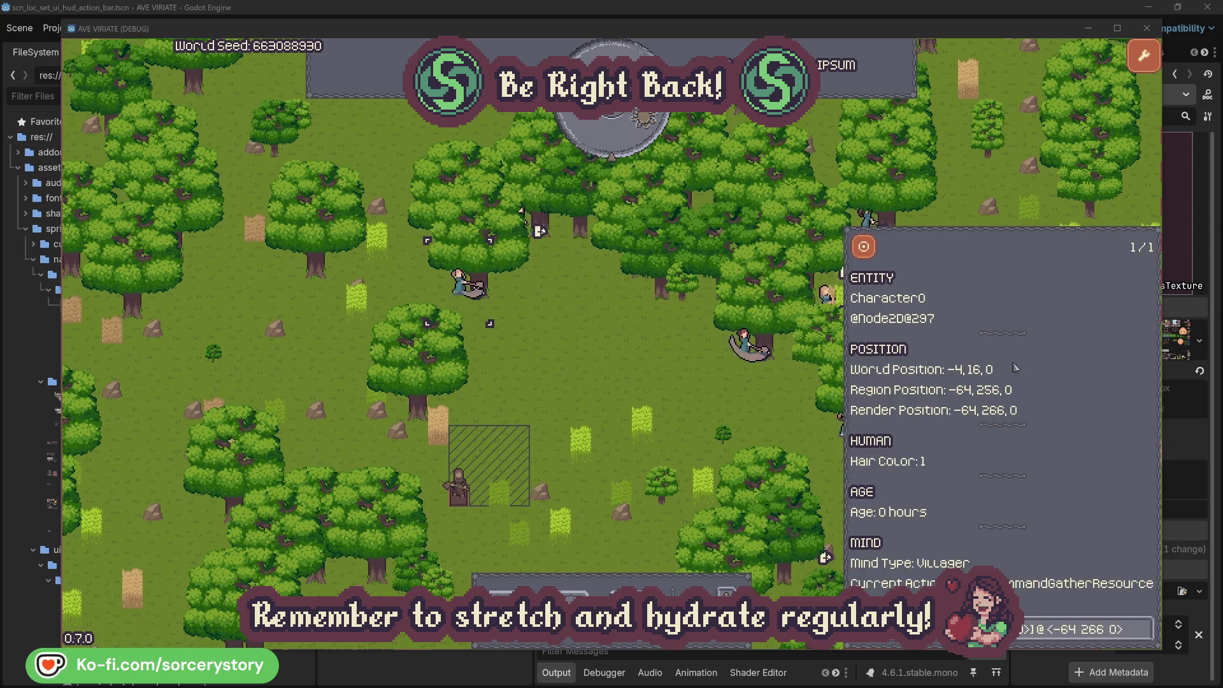
left_click(1145, 627)
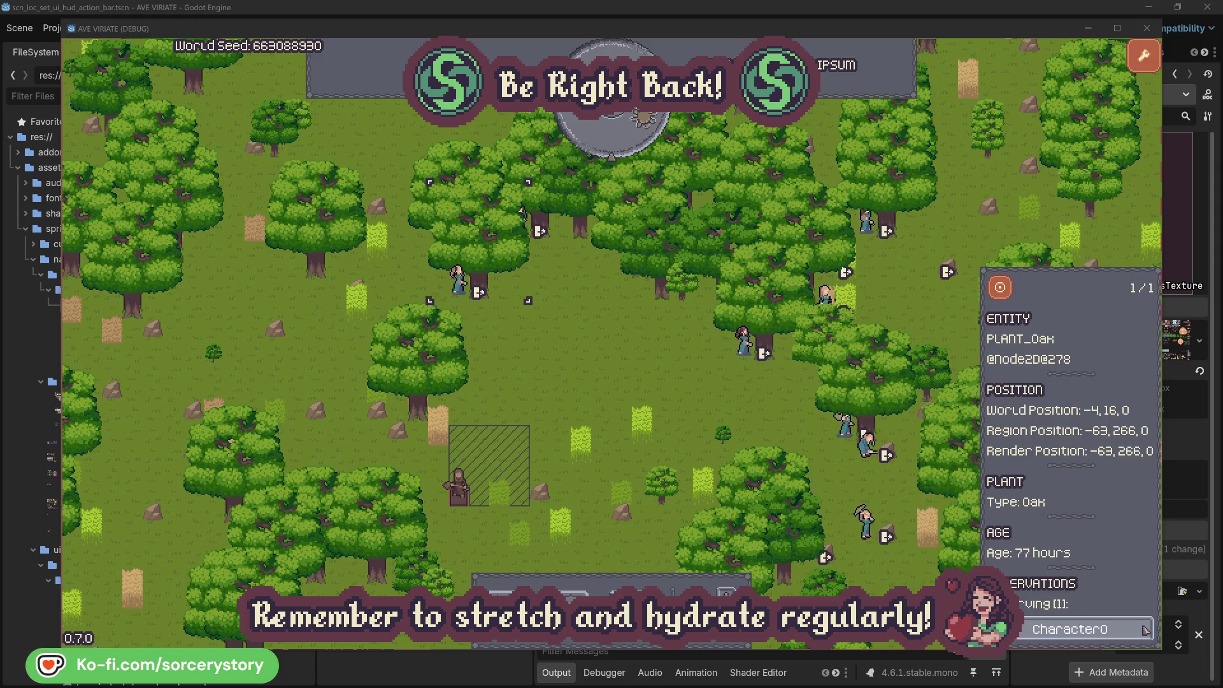
left_click(1145, 630)
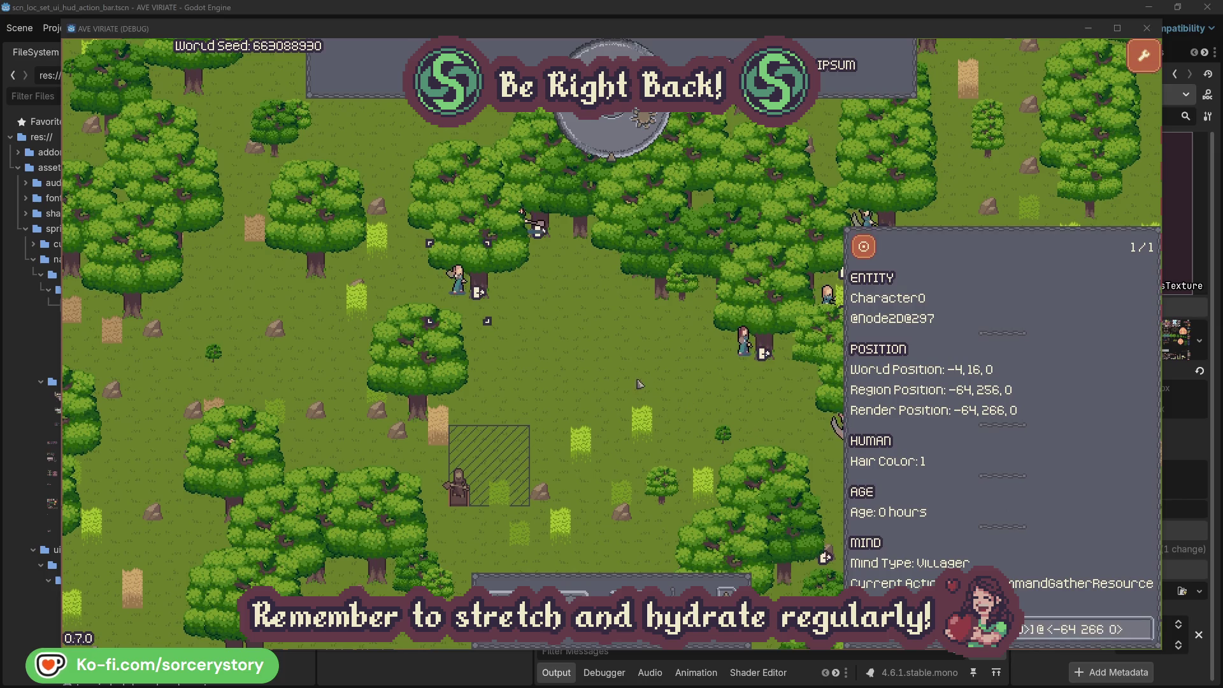
key("Escape")
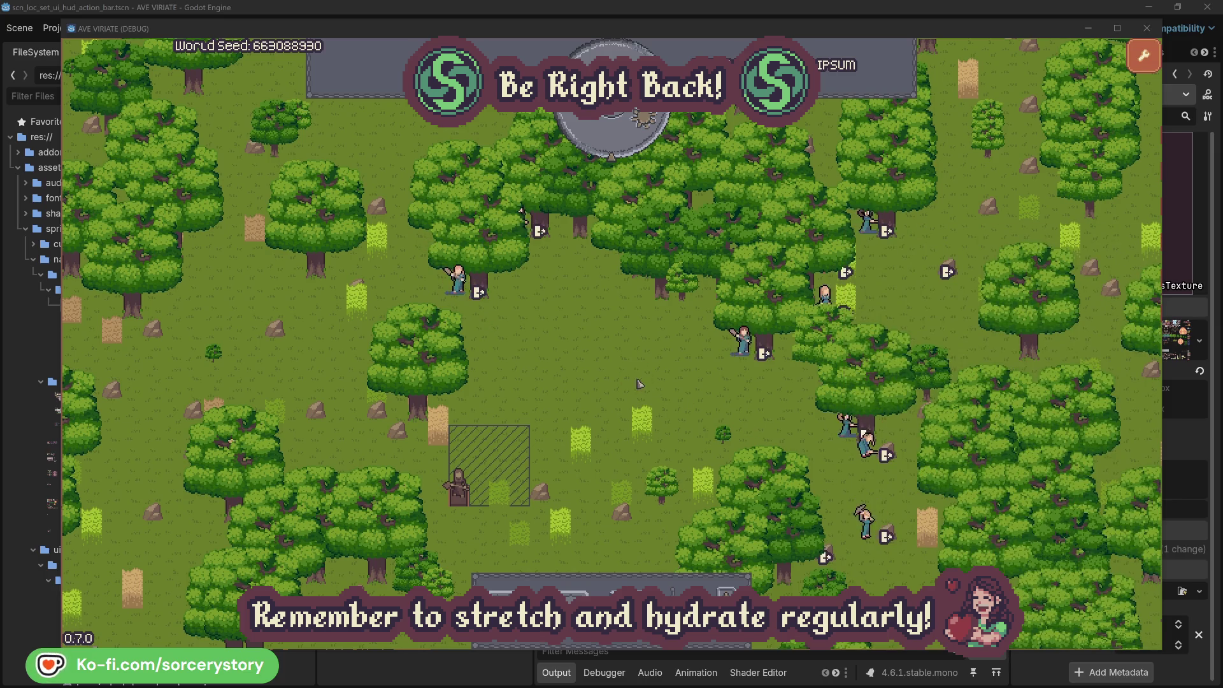
left_click(621, 144)
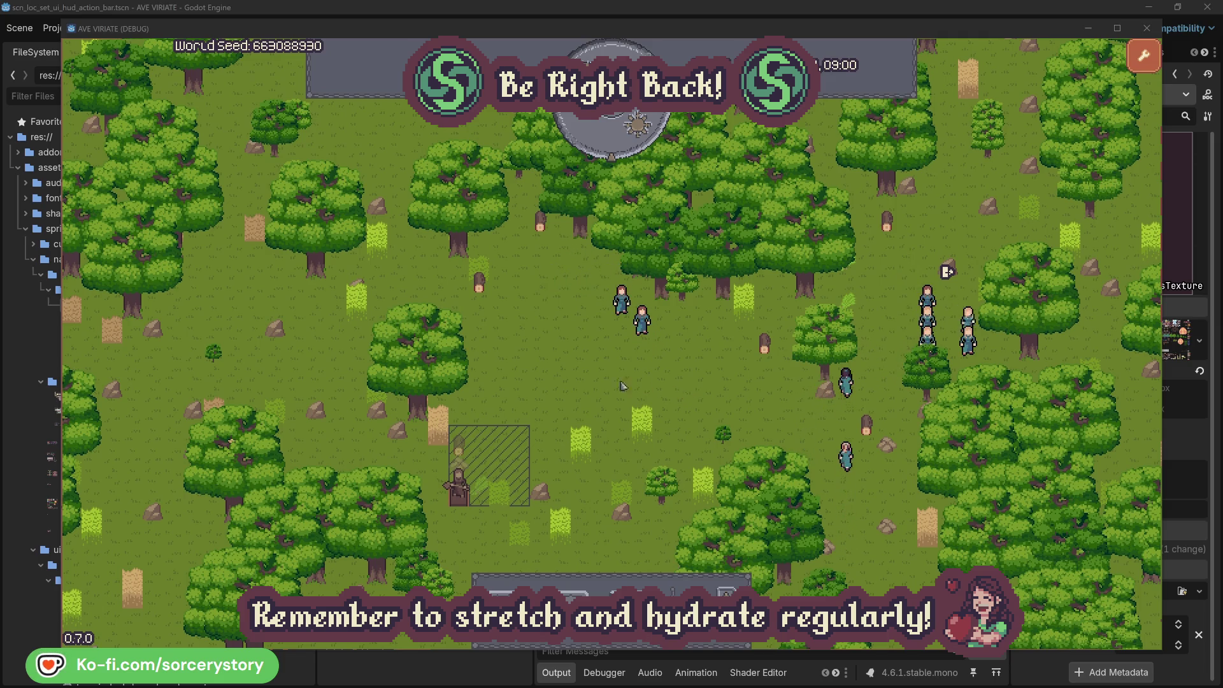
Trace the building frame's wood pile to Character9, its Herb pile origin and target wood pile
left_click(463, 449)
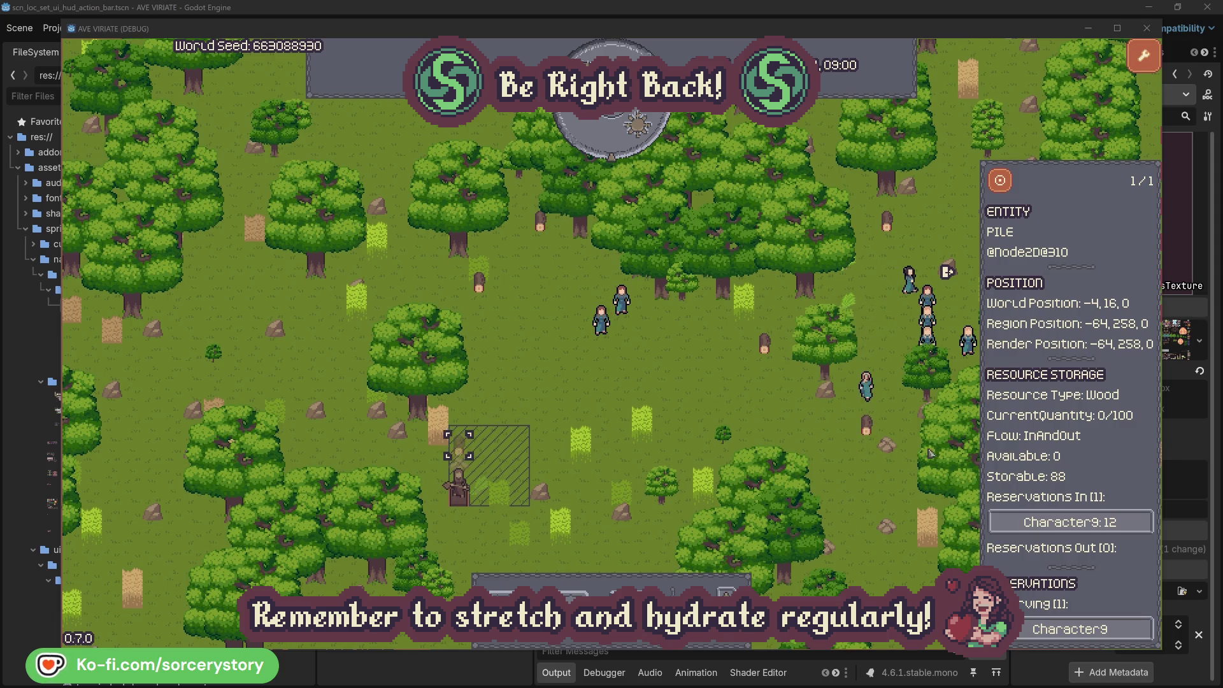
left_click(1125, 526)
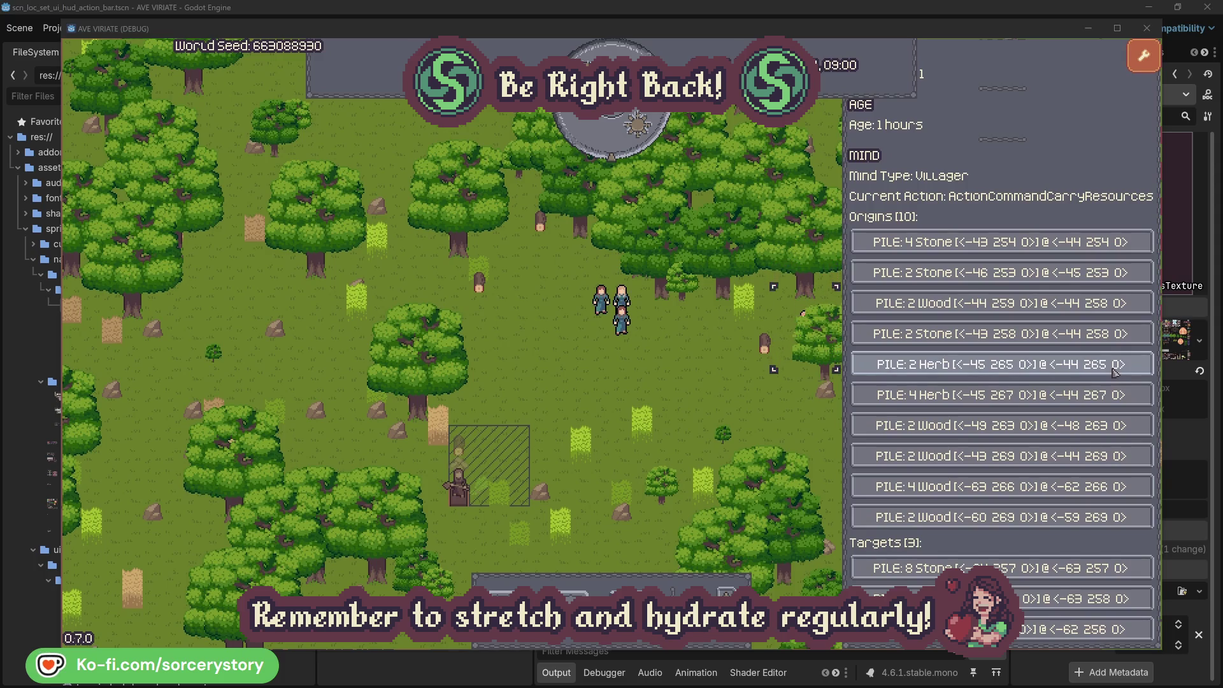
left_click(1115, 371)
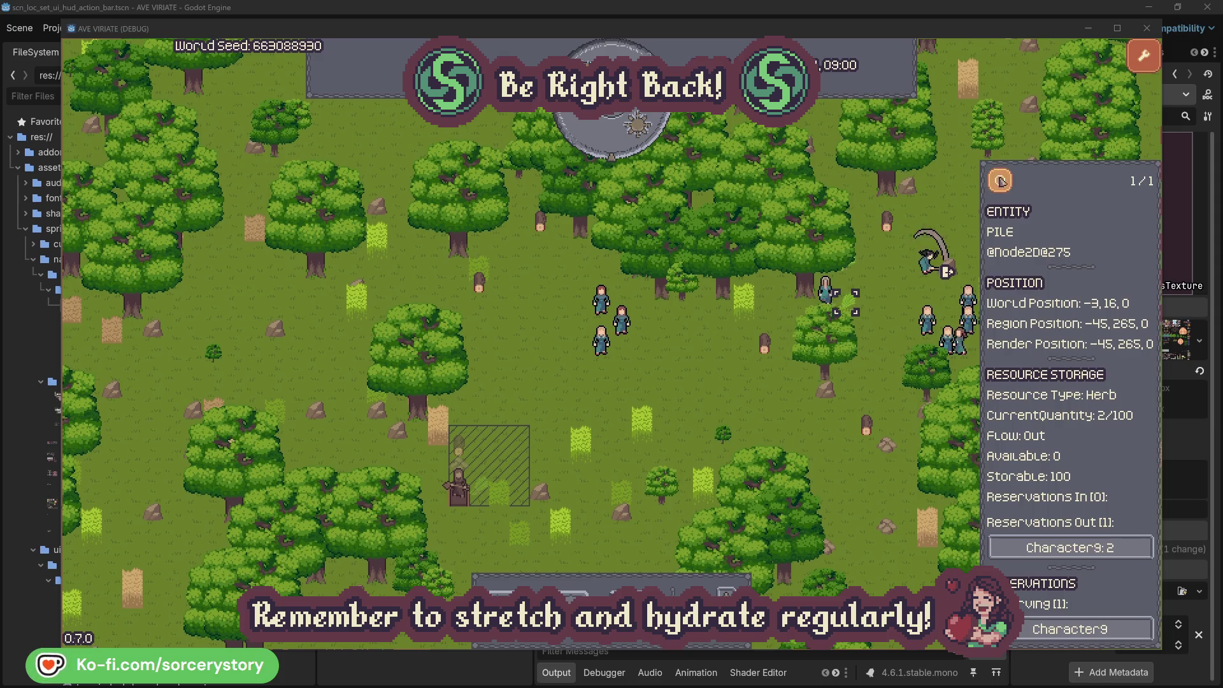
left_click(1009, 186)
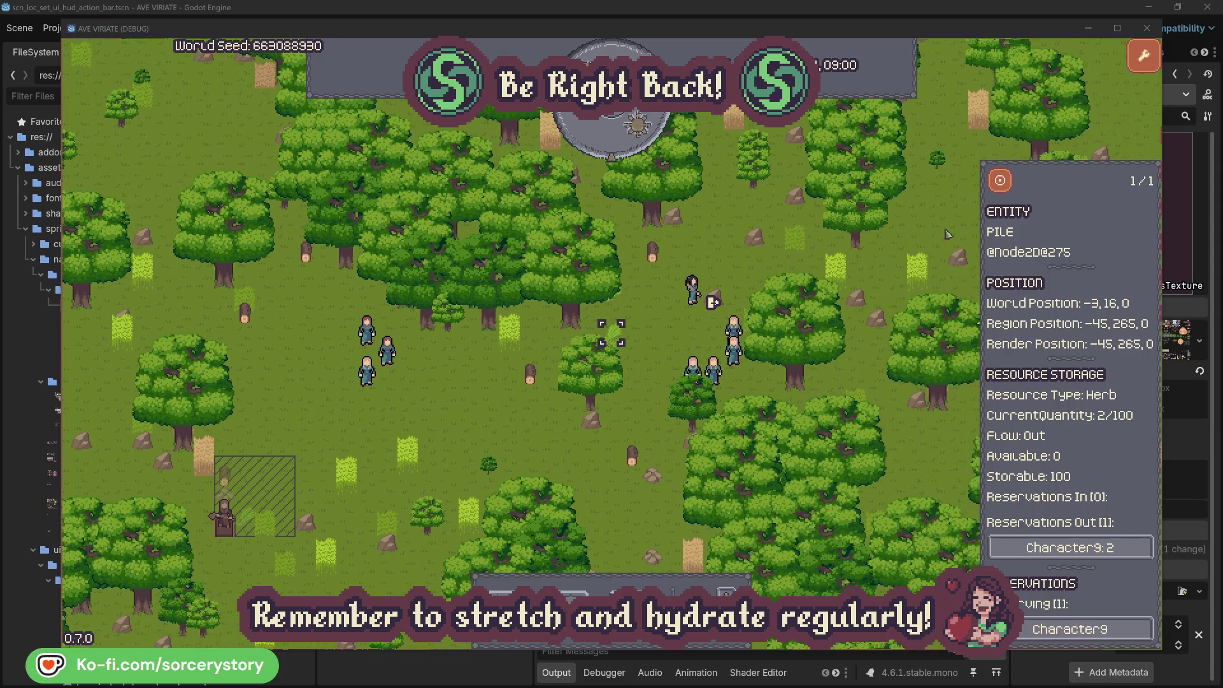
left_click(1105, 547)
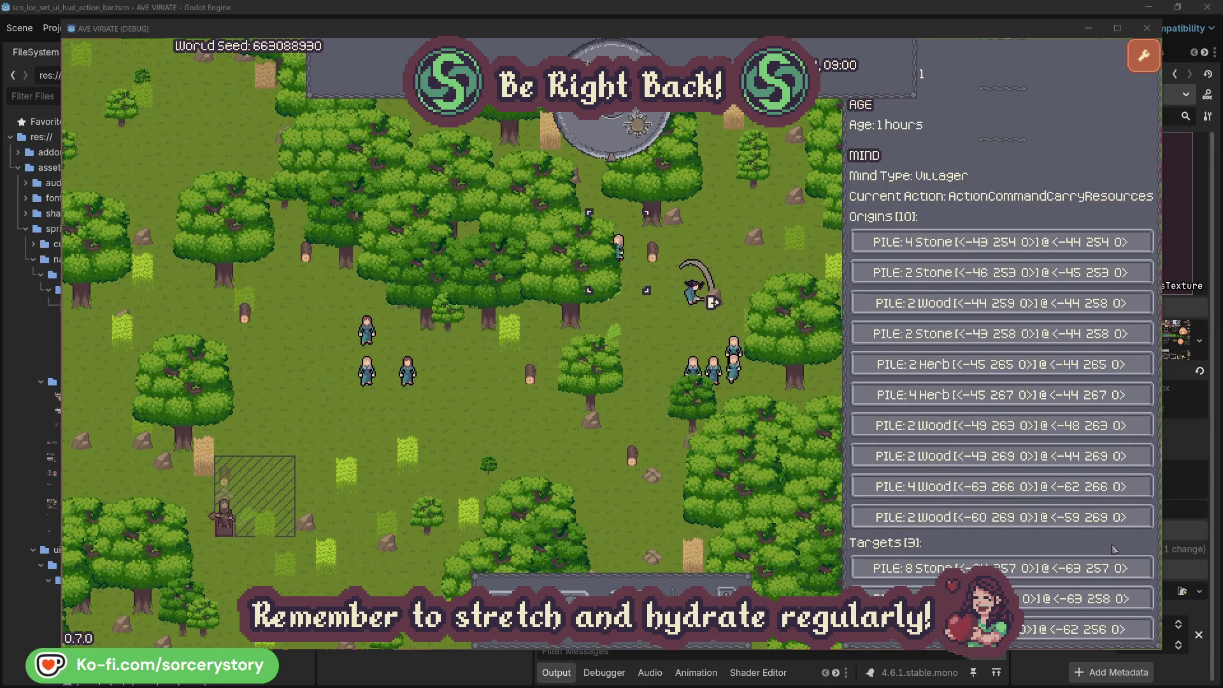
left_click(1058, 598)
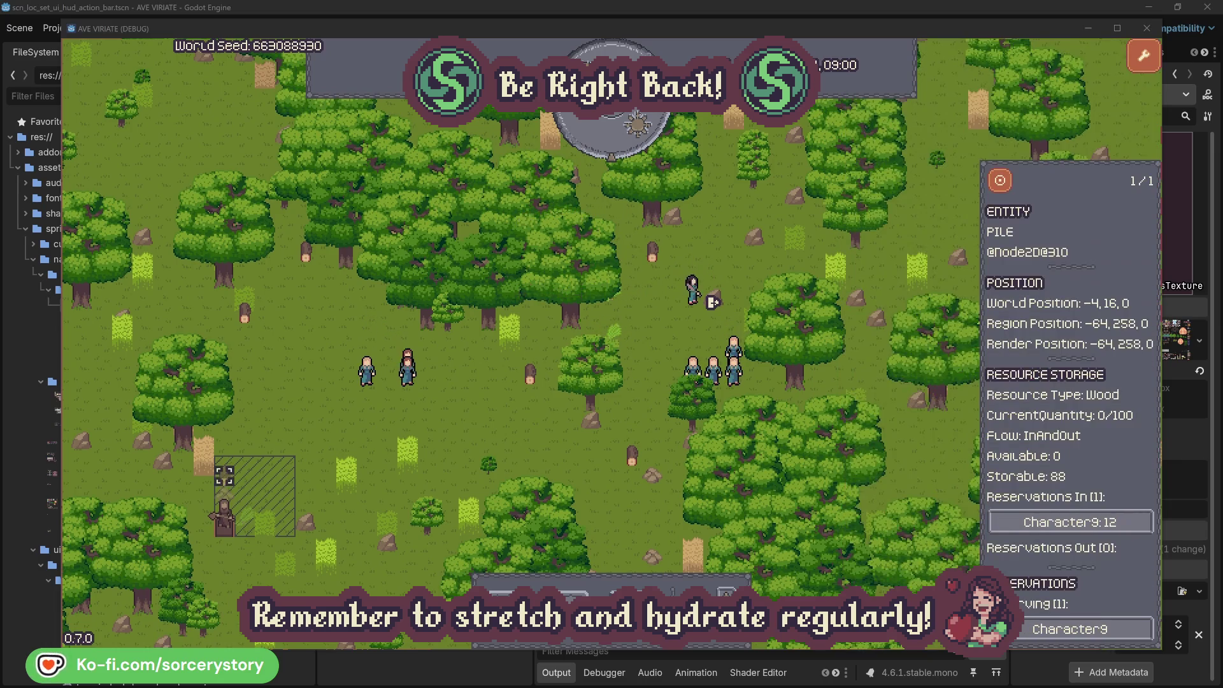
left_click(1000, 181)
left_click(1001, 182)
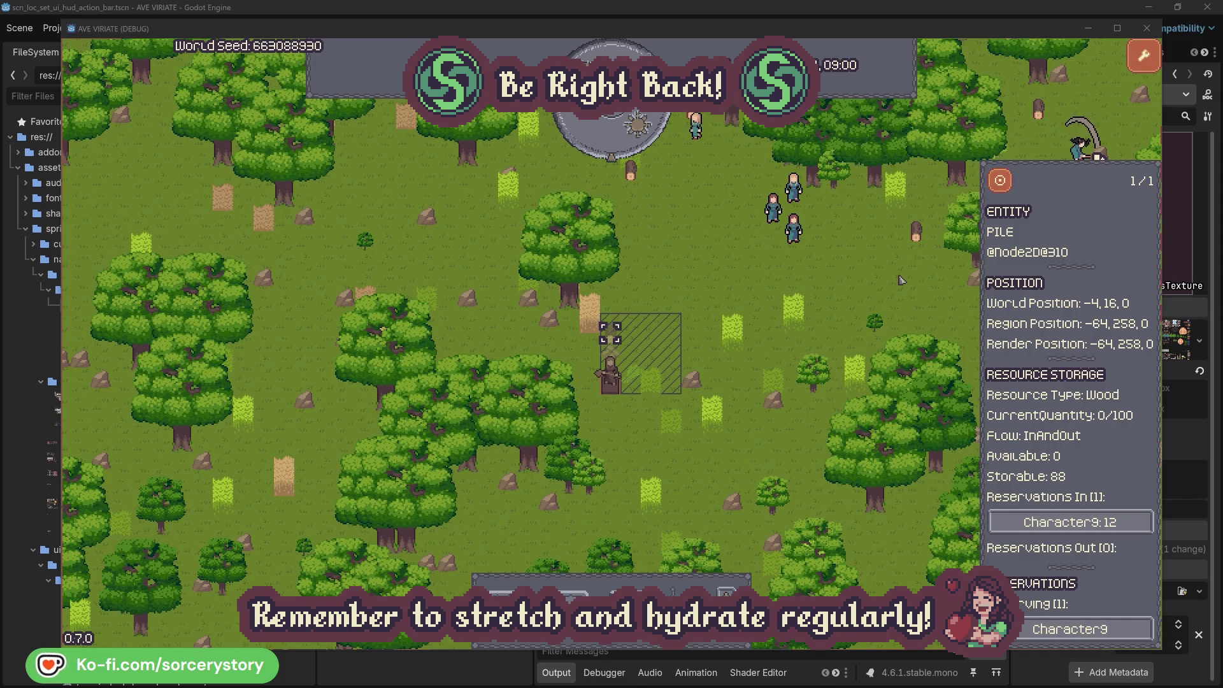
left_click(886, 283)
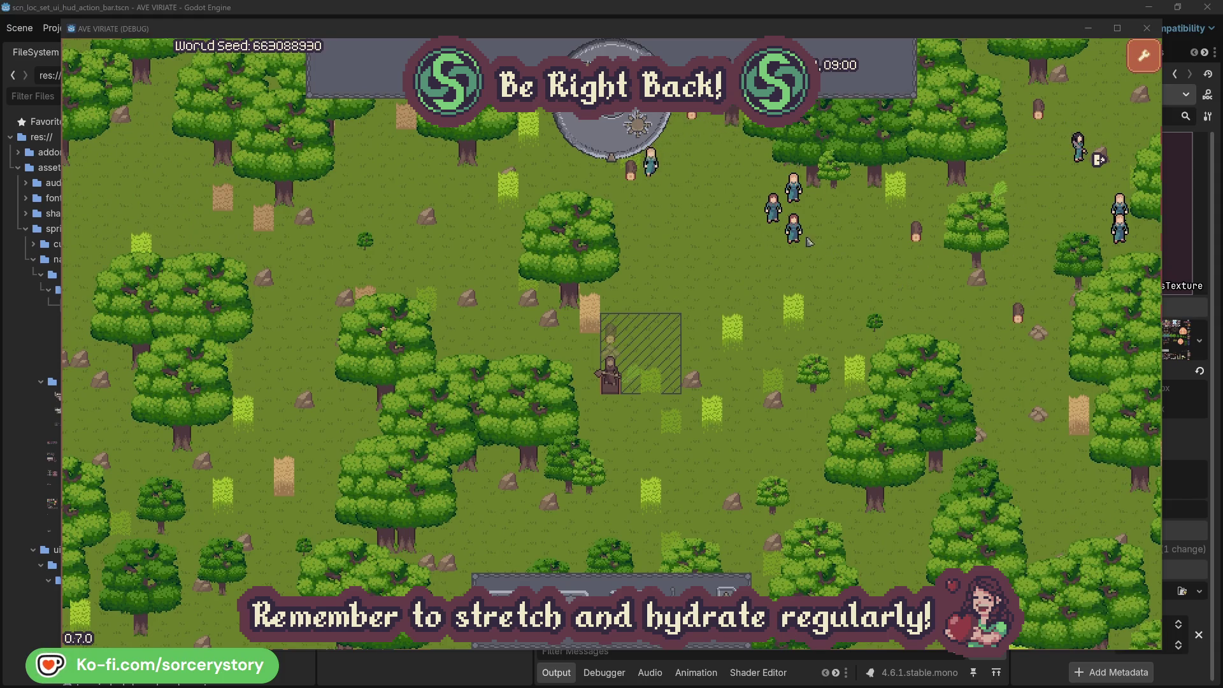
Look over the villagers, then see which oak Character2 is gathering from
left_click(794, 228)
left_click(953, 295)
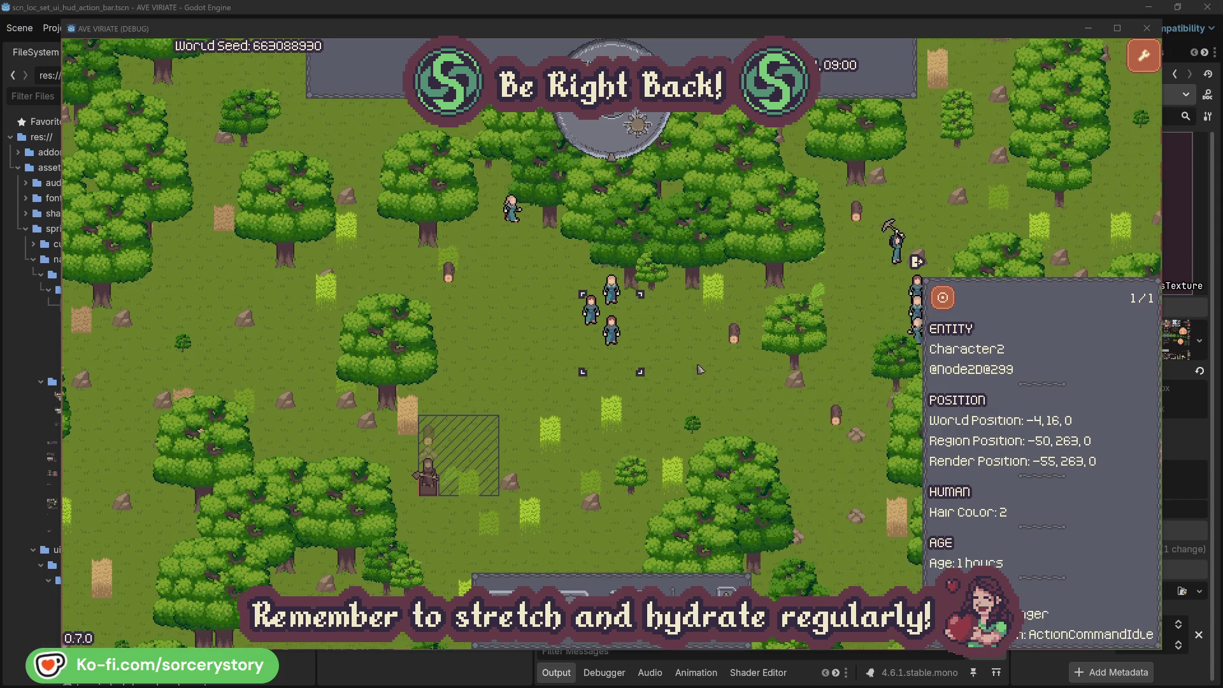
left_click(698, 366)
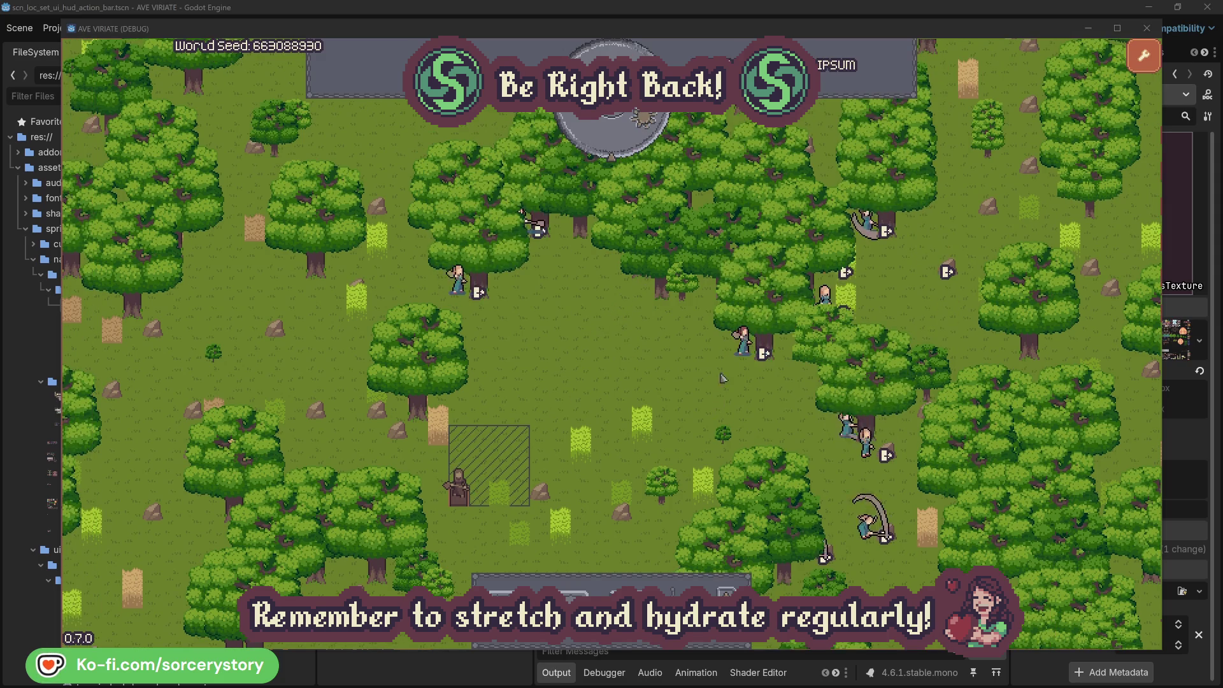
left_click(744, 341)
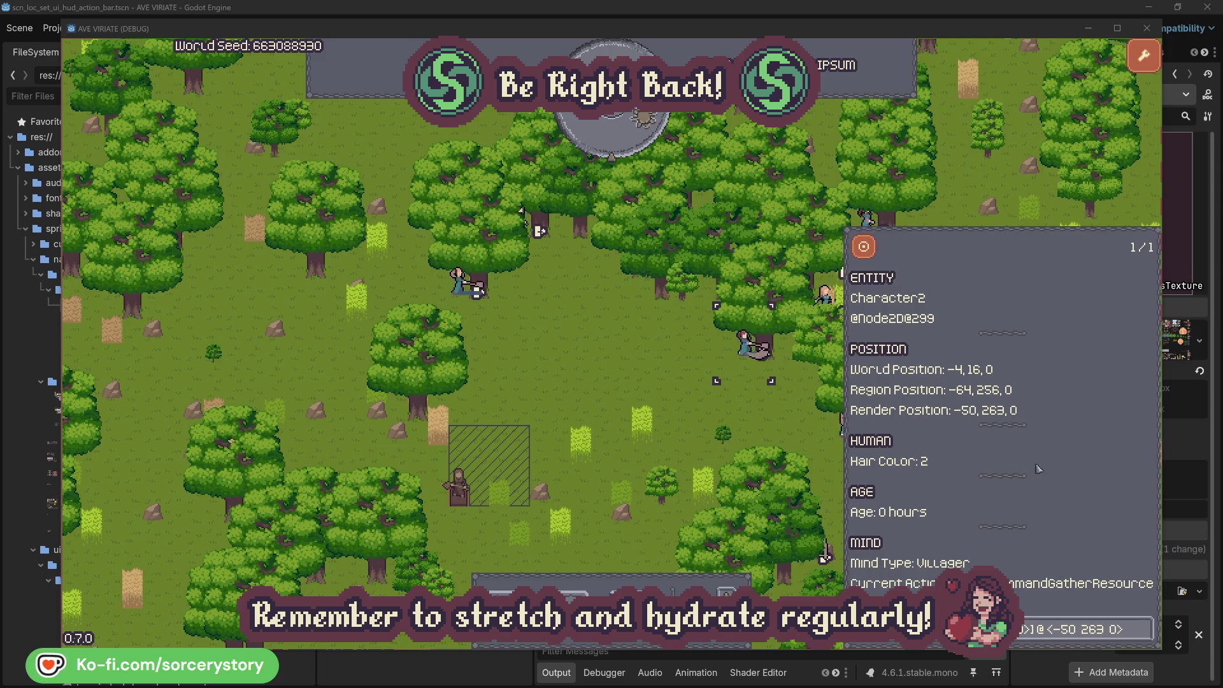
left_click(1146, 637)
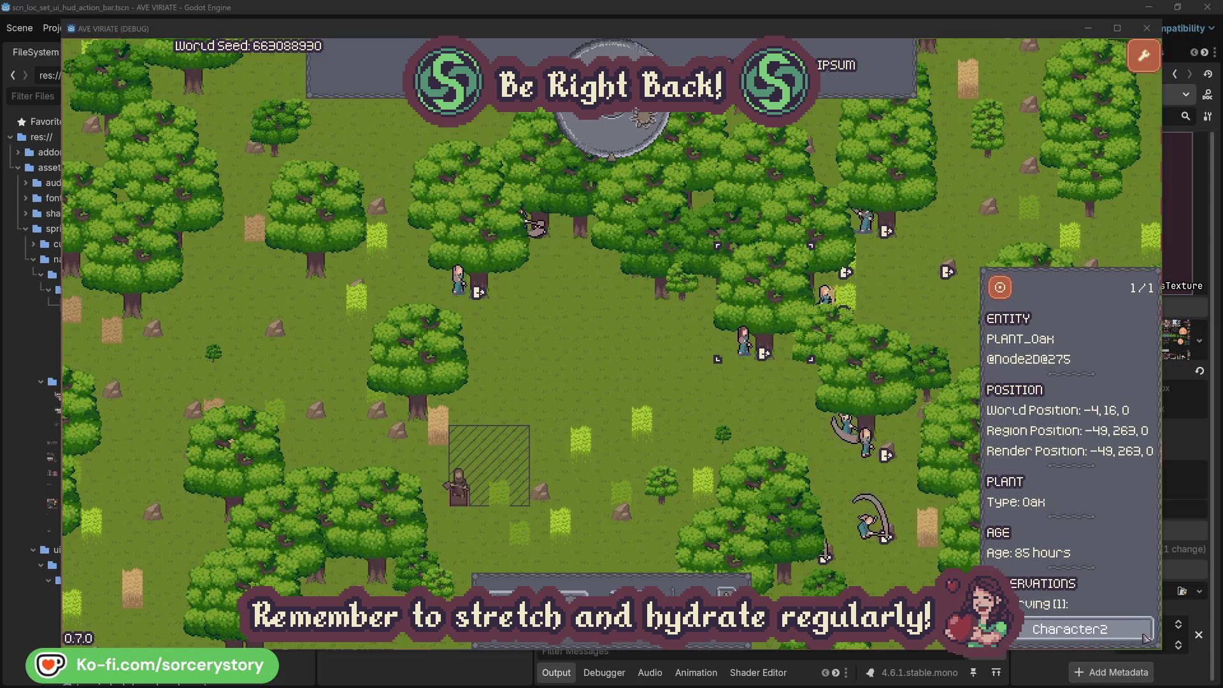
left_click(1146, 638)
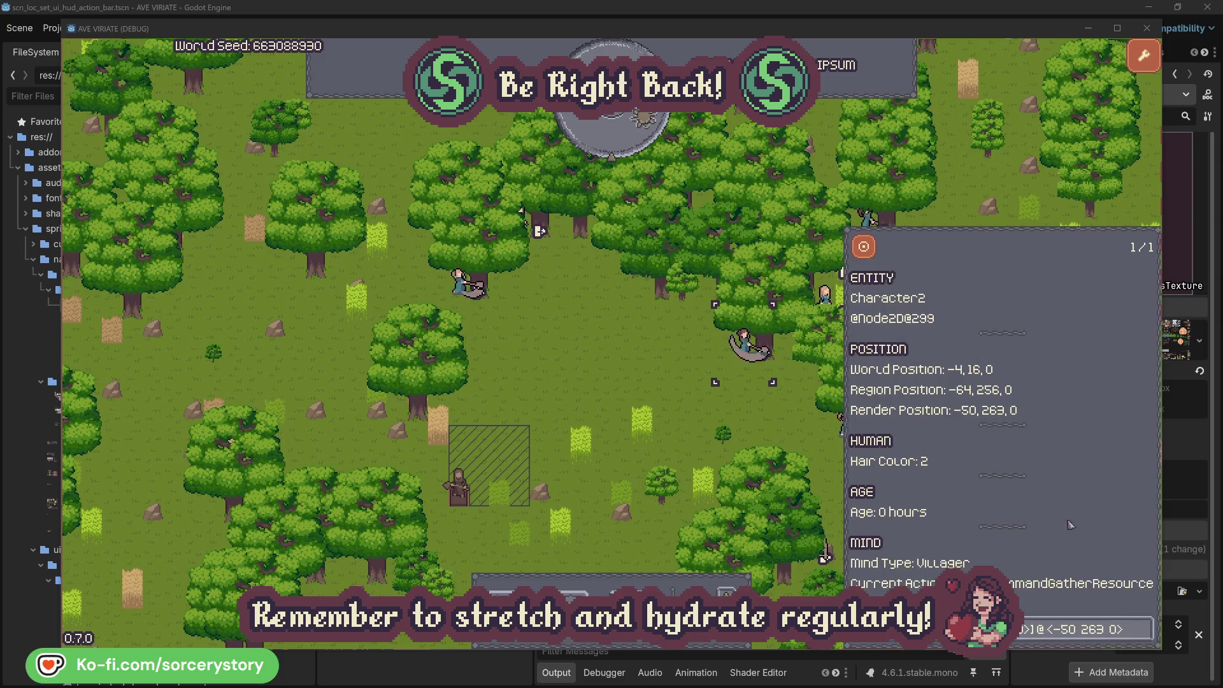
Check Character0's oak target, close the inspector, and pass one hour of game time
key("Tab")
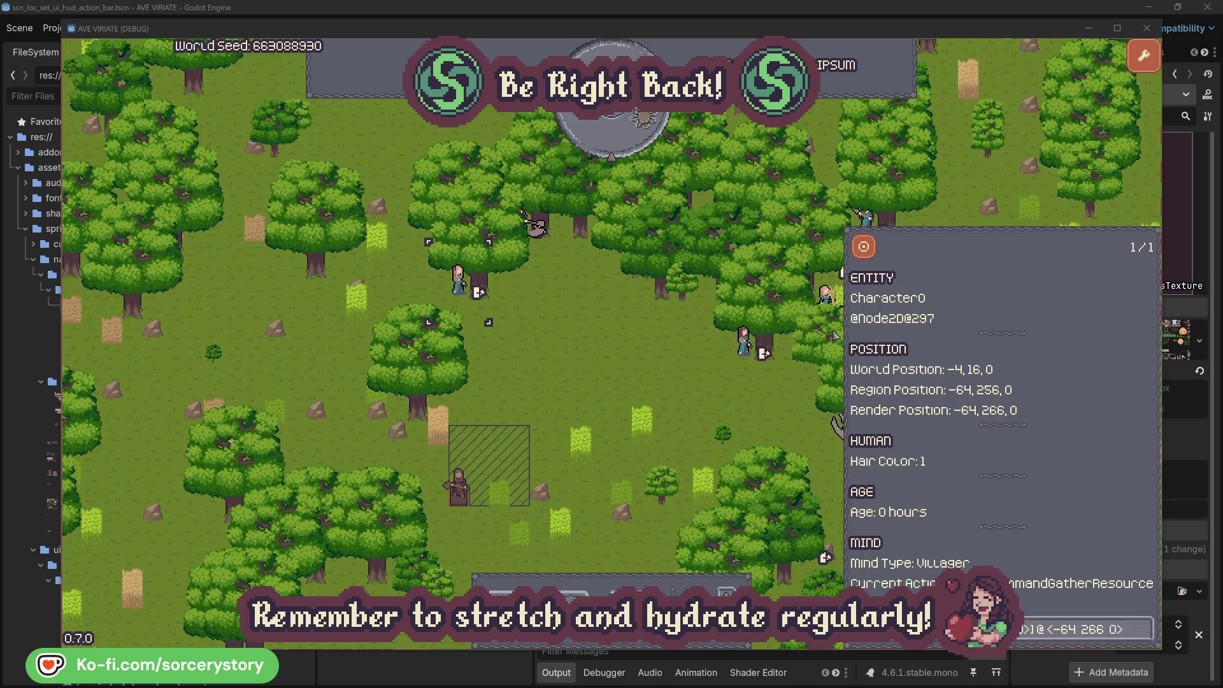
left_click(1145, 629)
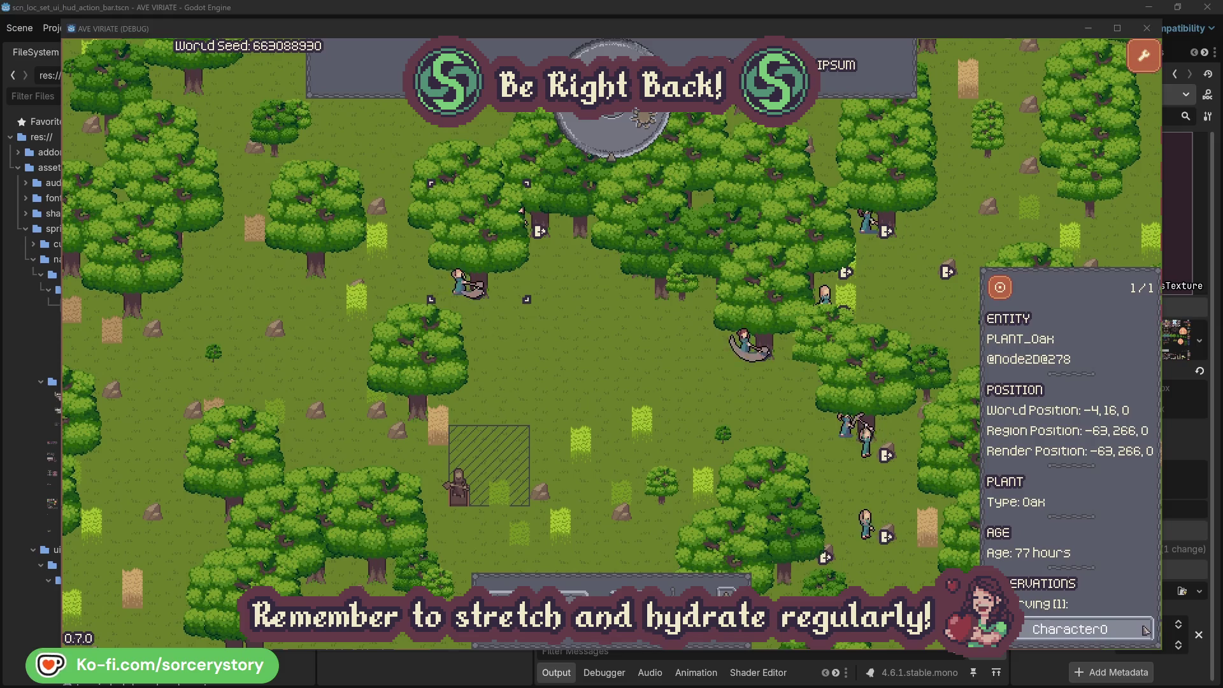
left_click(1145, 628)
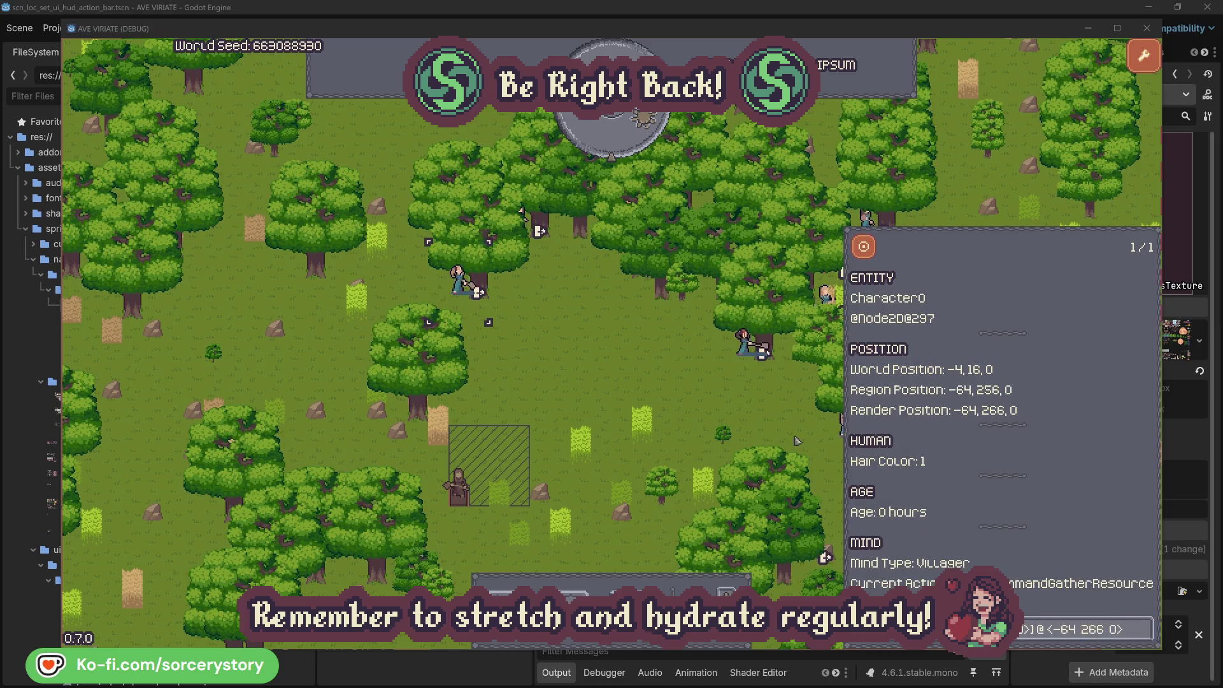
left_click(640, 384)
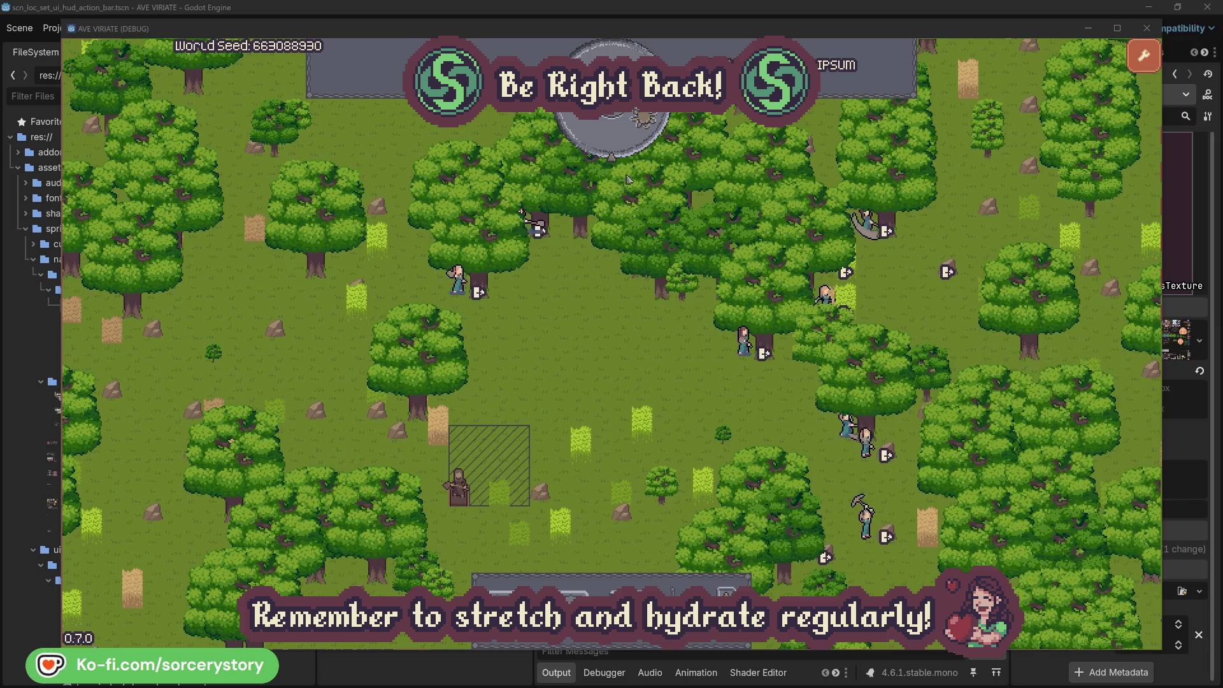
left_click(623, 144)
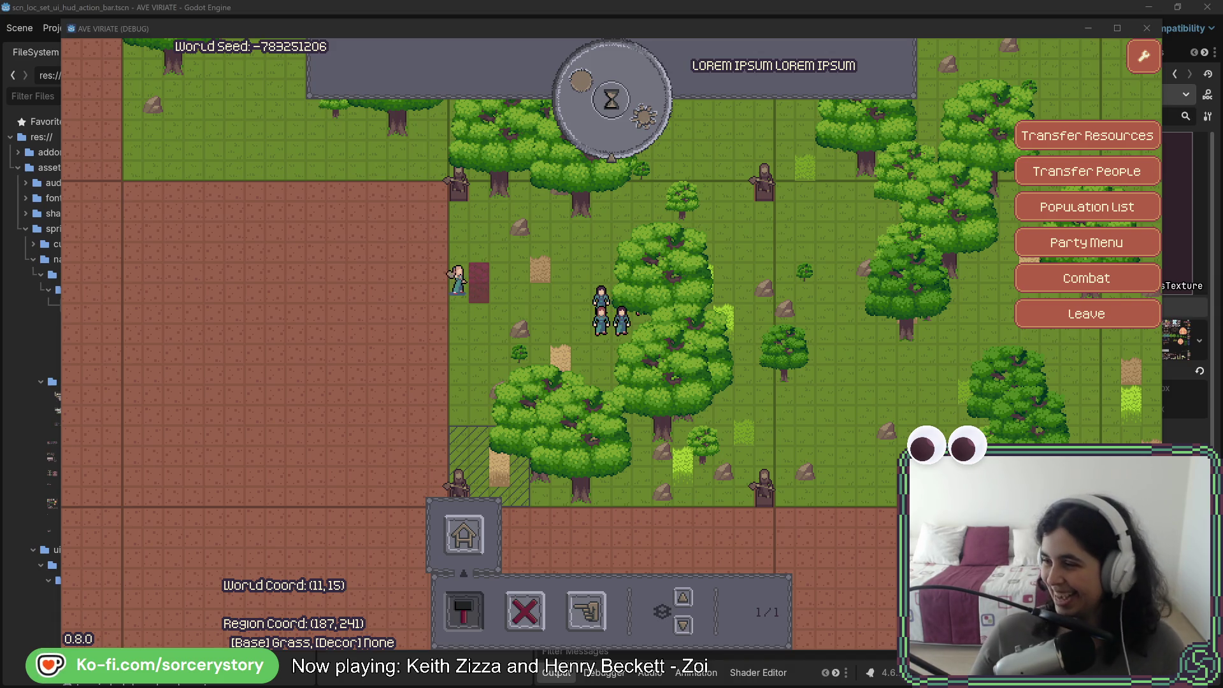
Glance at an oak tree, pan the settlement view with D, W and A, then switch to Rider
left_click(989, 382)
left_click(841, 402)
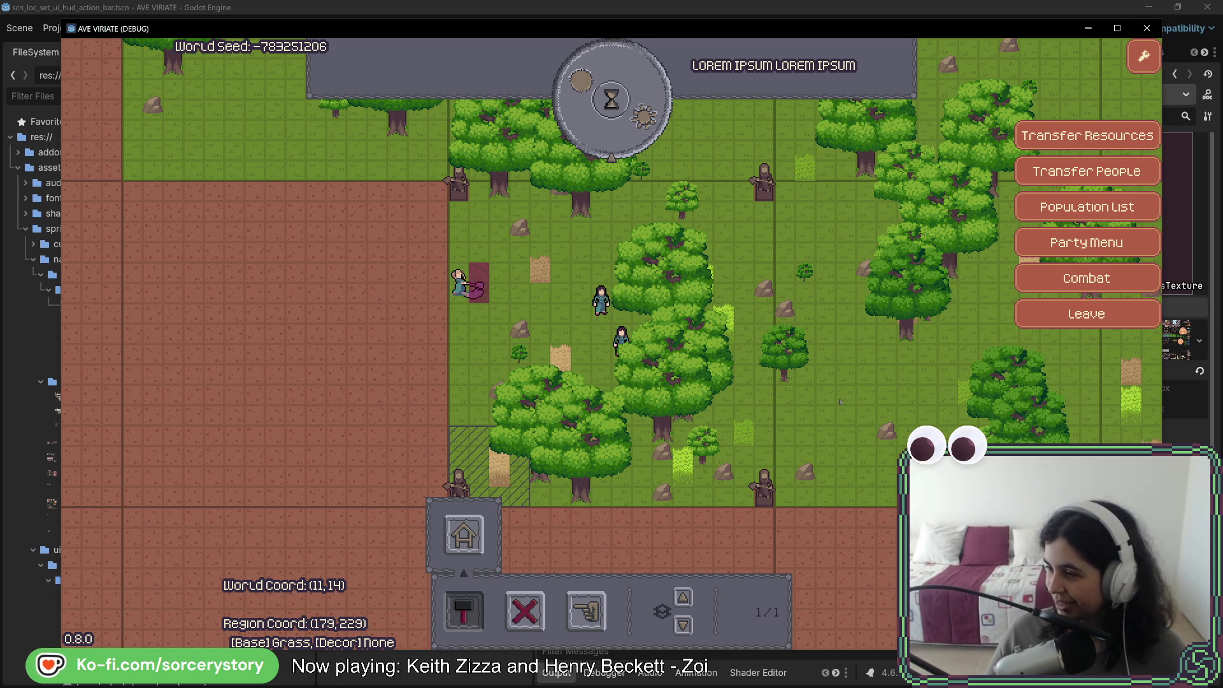
key("d")
key("w")
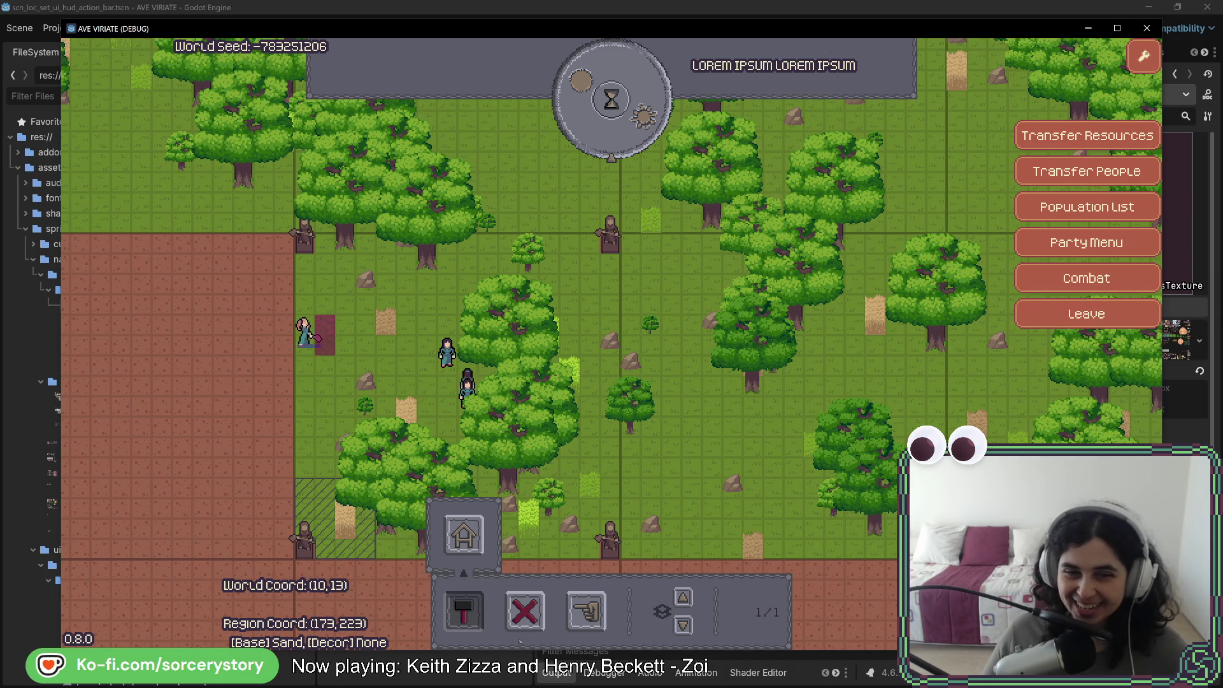
key("a")
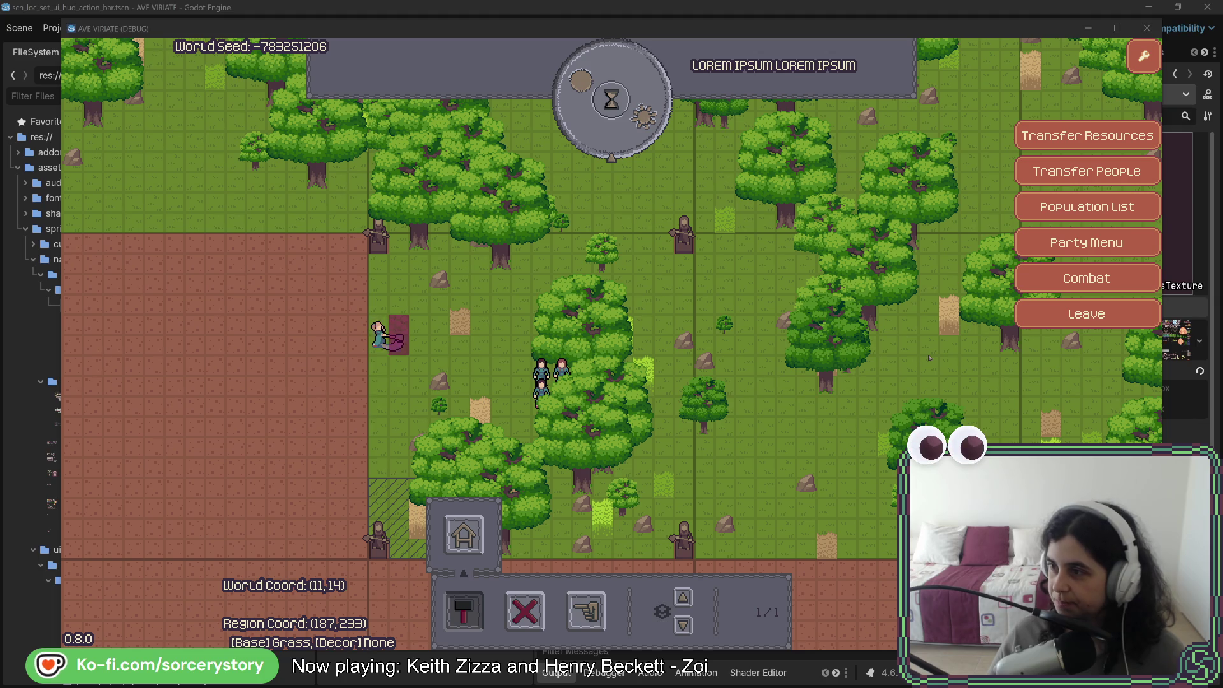
key("alt+Tab")
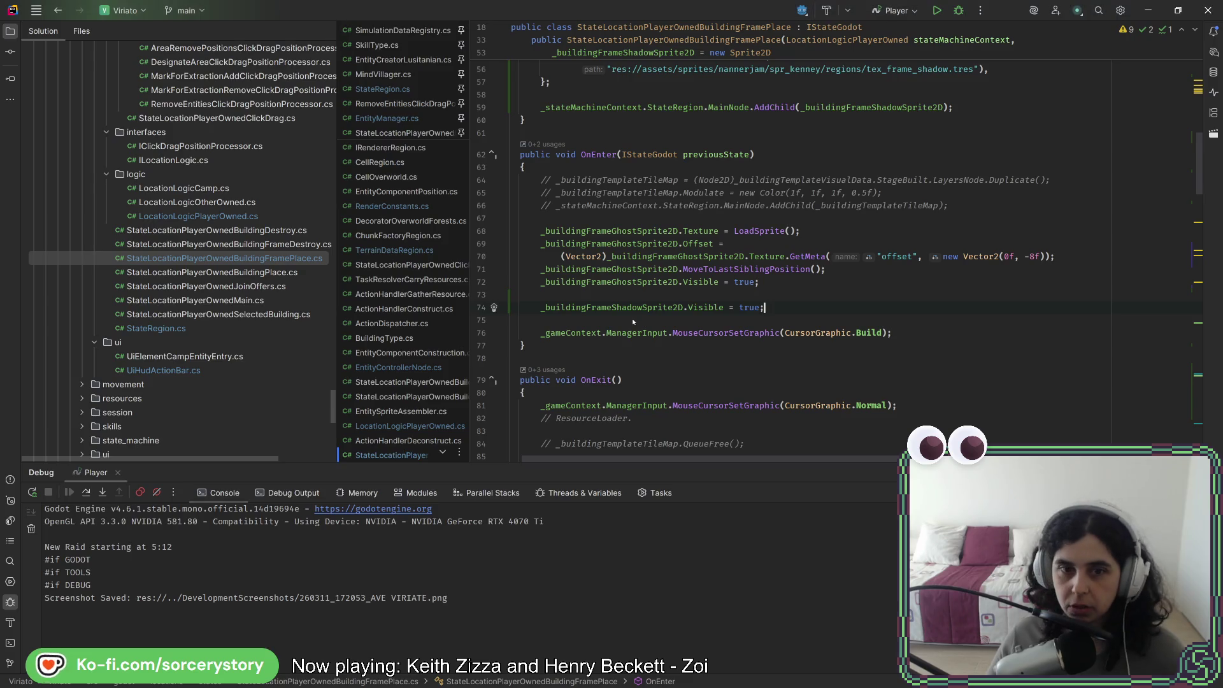
Add ' * RenderConstants.CellSizeG + new Vector2I(8, 8)' to the shadow position on line 121 and reformat
left_click(683, 307)
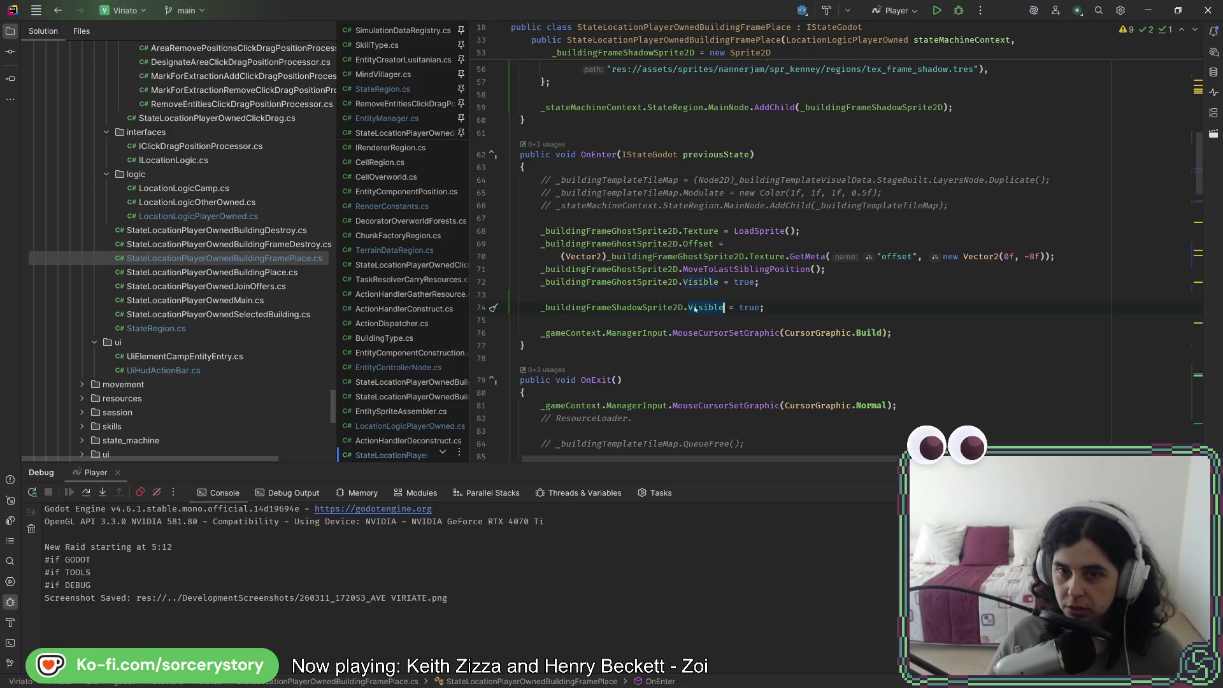
scroll(684, 281, "down", 3)
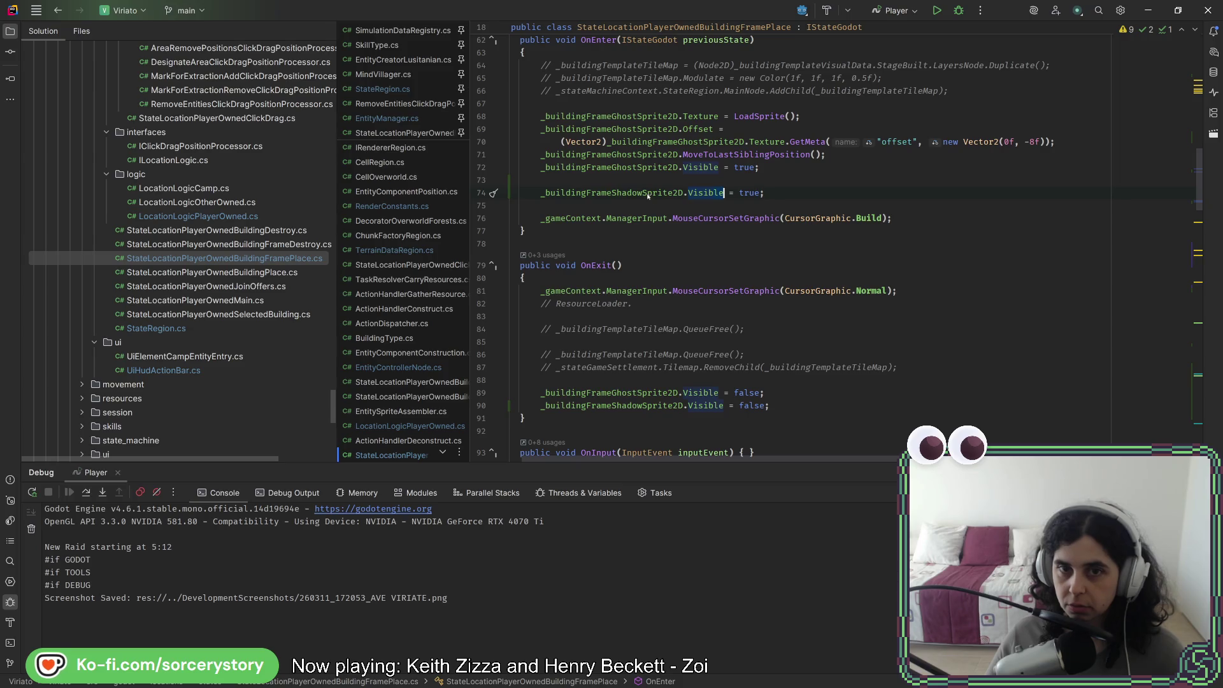
scroll(682, 287, "down", 10)
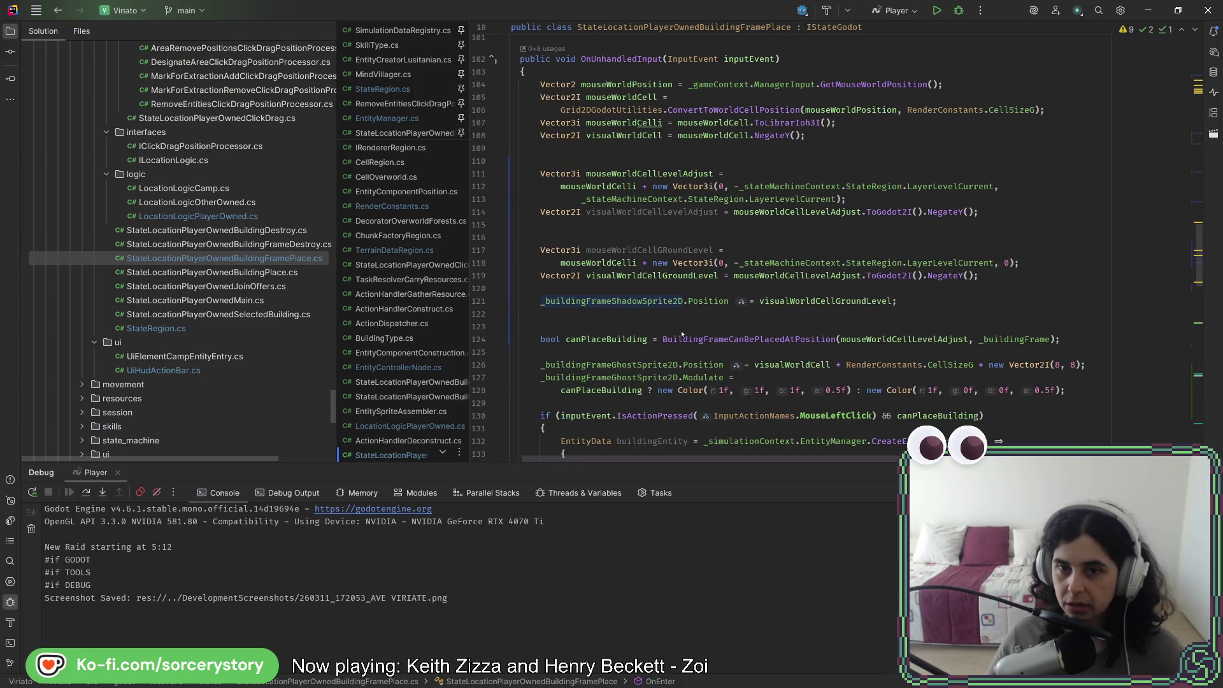
left_click(894, 303)
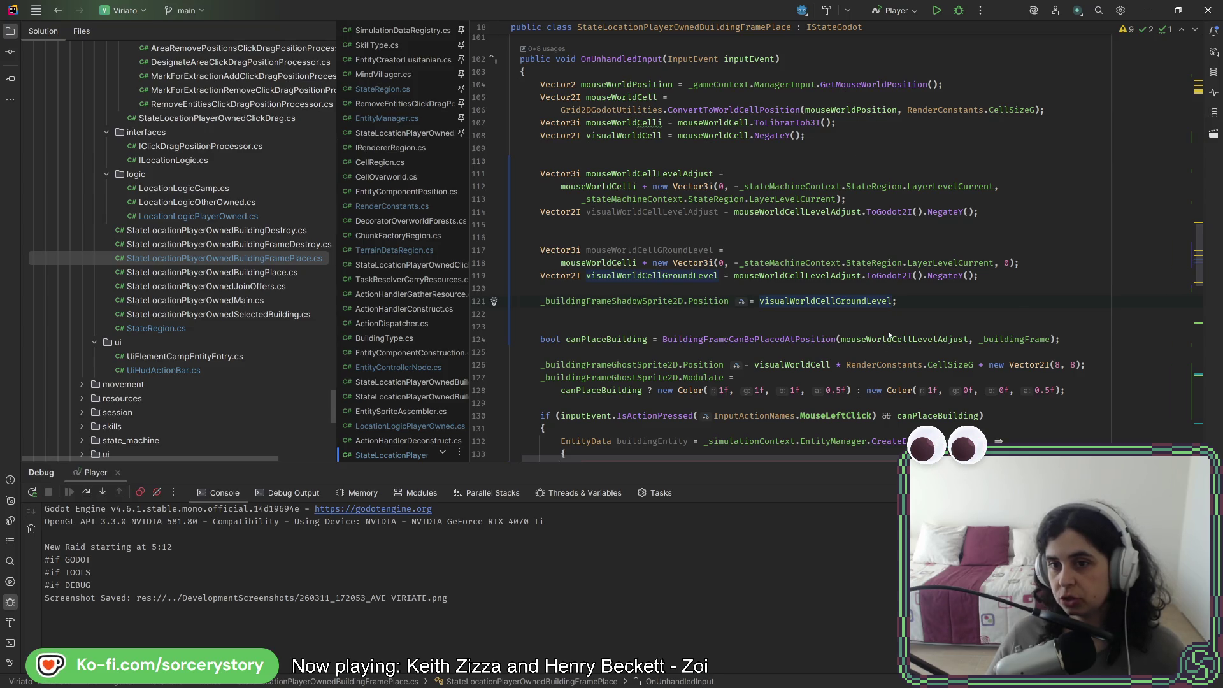
left_click_drag(888, 368, 1084, 368)
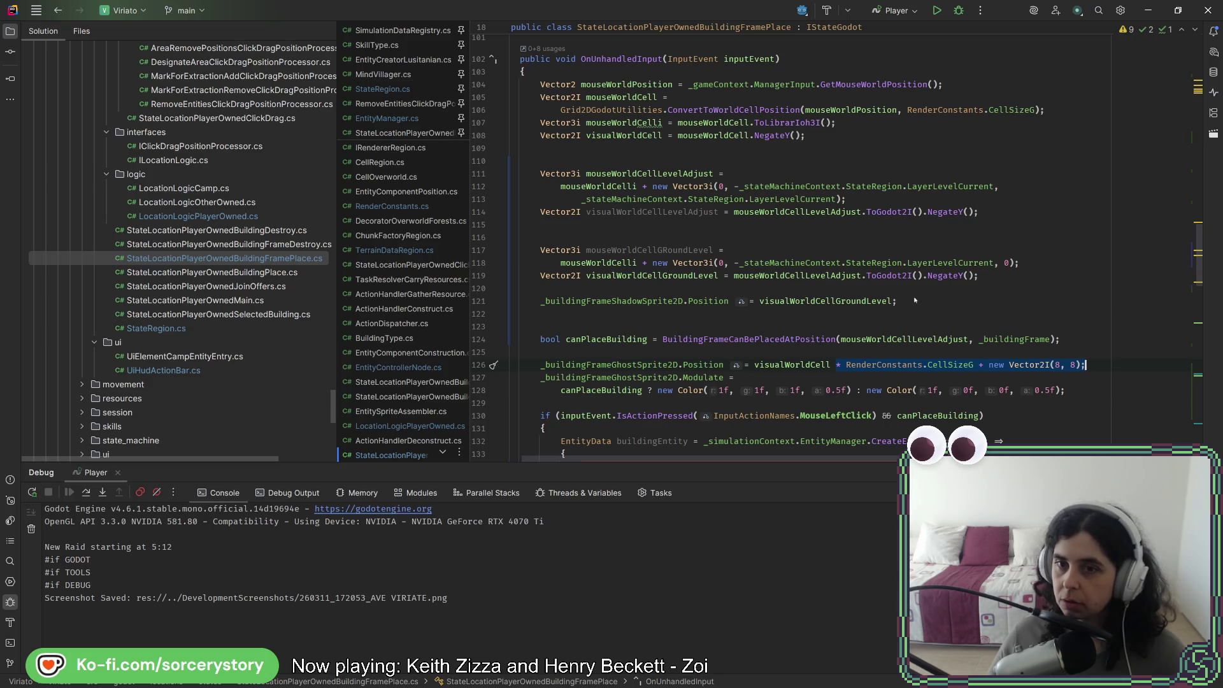
type("* RenderConstants.CellSizeG + new Vector2I(8, 8);")
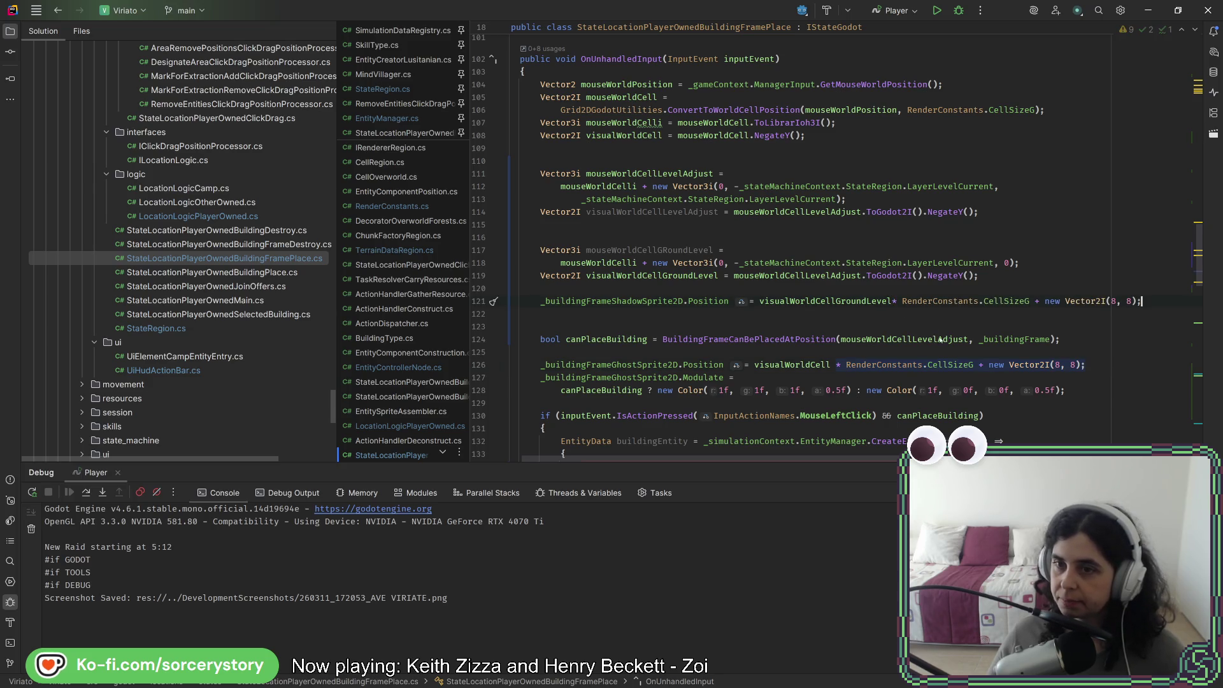
key("ctrl+alt+l")
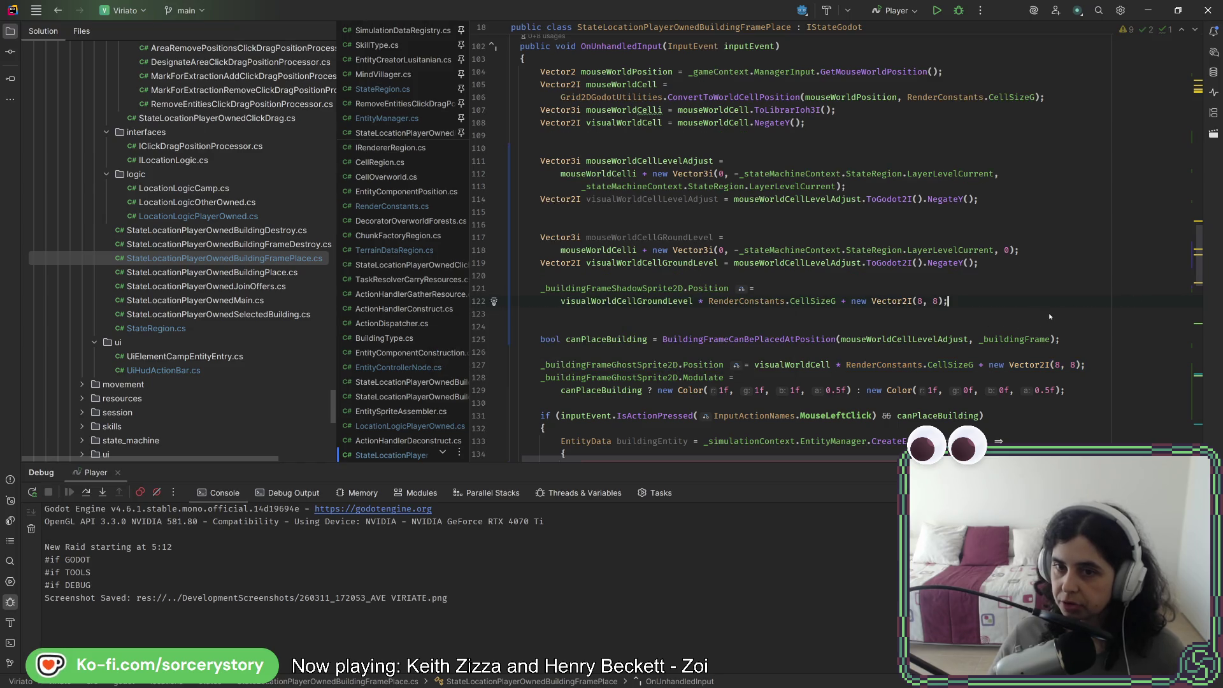
Return to Godot and stop the game to rebuild with the new code
key("alt+Tab")
key("alt+Tab")
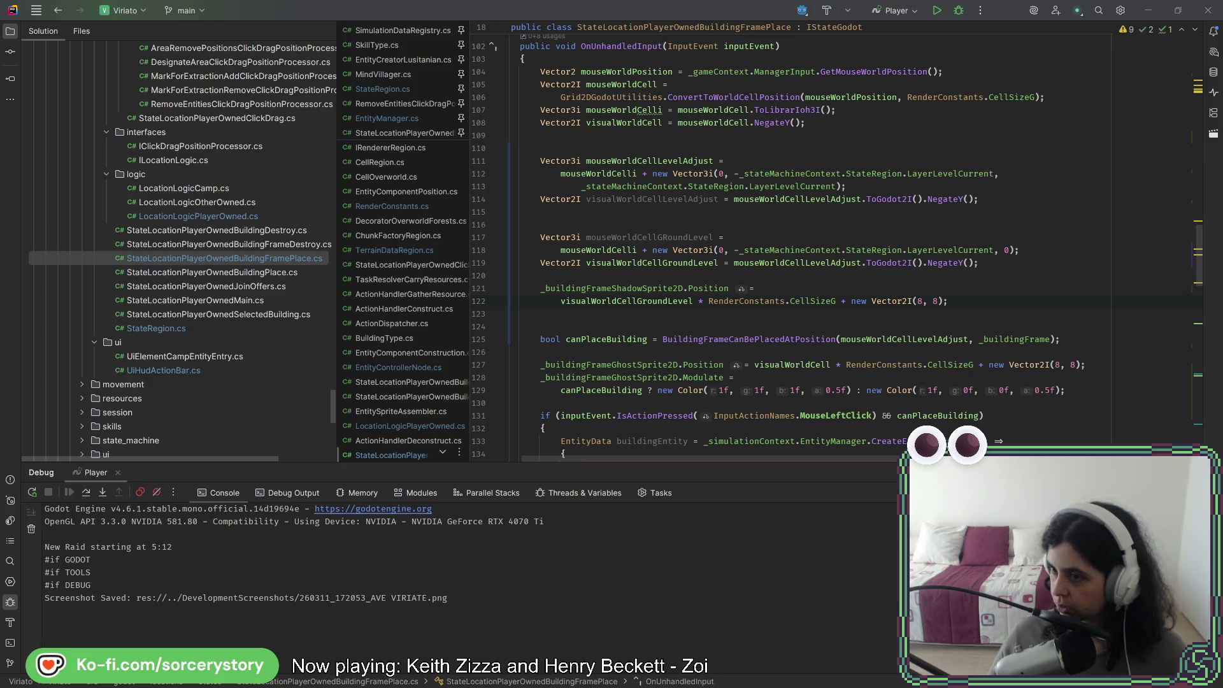
key("alt+Tab")
left_click(1005, 30)
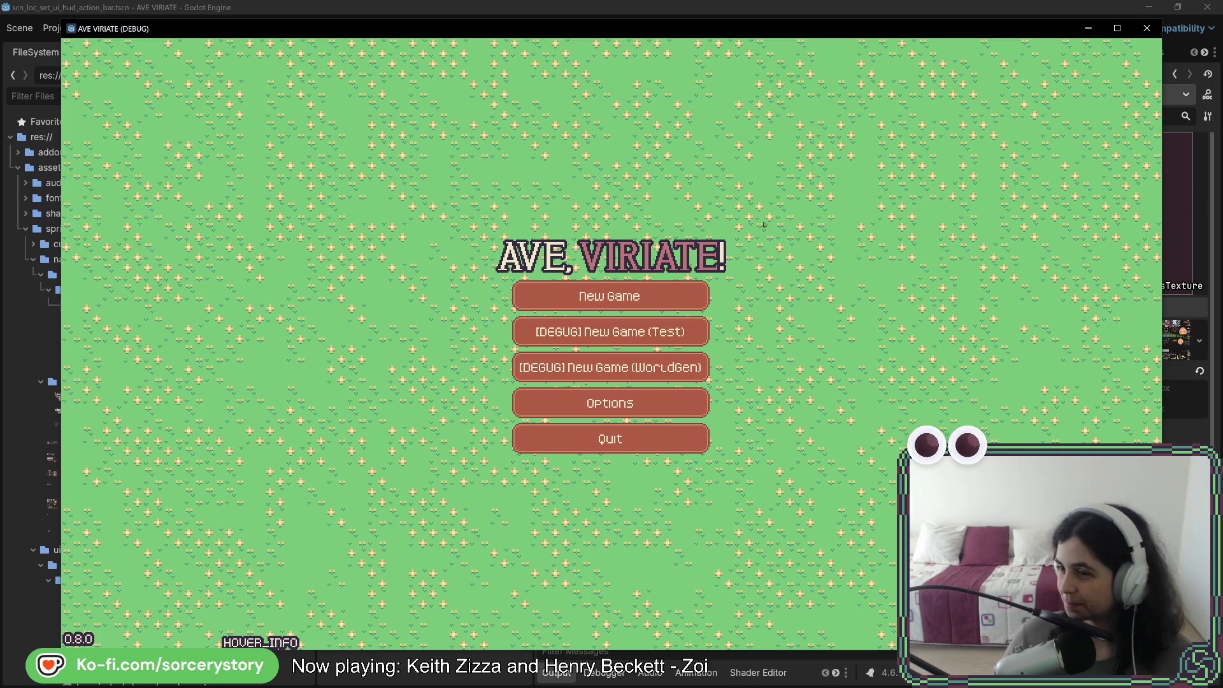
Start a New Game, visit the Player Settlement, then bring up the Tangy TD store page
left_click(619, 286)
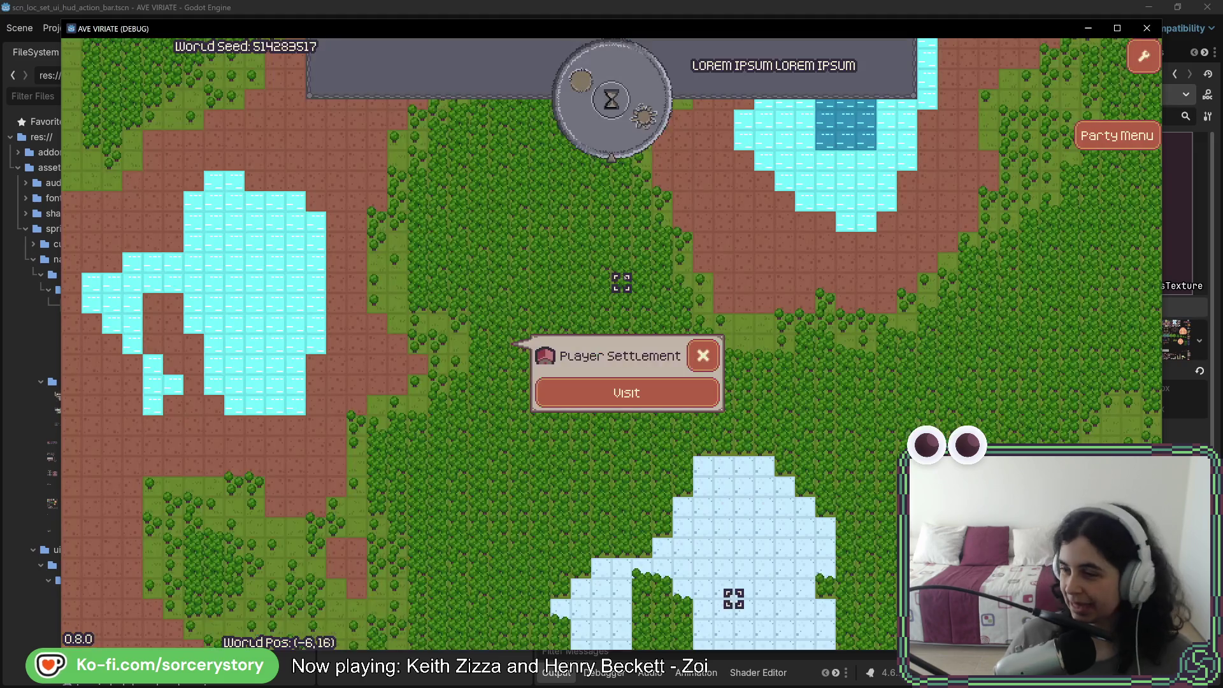
left_click(685, 391)
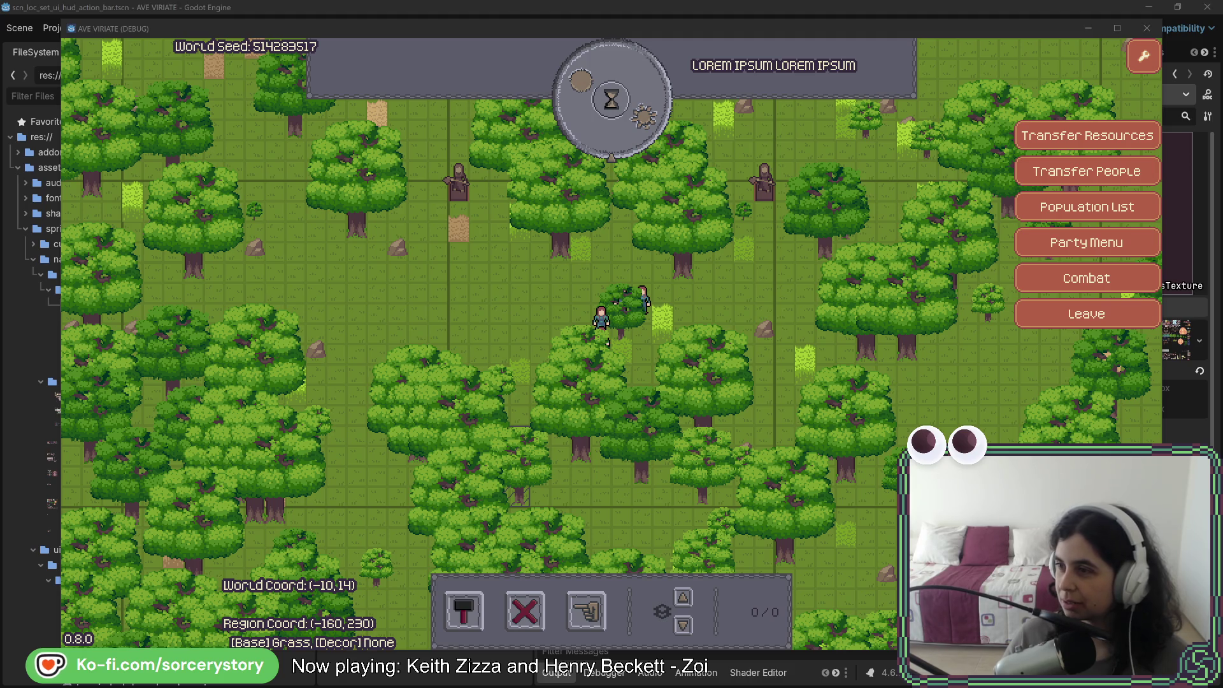
key("alt+Tab")
Move the store window left and watch the Tangy TD trailer in the larger viewer, then close it
left_click_drag(649, 81, 420, 44)
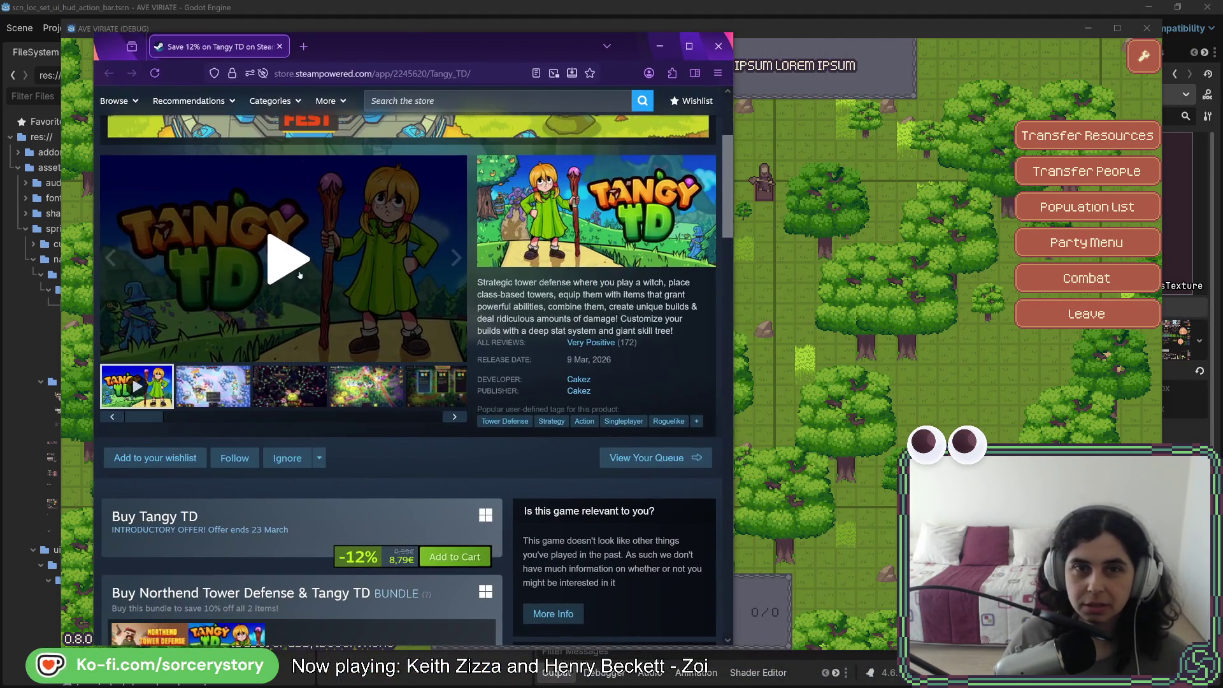
left_click(293, 264)
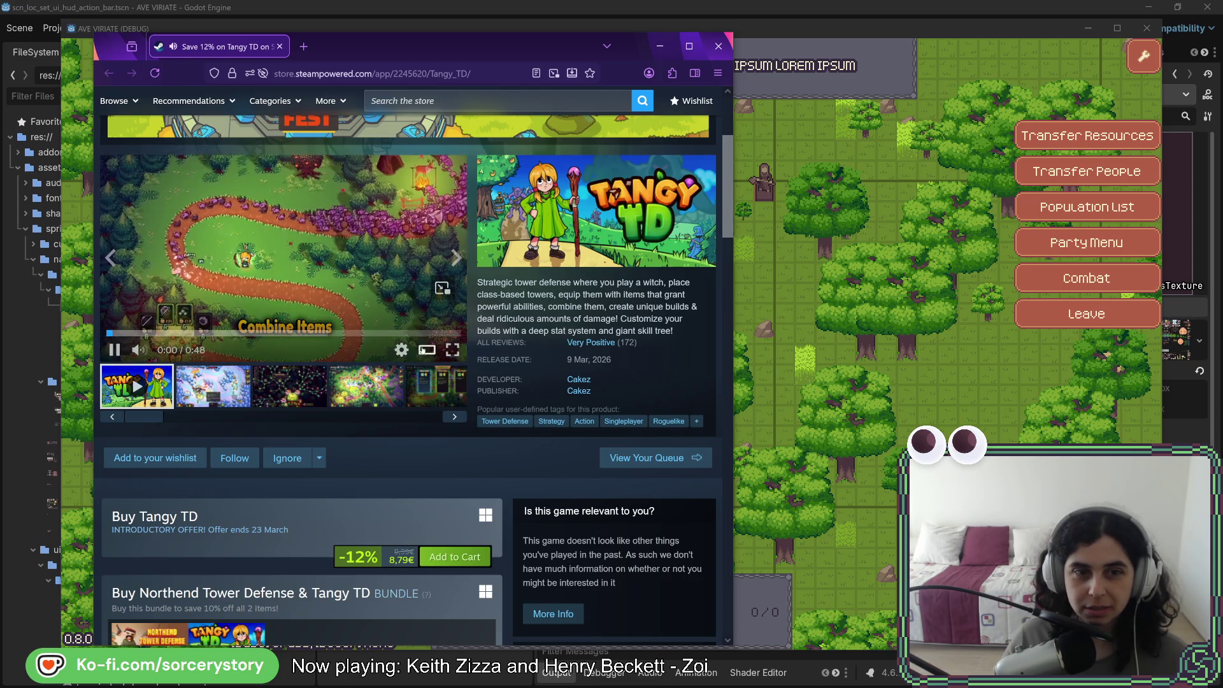
left_click(427, 350)
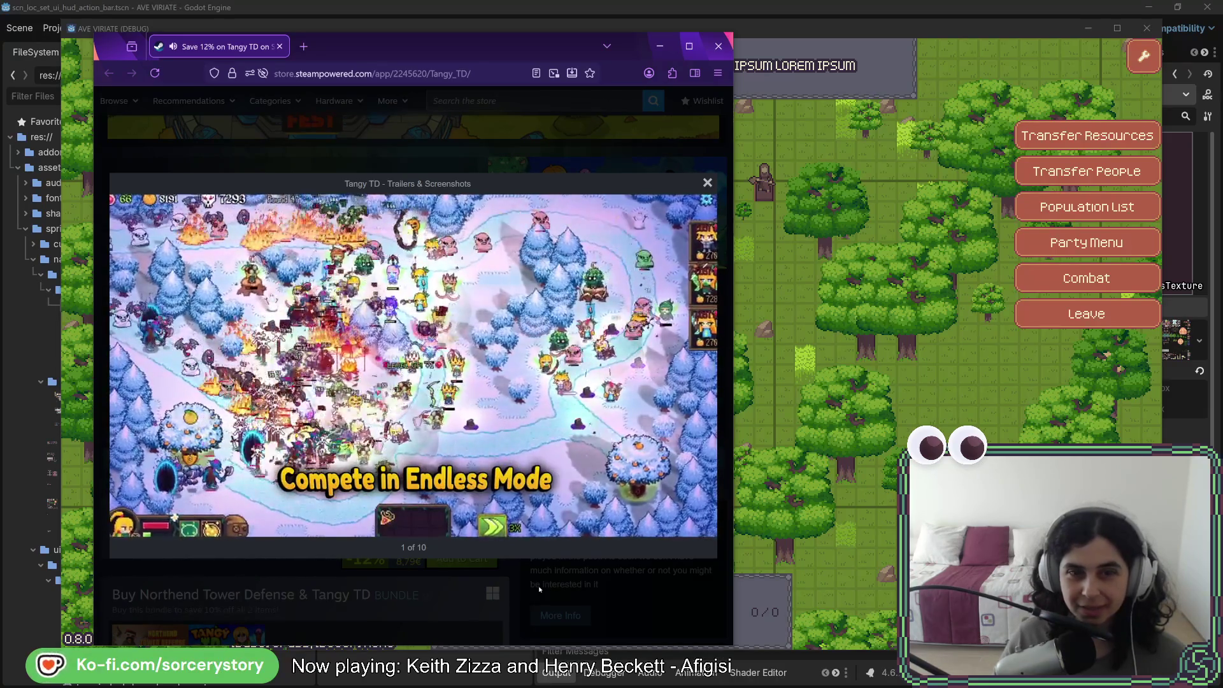
mouse_move(539, 446)
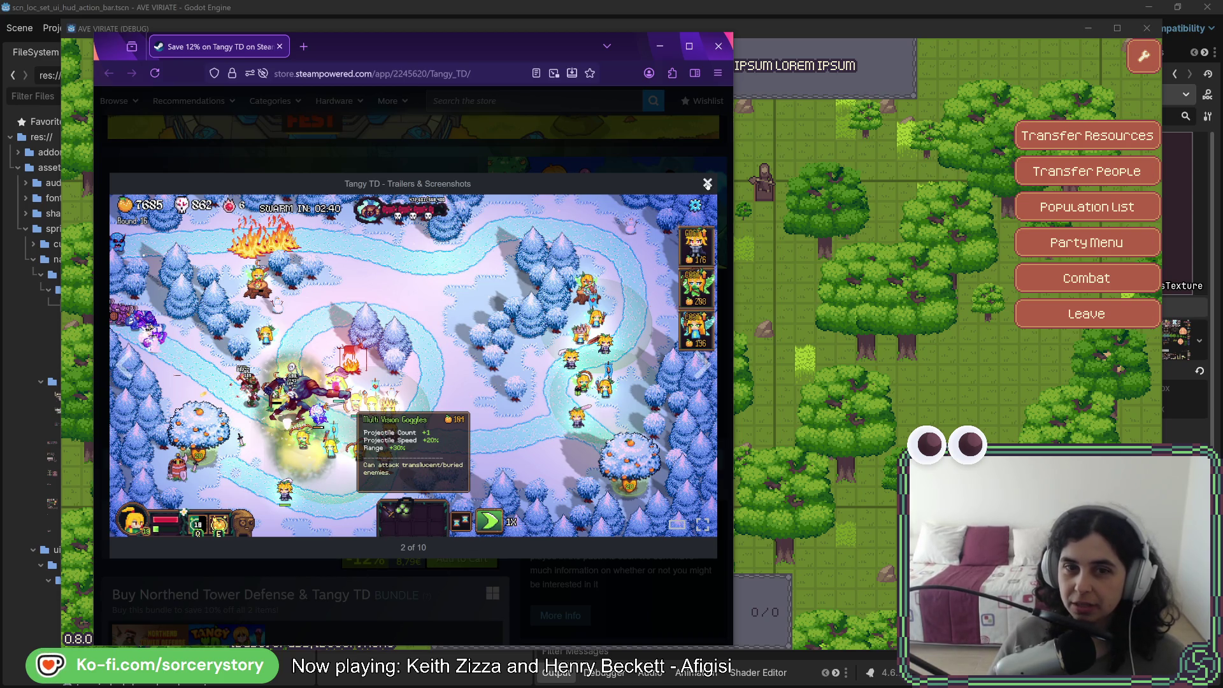
left_click(707, 183)
Scroll through the Tangy TD page, expand the full description, then return to the game
scroll(454, 340, "down", 2)
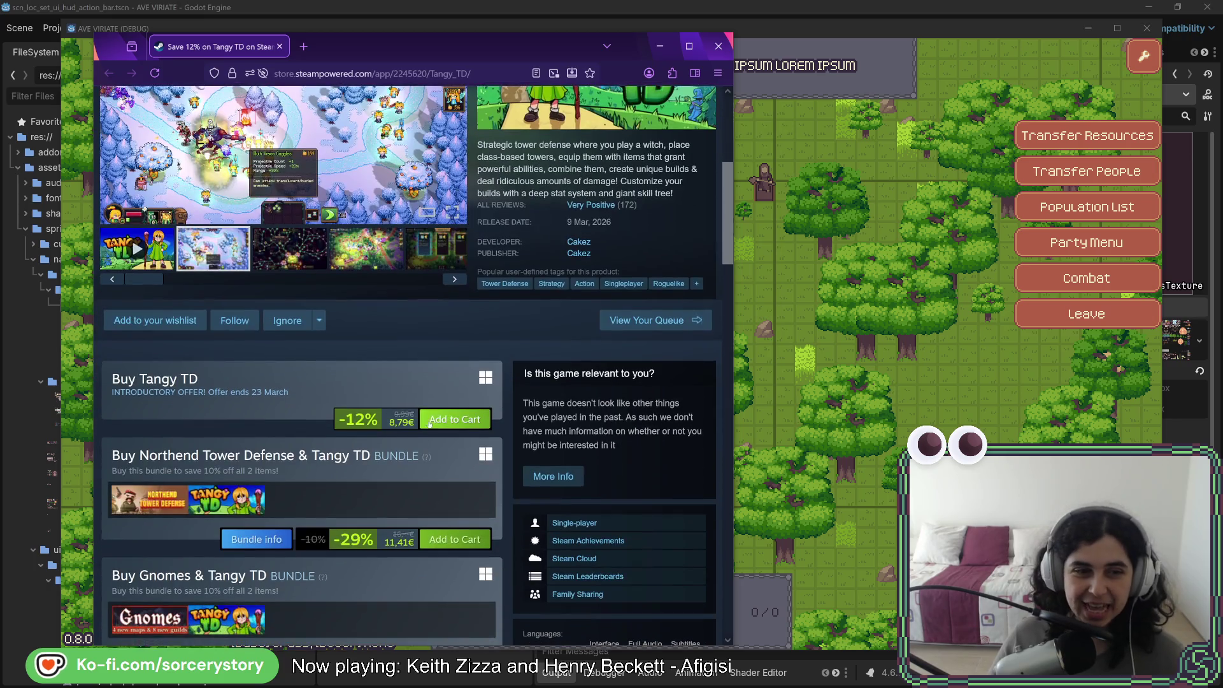
scroll(454, 340, "down", 7)
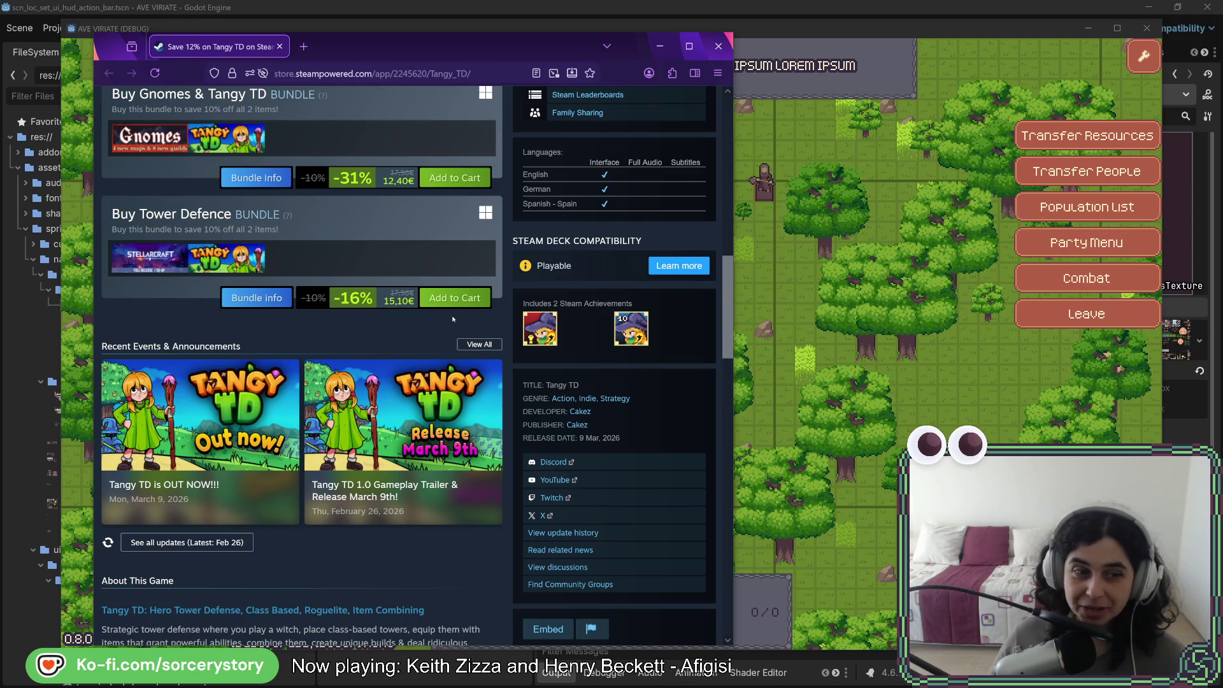
scroll(432, 326, "down", 5)
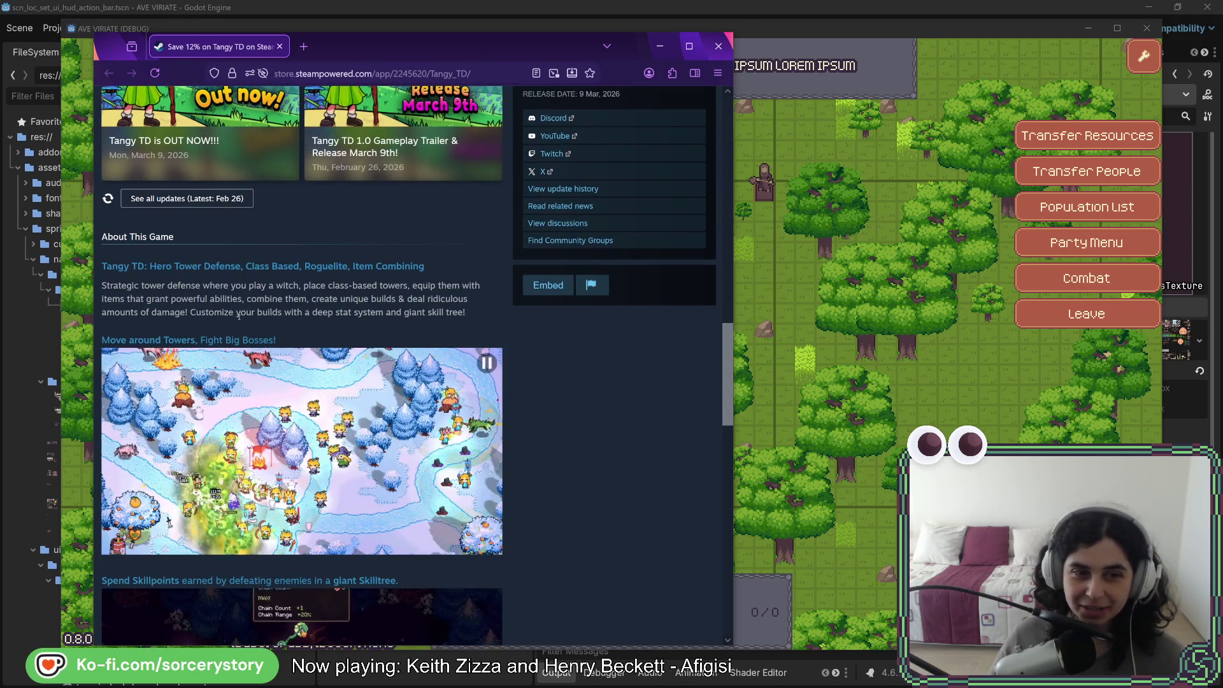
scroll(354, 412, "down", 3)
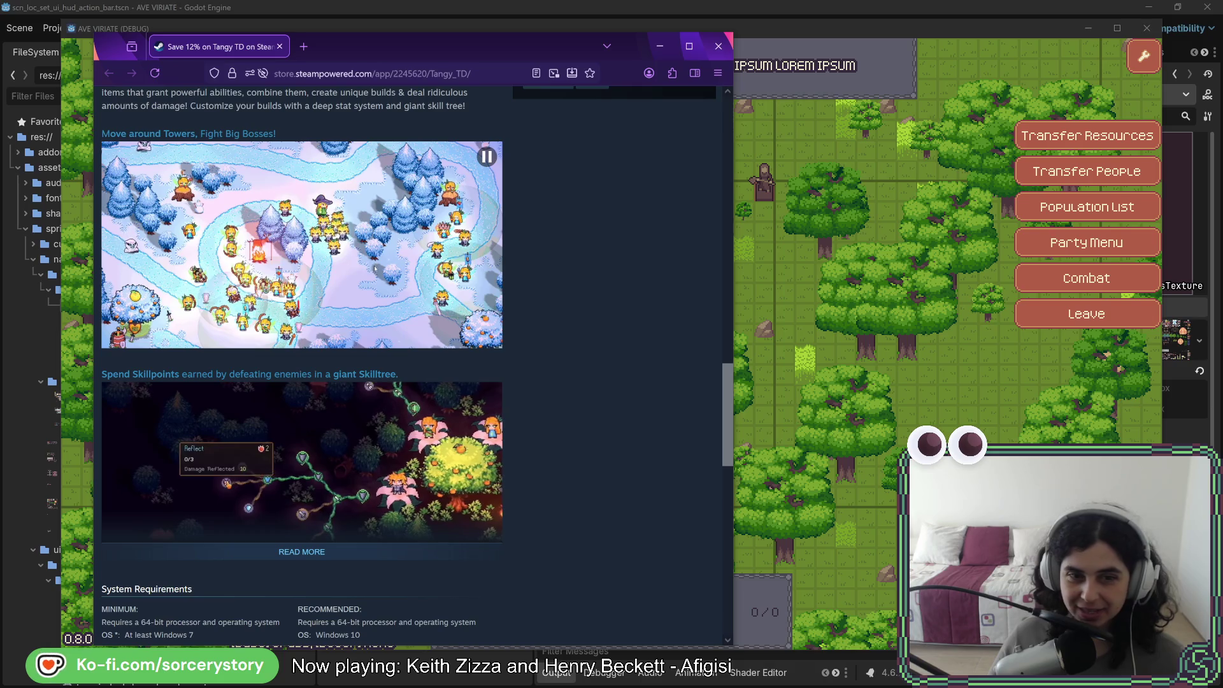
scroll(353, 412, "down", 3)
left_click(304, 344)
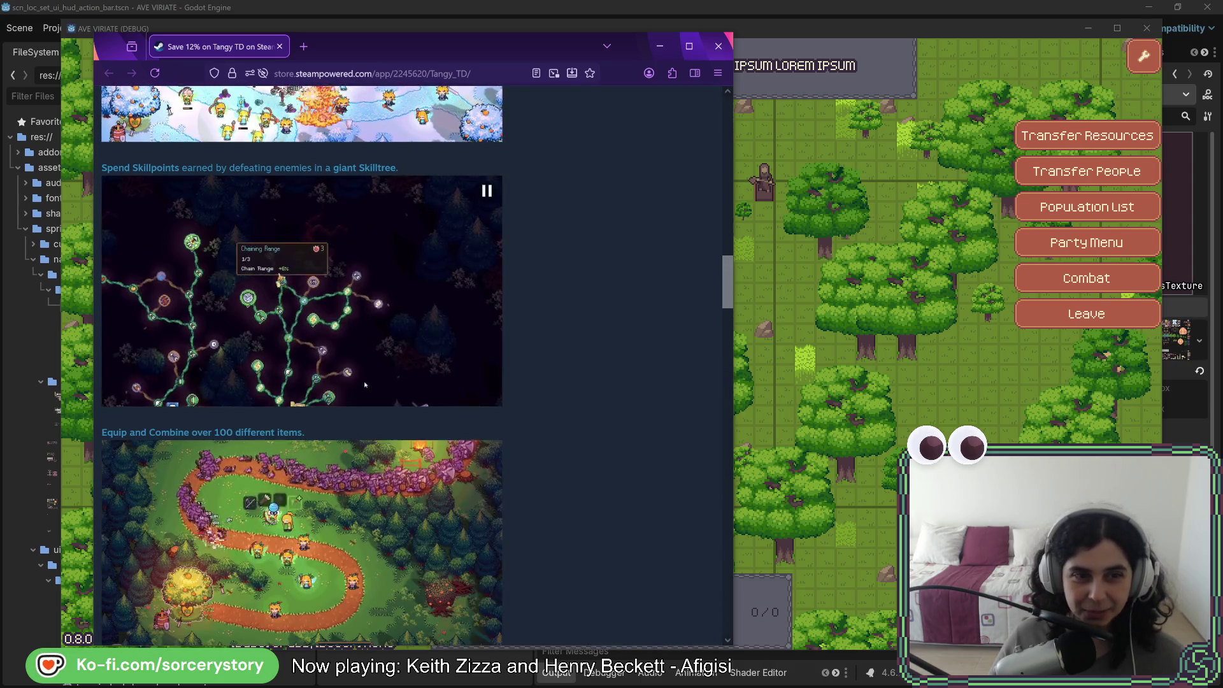
scroll(400, 404, "down", 5)
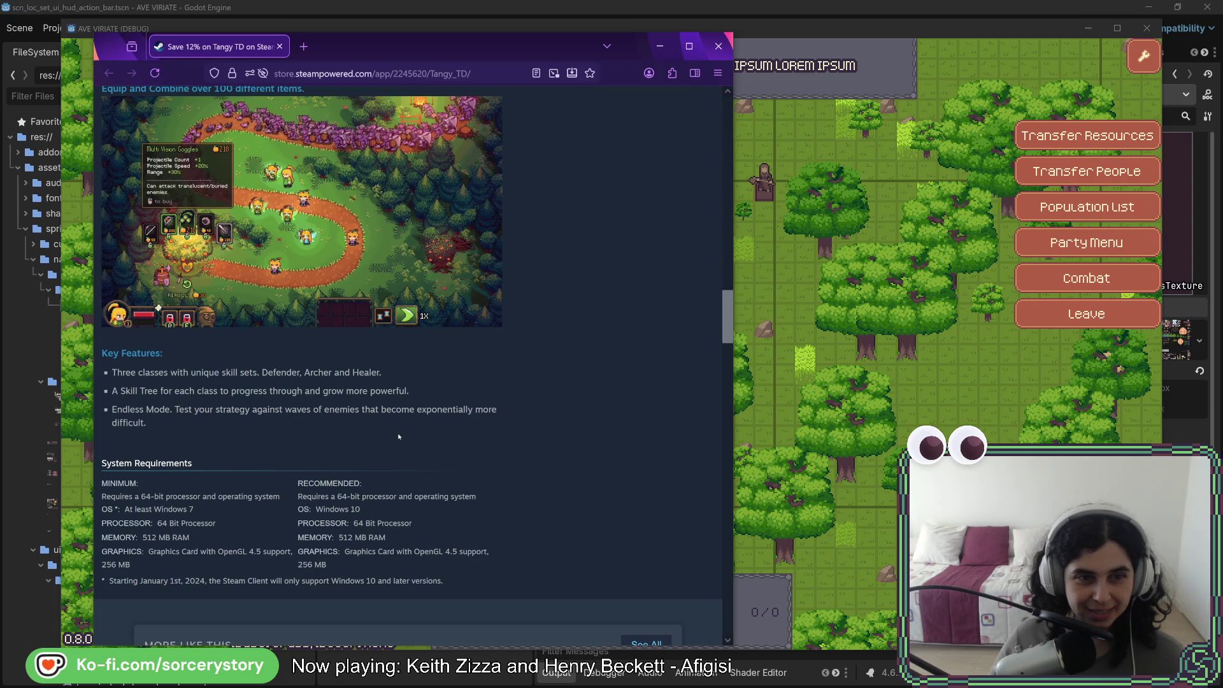
scroll(399, 437, "up", 15)
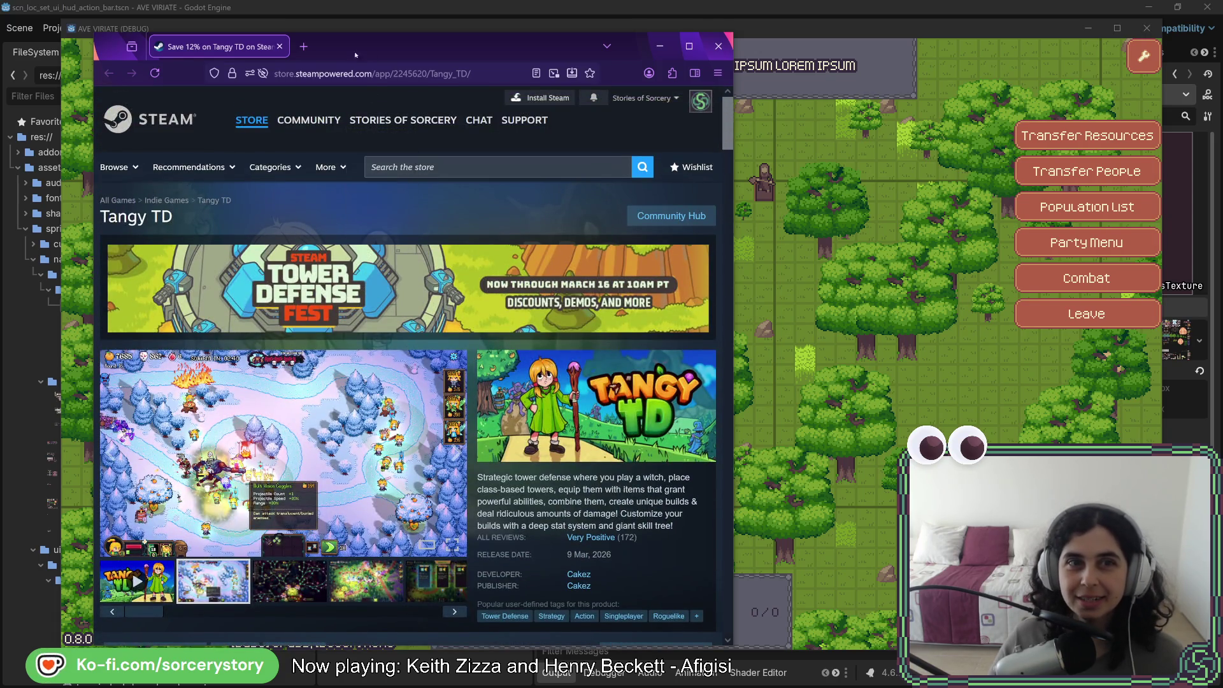
key("alt+Tab")
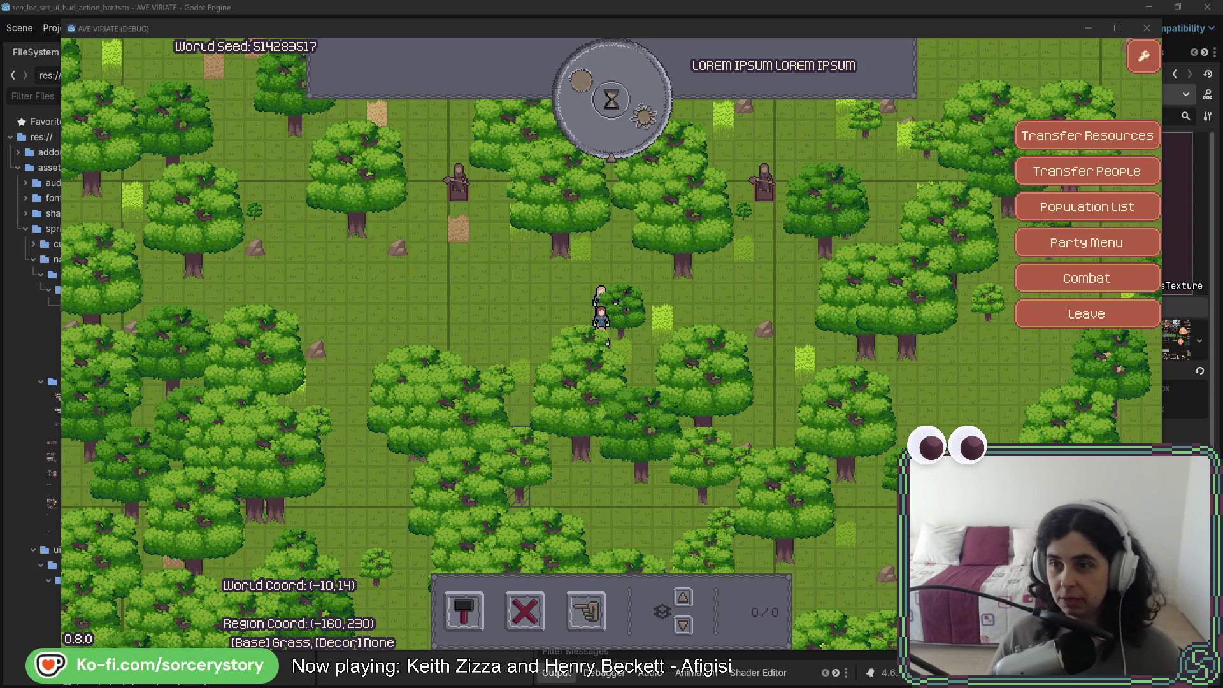
Place three STONE building frames side by side in the forest clearing
left_click(683, 558)
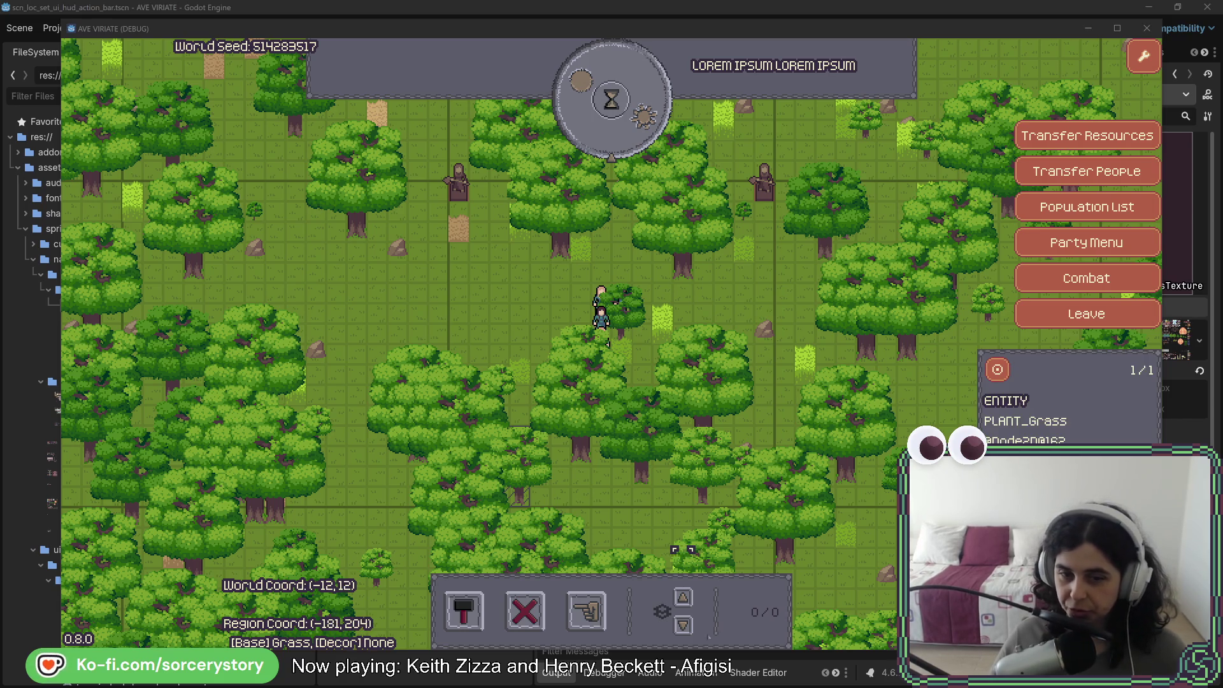
left_click(464, 611)
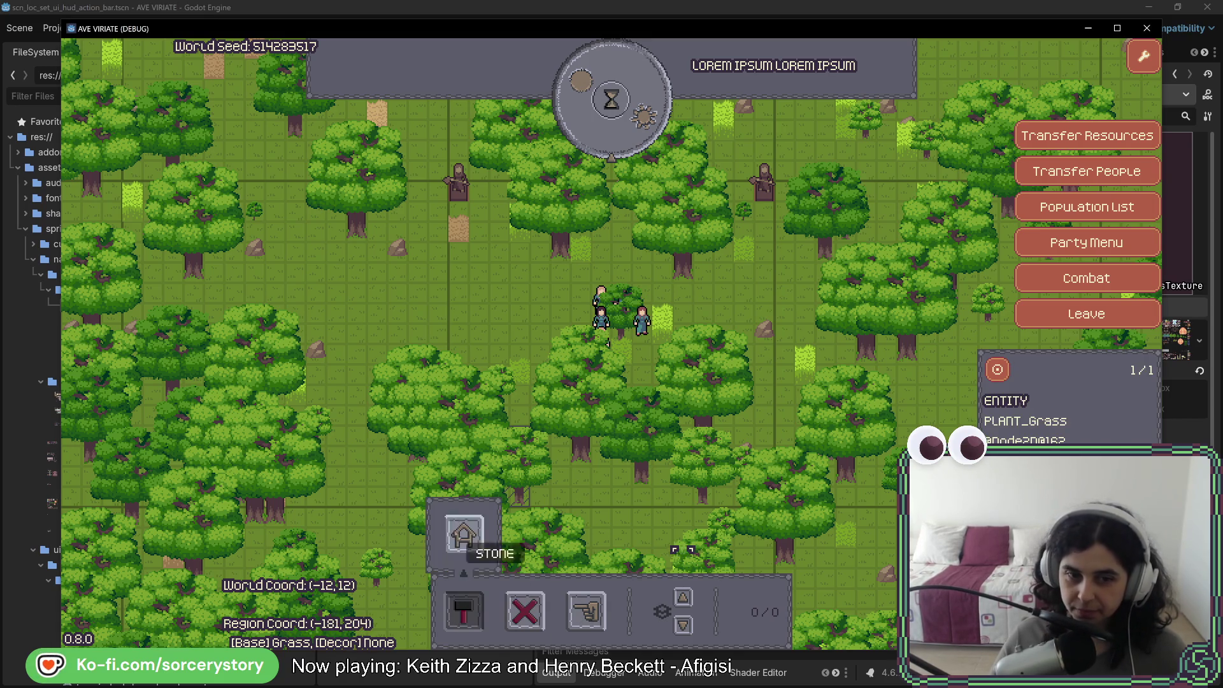
left_click(464, 536)
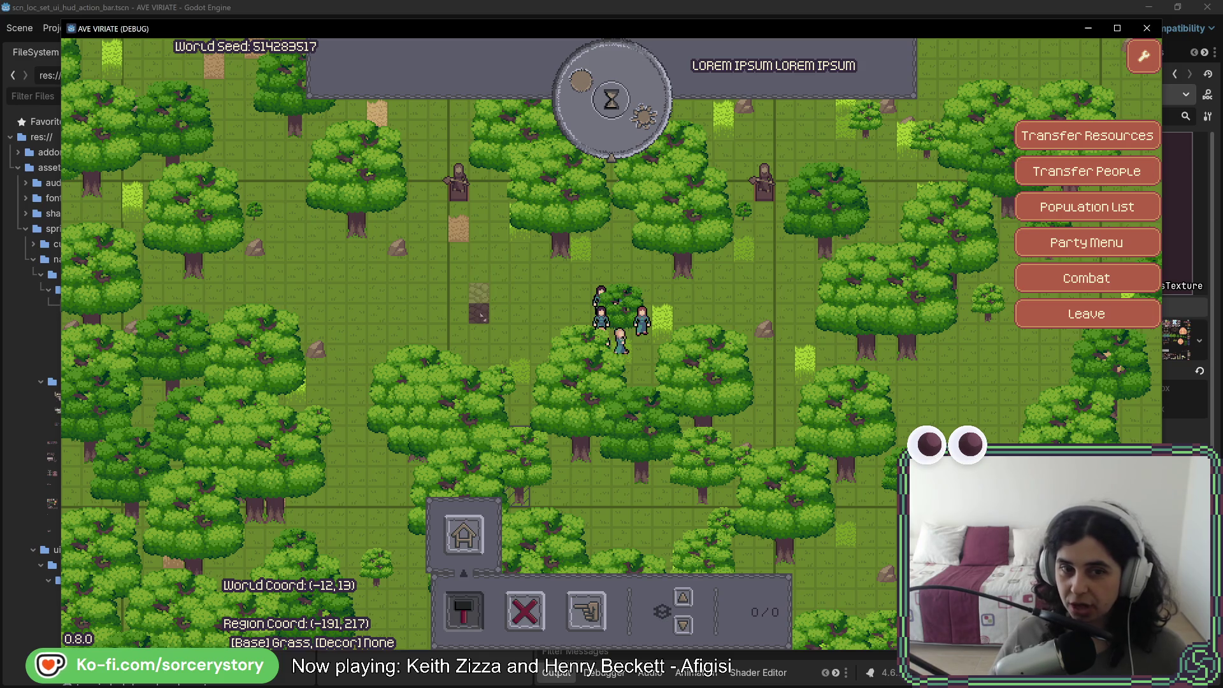
left_click(483, 315)
key("w")
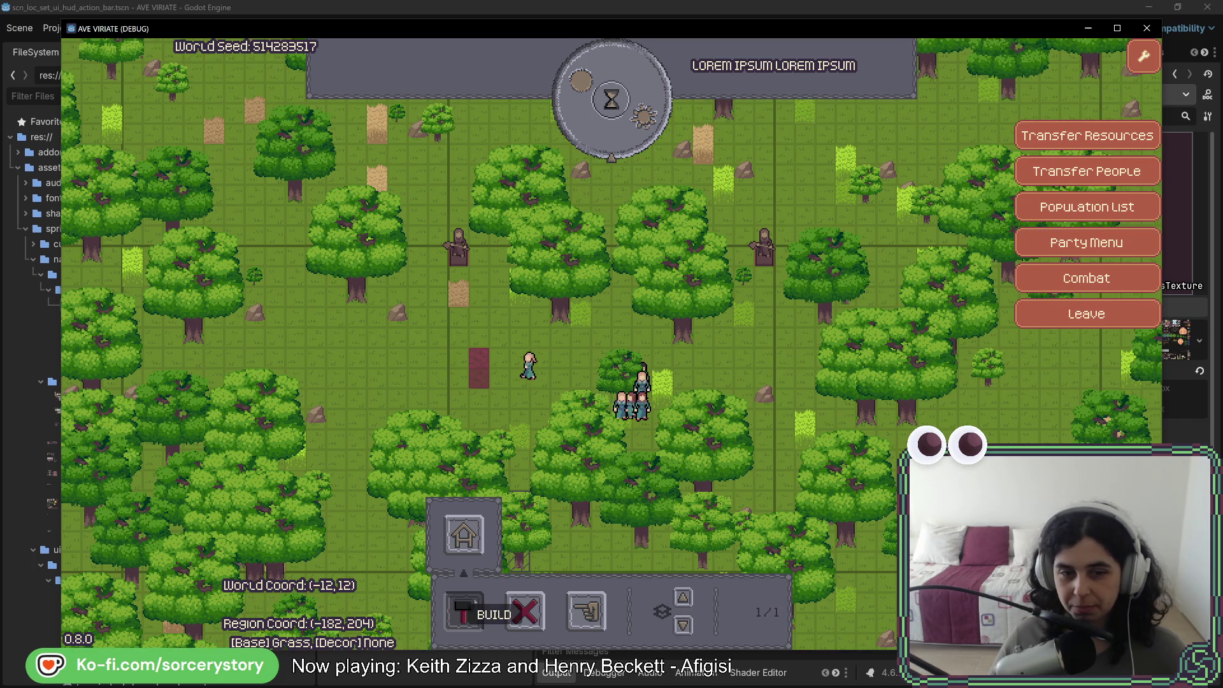
left_click(465, 539)
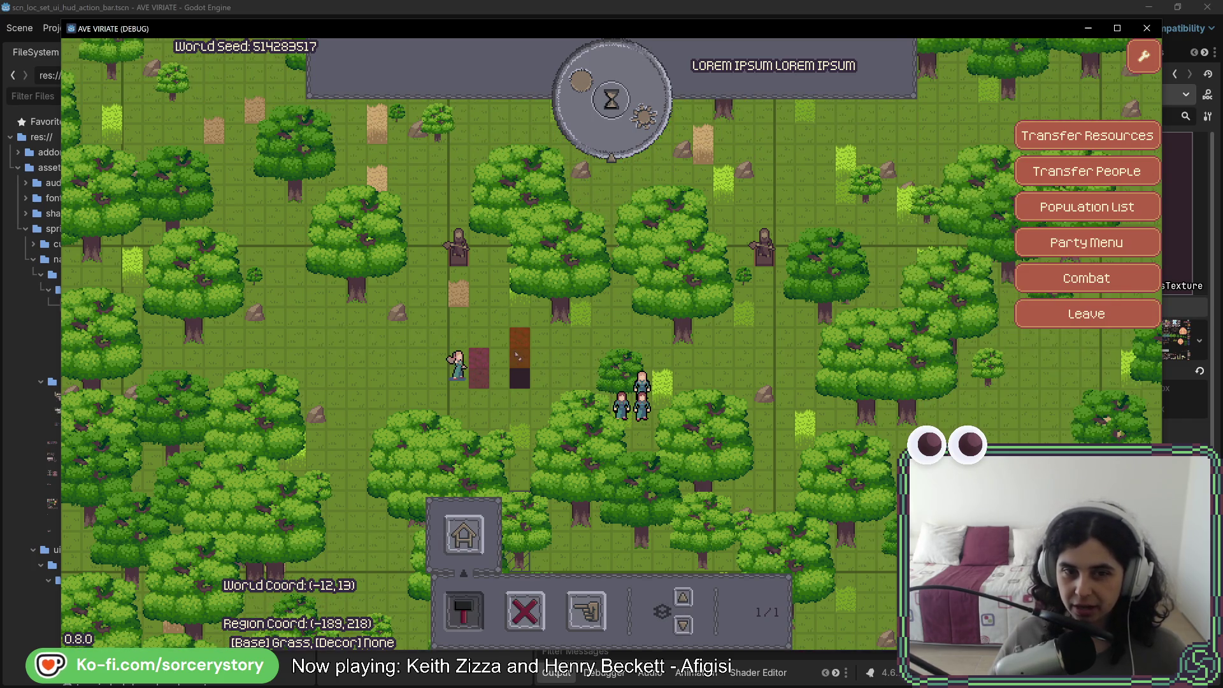
left_click(484, 357)
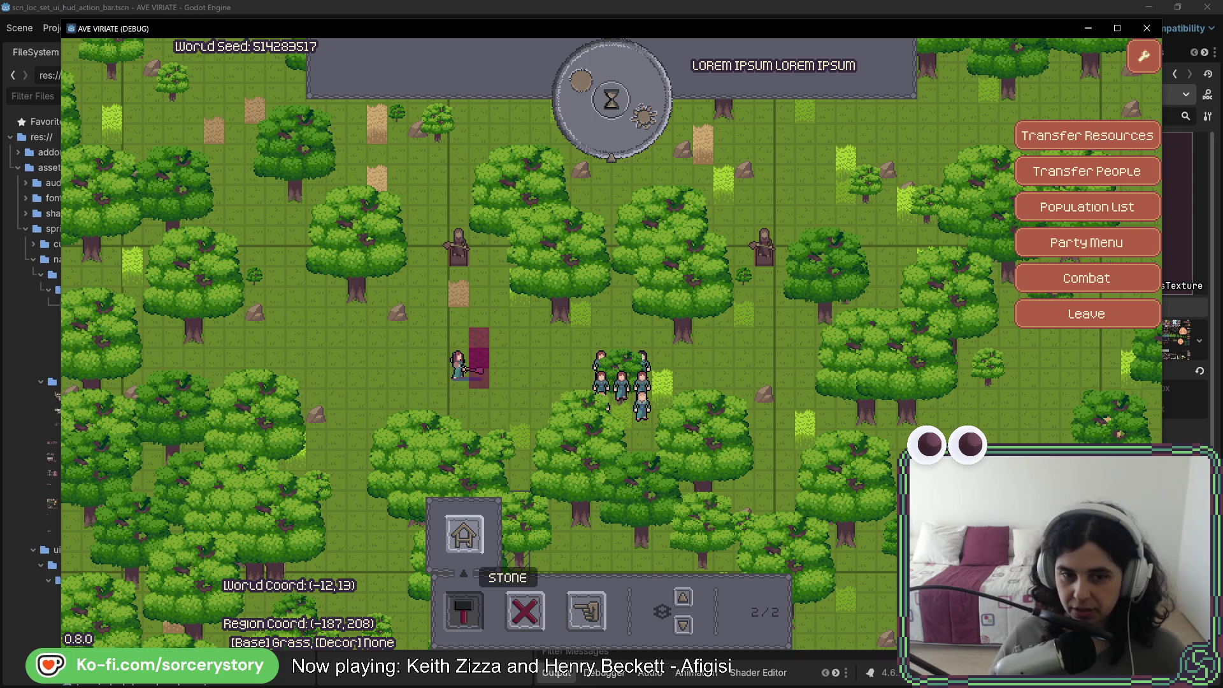
left_click(464, 535)
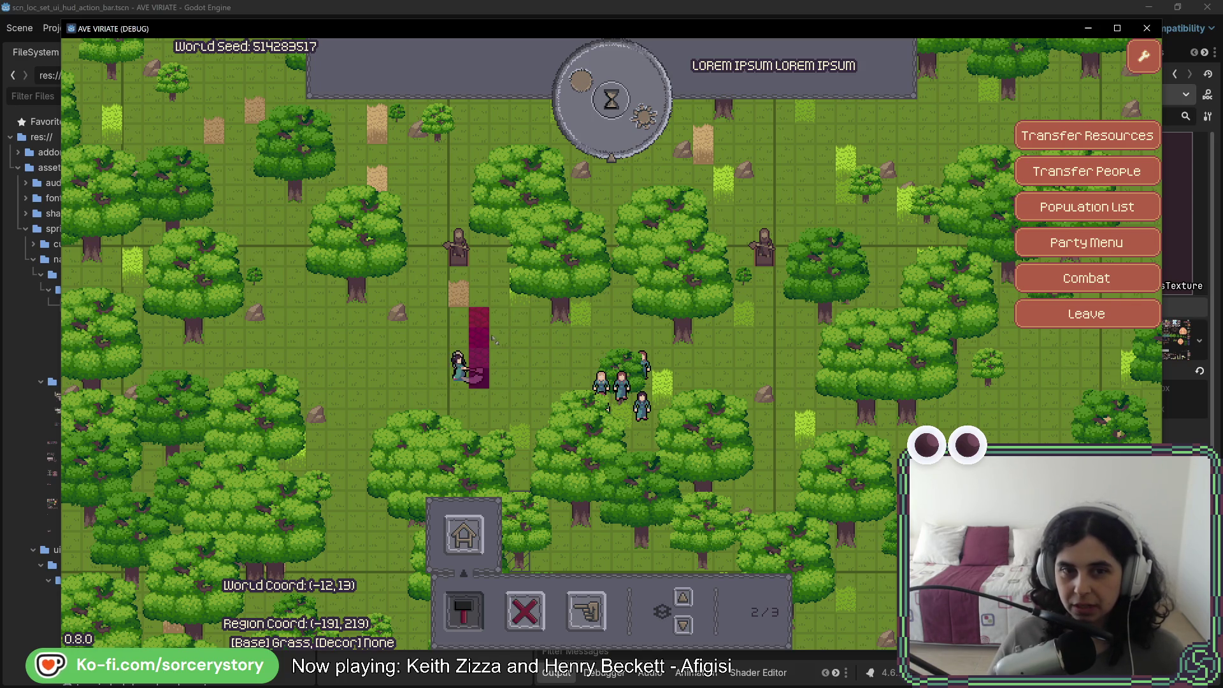
left_click(494, 340)
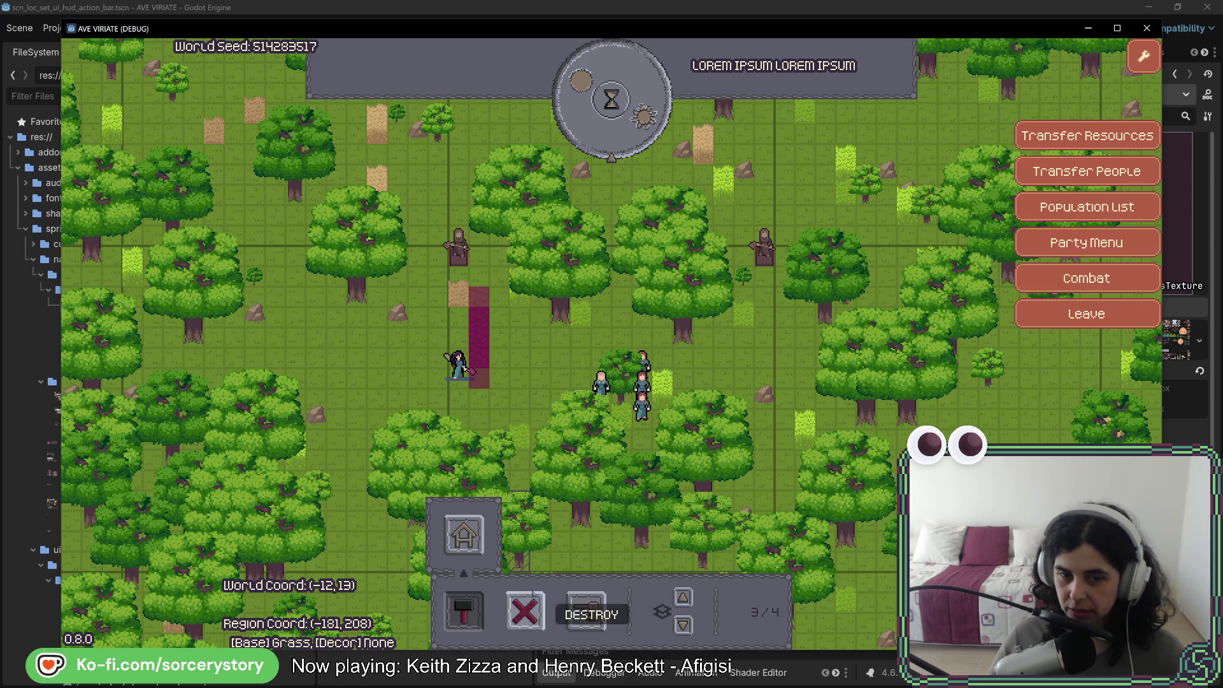
left_click(464, 535)
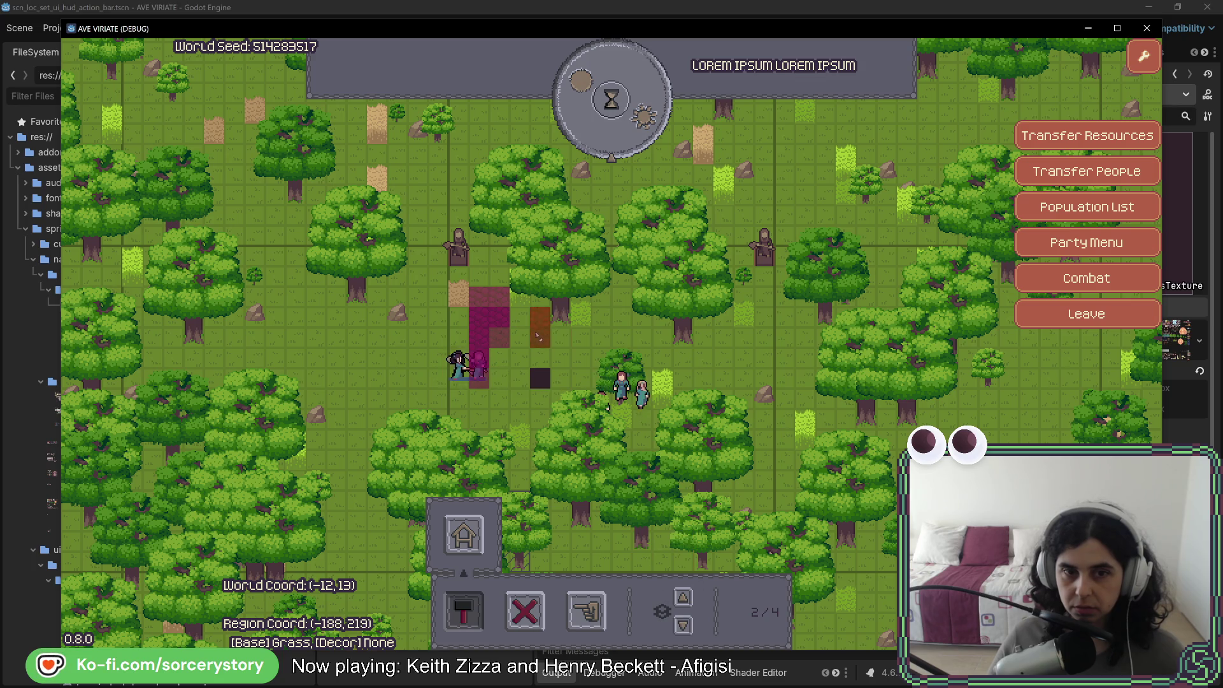
Place one more stone frame beside the magenta site and pass one hour to 09:00
left_click(683, 597)
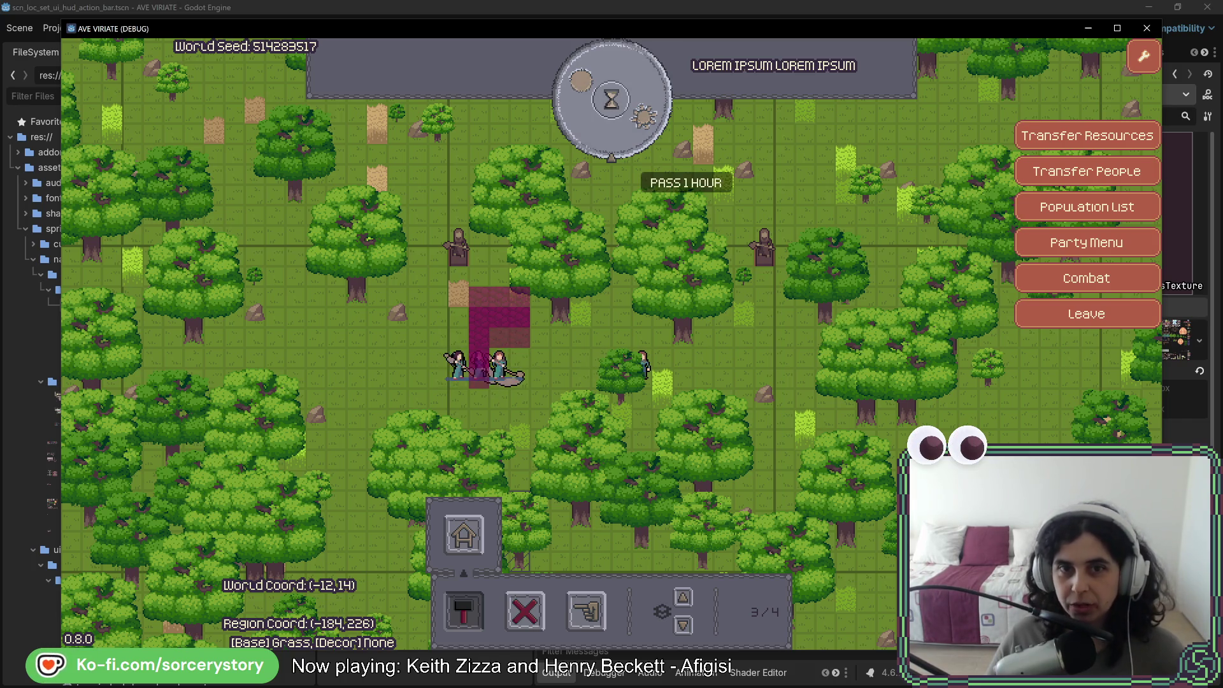
left_click(641, 121)
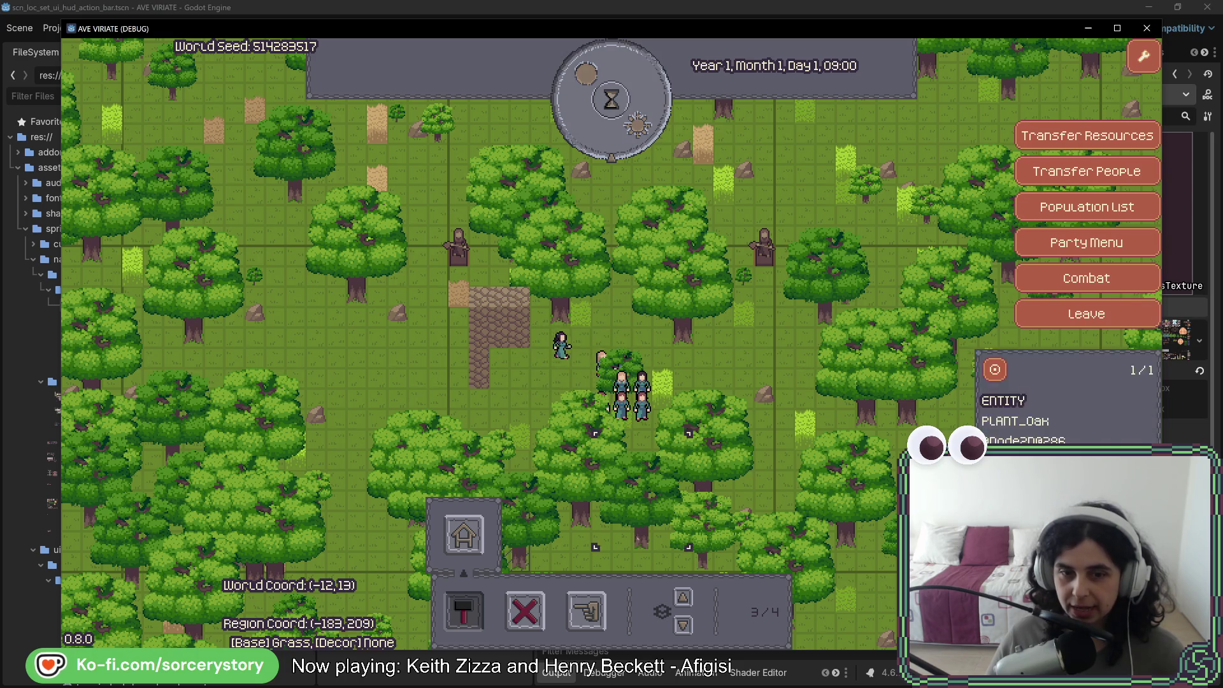
Lower the worker count by two, staff the last tile, pass an hour, then rebalance workers
left_click(683, 625)
left_click(683, 625)
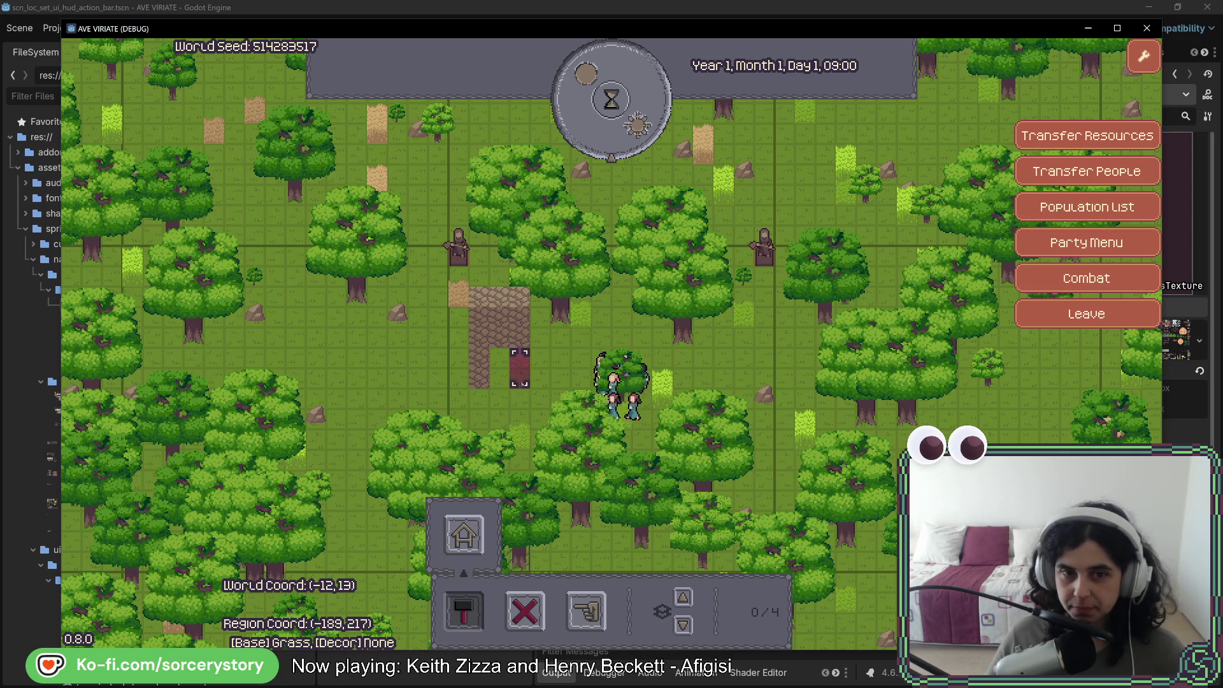
left_click(683, 597)
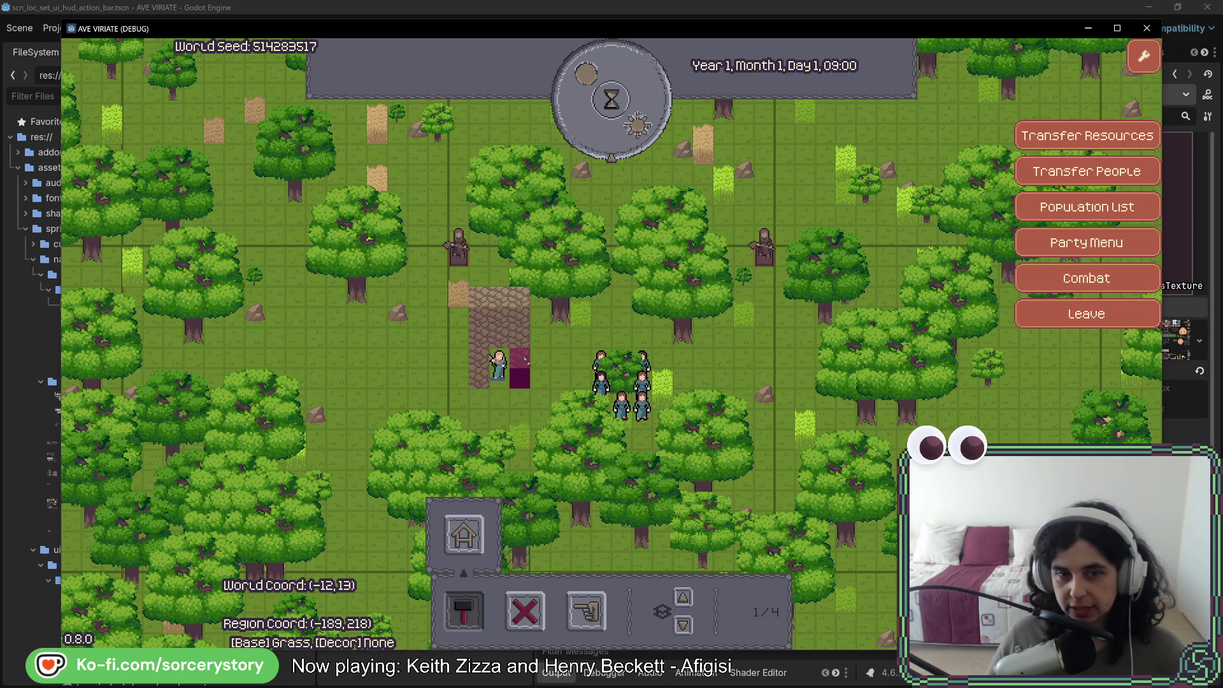
left_click(652, 144)
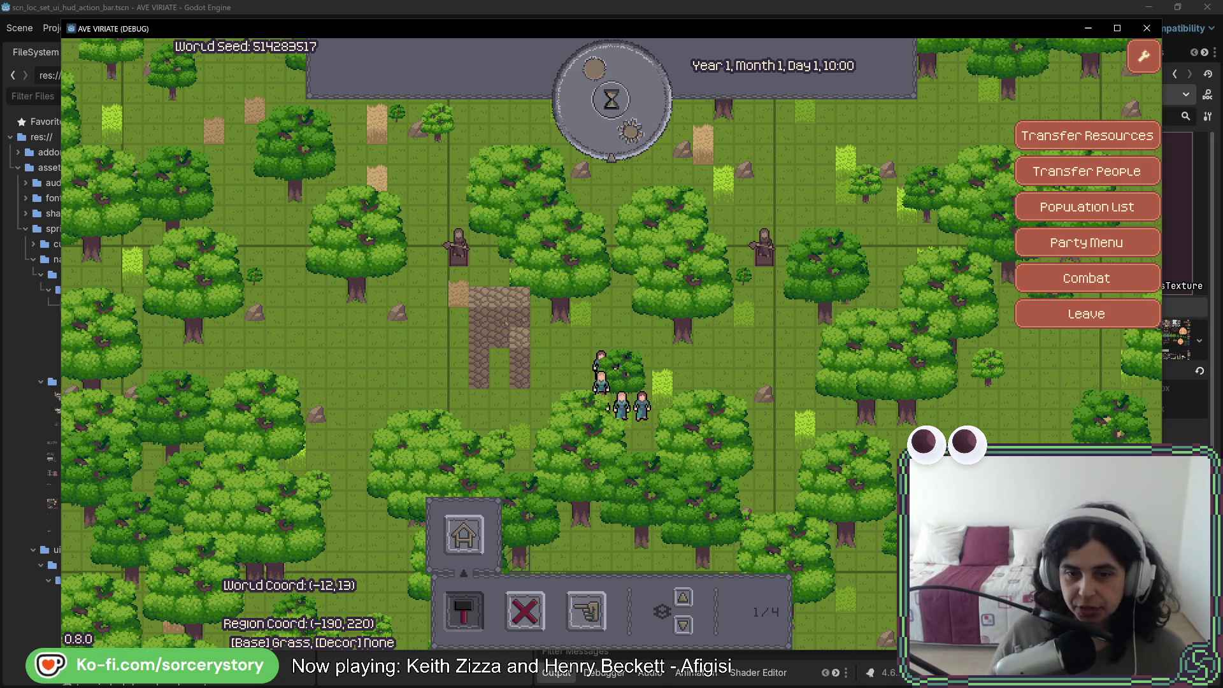
left_click(683, 625)
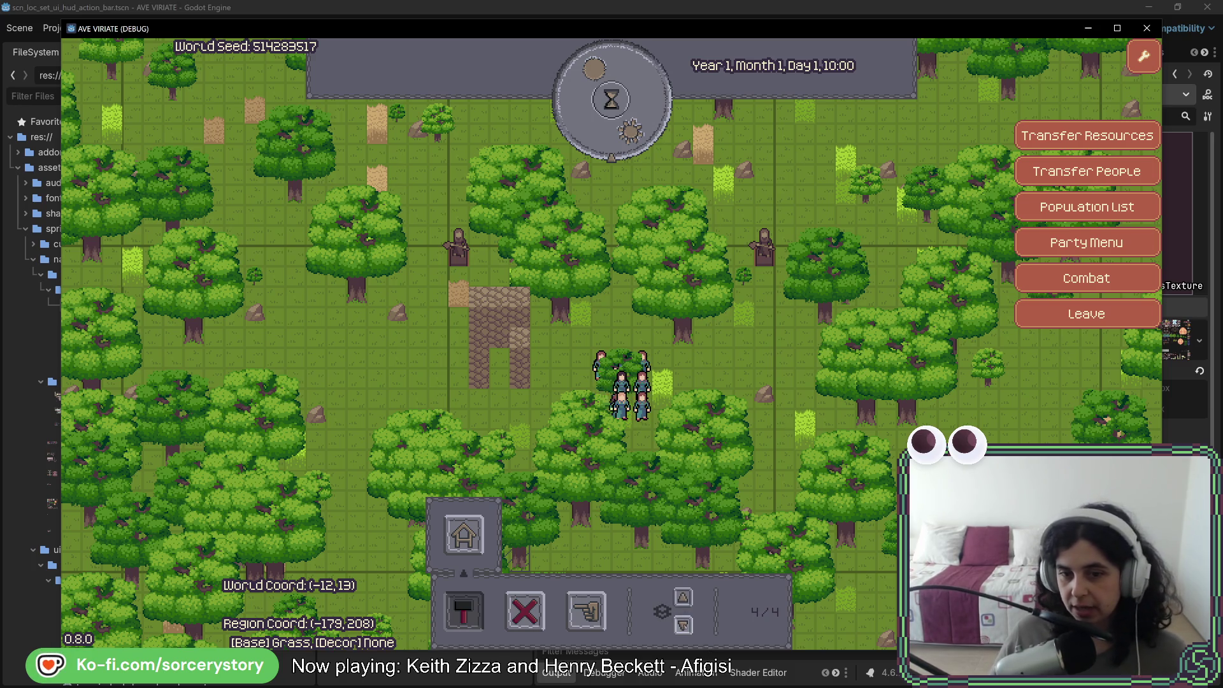
left_click(683, 597)
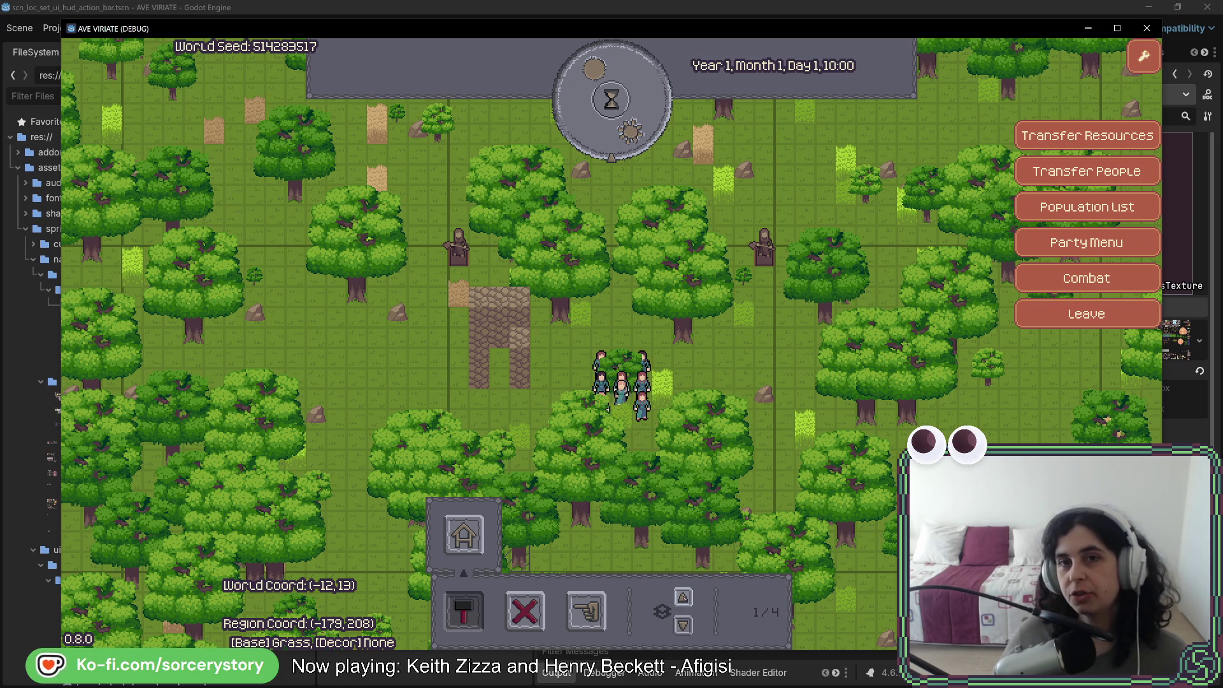
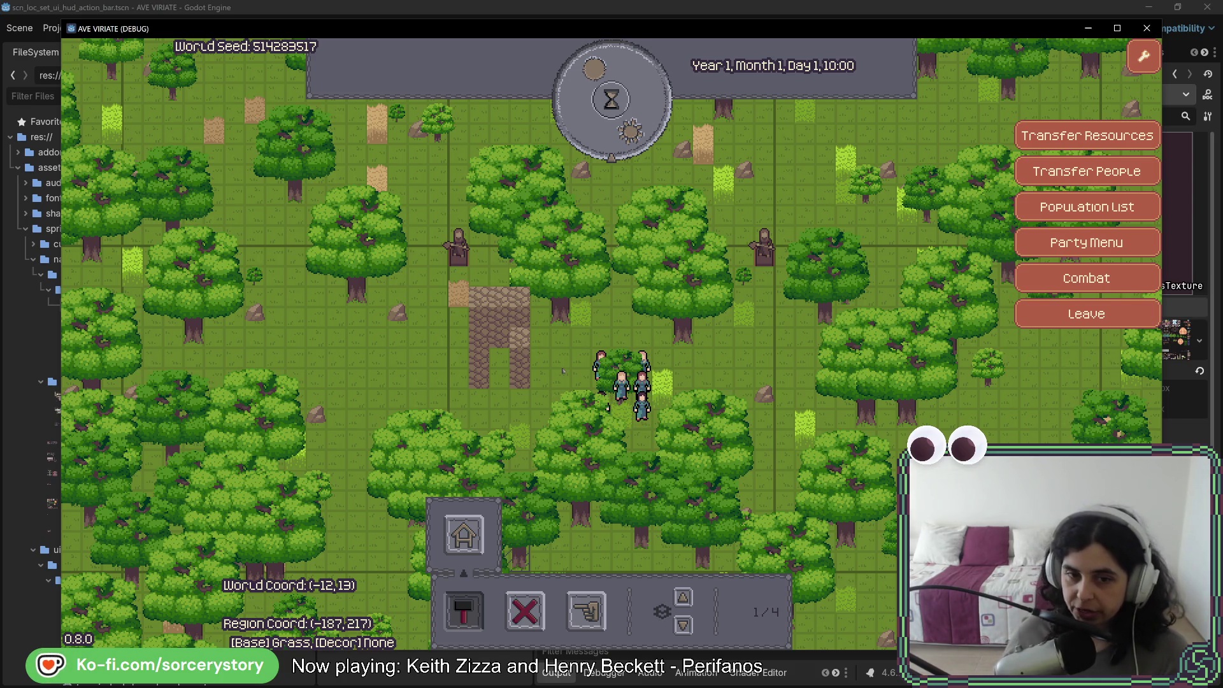
Start placing a building, then step the visible layer level up to 4/4, down one, and back up
left_click(464, 534)
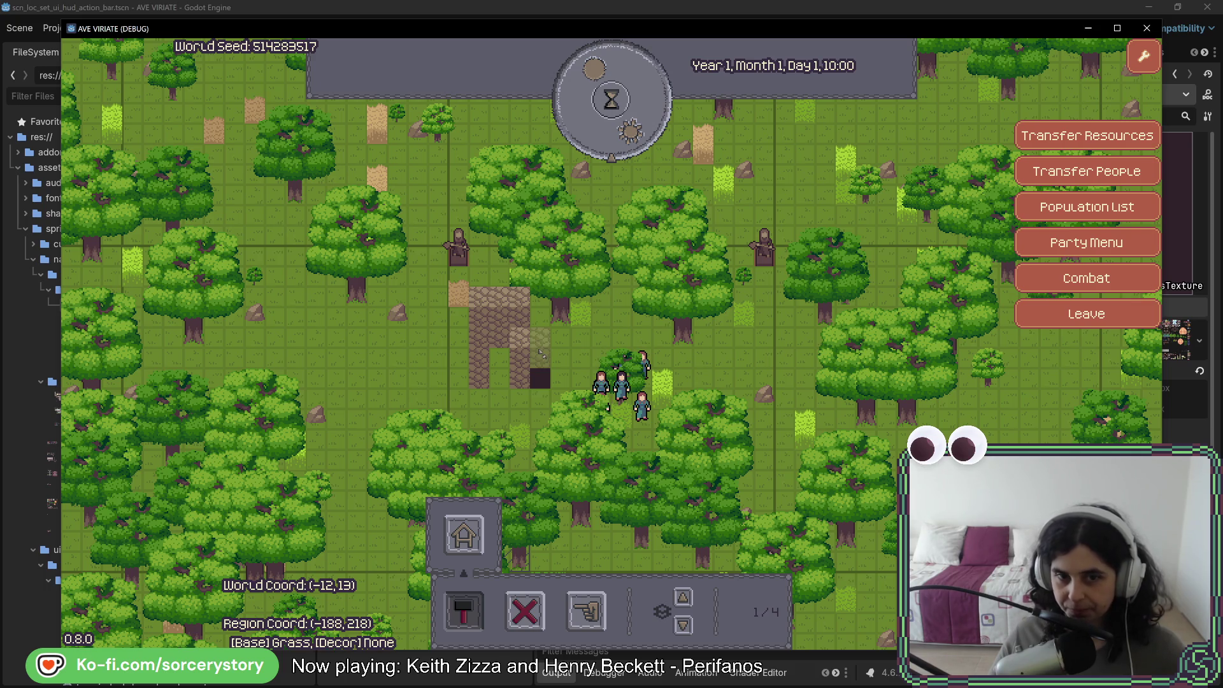
left_click(683, 597)
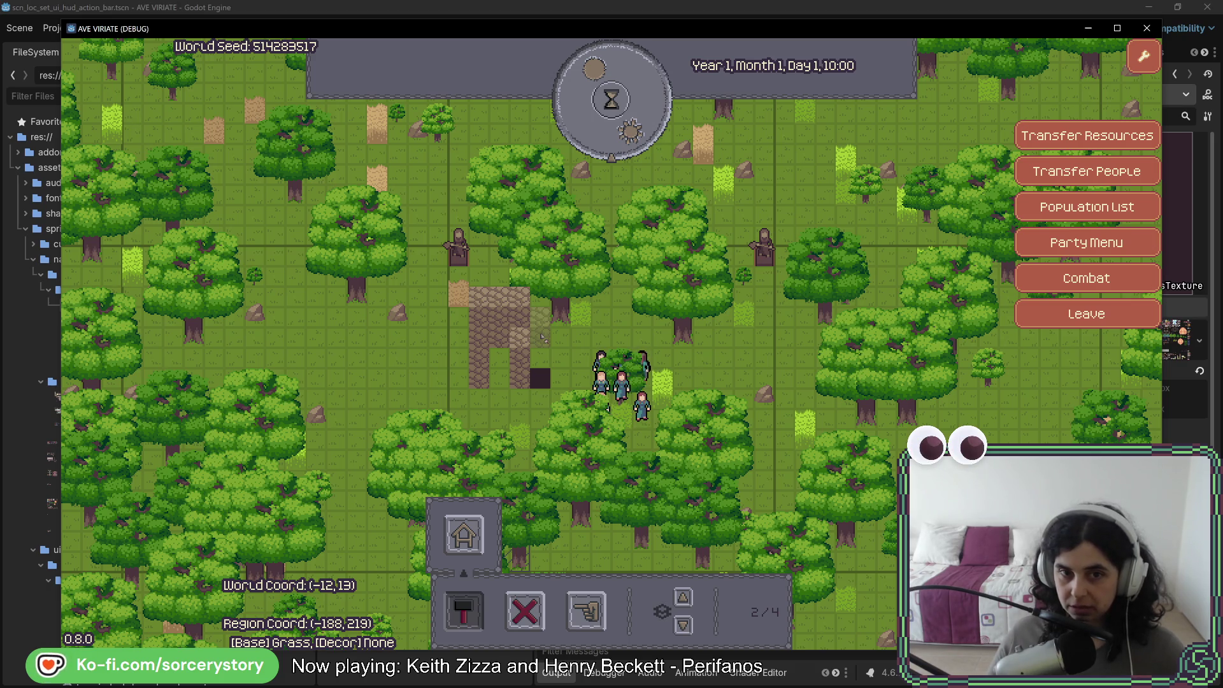
left_click(680, 594)
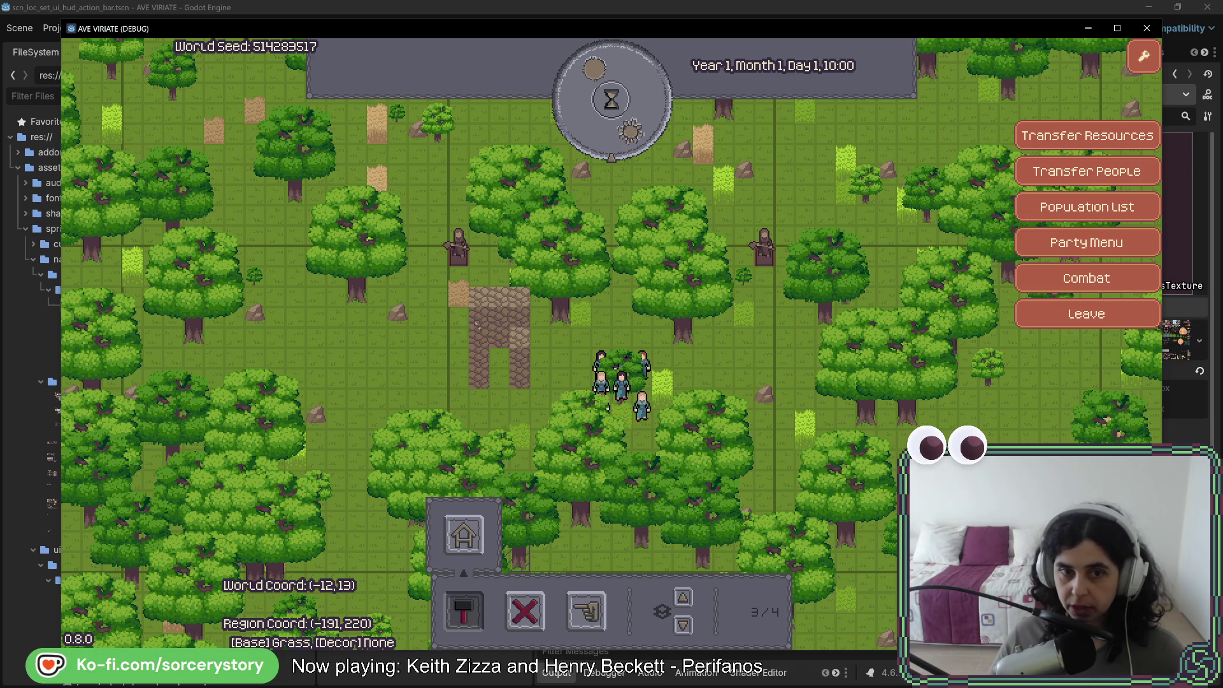
left_click(685, 599)
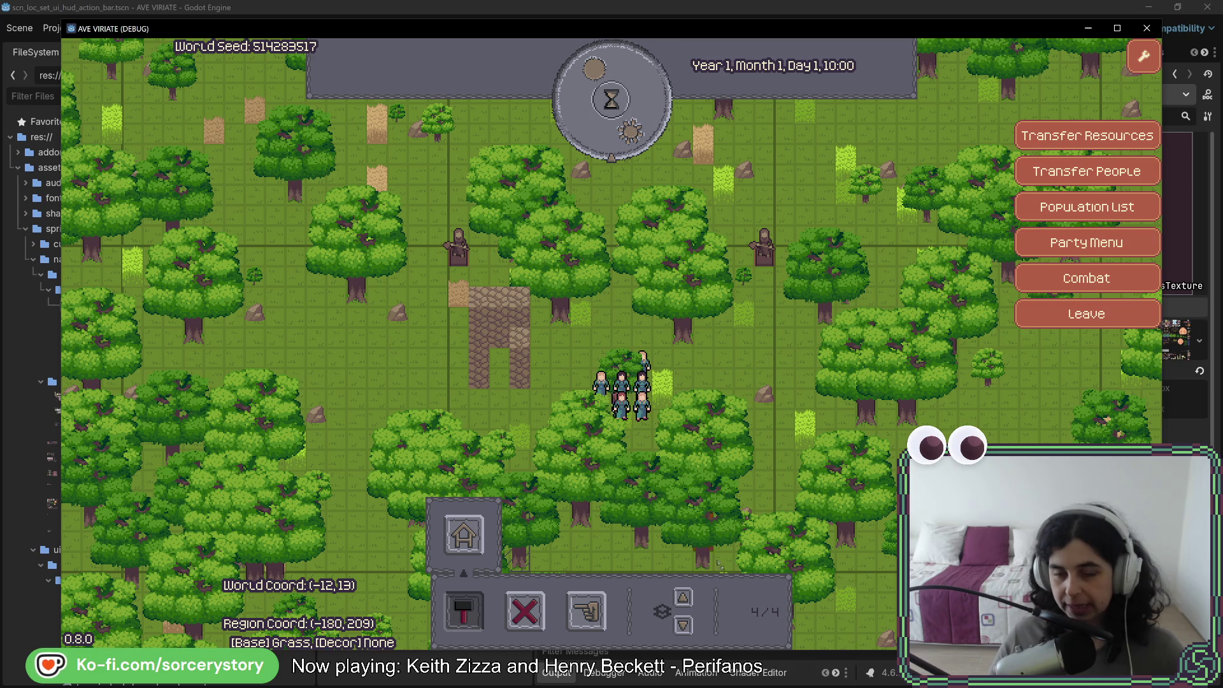
left_click(683, 625)
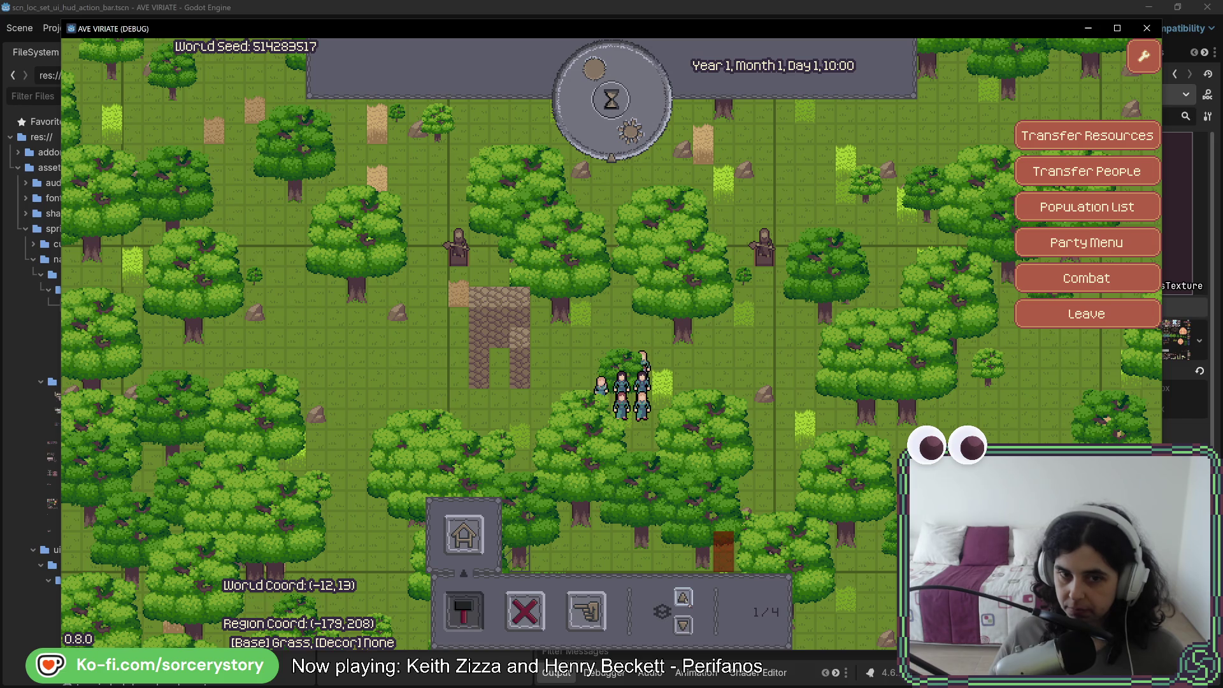
left_click(683, 597)
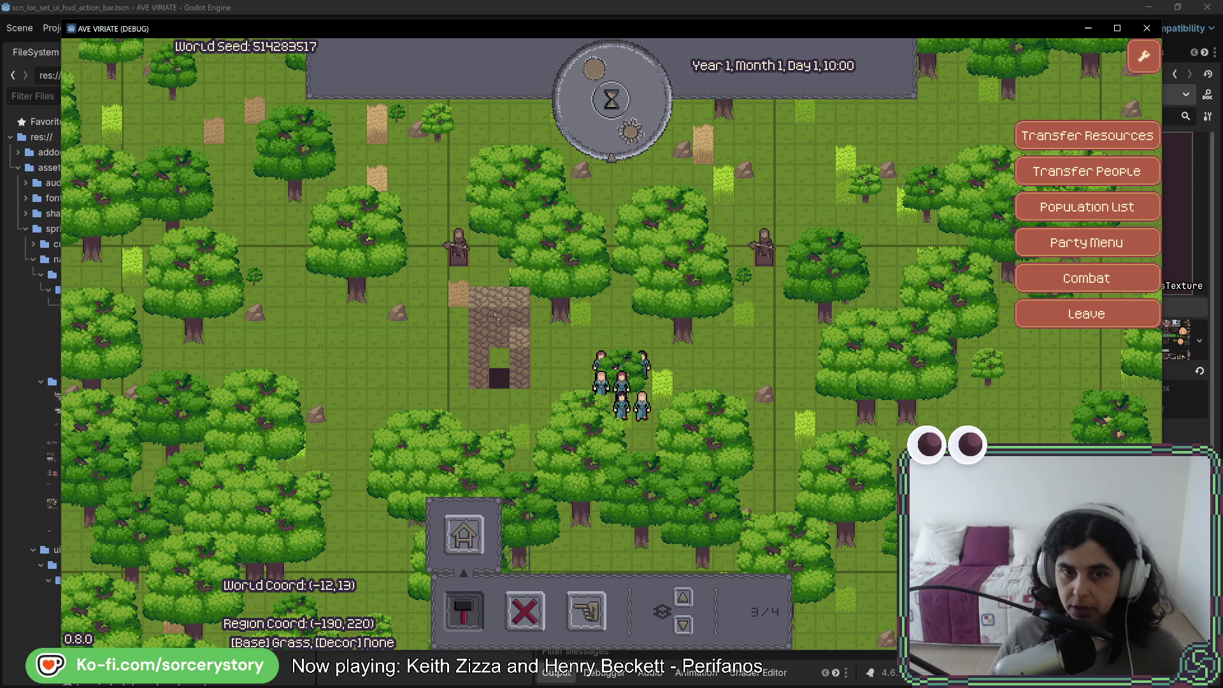
Pass one hour of game time, then close the running game window
left_click(644, 131)
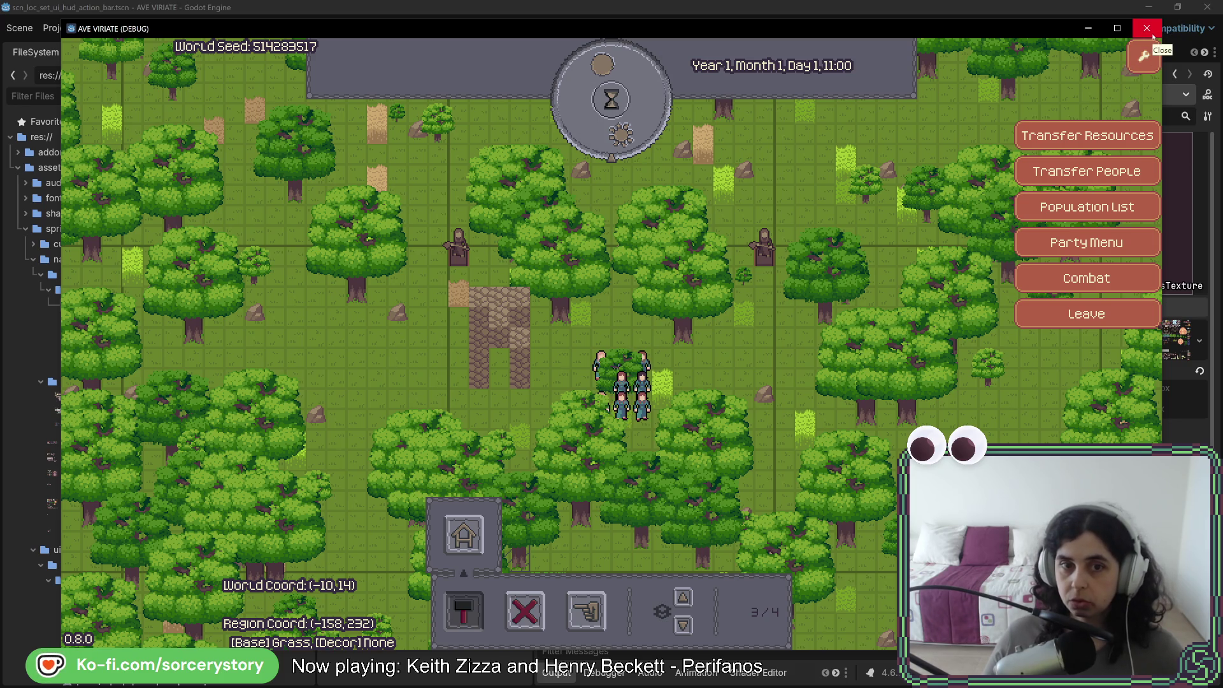
left_click(1147, 29)
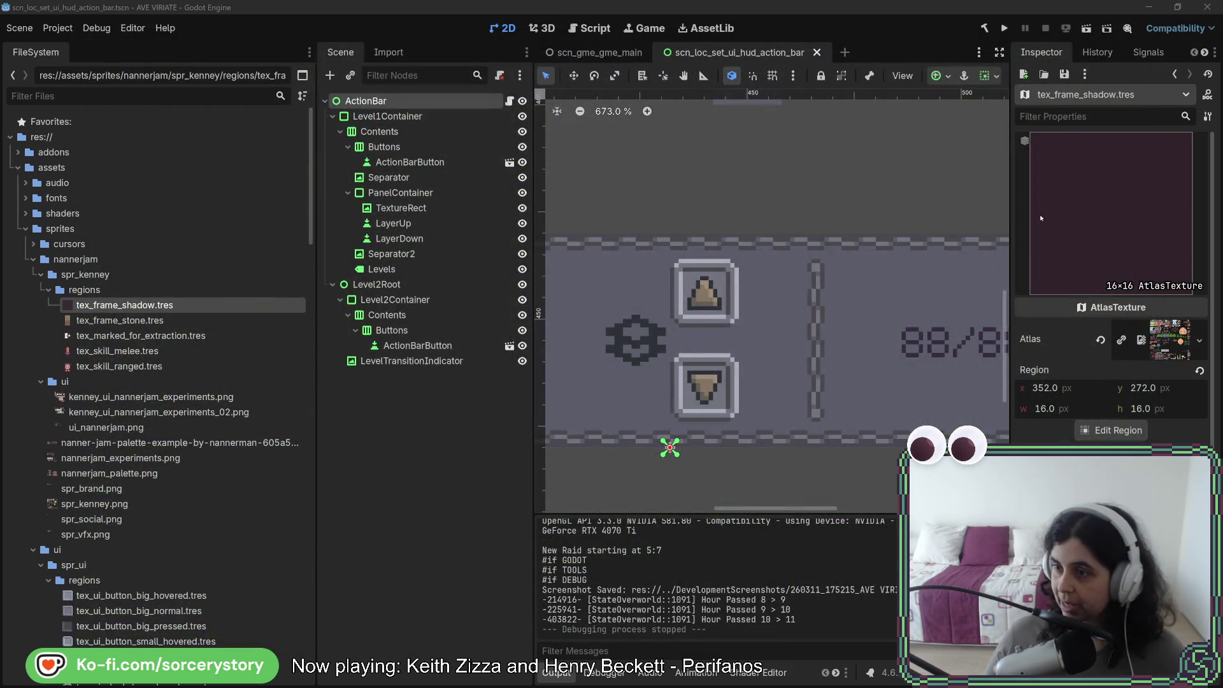
key("alt+Tab")
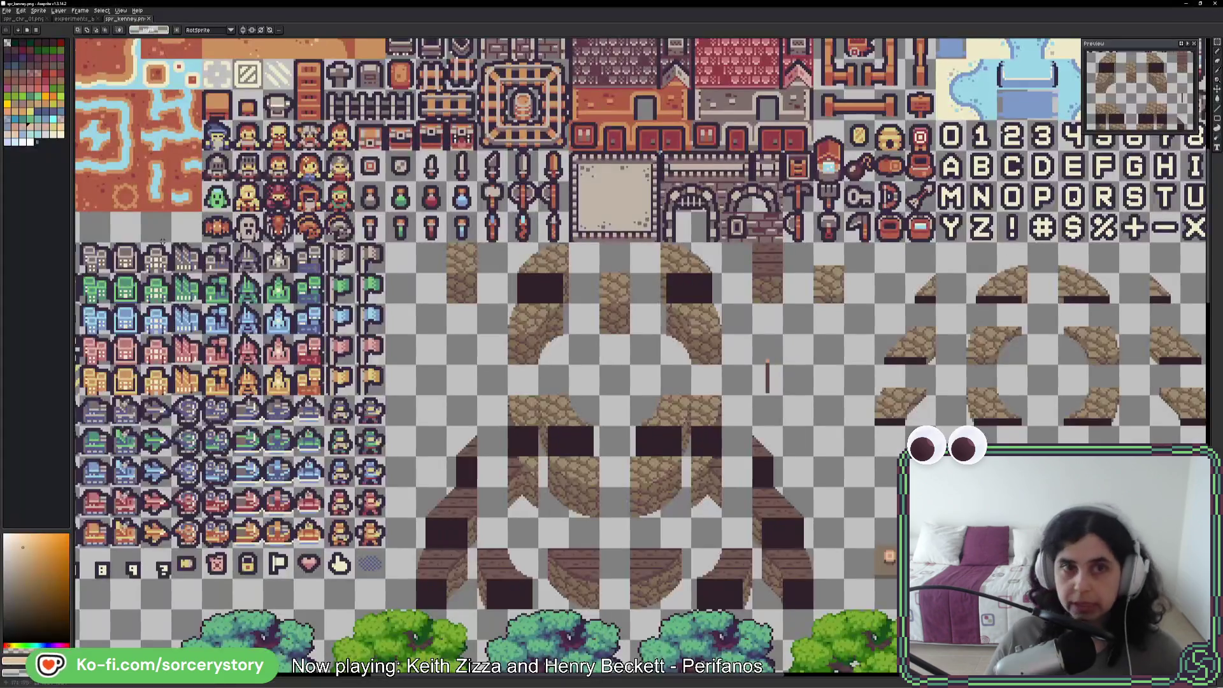
Open the experiments_buildings sprite and centre the rows of wooden posts in view
left_click(77, 20)
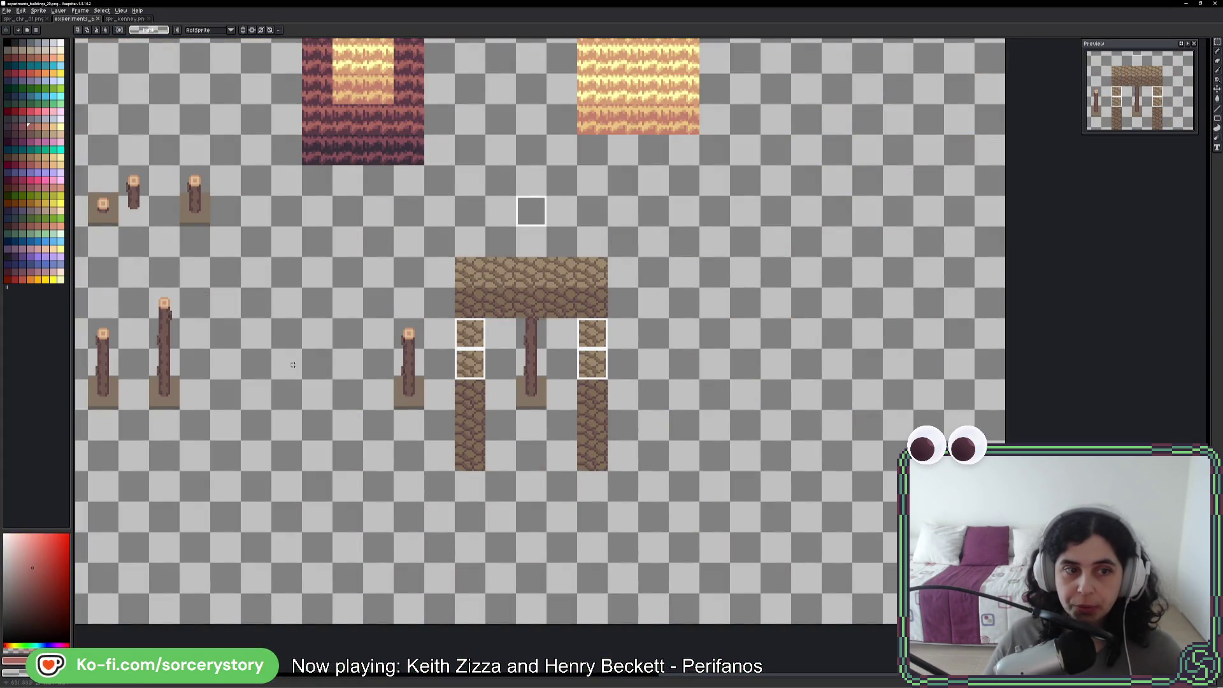
scroll(293, 364, "left", 5)
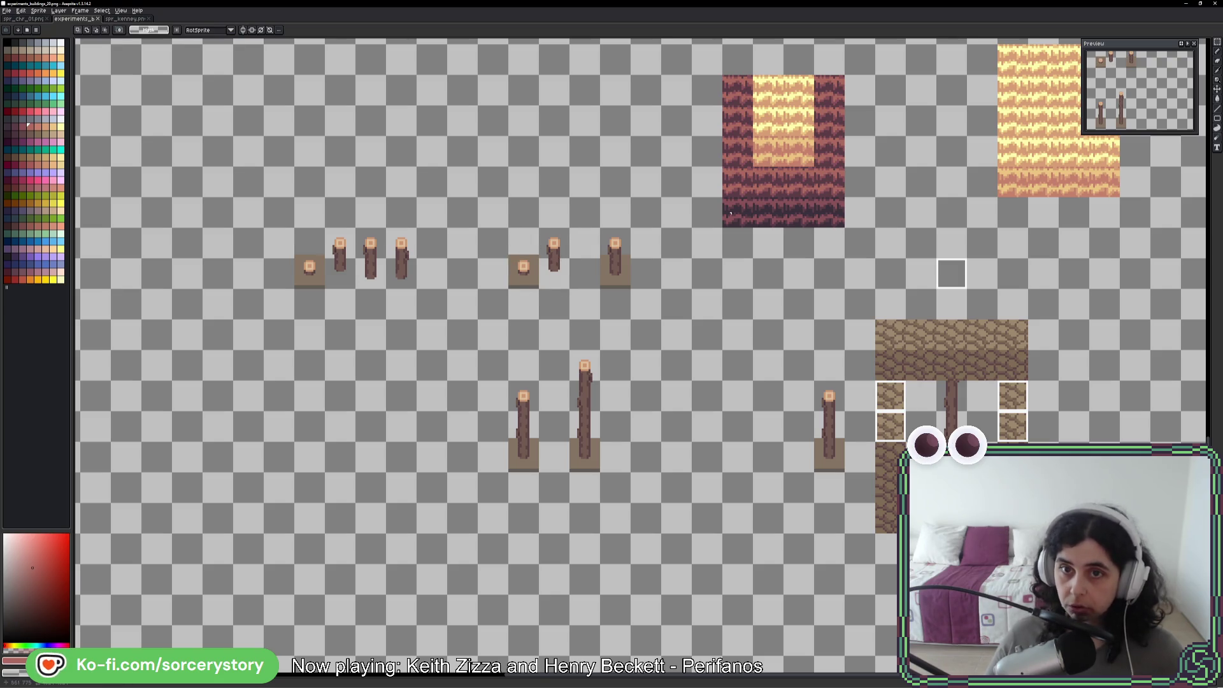
scroll(449, 294, "up", 5)
scroll(450, 293, "right", 3)
scroll(450, 294, "up", 1)
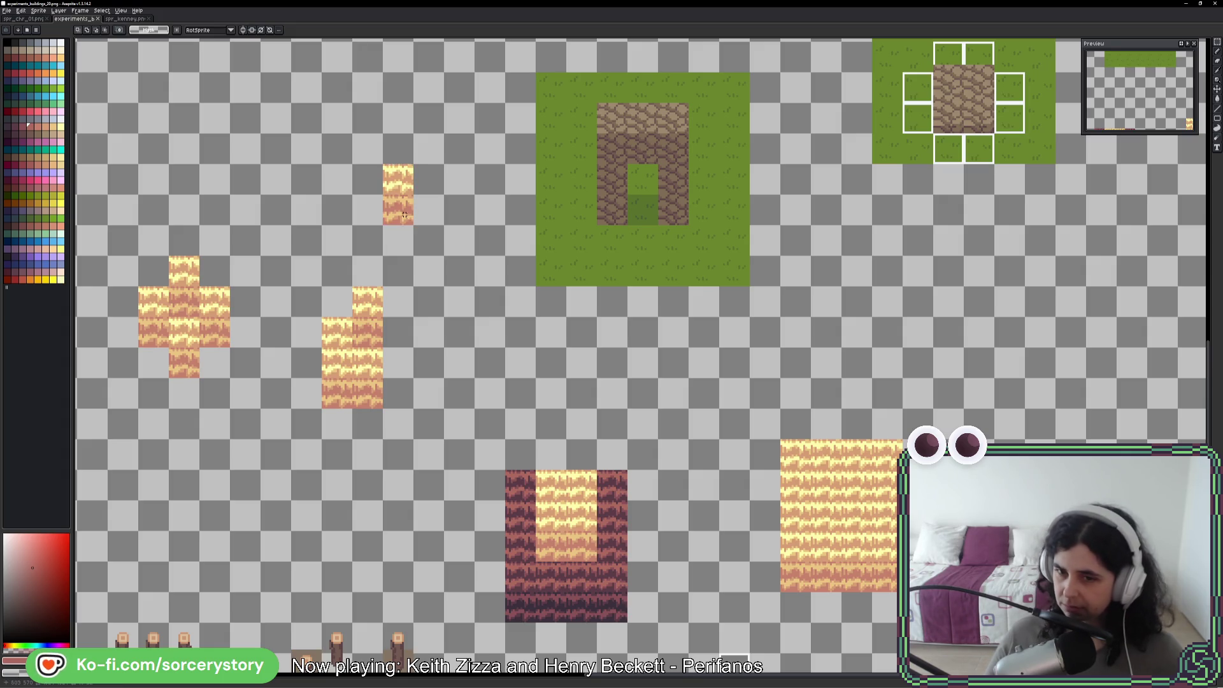
left_click_drag(428, 322, 553, 138)
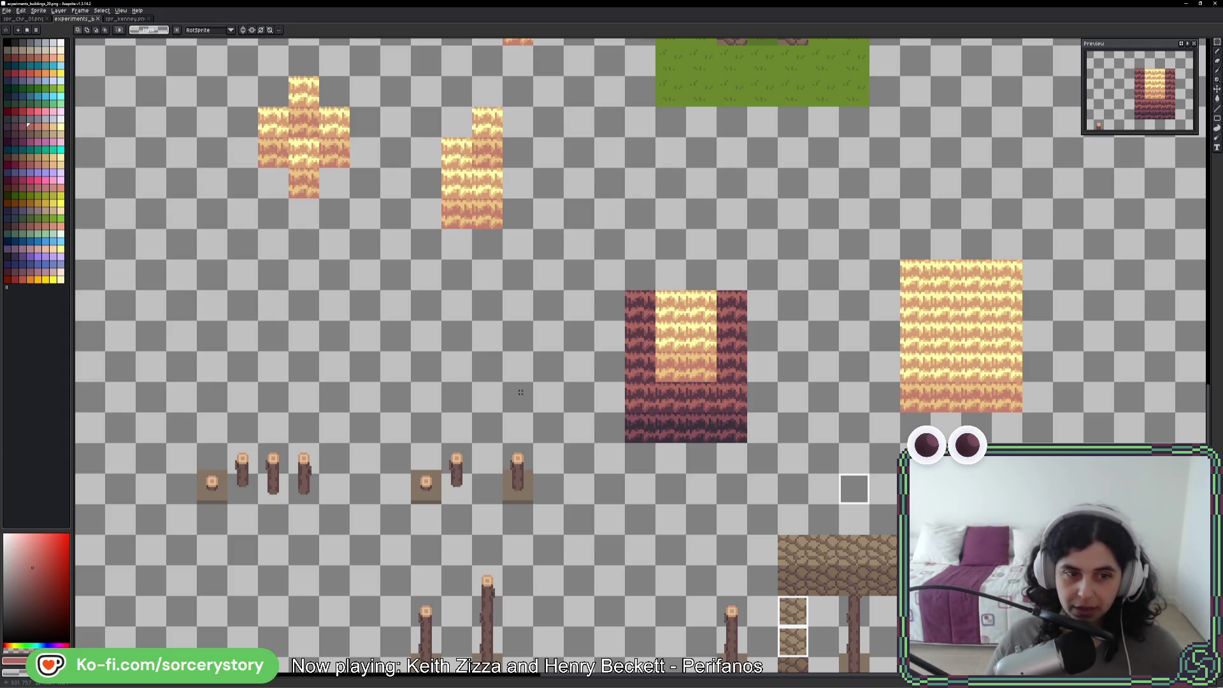
mouse_move(510, 335)
left_mouse_down()
mouse_move(642, 378)
mouse_move(678, 328)
left_mouse_up()
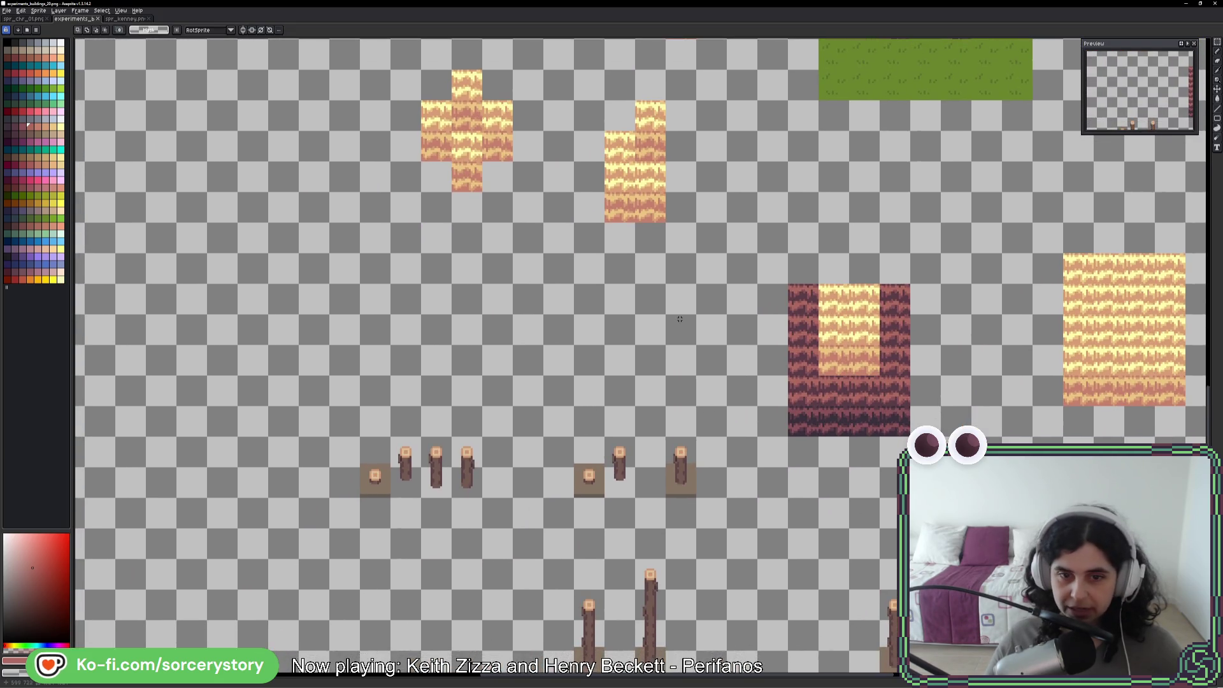
mouse_move(543, 554)
left_mouse_down()
mouse_move(502, 328)
mouse_move(528, 456)
left_mouse_up()
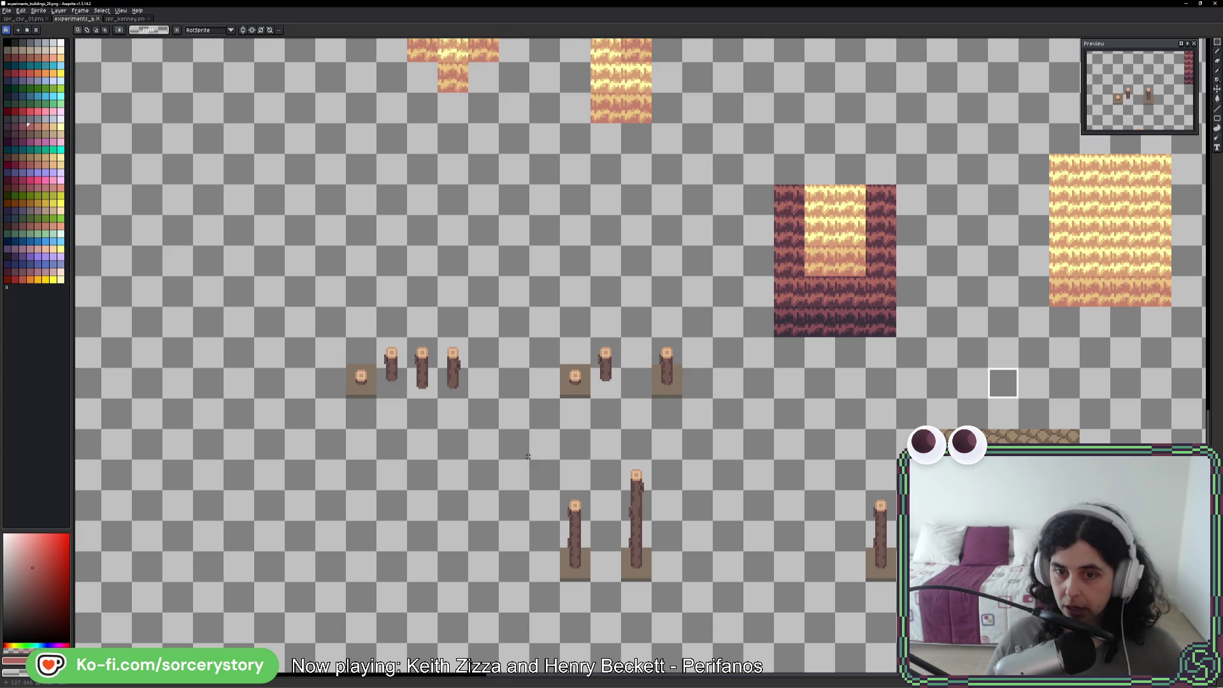
mouse_move(525, 347)
left_mouse_down()
mouse_move(528, 430)
mouse_move(560, 525)
mouse_move(519, 388)
left_mouse_up()
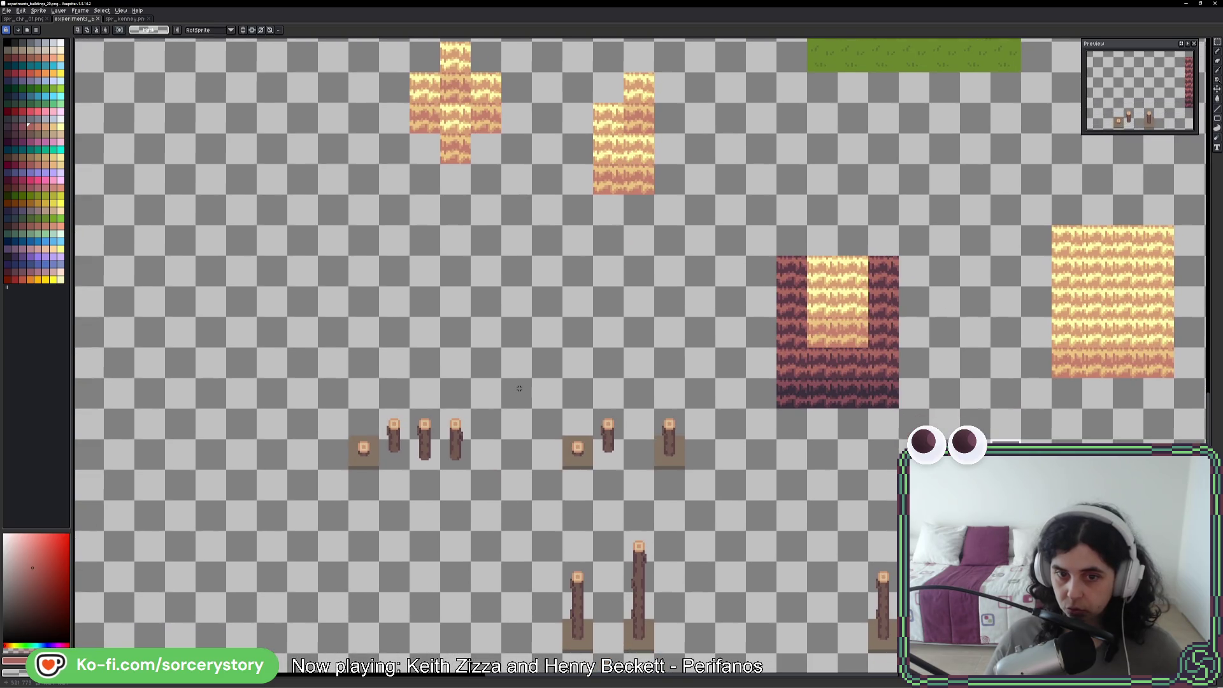
left_click_drag(584, 524, 574, 386)
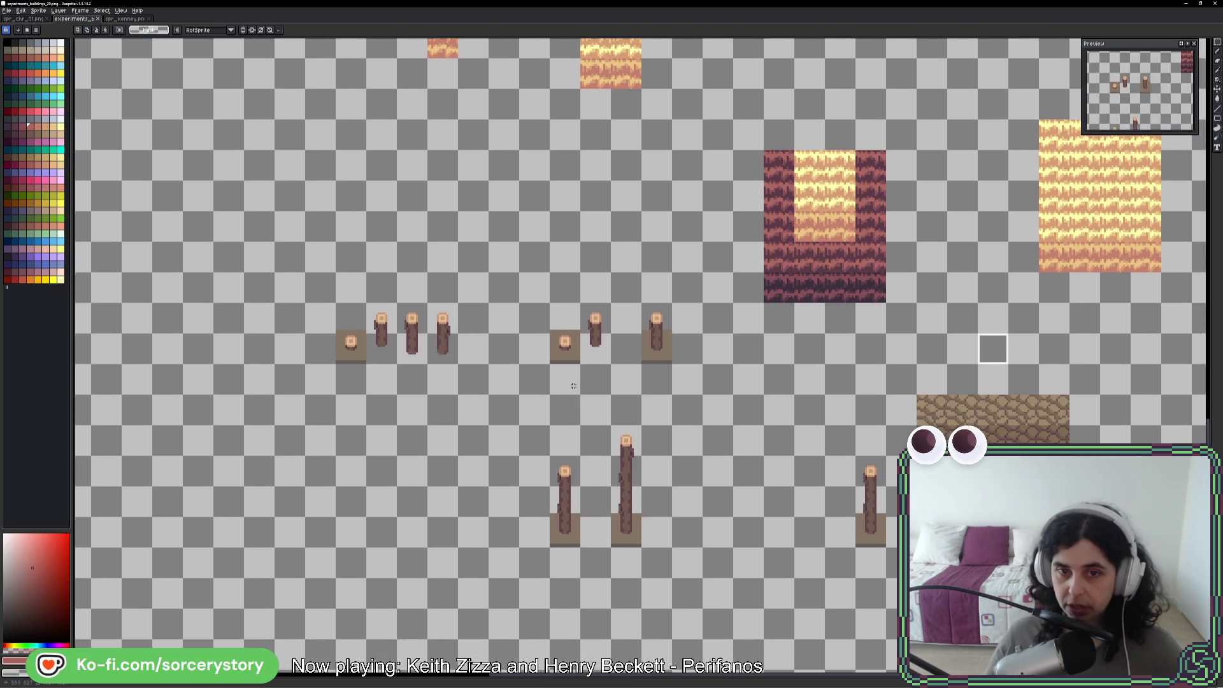
Select a single wooden post, test duplicating it, undo, and return to spr_kenney.png
left_click_drag(656, 319, 659, 347)
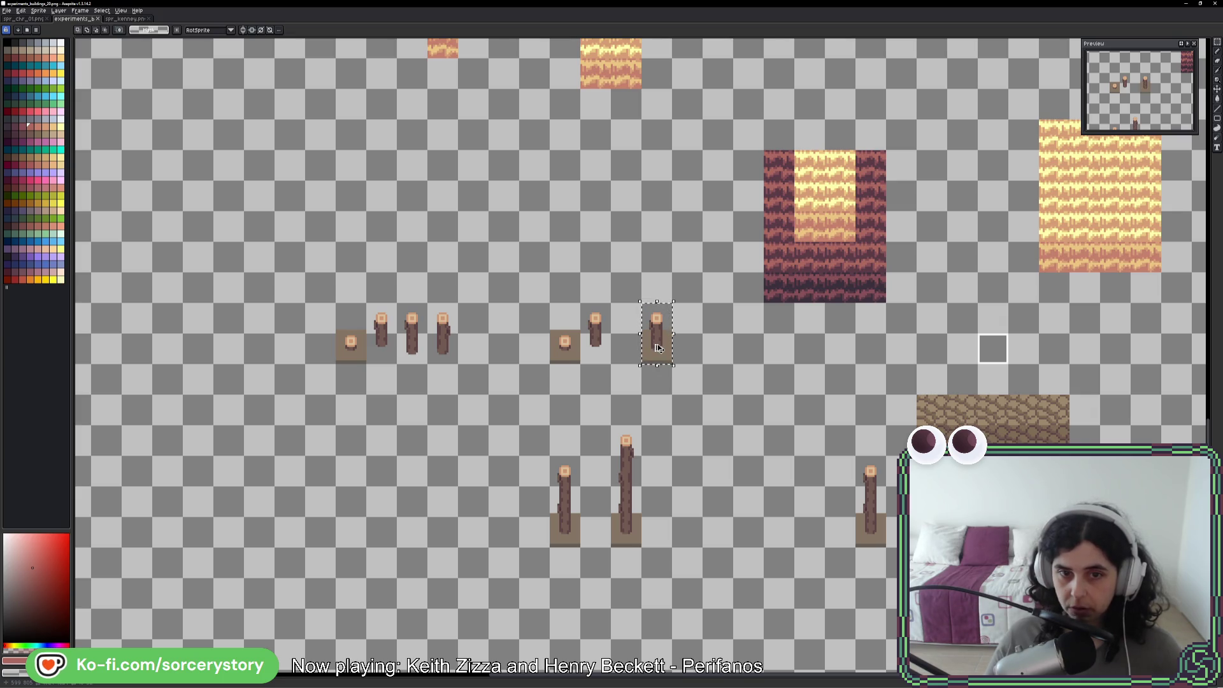
mouse_move(411, 317)
left_mouse_down()
mouse_move(440, 349)
mouse_move(414, 353)
mouse_move(686, 338)
left_mouse_up()
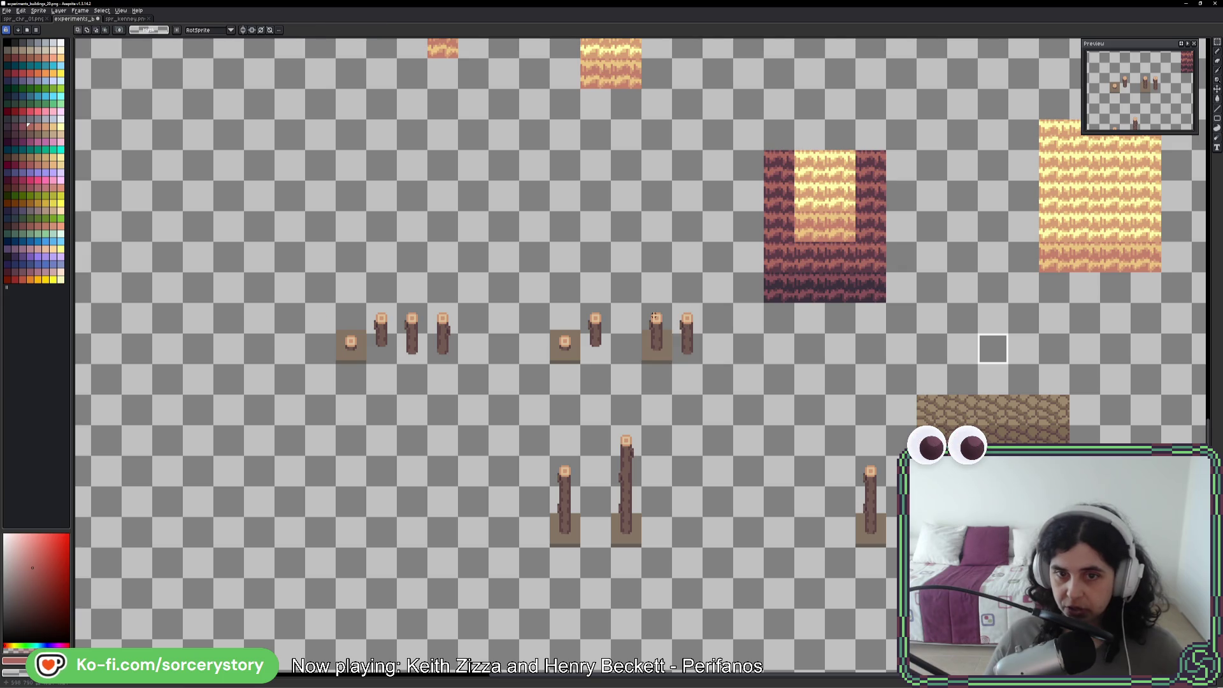
mouse_move(640, 301)
left_mouse_down()
mouse_move(675, 324)
mouse_move(674, 365)
left_mouse_up()
key("ctrl+z")
key("ctrl+z")
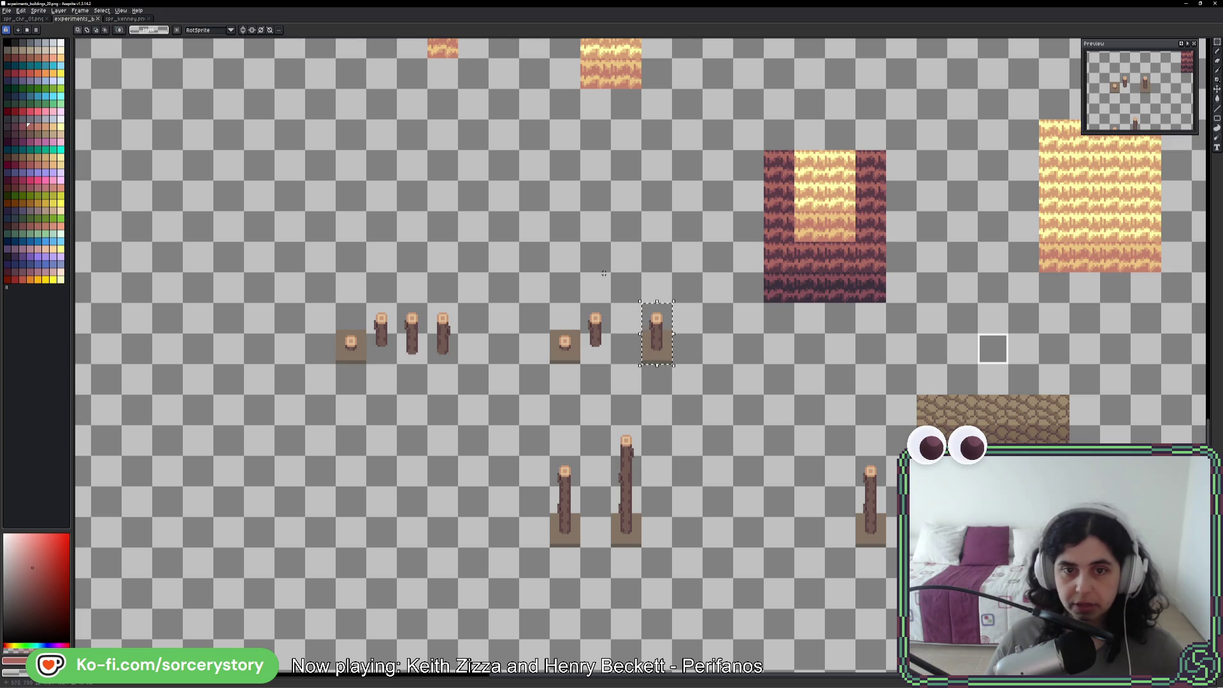
left_click(133, 19)
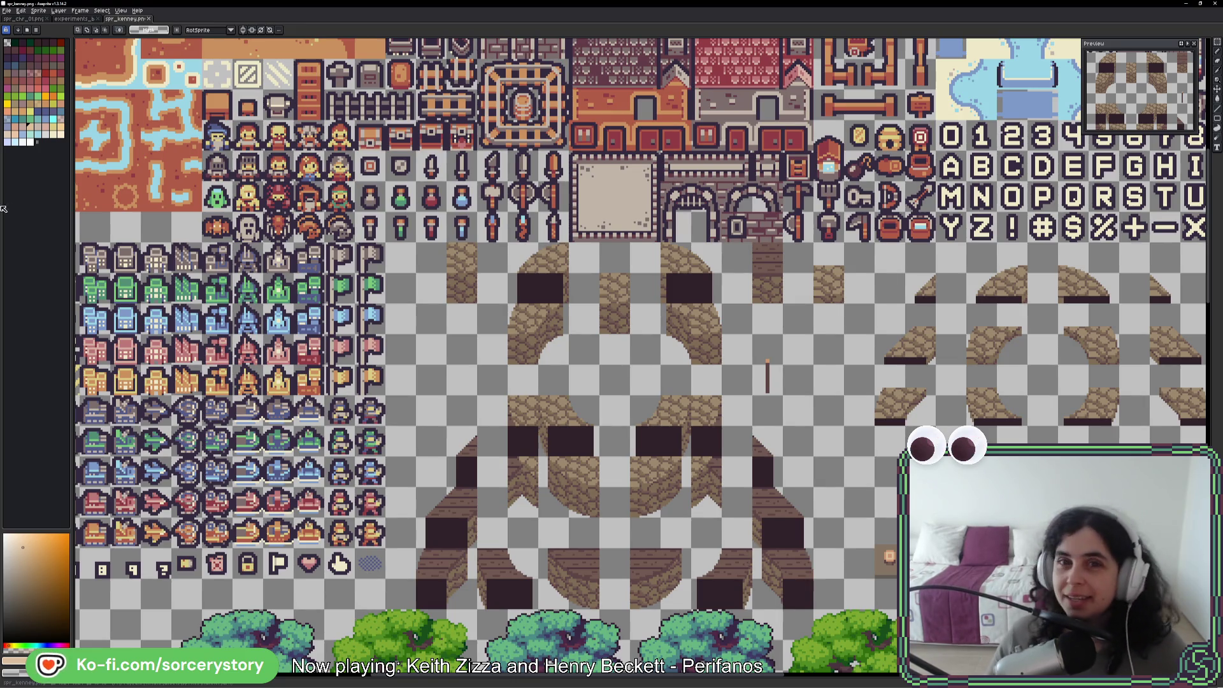
Paste the copied wooden post into an empty spot on the Kenney sheet
scroll(704, 465, "down", 10)
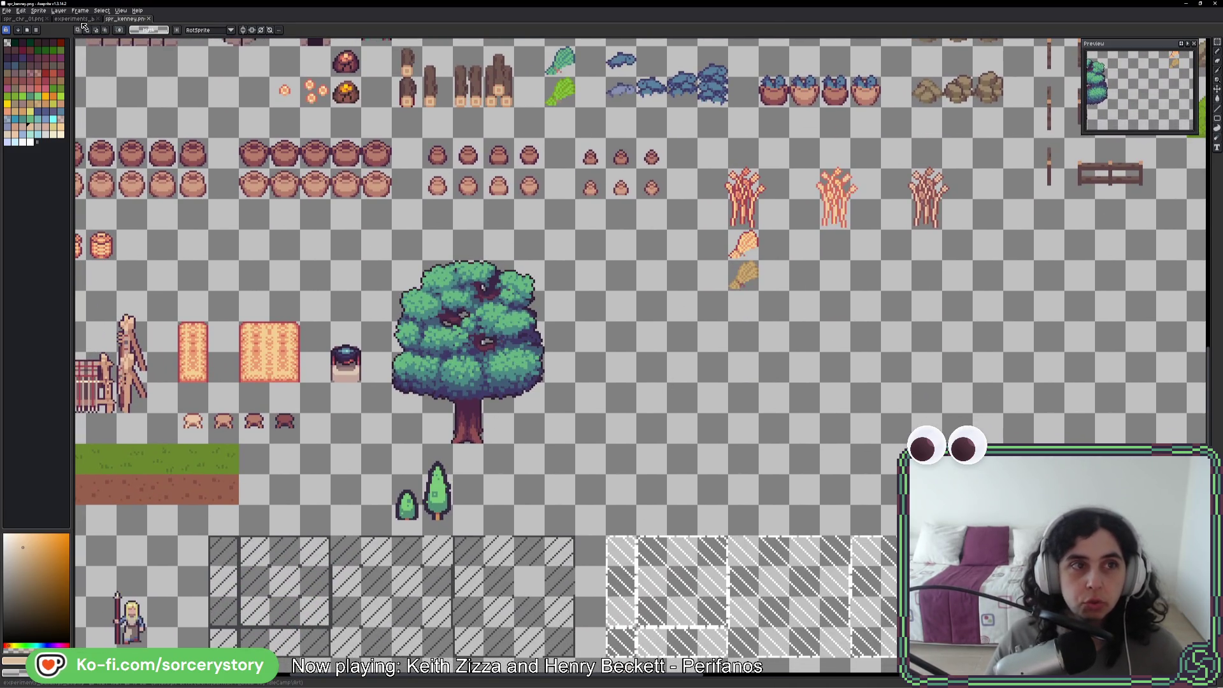
left_click(75, 18)
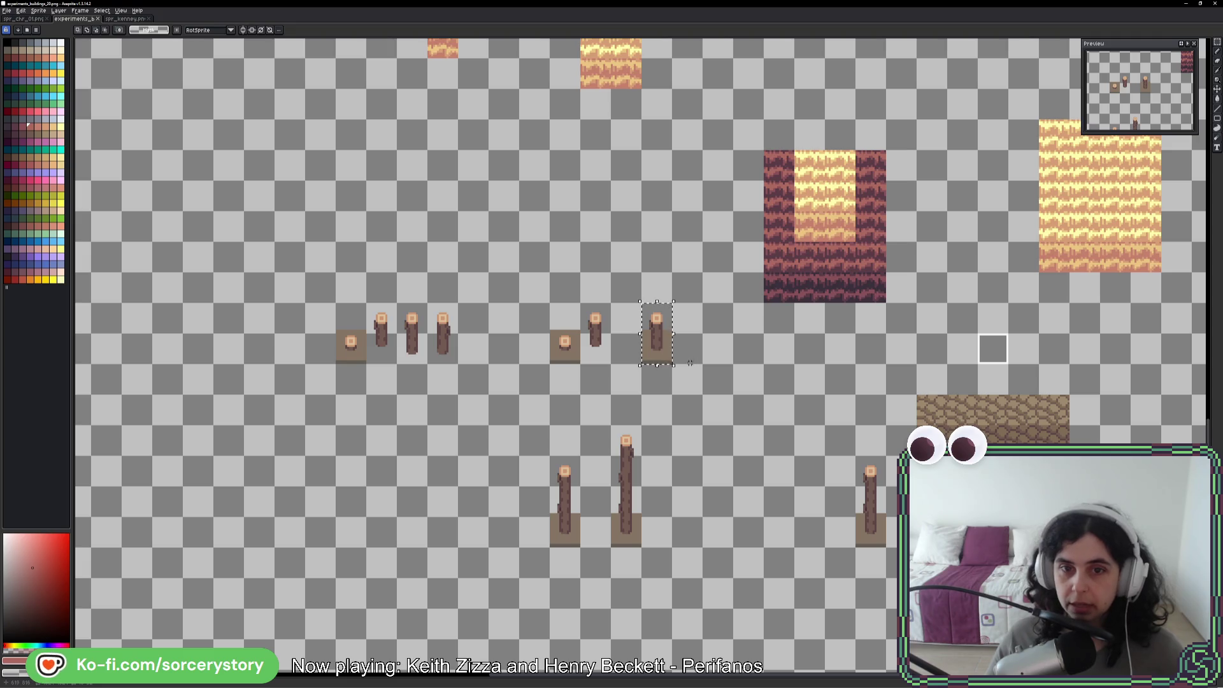
left_click(118, 19)
key("ctrl+v")
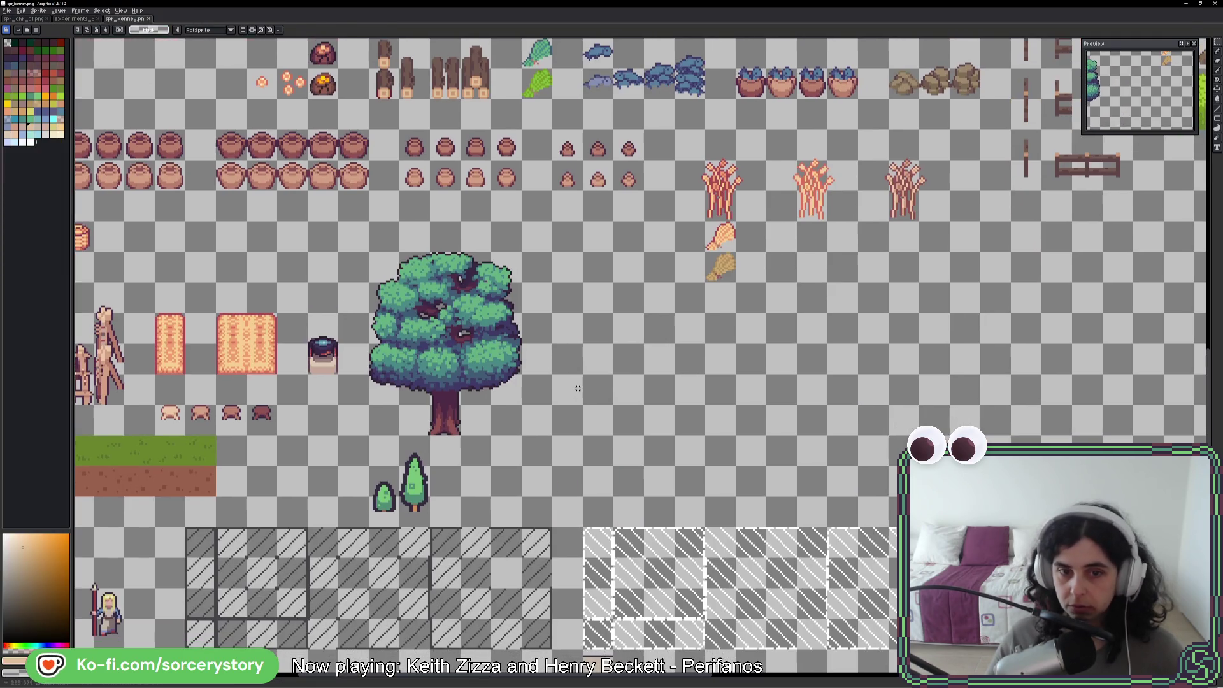
mouse_move(1182, 627)
left_mouse_down()
mouse_move(565, 446)
mouse_move(589, 449)
left_mouse_up()
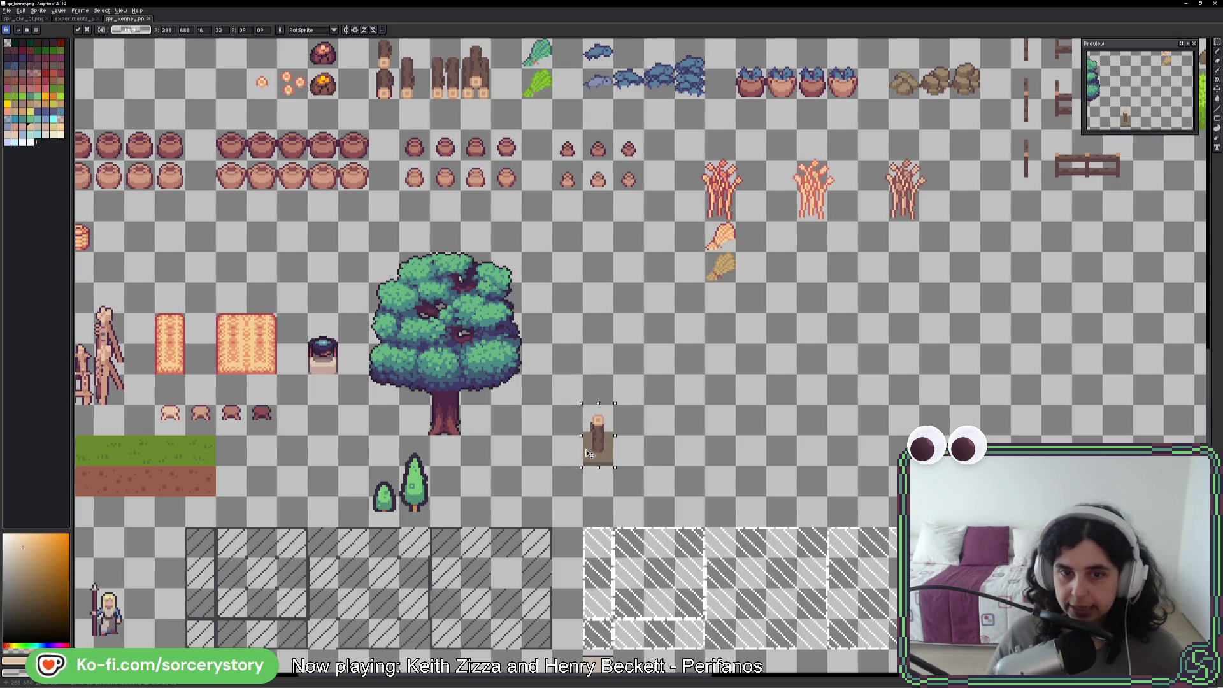
key("Return")
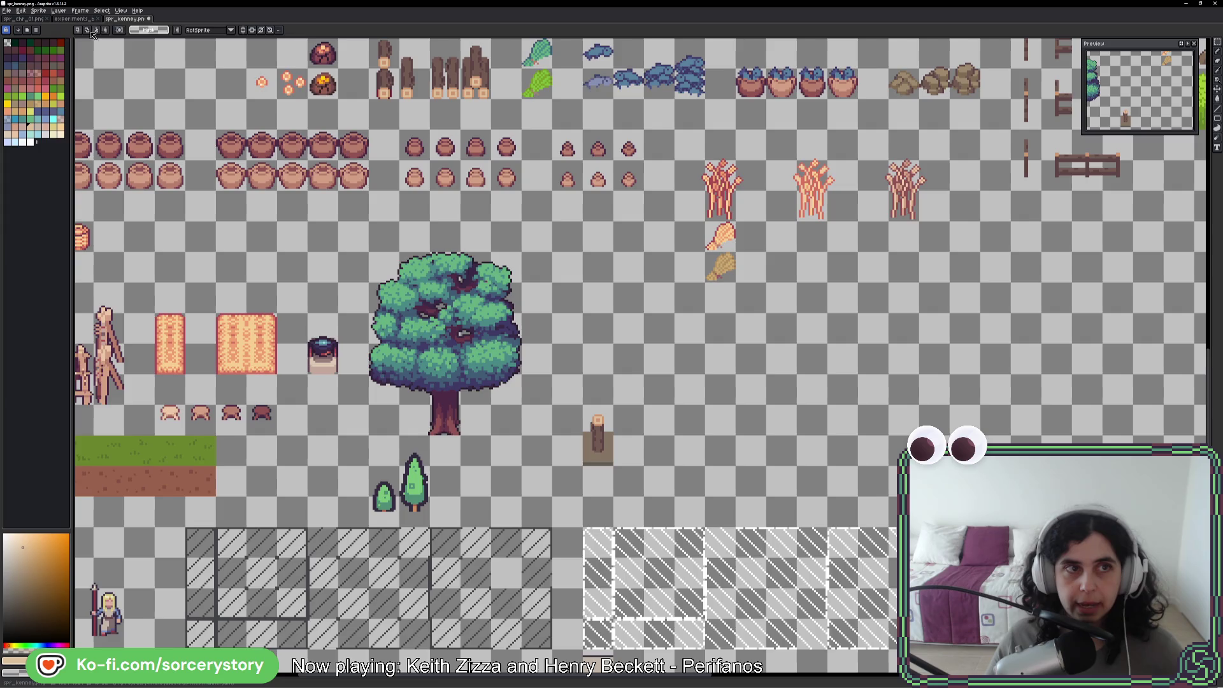
Bring the yellow hay tile from the buildings sprite and place it beside the stump
left_click(75, 18)
scroll(515, 94, "up", 2)
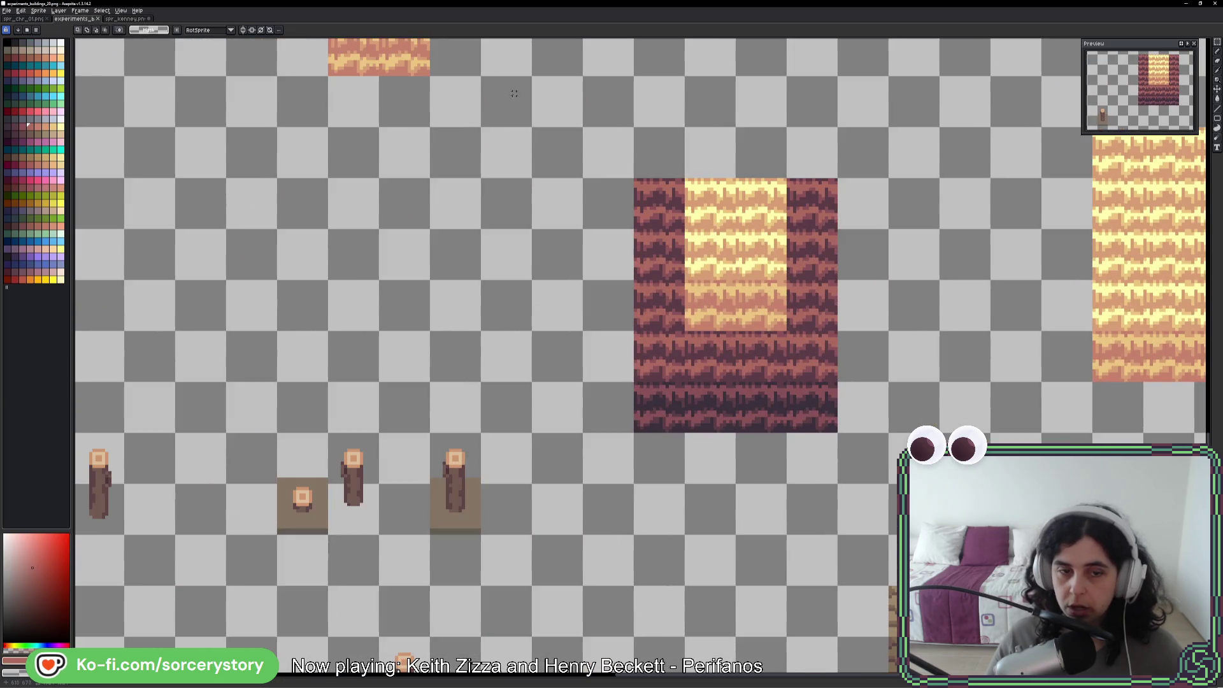
scroll(497, 323, "up", 5)
left_click(406, 195)
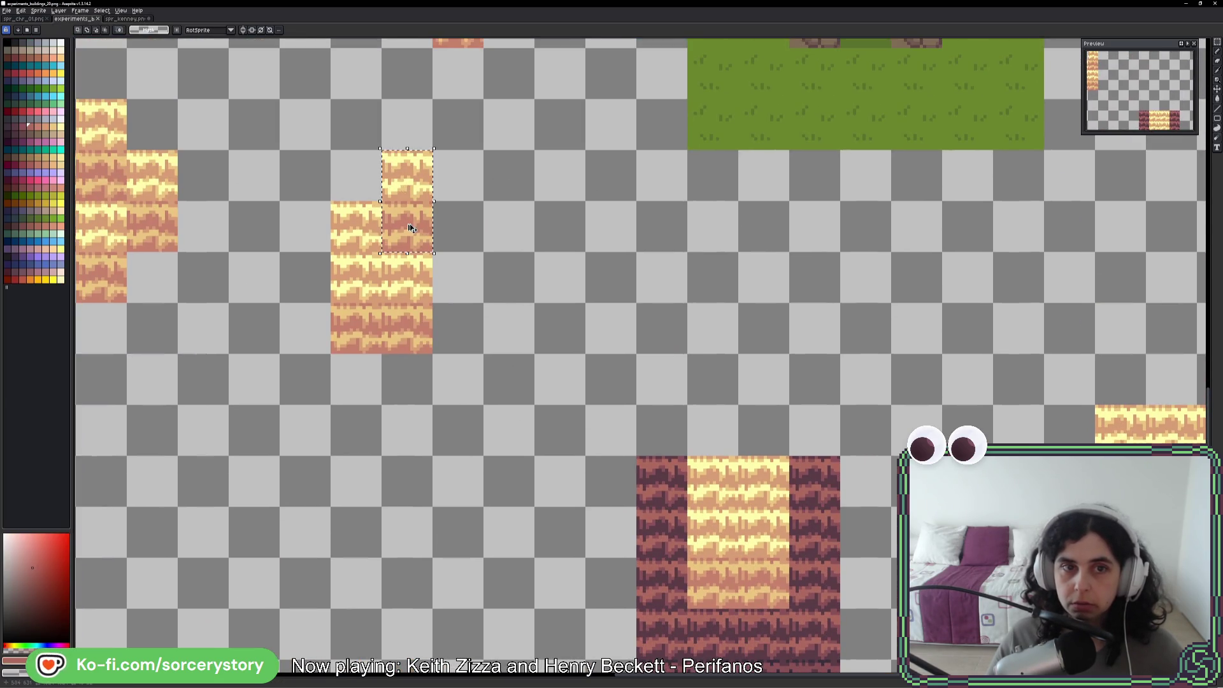
left_click(123, 19)
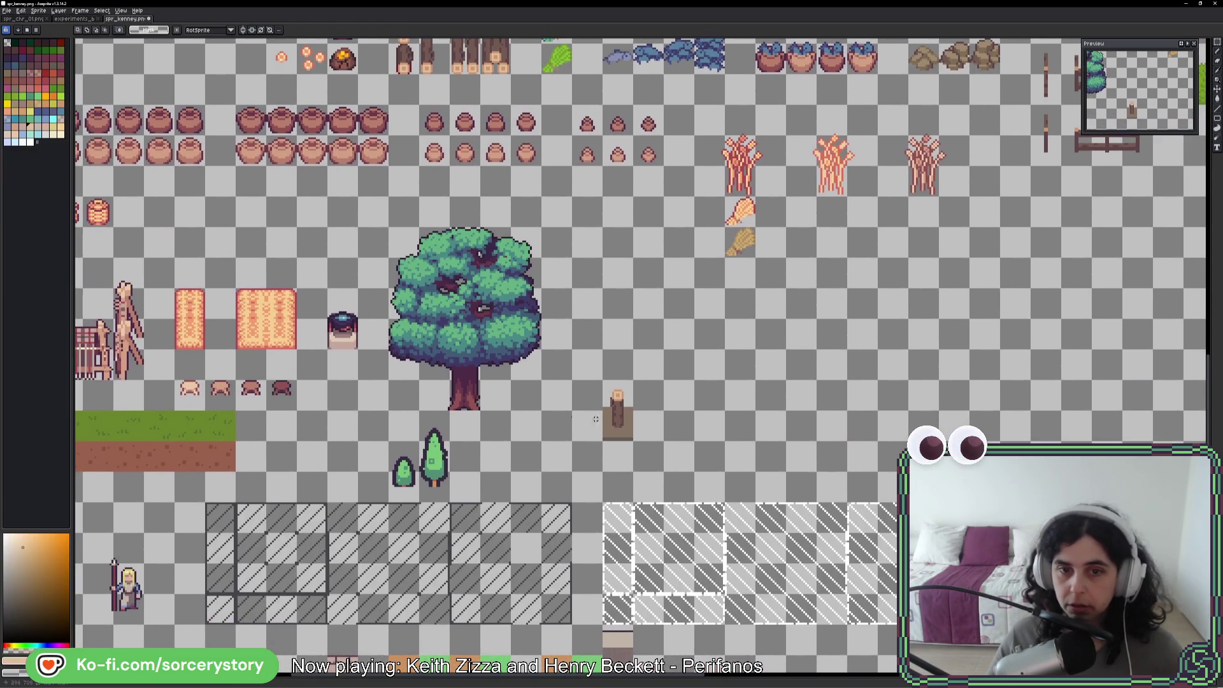
key("ctrl+v")
mouse_move(1161, 260)
left_mouse_down()
mouse_move(641, 352)
mouse_move(580, 413)
left_mouse_up()
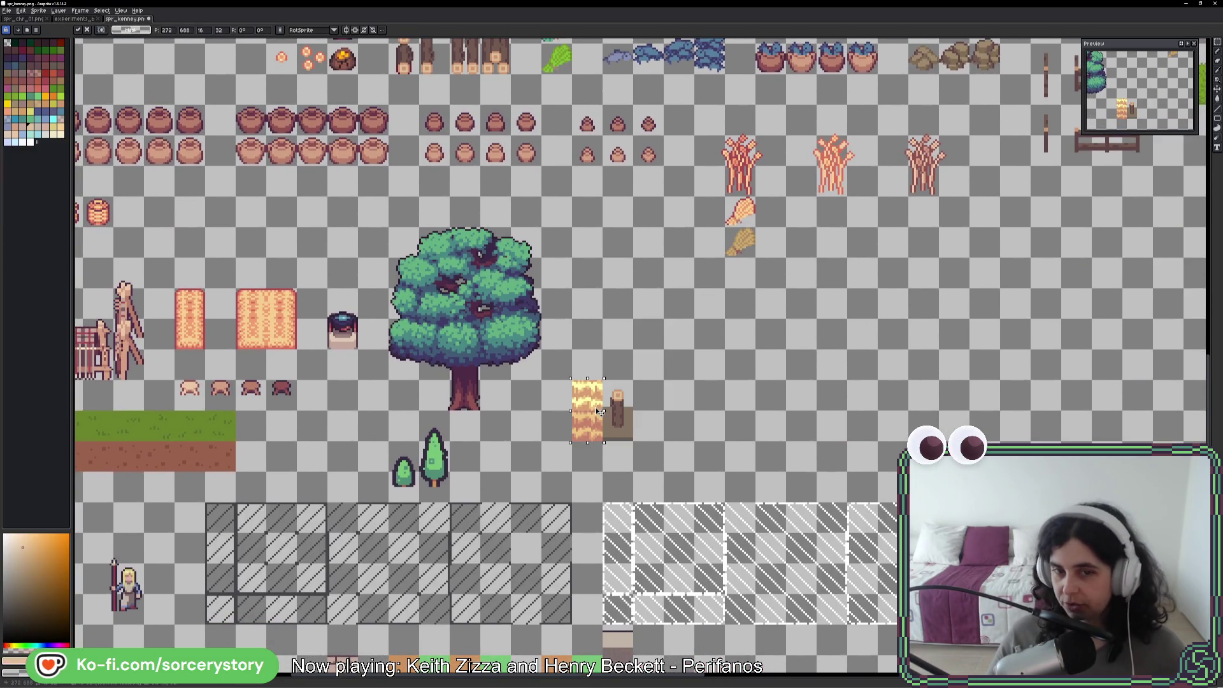
left_click(638, 387)
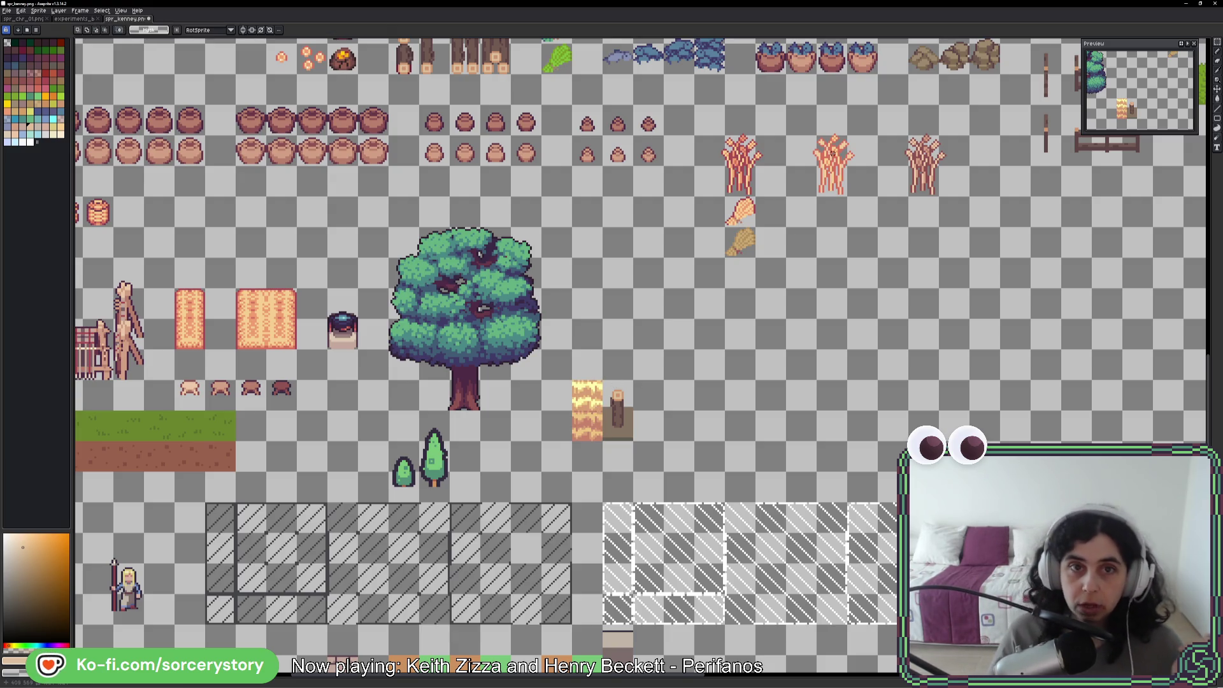
scroll(562, 436, "up", 15)
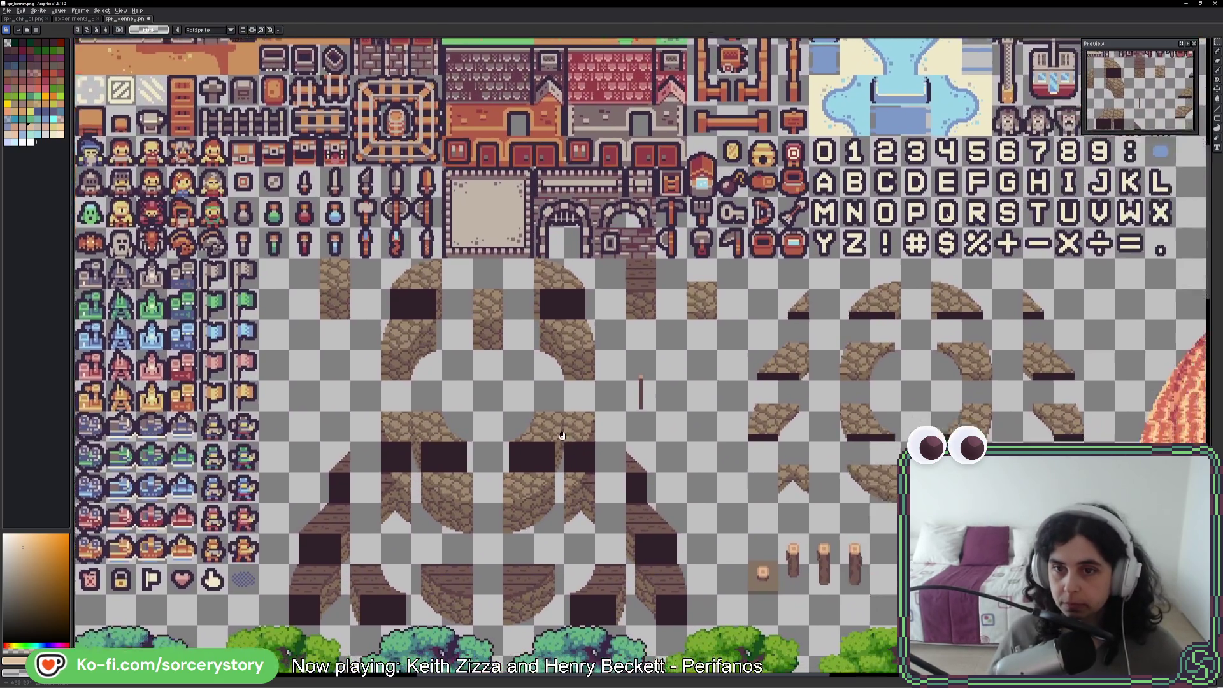
Marquee-select the crate and log tiles, narrow to the crate, then drop the selection
scroll(563, 436, "down", 5)
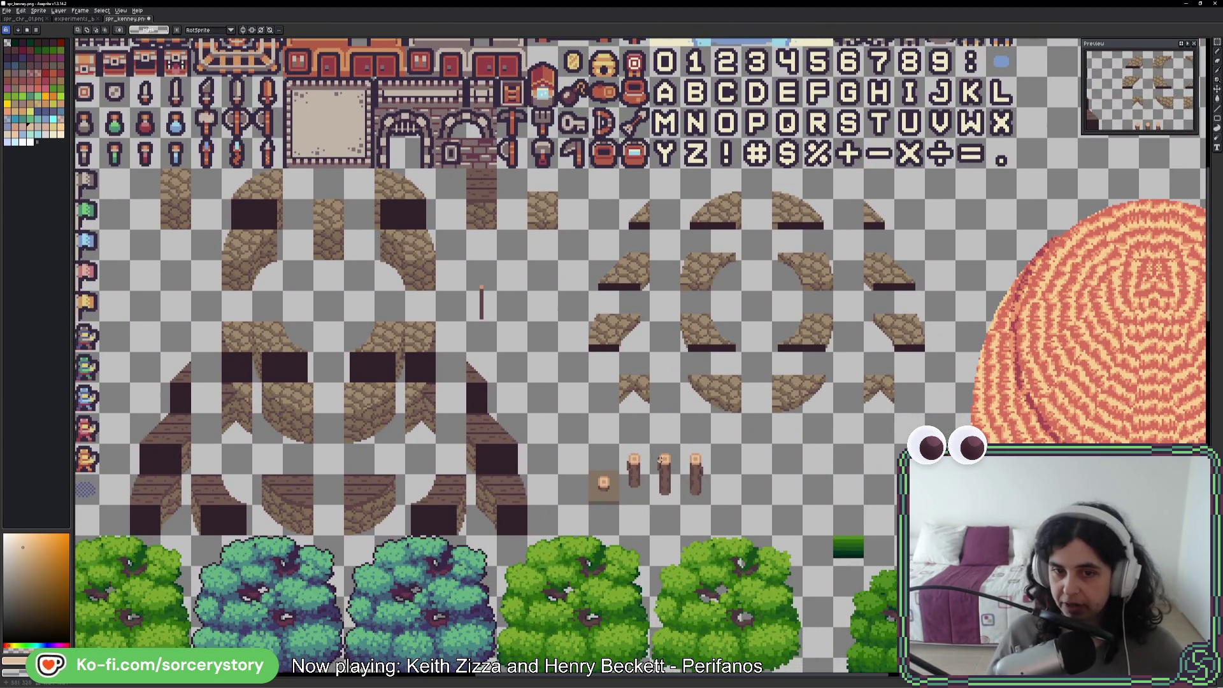
left_click_drag(610, 467, 705, 487)
left_click_drag(611, 495, 605, 453)
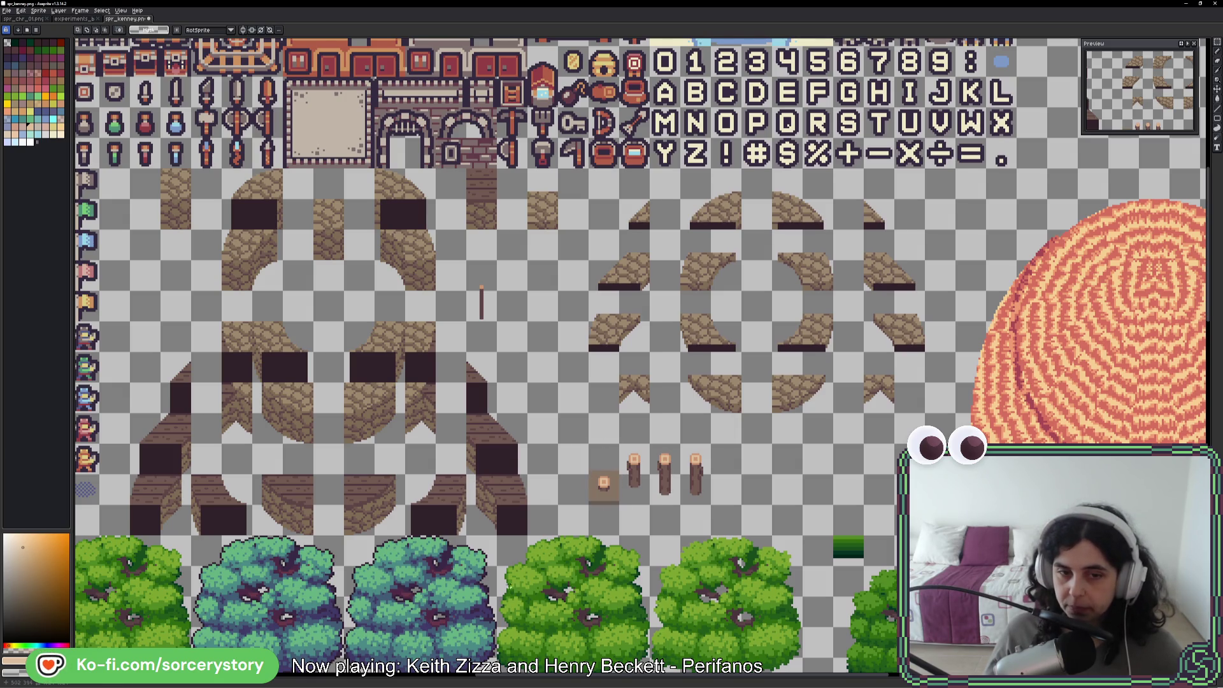
scroll(283, 534, "down", 10)
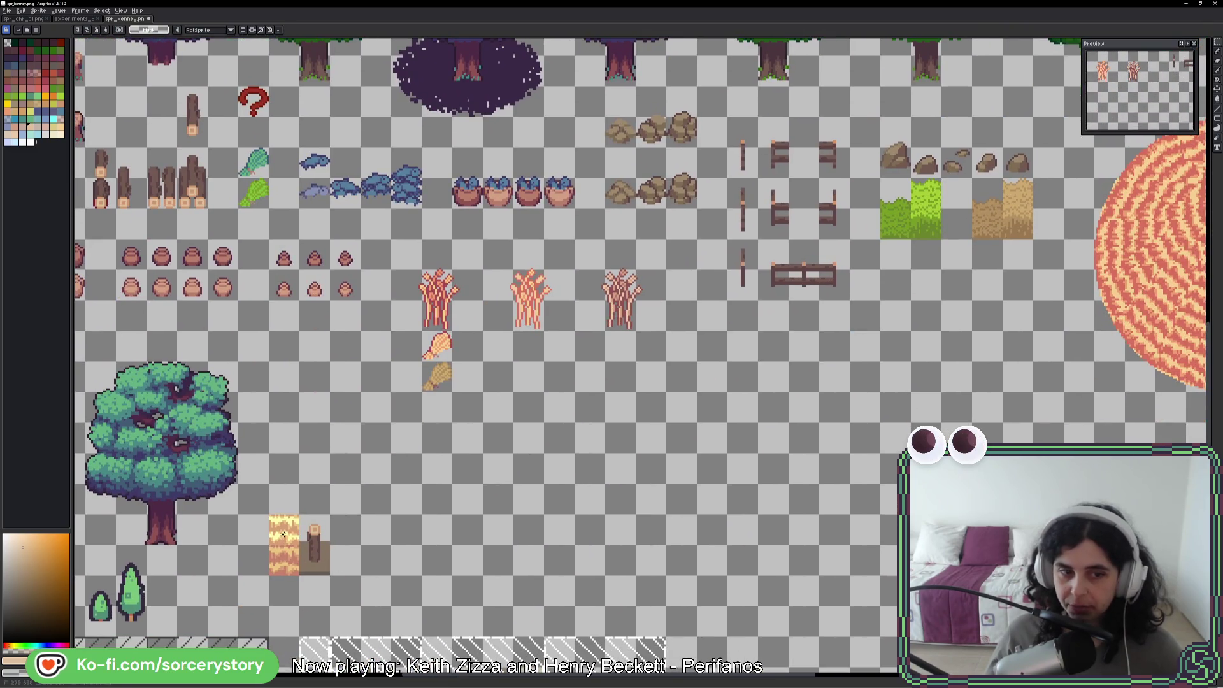
scroll(685, 321, "up", 1)
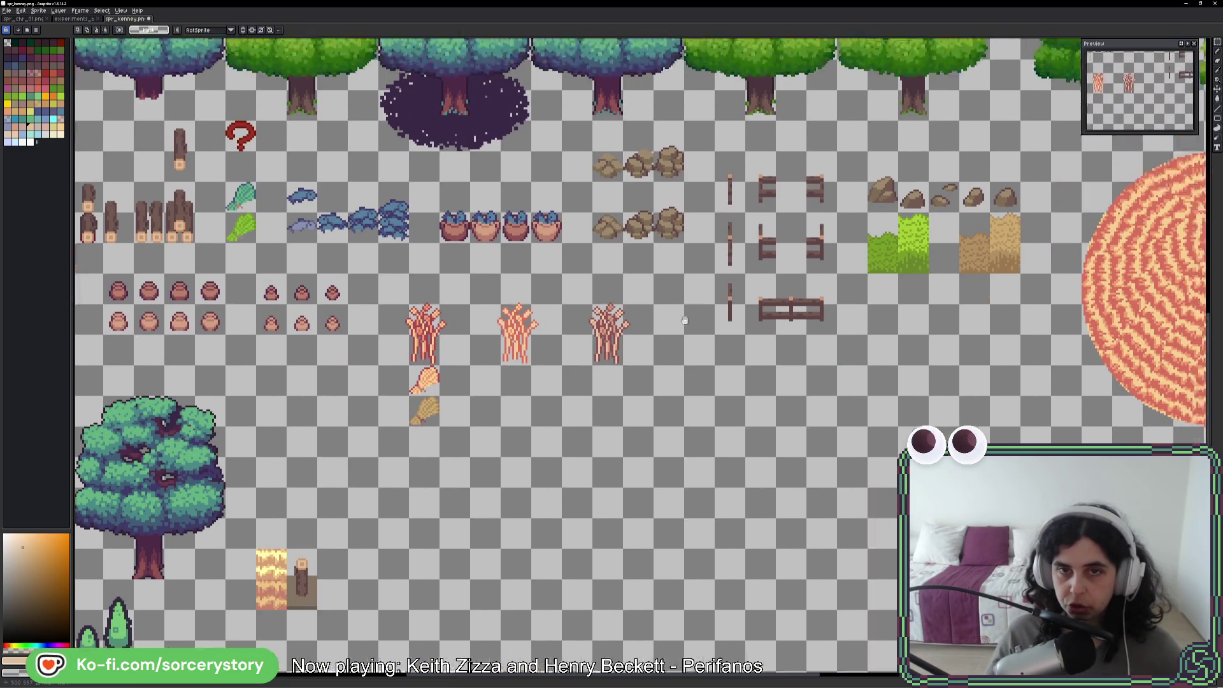
scroll(685, 321, "up", 10)
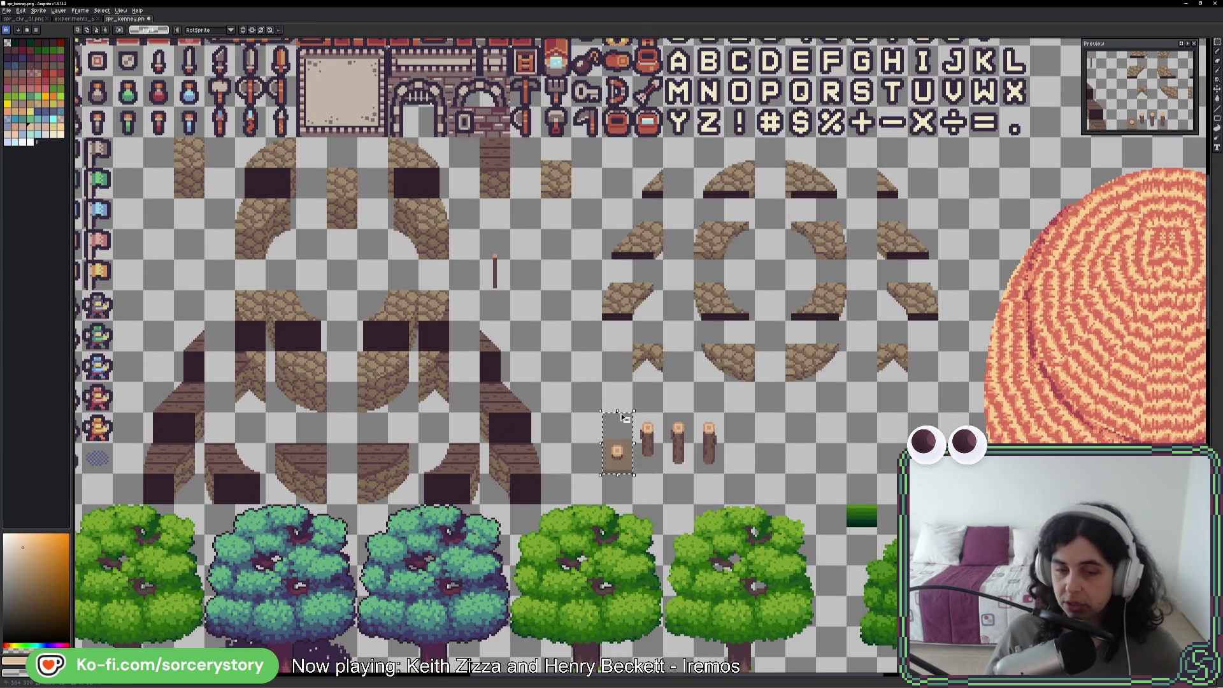
left_click(609, 465)
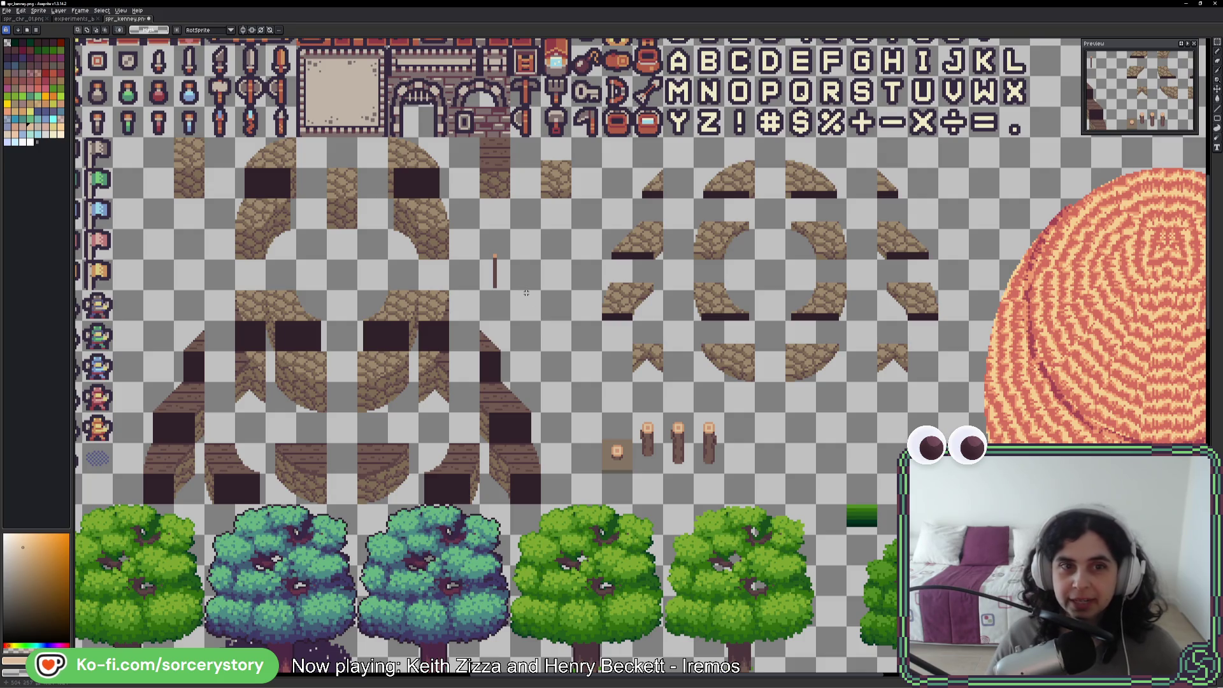
Select the hay texture tile beside the stump with the Move tool
scroll(599, 294, "down", 5)
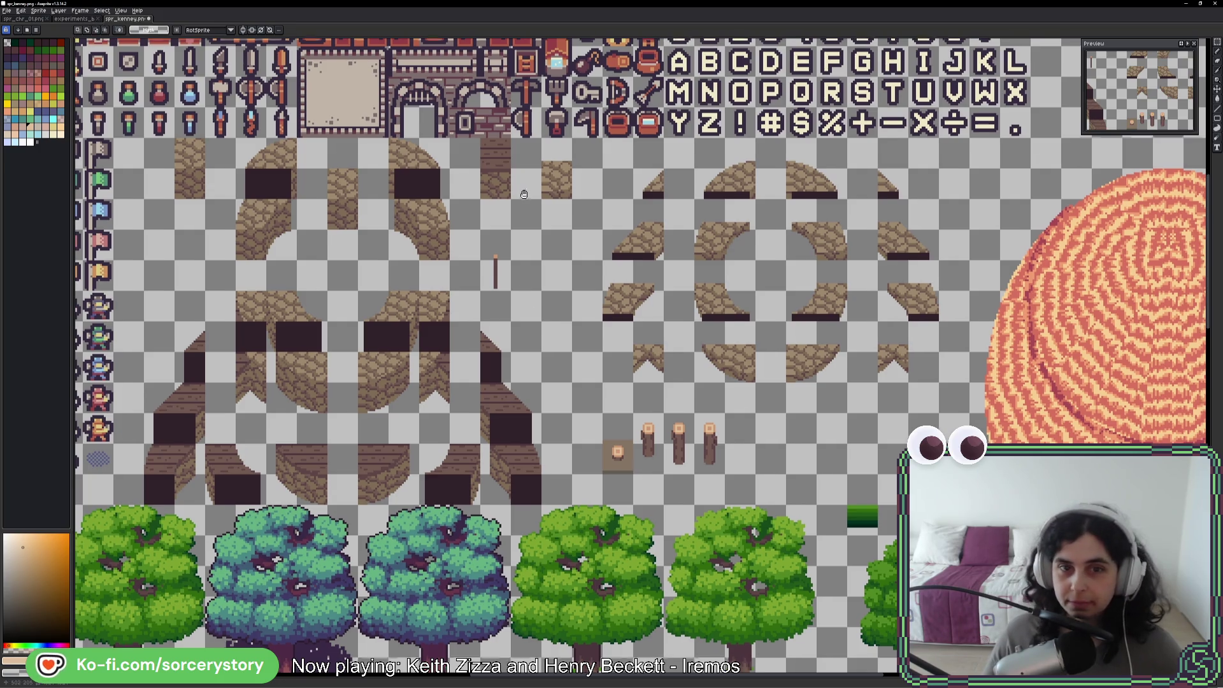
scroll(491, 493, "up", 5)
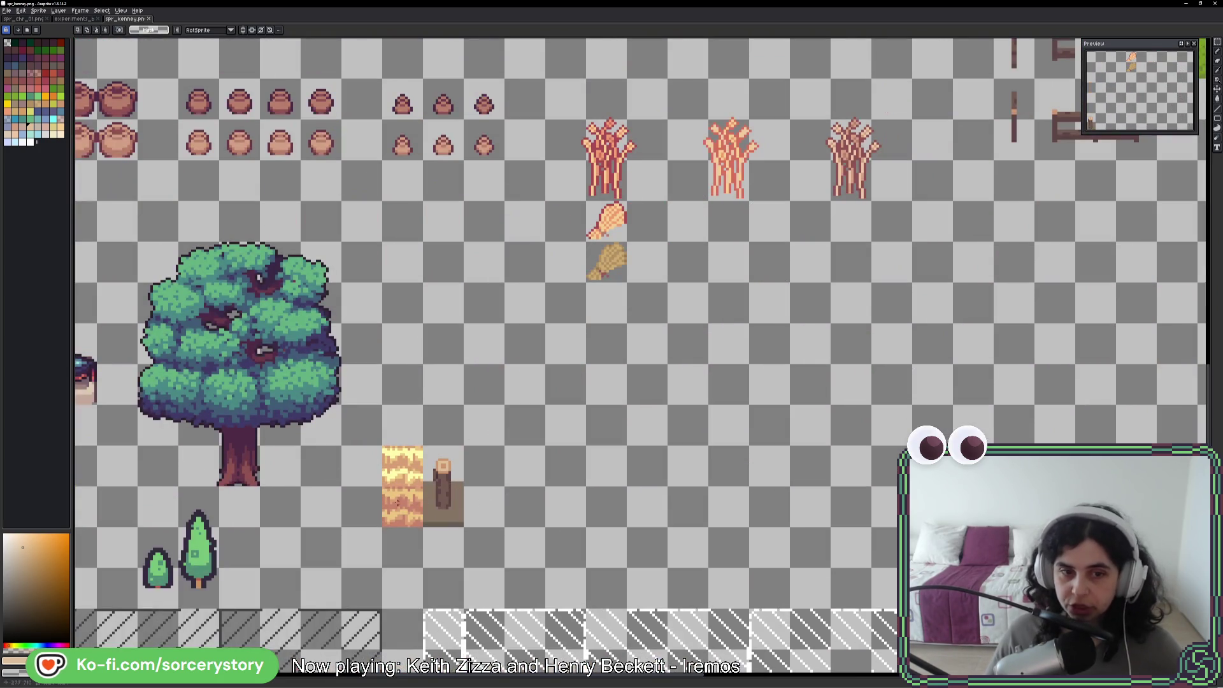
left_click(391, 495)
left_click(392, 495)
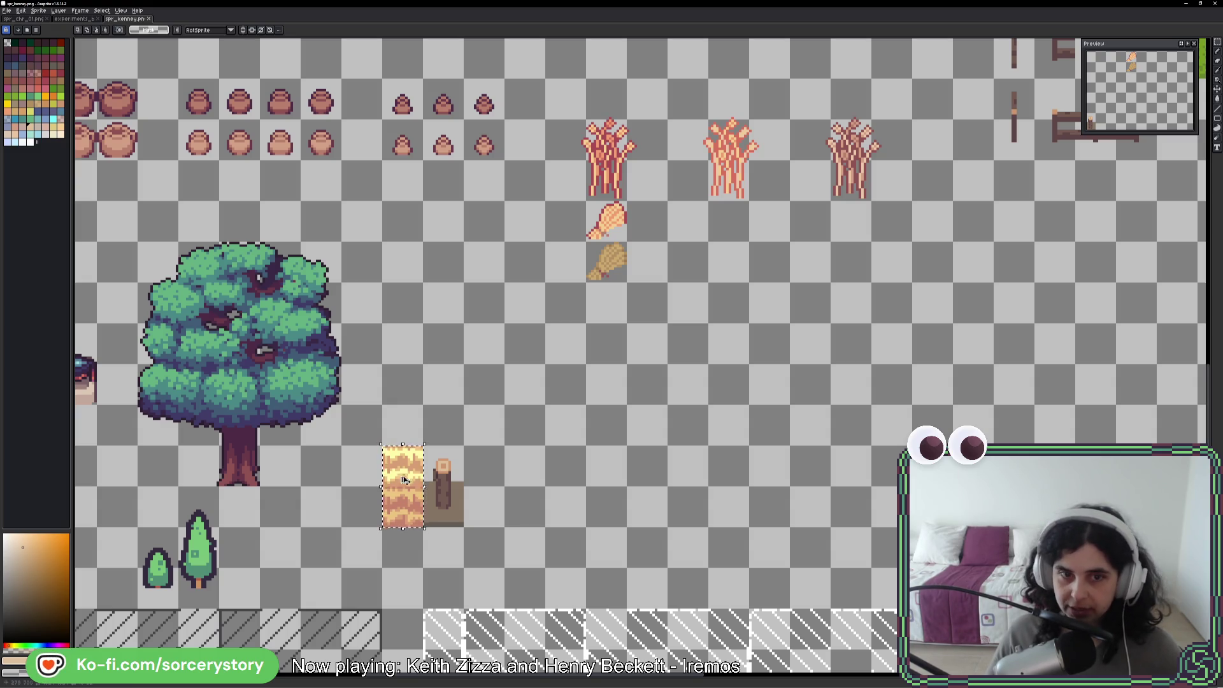
Delete the stump and duplicate the hay tile to its right
key("Delete")
scroll(819, 218, "up", 5)
scroll(819, 217, "up", 5)
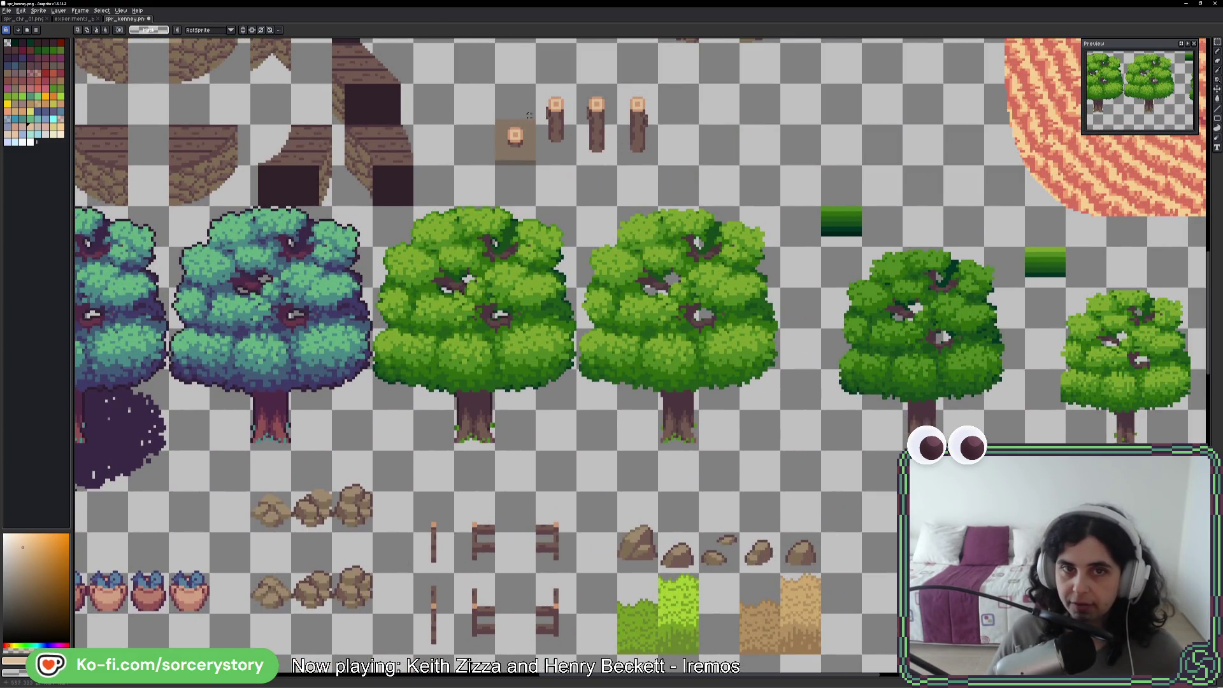
scroll(562, 285, "down", 2)
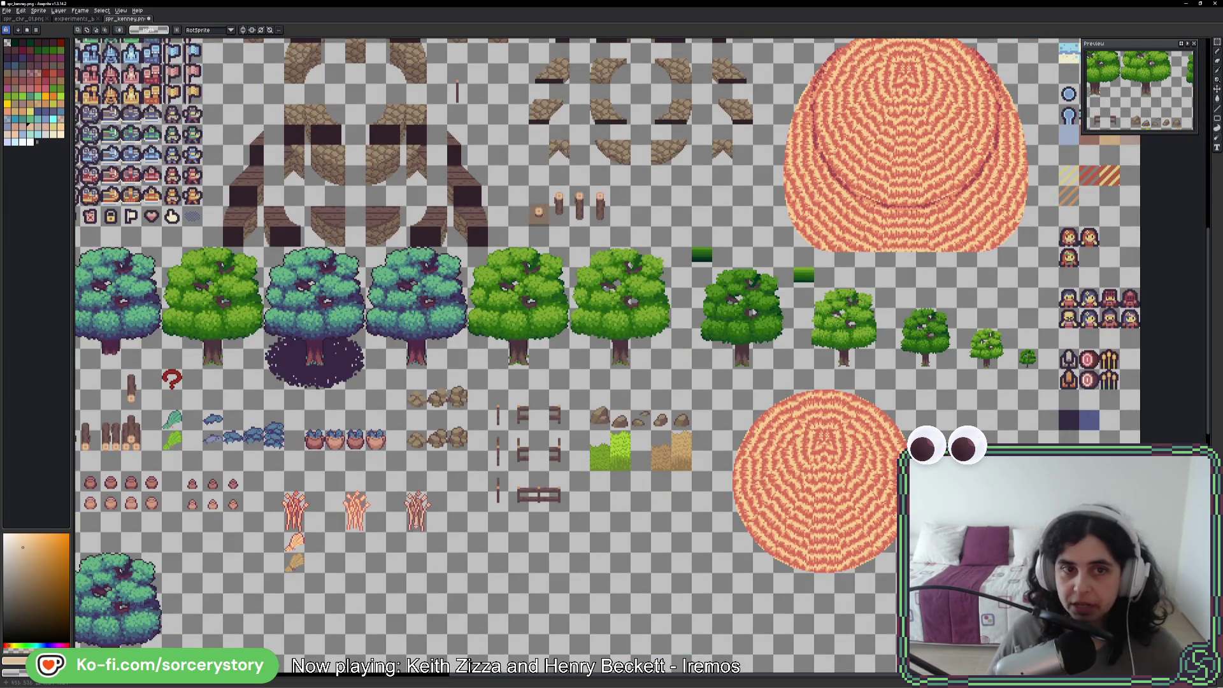
scroll(419, 371, "up", 4)
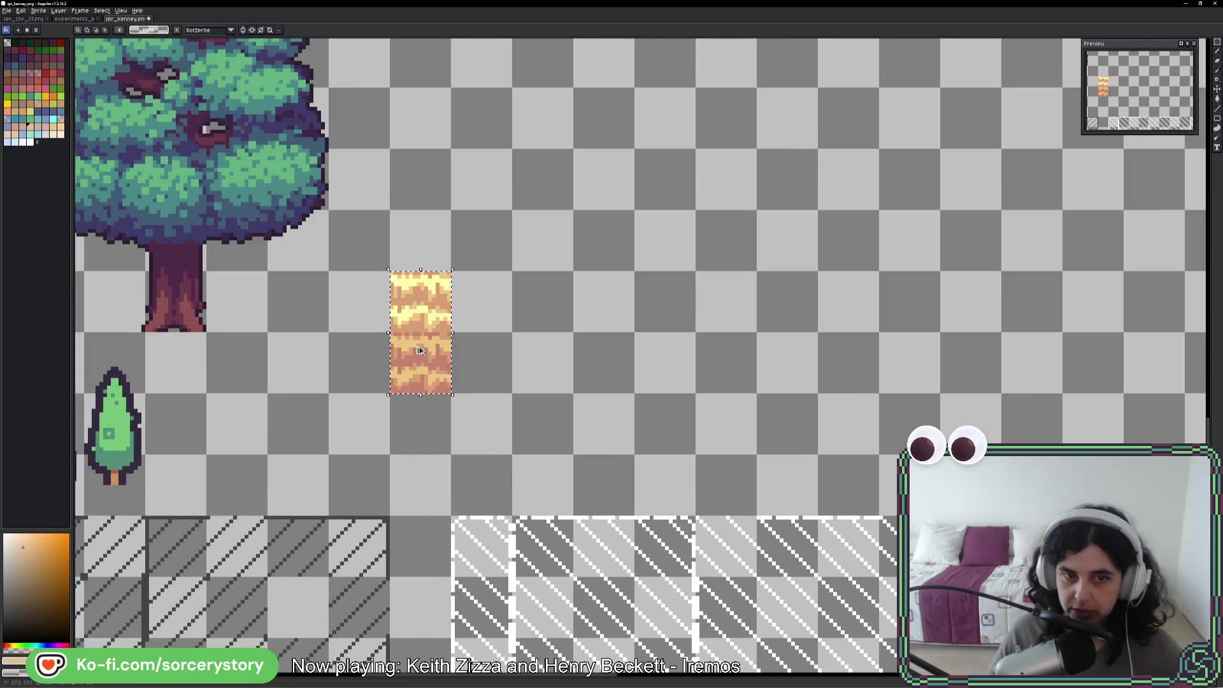
left_click_drag(420, 348, 554, 326)
key("Return")
Move the cobblestone tile between the hay tiles, undoing a stray painted stroke
scroll(562, 325, "up", 2)
scroll(562, 325, "down", 3)
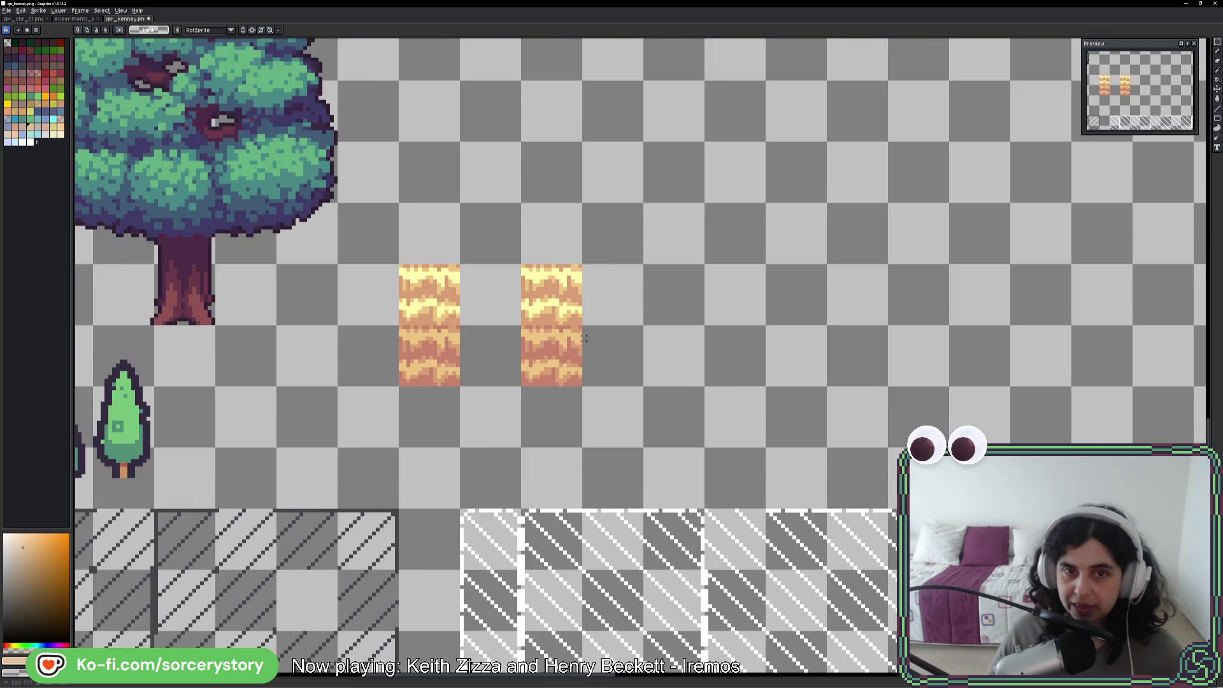
scroll(539, 383, "up", 2)
scroll(539, 495, "up", 6)
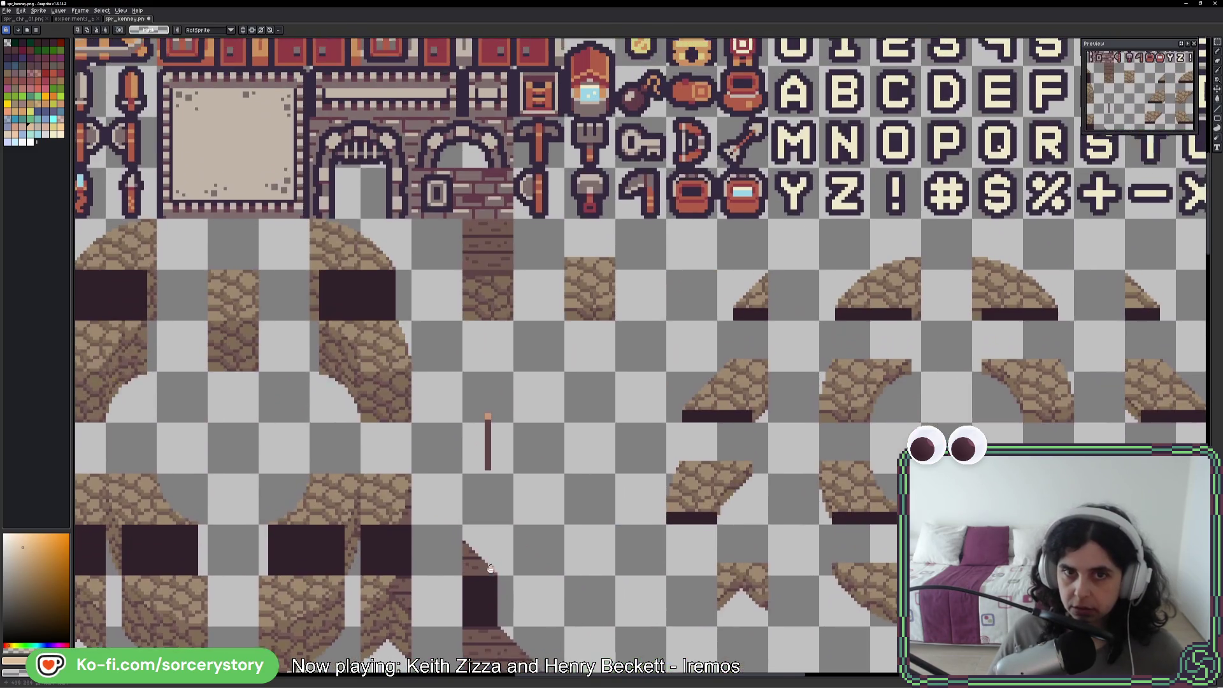
mouse_move(569, 284)
left_mouse_down()
mouse_move(579, 586)
mouse_move(808, 482)
mouse_move(349, 485)
left_mouse_up()
scroll(574, 306, "down", 10)
scroll(701, 535, "right", 5)
scroll(327, 494, "up", 5)
scroll(327, 494, "up", 3)
scroll(576, 467, "left", 5)
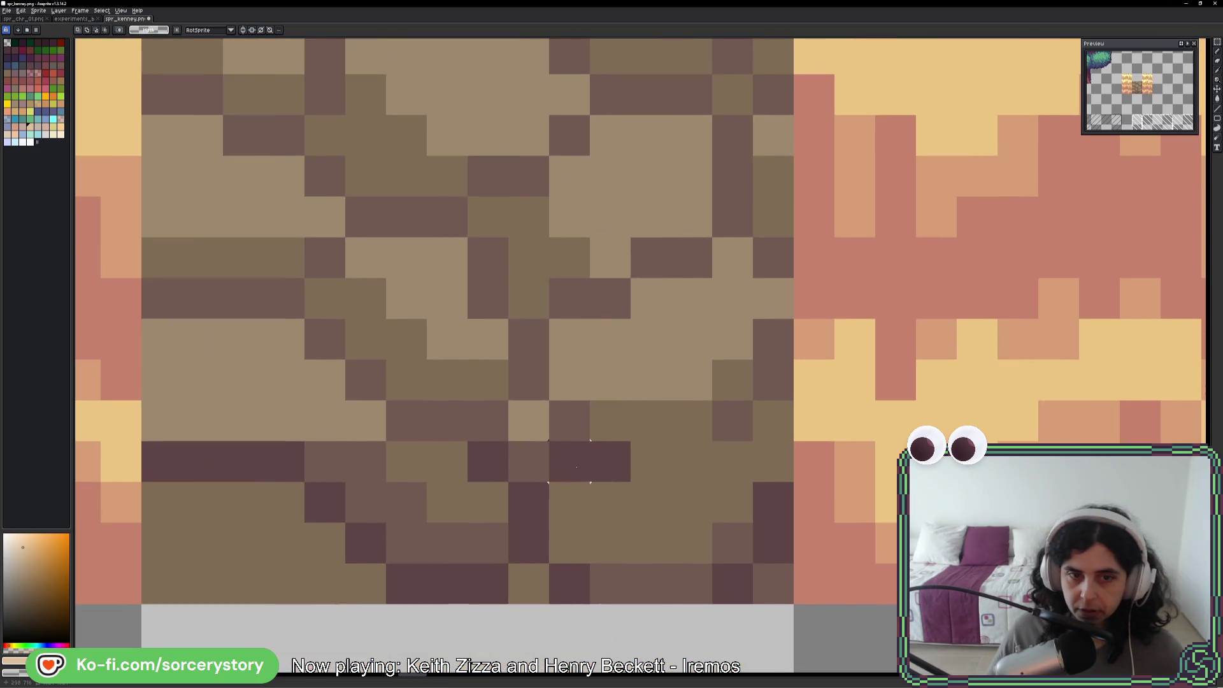
left_click_drag(539, 548, 529, 462)
key("ctrl+z")
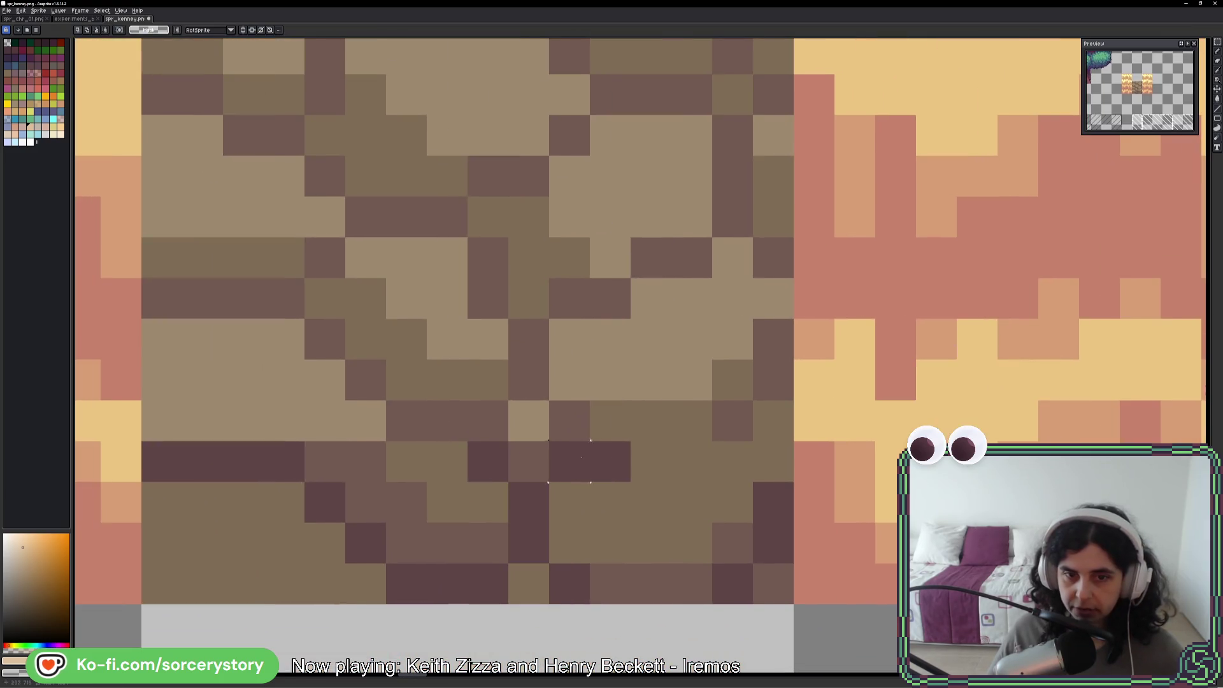
Move a hay tile down, delete the cobblestone, and slide the hay beside the tall tile
scroll(446, 356, "right", 10)
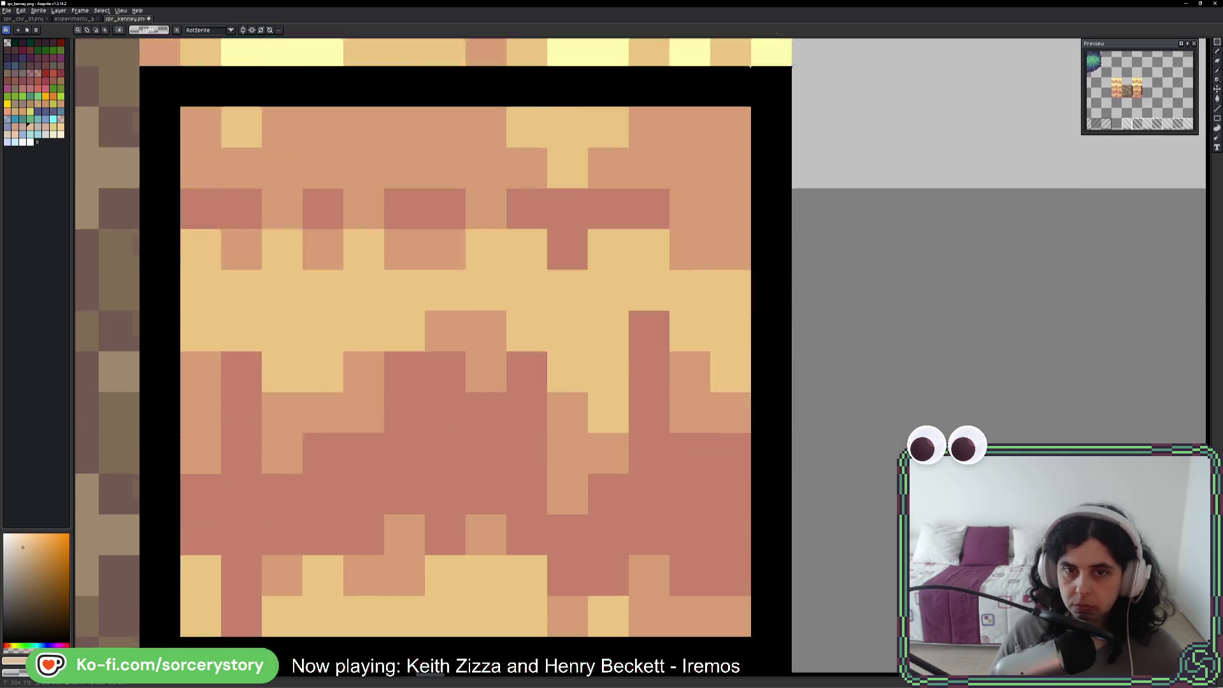
scroll(446, 357, "down", 3)
scroll(742, 290, "down", 1)
scroll(743, 290, "down", 4)
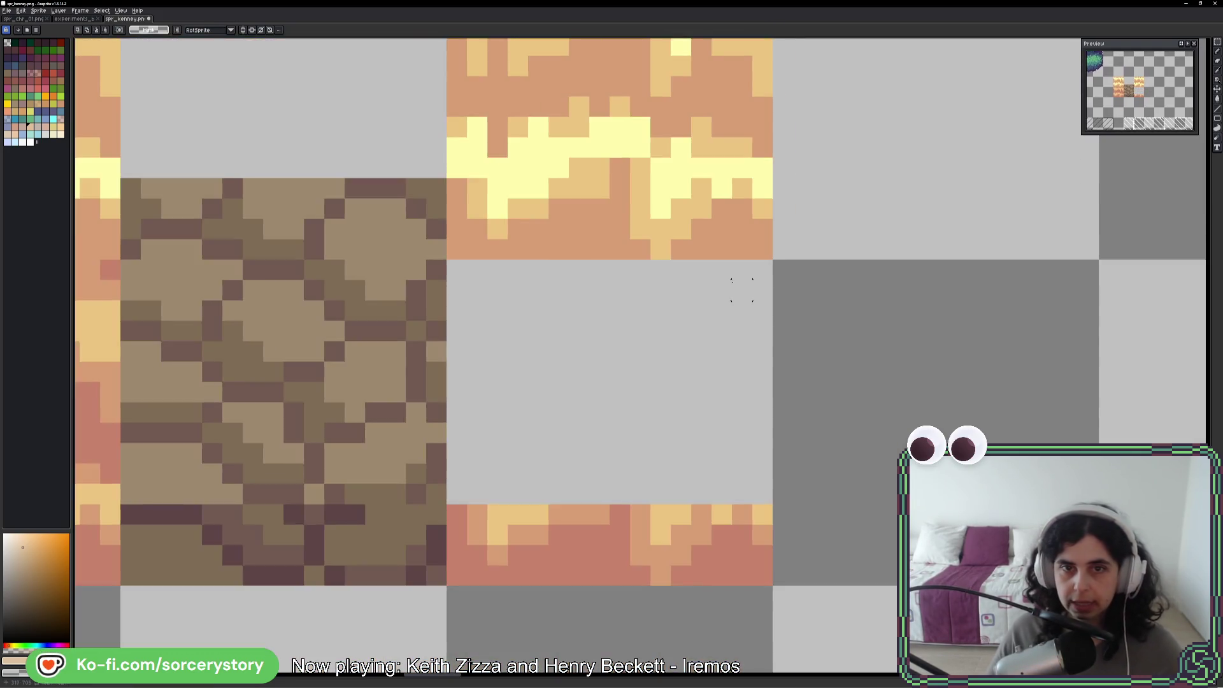
scroll(742, 290, "down", 2)
left_click_drag(681, 181, 680, 303)
key("Delete")
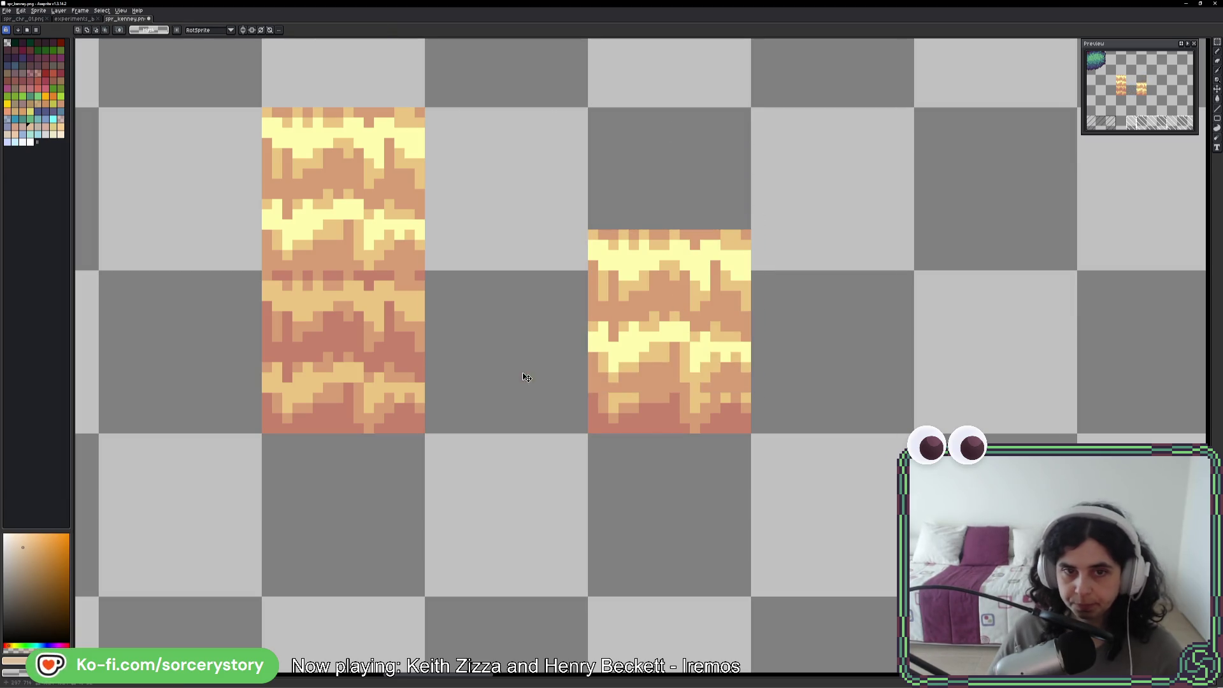
scroll(524, 374, "up", 2)
left_click_drag(703, 334, 213, 334)
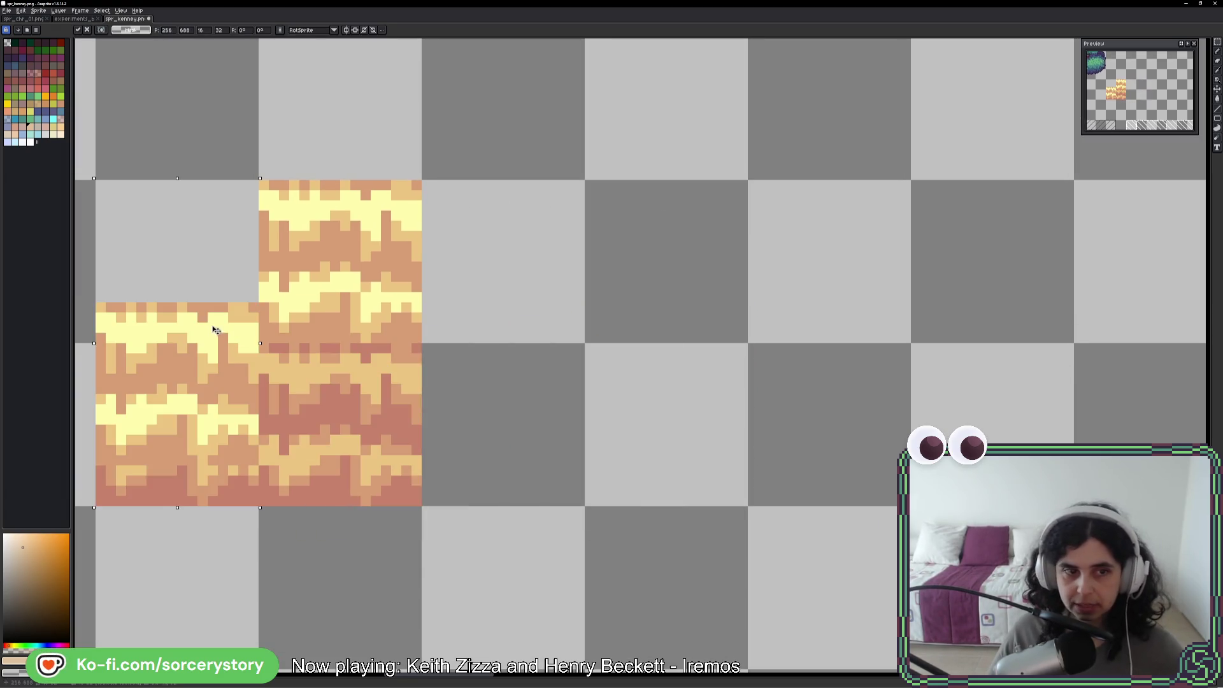
scroll(555, 267, "left", 5)
Select the L-shaped hay group, deselect, and mark out a 2x2 area around it
left_click_drag(520, 162, 846, 487)
mouse_move(720, 358)
left_mouse_down()
mouse_move(883, 358)
mouse_move(720, 359)
left_mouse_up()
key("ctrl+d")
scroll(611, 344, "up", 4)
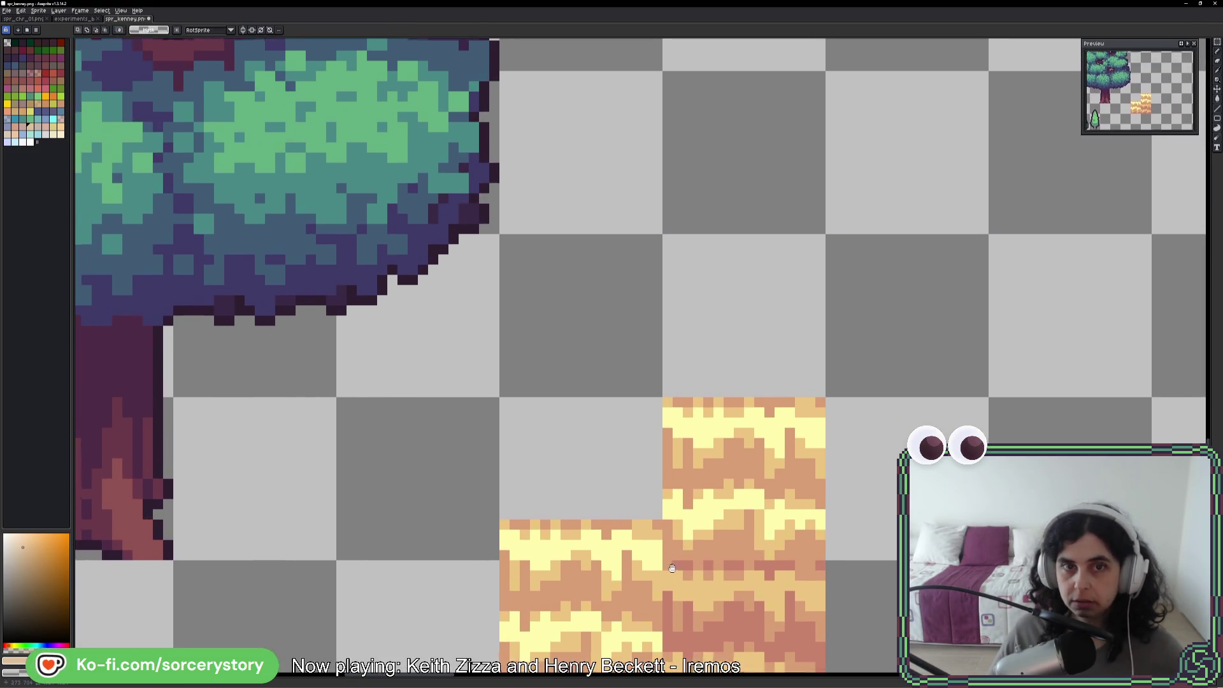
scroll(612, 344, "down", 3)
mouse_move(519, 300)
left_mouse_down()
mouse_move(643, 413)
mouse_move(729, 402)
left_mouse_up()
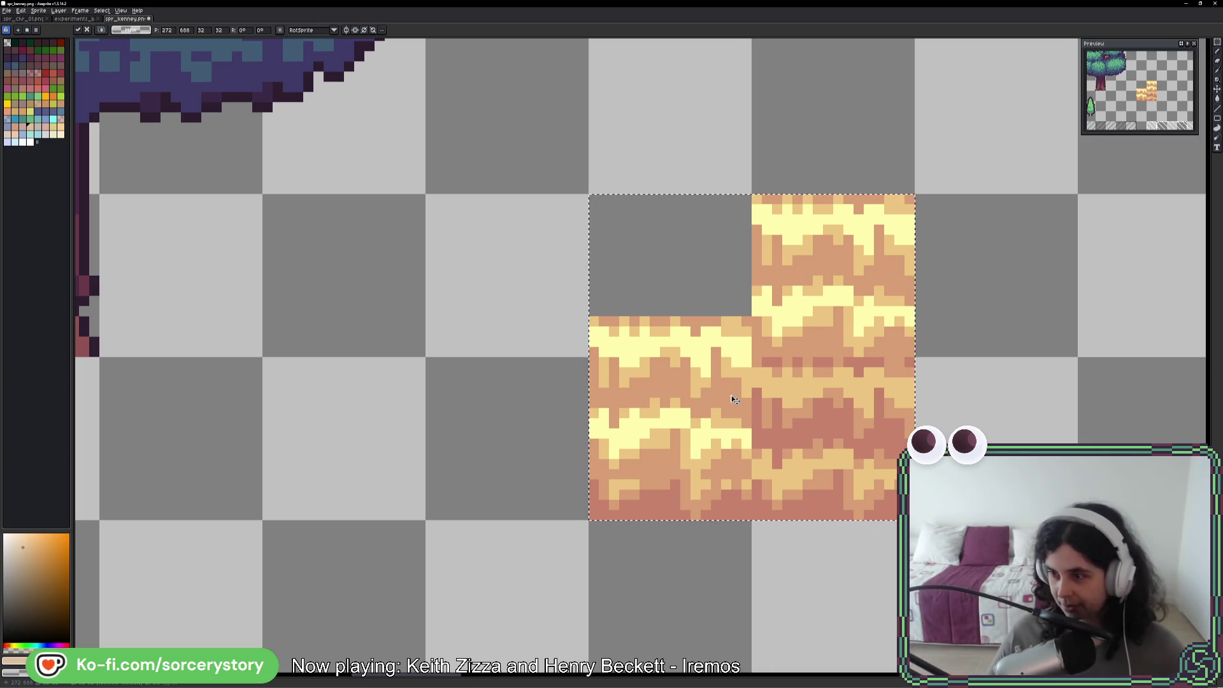
scroll(760, 447, "down", 5)
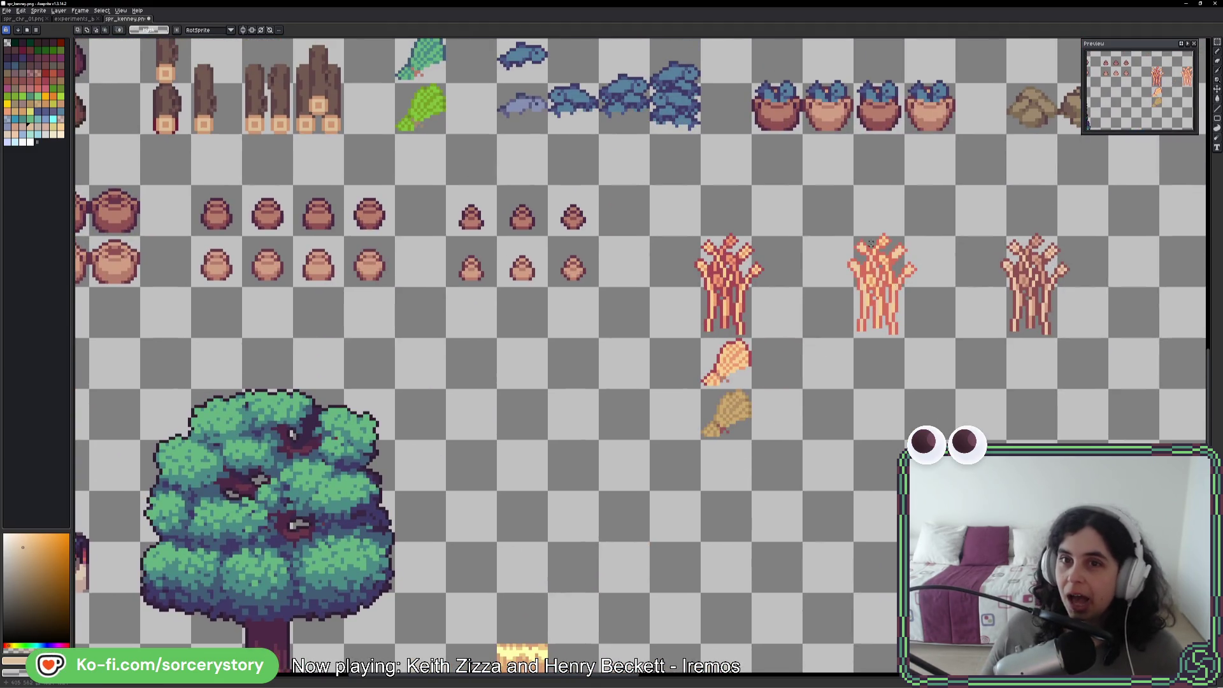
left_click_drag(872, 244, 817, 390)
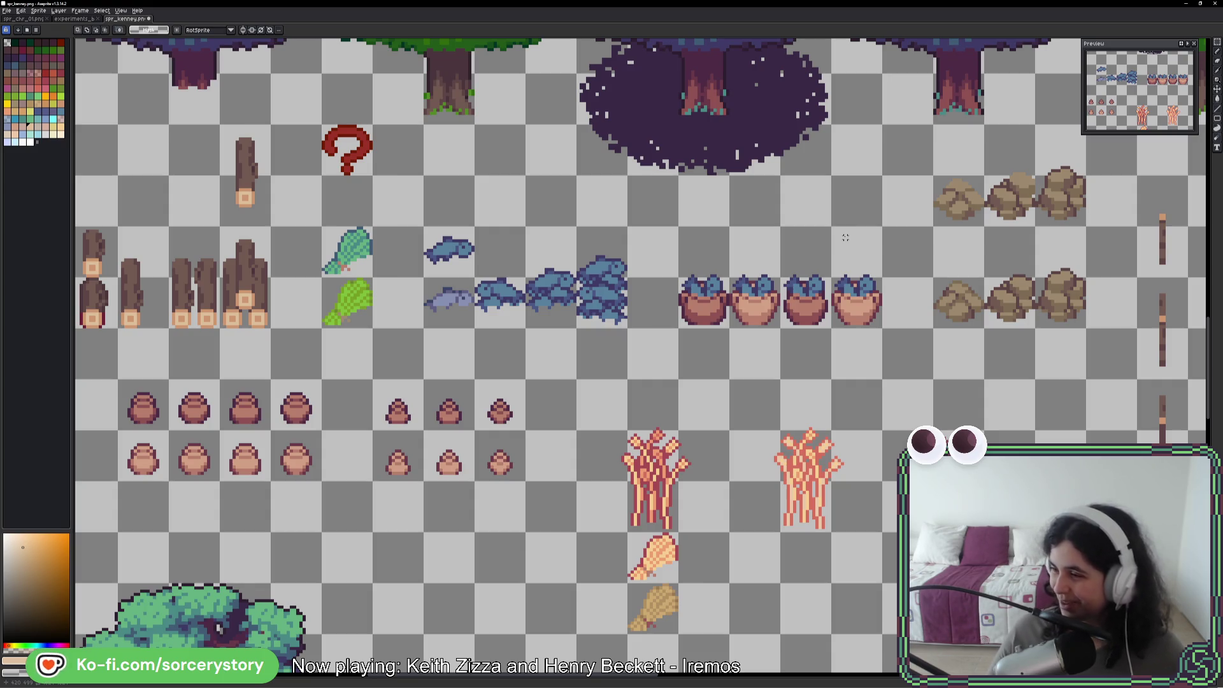
scroll(739, 300, "up", 10)
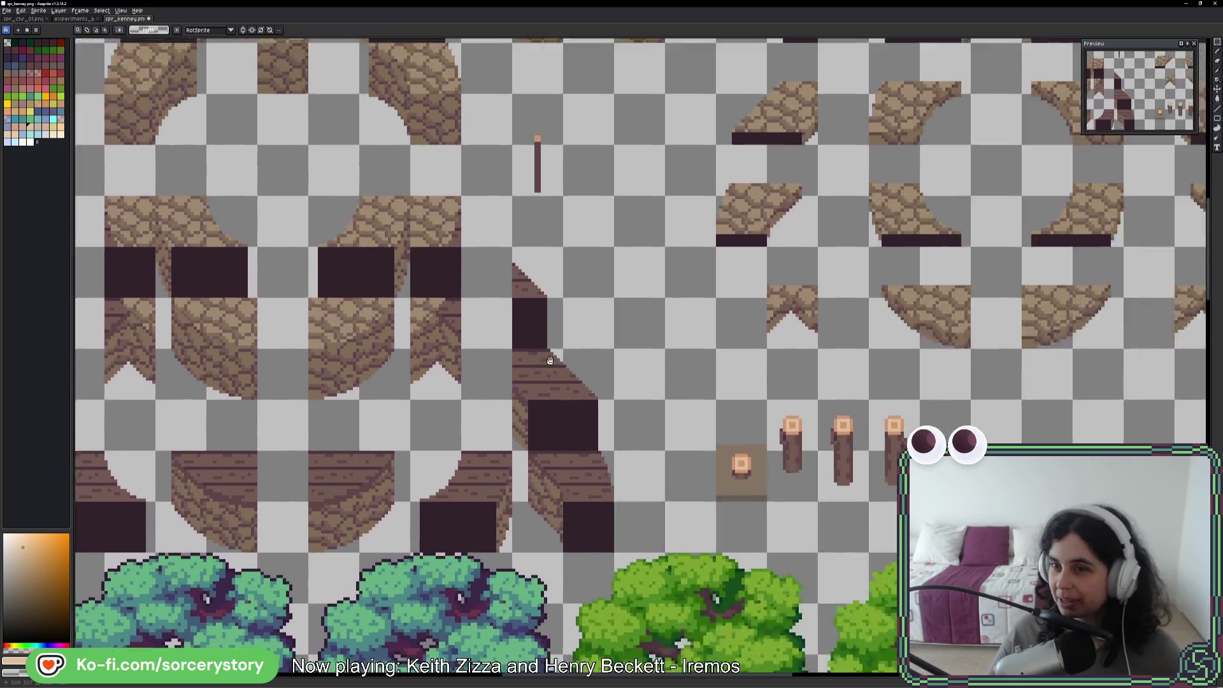
left_click_drag(551, 361, 543, 353)
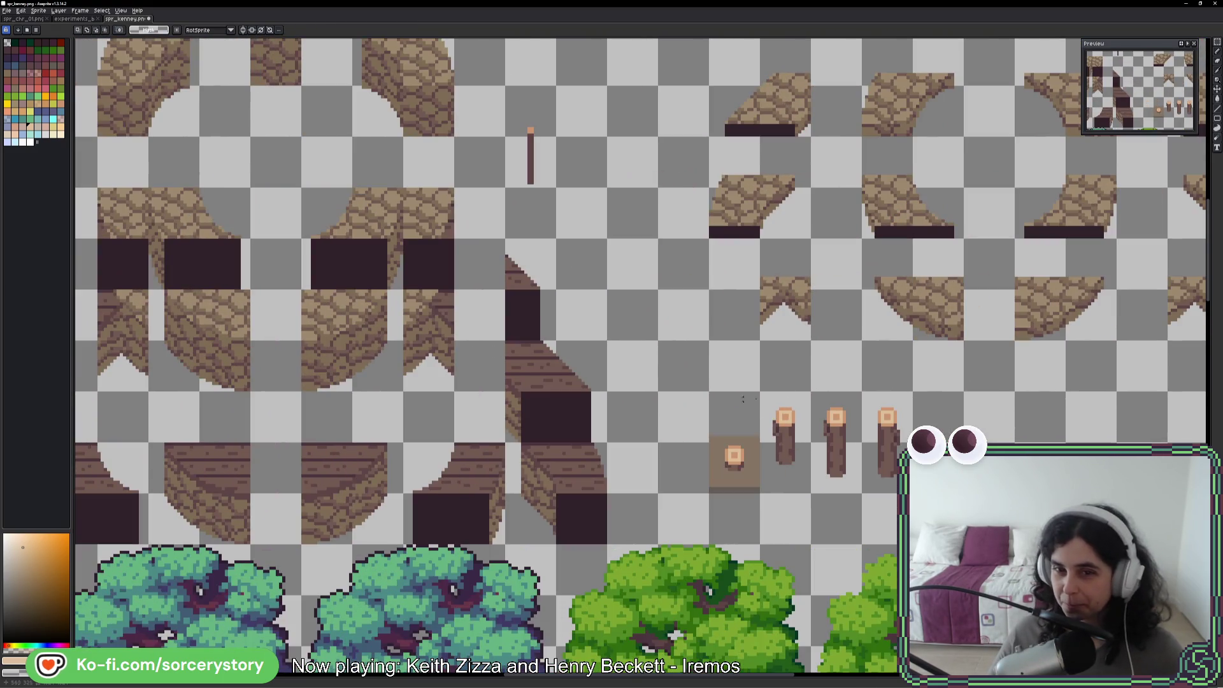
left_click_drag(727, 415, 771, 464)
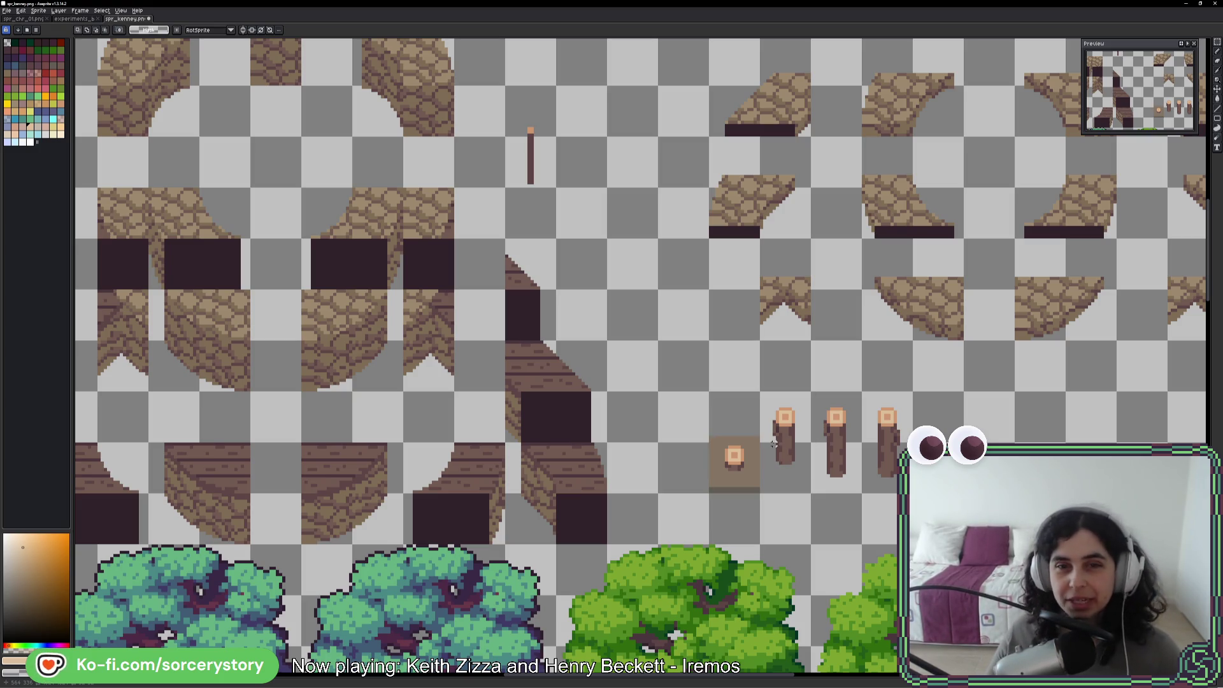
scroll(587, 273, "down", 2)
scroll(644, 336, "up", 3)
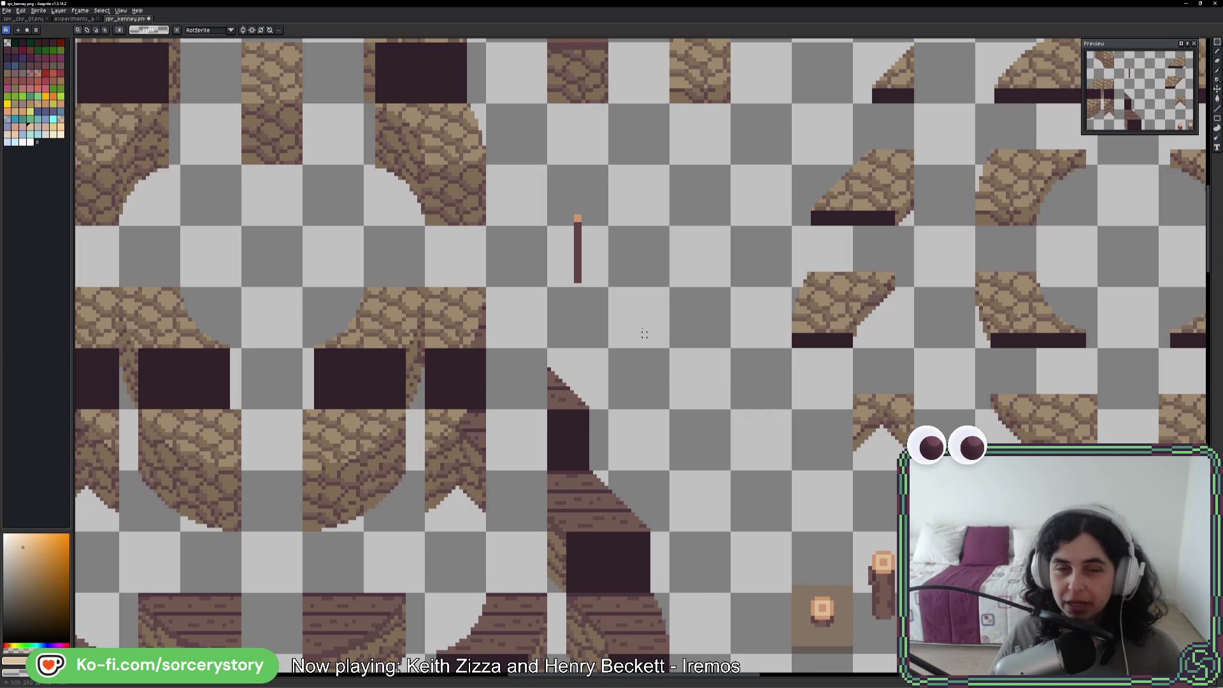
scroll(626, 398, "up", 2)
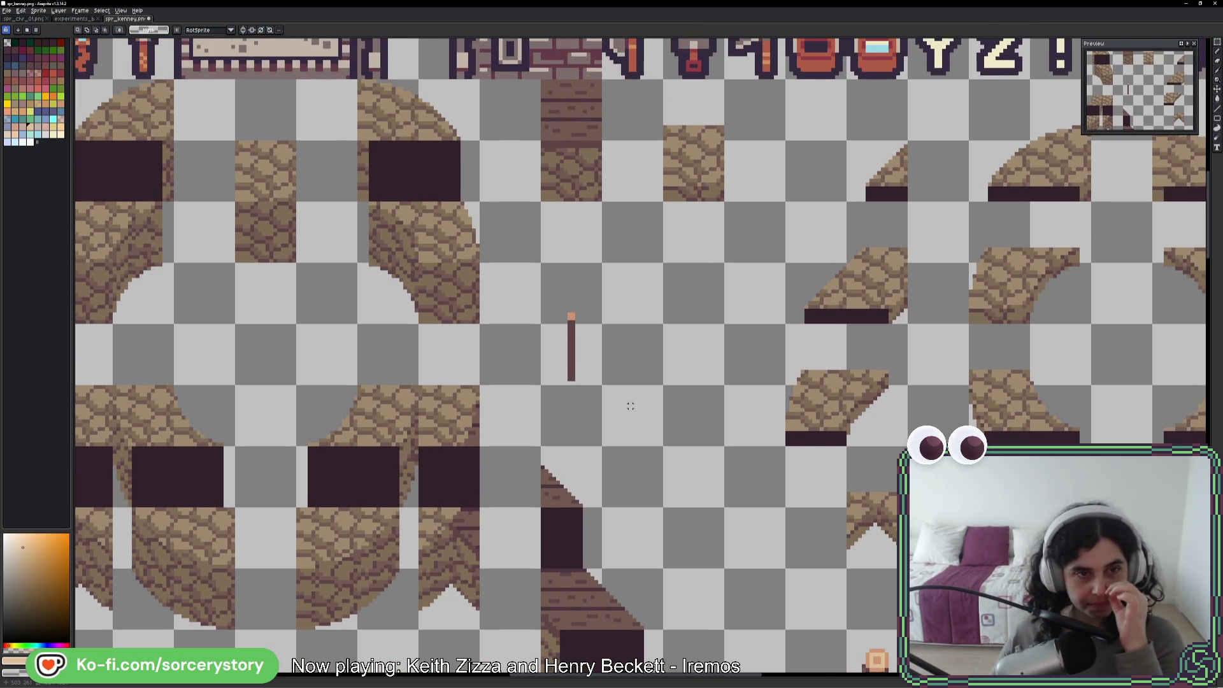
left_click_drag(695, 127, 692, 172)
scroll(637, 172, "down", 5)
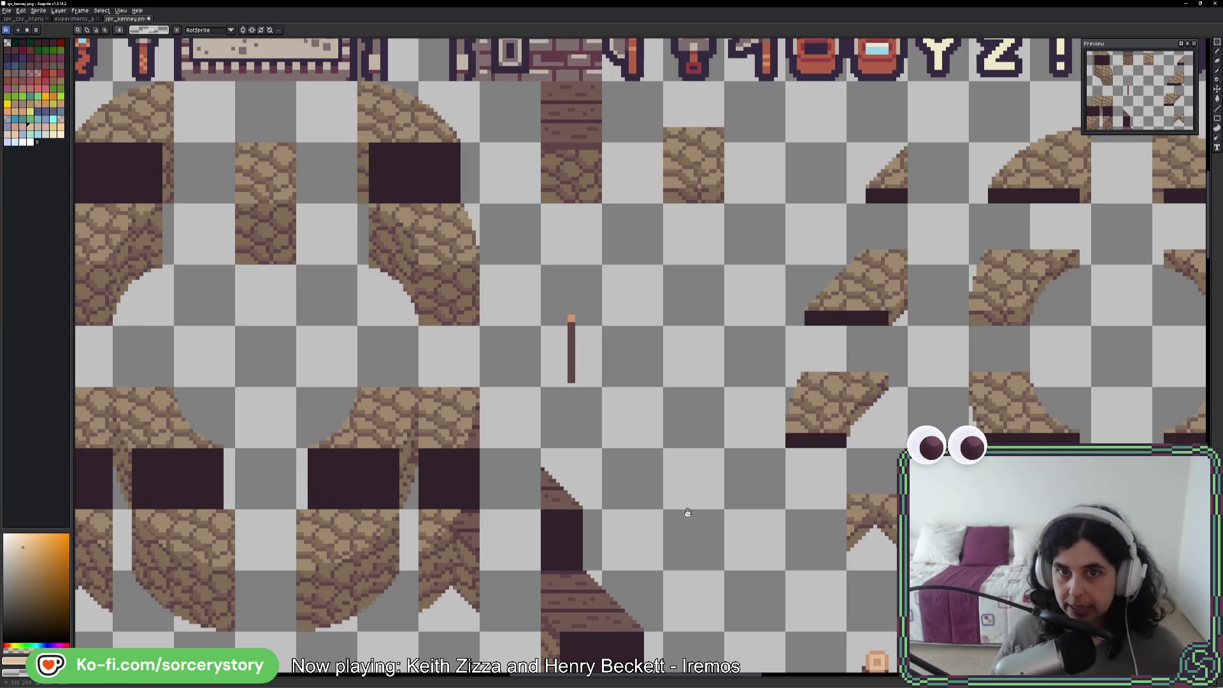
left_click_drag(689, 319, 746, 384)
left_click(685, 357)
mouse_move(733, 287)
left_mouse_down()
mouse_move(743, 300)
mouse_move(694, 359)
left_mouse_up()
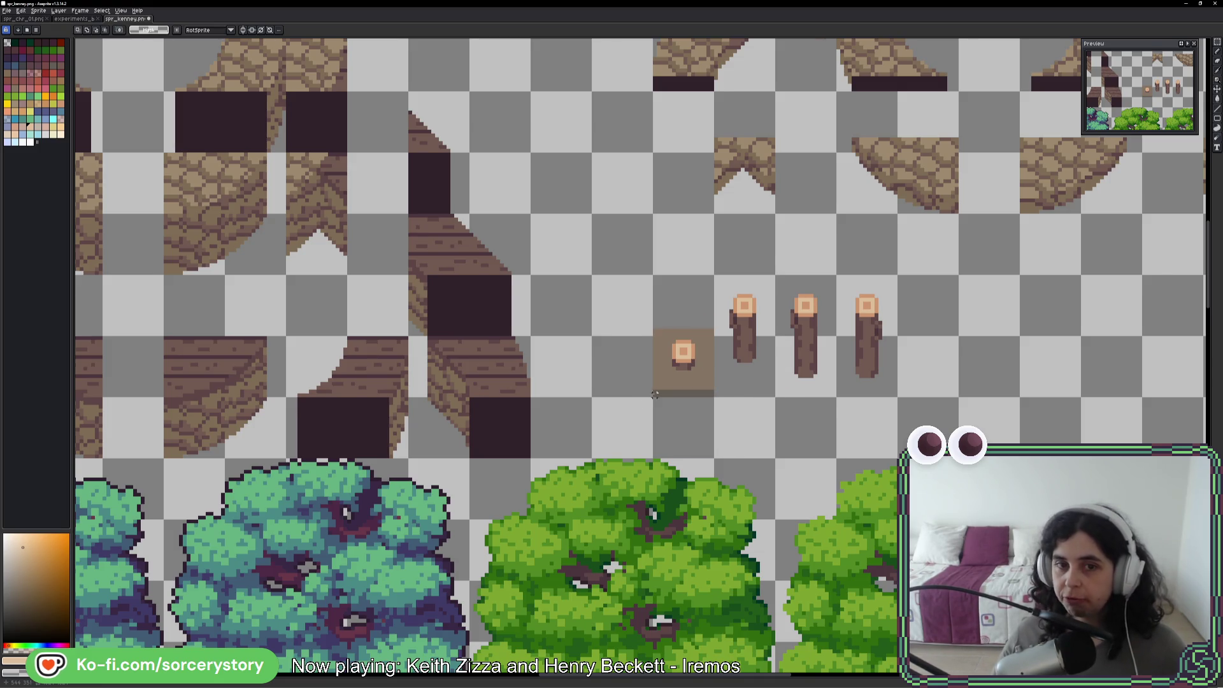
scroll(655, 394, "down", 5)
Zoom and pan to the bottom rows of the Kenney sheet
scroll(653, 394, "up", 3)
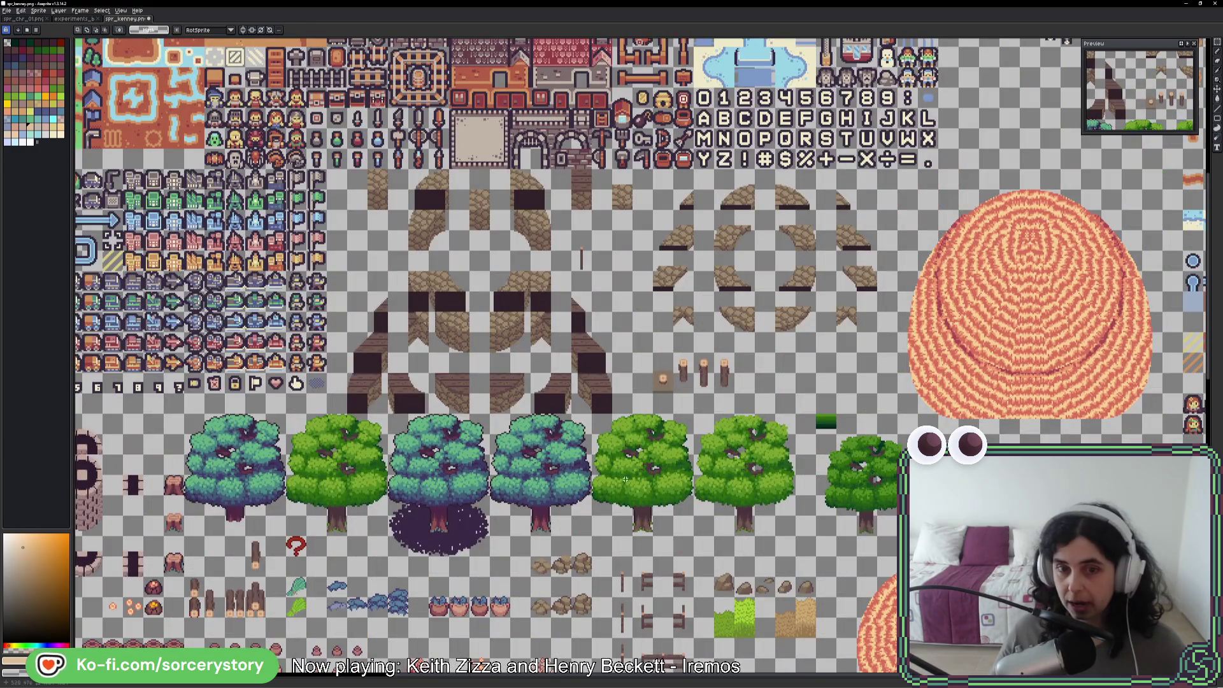
mouse_move(606, 559)
left_mouse_down()
mouse_move(610, 361)
mouse_move(635, 291)
left_mouse_up()
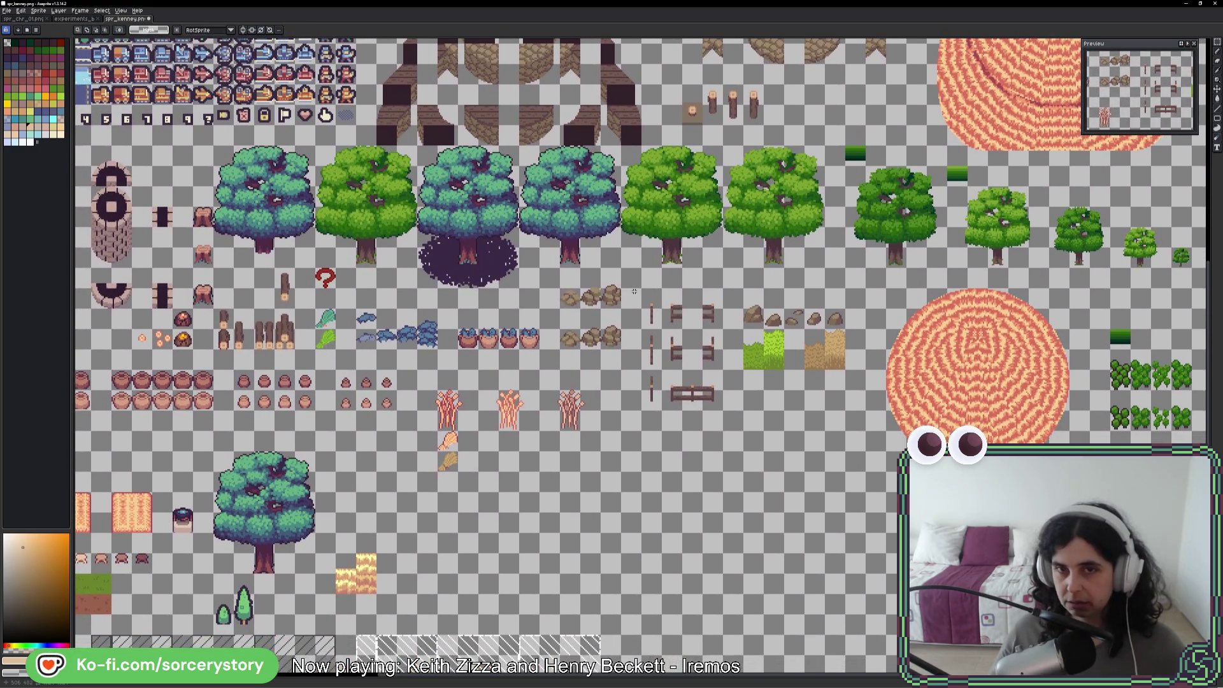
left_click_drag(378, 583, 371, 559)
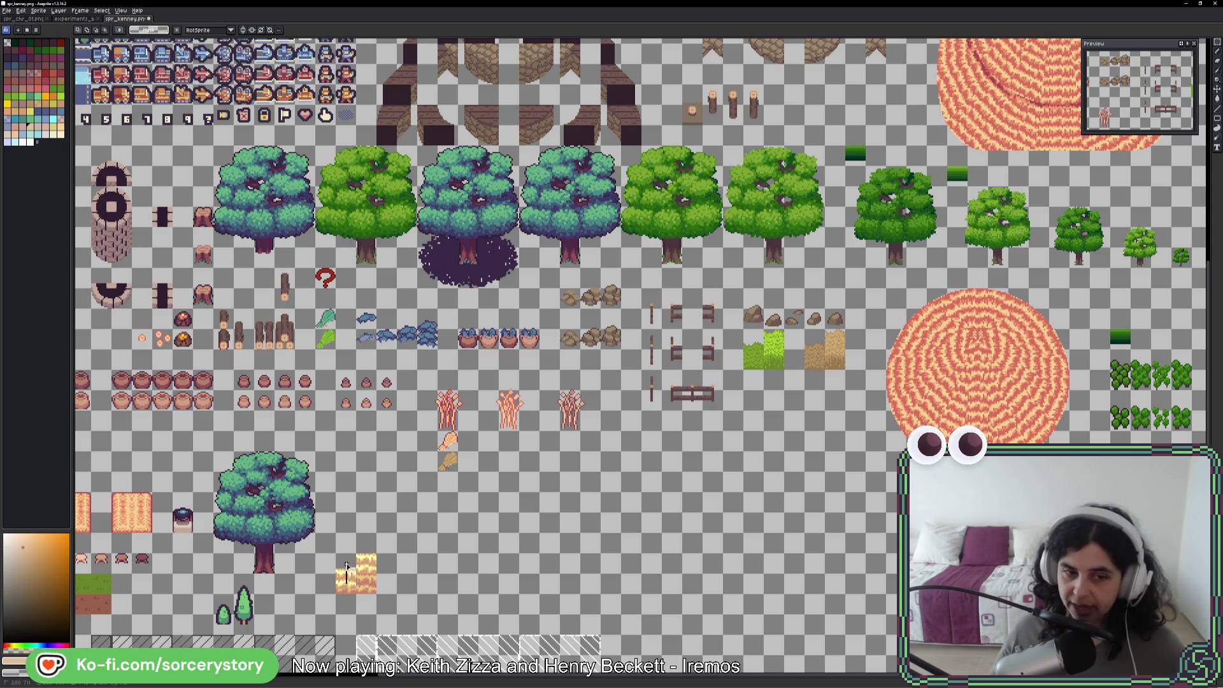
left_click_drag(442, 564, 472, 484)
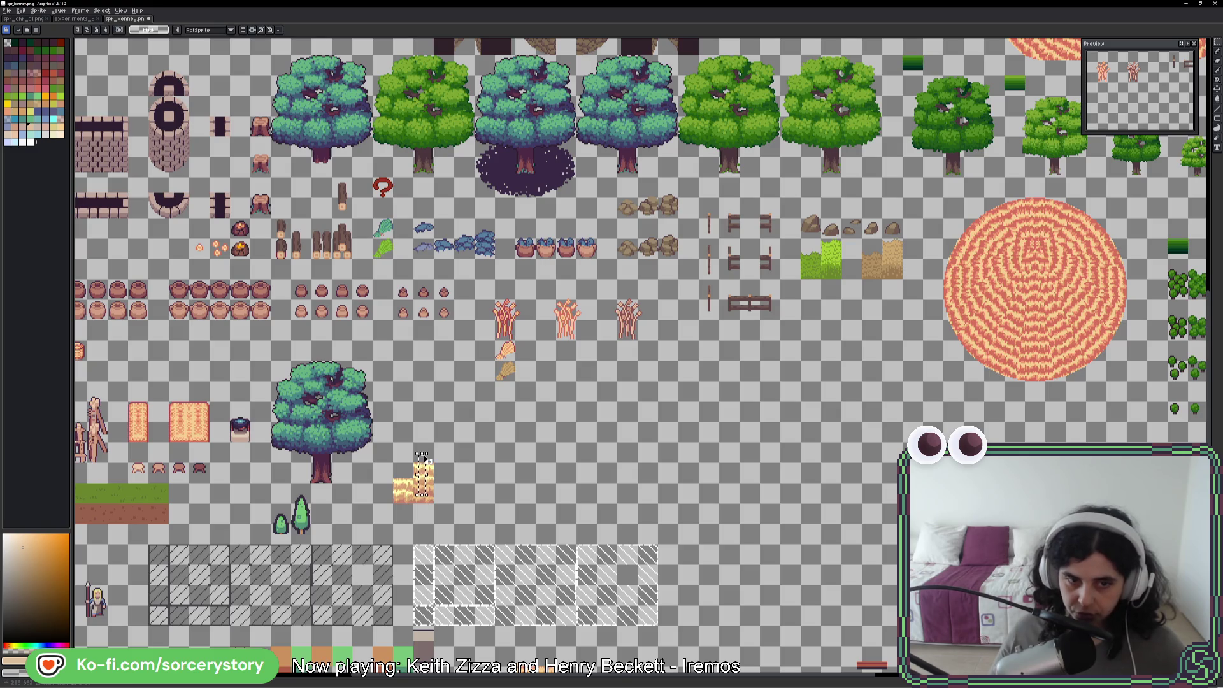
scroll(692, 303, "down", 2)
scroll(669, 299, "up", 4)
Move the log pole onto the stump's dirt tile and commit it
mouse_move(599, 261)
left_mouse_down()
mouse_move(652, 314)
mouse_move(662, 663)
mouse_move(669, 463)
mouse_move(516, 412)
left_mouse_up()
left_click_drag(486, 373, 538, 476)
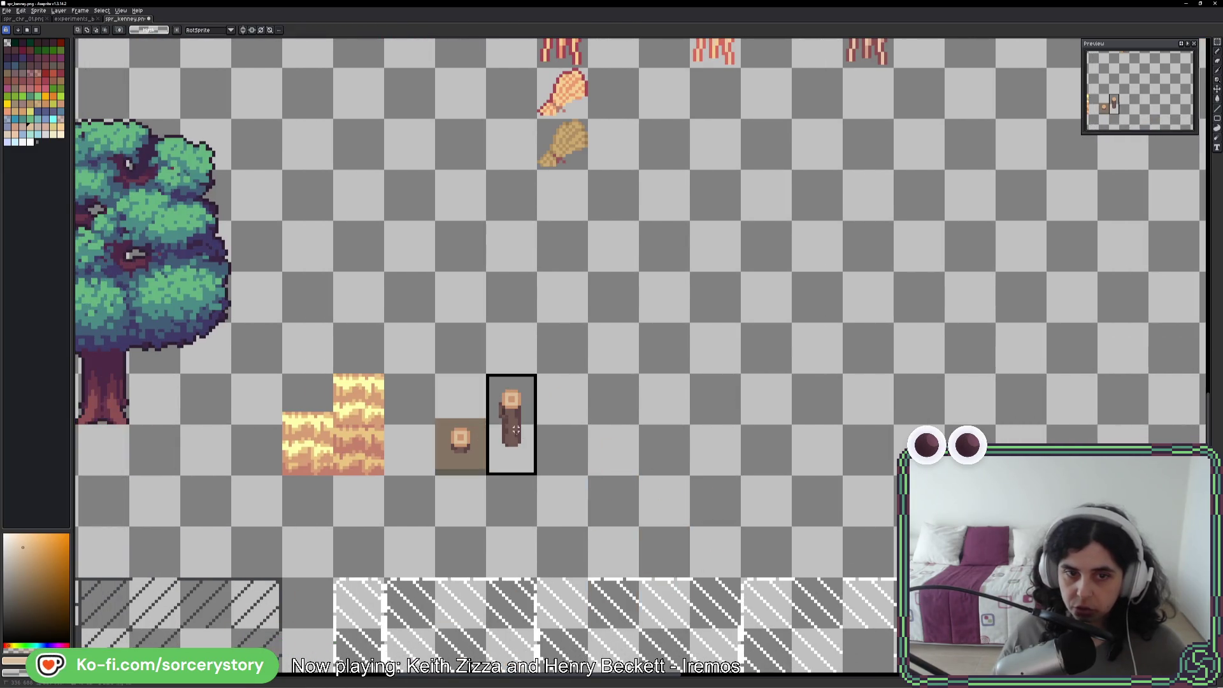
left_click_drag(519, 416, 468, 416)
left_click(570, 419)
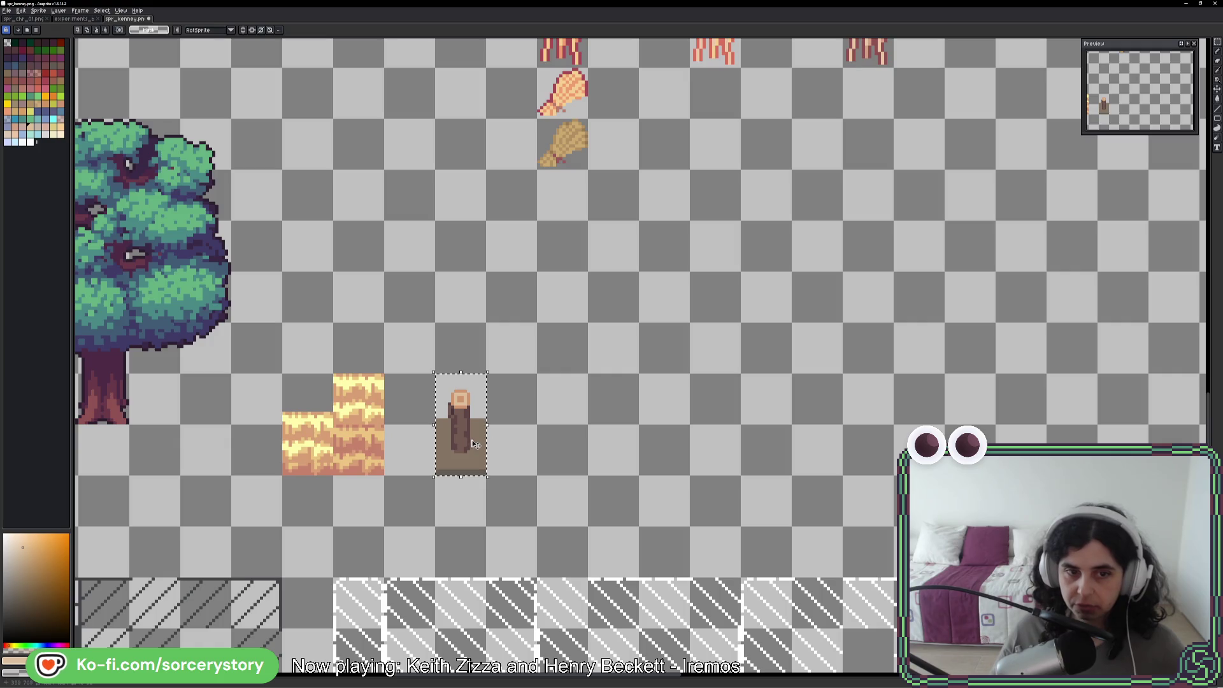
key("i")
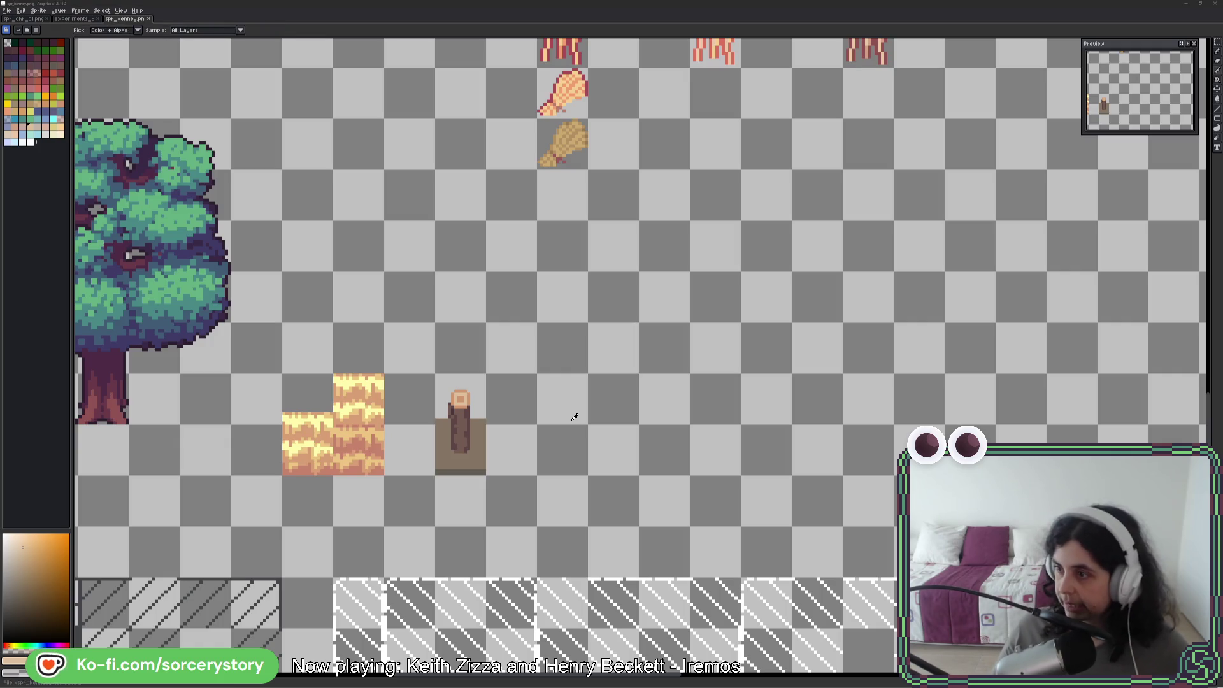
key("alt+Tab")
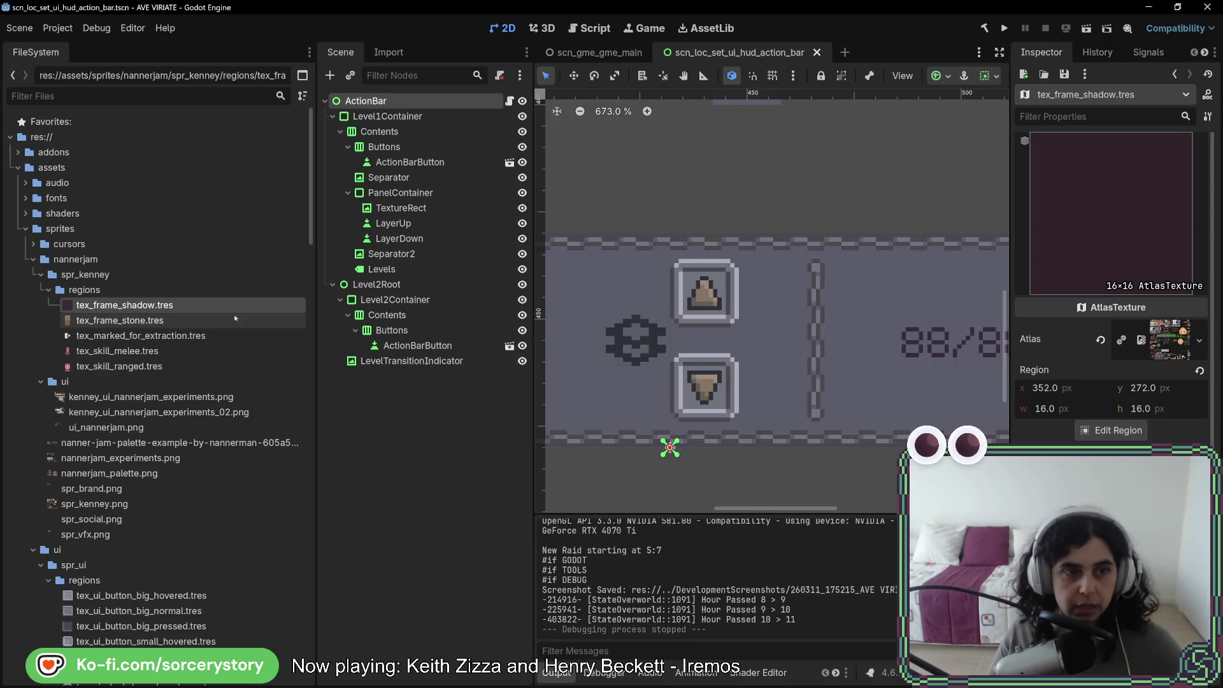
Duplicate tex_frame_stone.tres as tex_frame_hay.tres
left_click(111, 320)
right_click(113, 320)
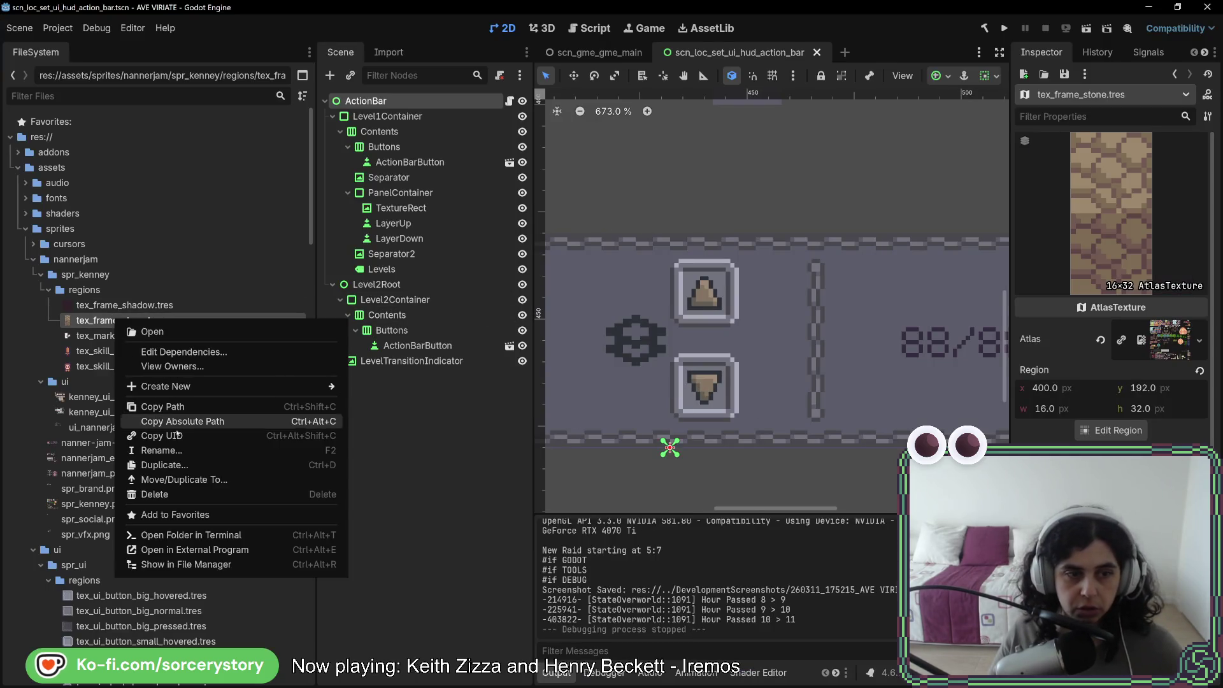
left_click(166, 465)
left_click(524, 327)
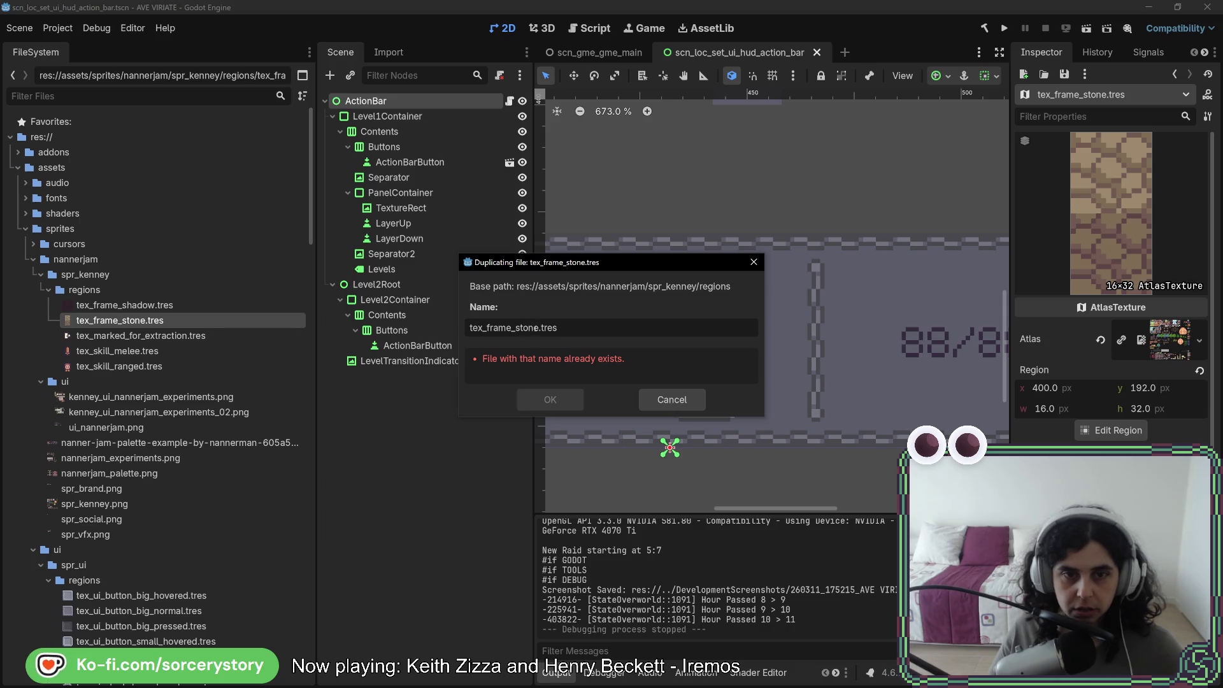
type("hay")
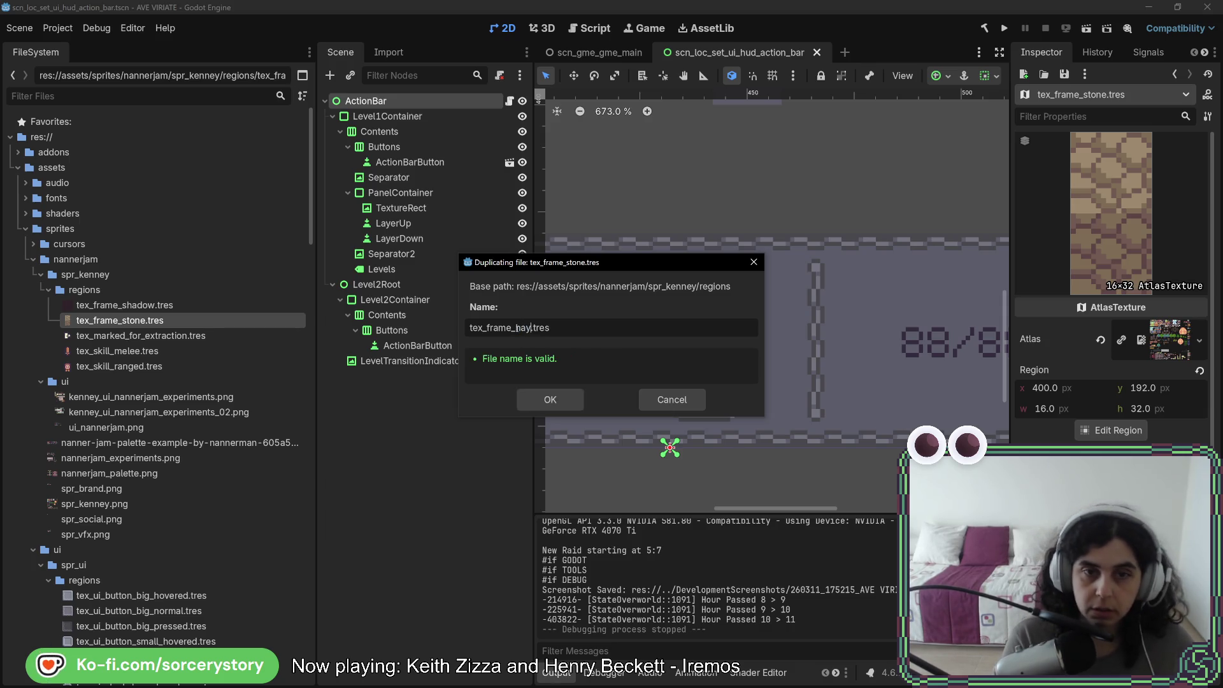
key("Return")
Duplicate tex_frame_stone.tres again as tex_frame_pole.tres
right_click(149, 340)
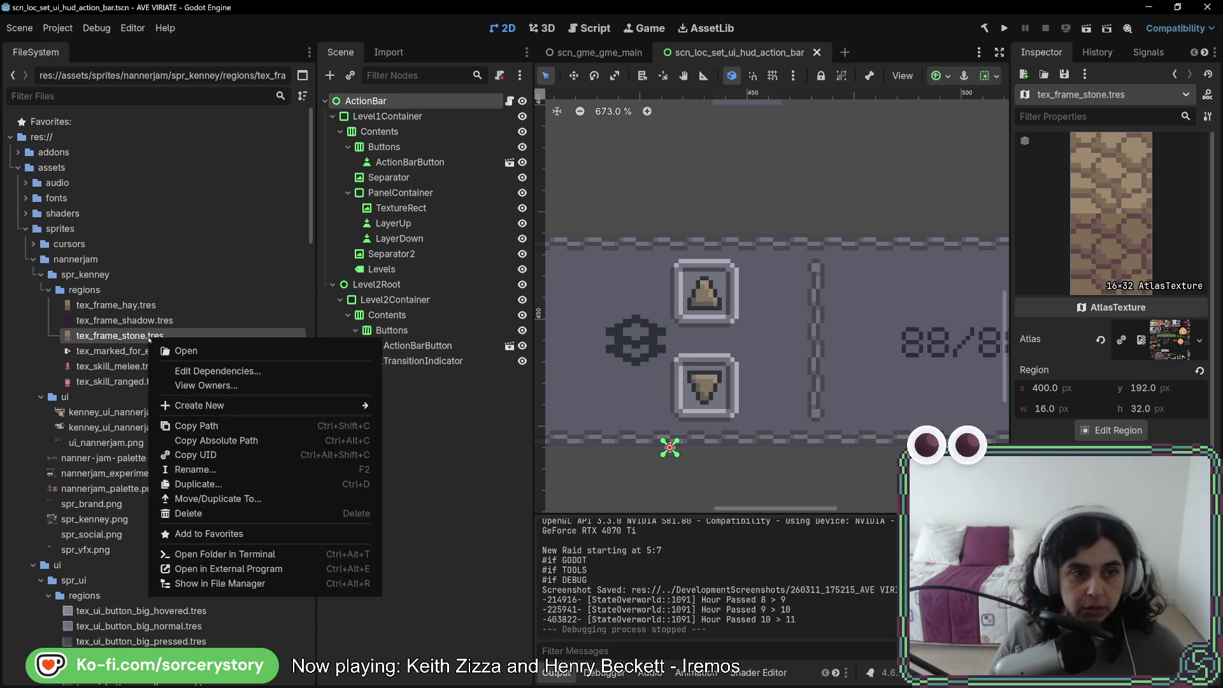
left_click(169, 483)
left_click(539, 327)
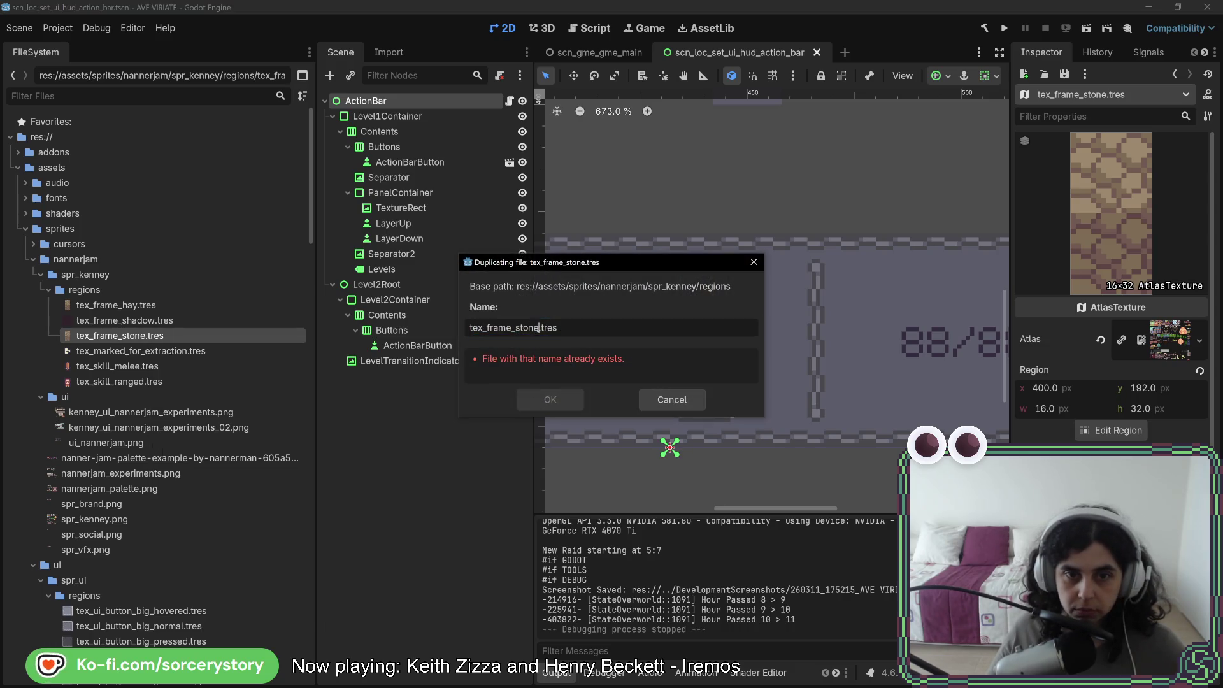
type("pole")
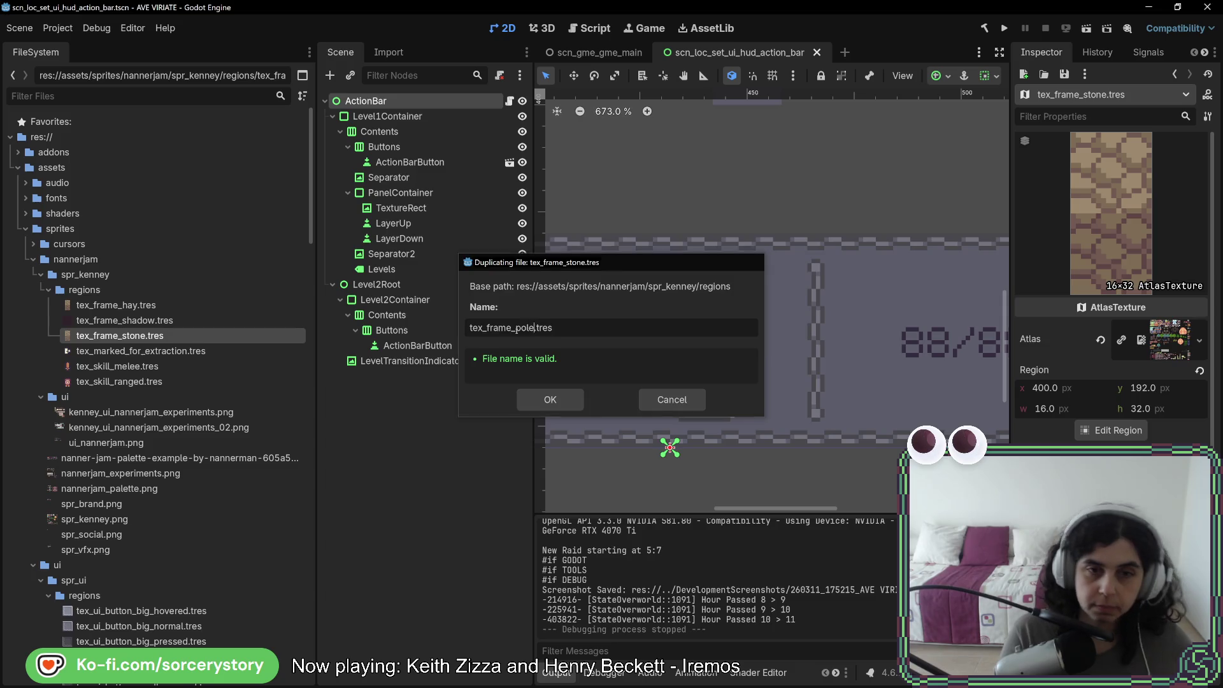
key("Return")
Set tex_frame_hay.tres's region to the hay bale using 16 px grid snapping, and save
left_click(160, 313)
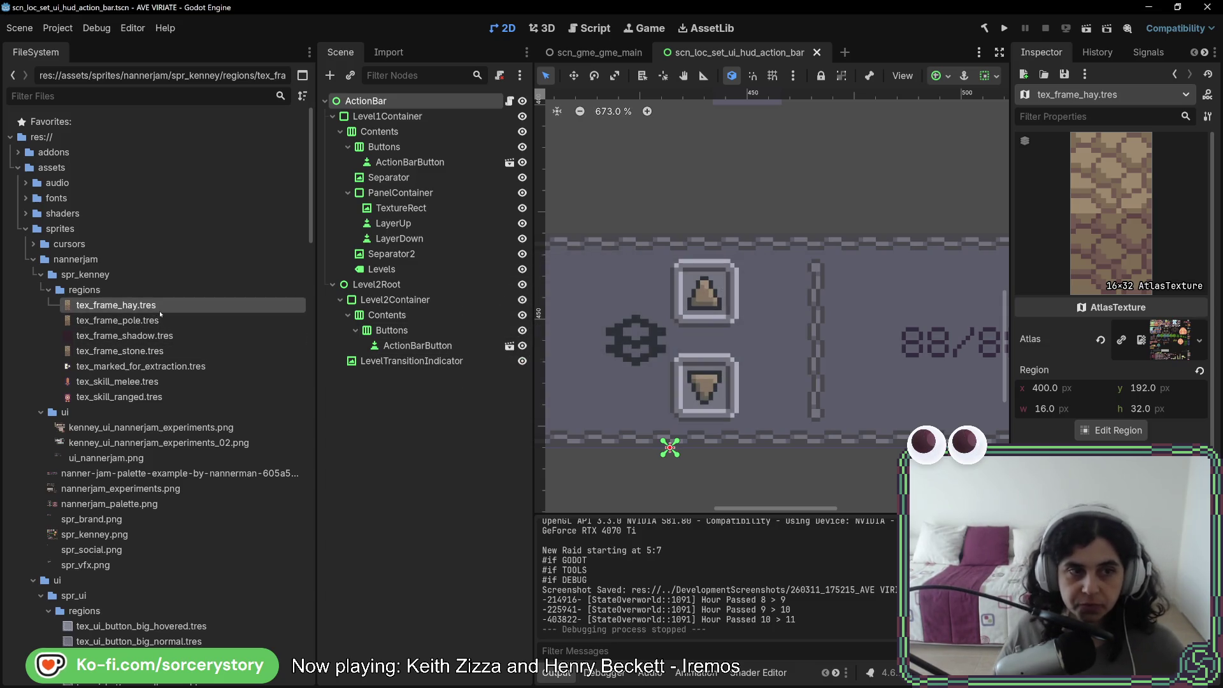
left_click(1112, 430)
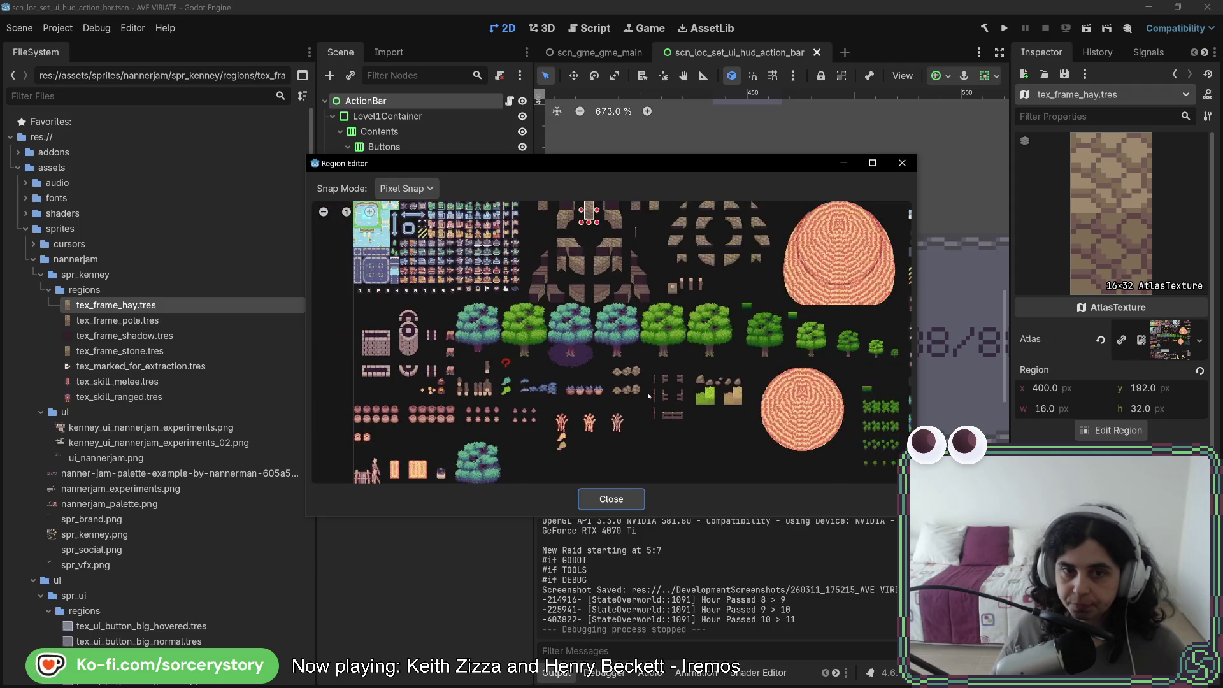
left_click(407, 188)
left_click(408, 243)
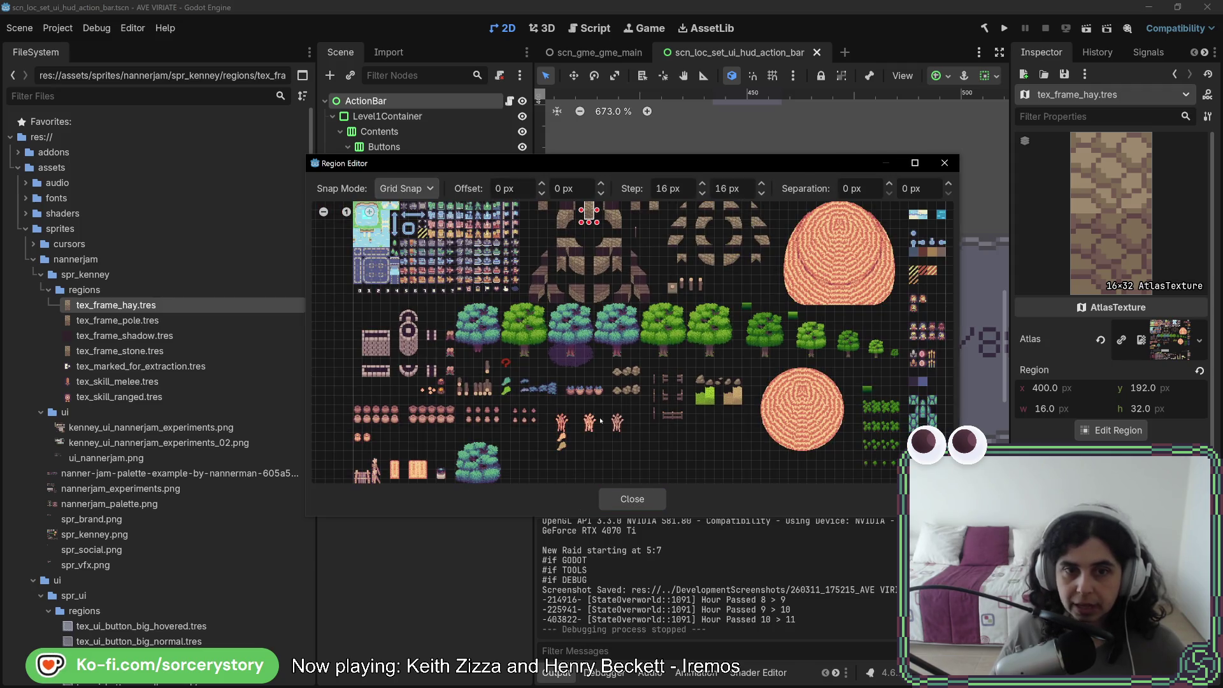
scroll(594, 324, "down", 3)
scroll(597, 331, "down", 2)
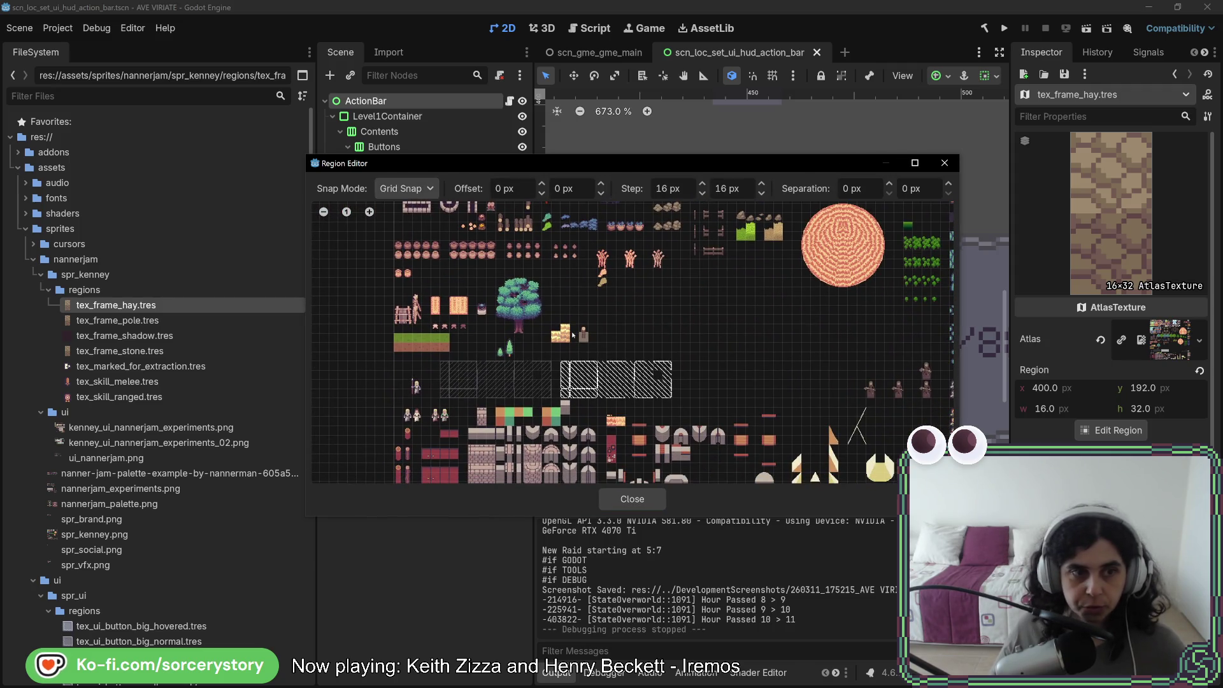
scroll(572, 333, "up", 6)
left_click_drag(541, 309, 565, 368)
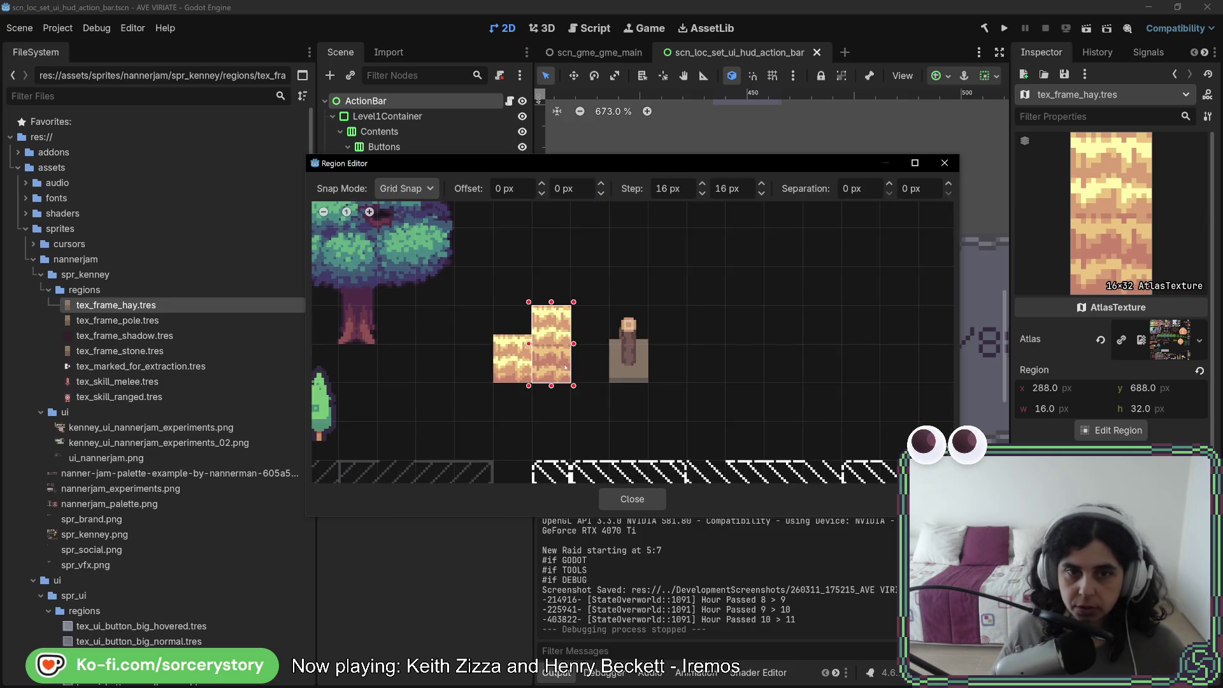
left_click(616, 498)
key("ctrl+s")
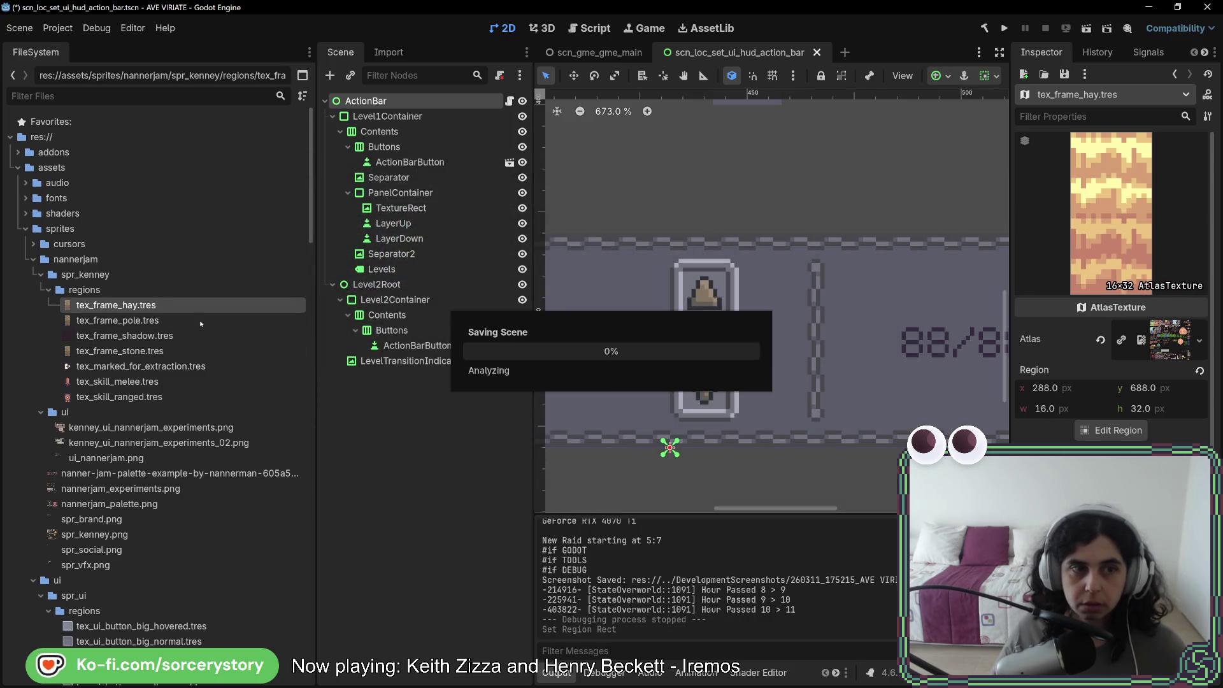
Set tex_frame_pole.tres's region to frame the log pole, and save
left_click(178, 326)
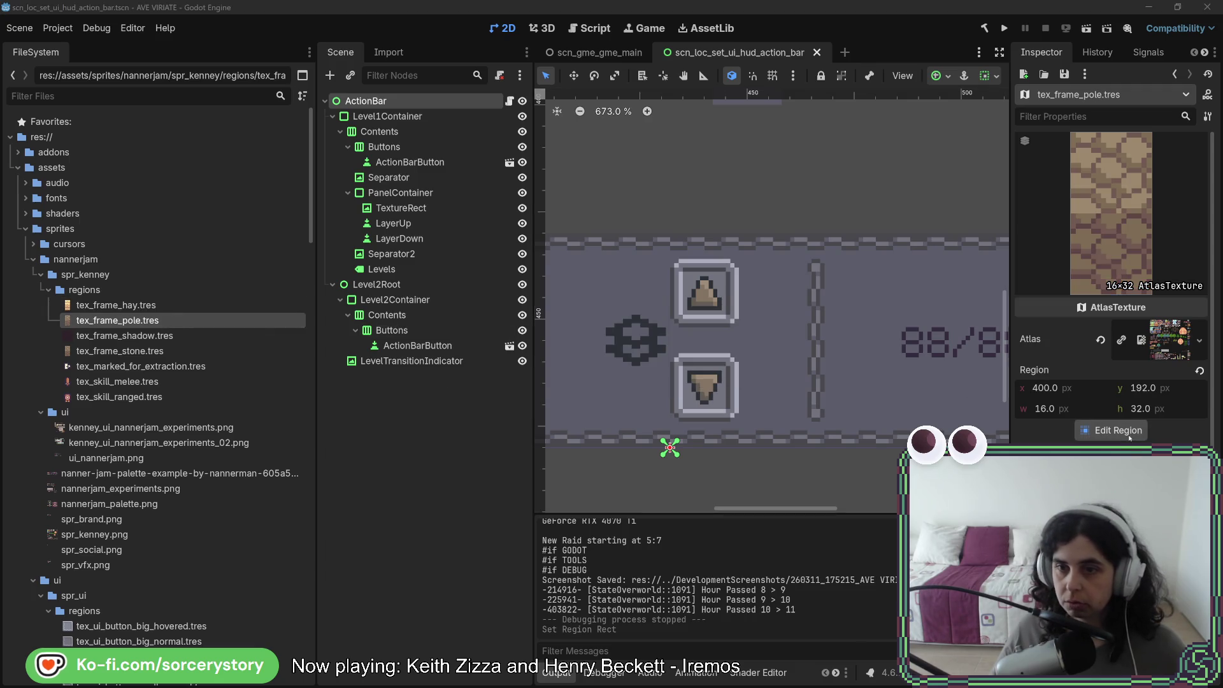
left_click(1112, 431)
scroll(647, 243, "down", 5)
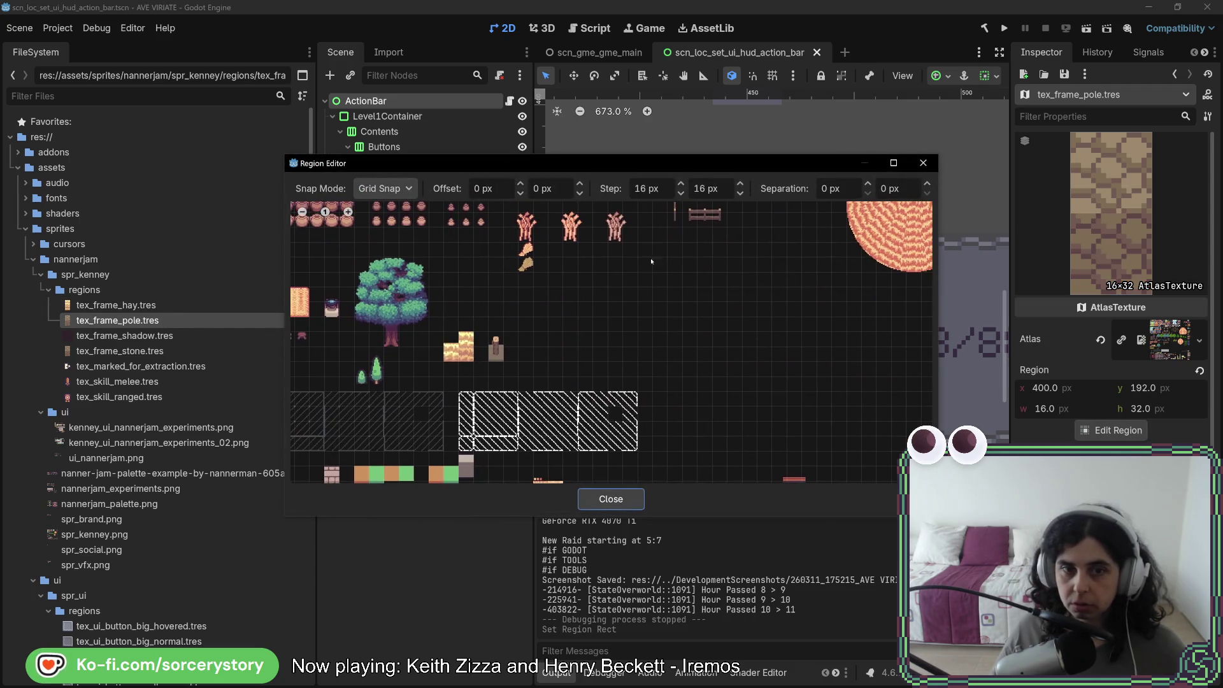
scroll(485, 344, "up", 5)
mouse_move(488, 316)
left_mouse_down()
mouse_move(509, 357)
mouse_move(504, 427)
left_mouse_up()
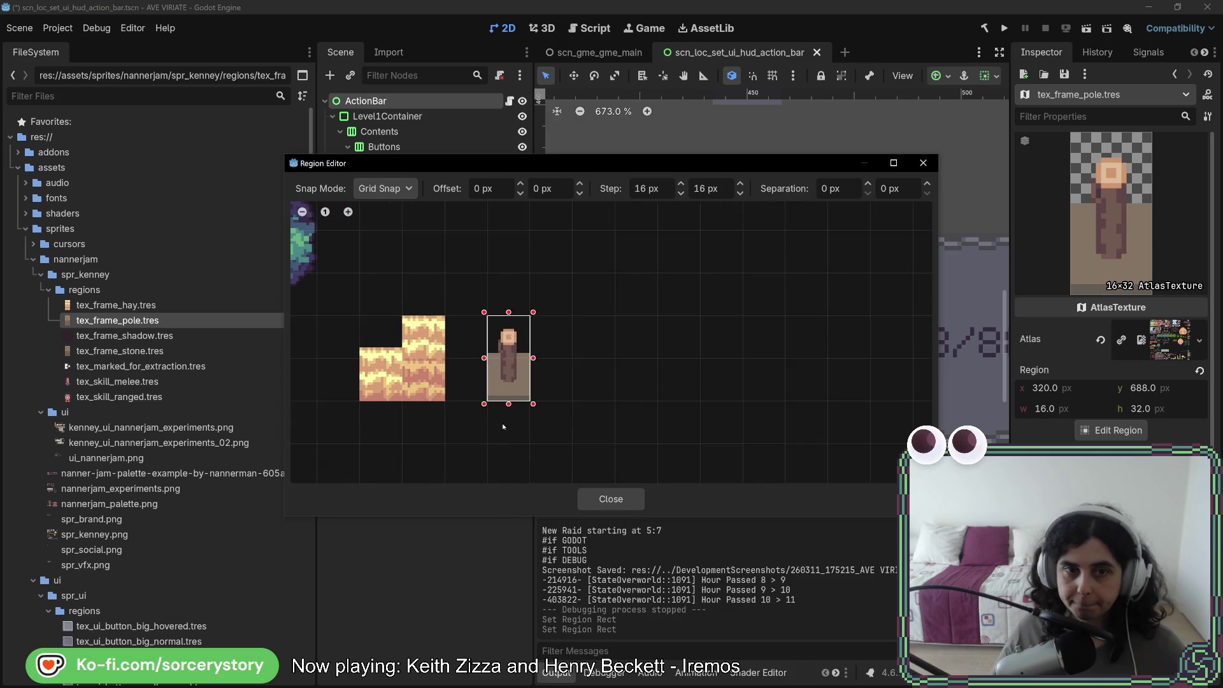
left_click(613, 499)
key("ctrl+s")
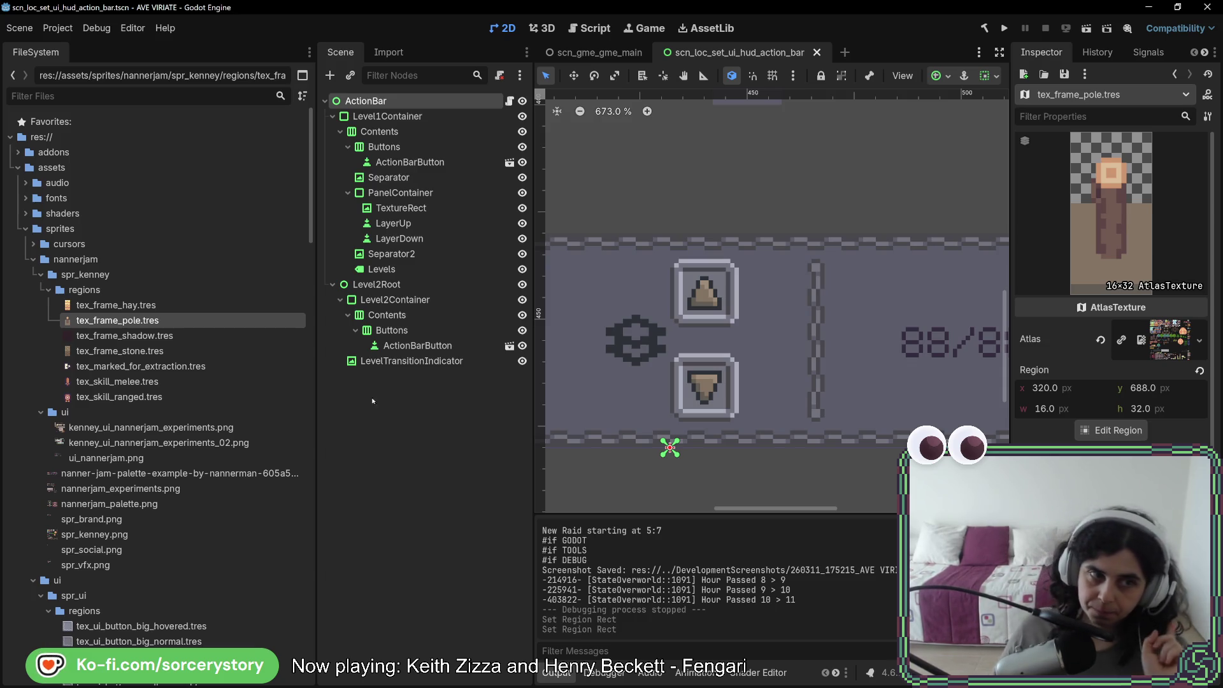
Rename tex_frame_pole.tres to tex_frame_pole_base.tres
right_click(135, 324)
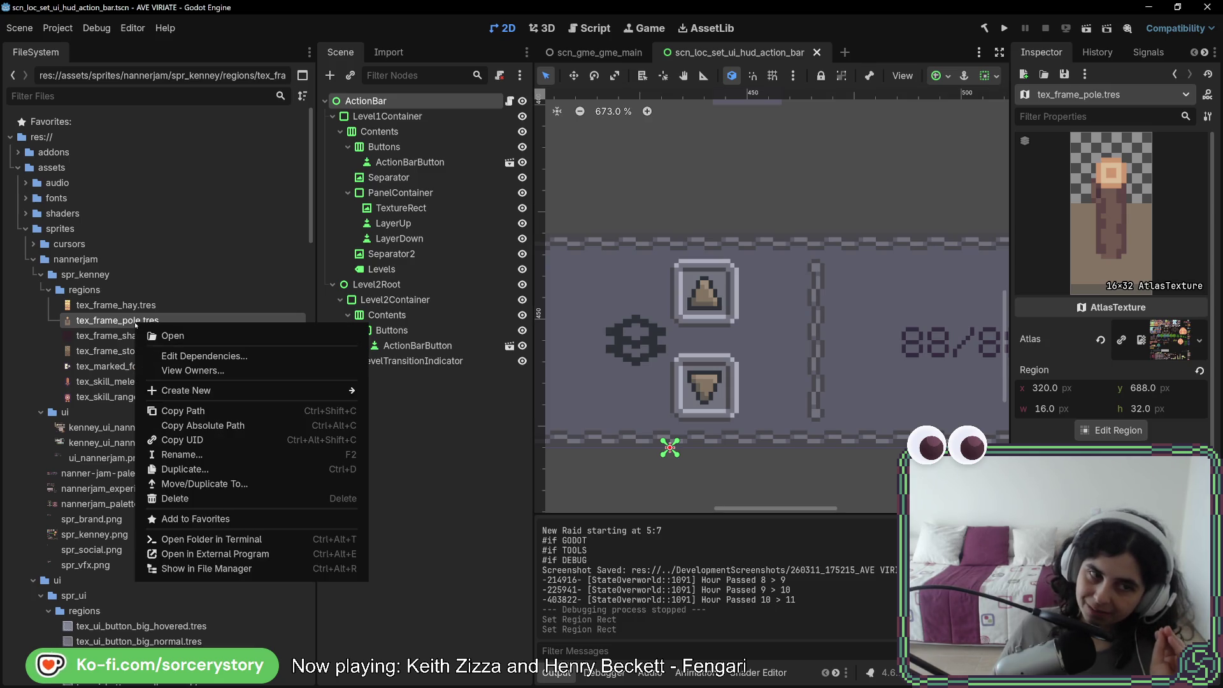
left_click(205, 458)
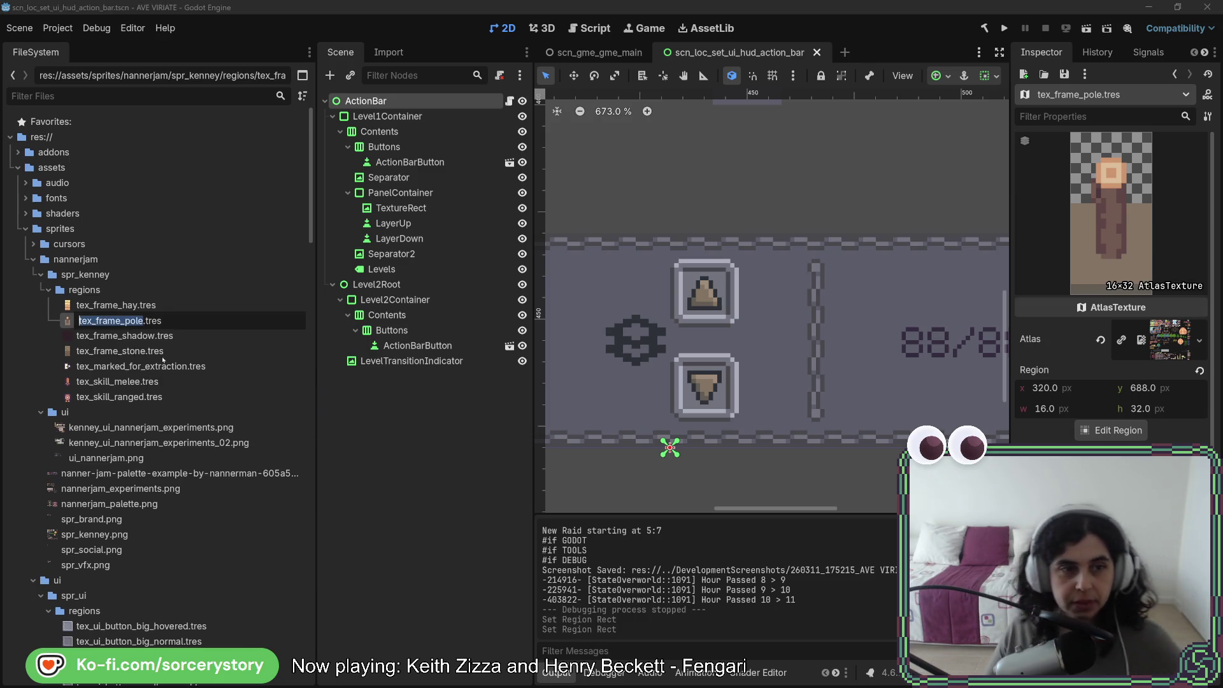
type("_base")
key("Return")
key("alt+Tab")
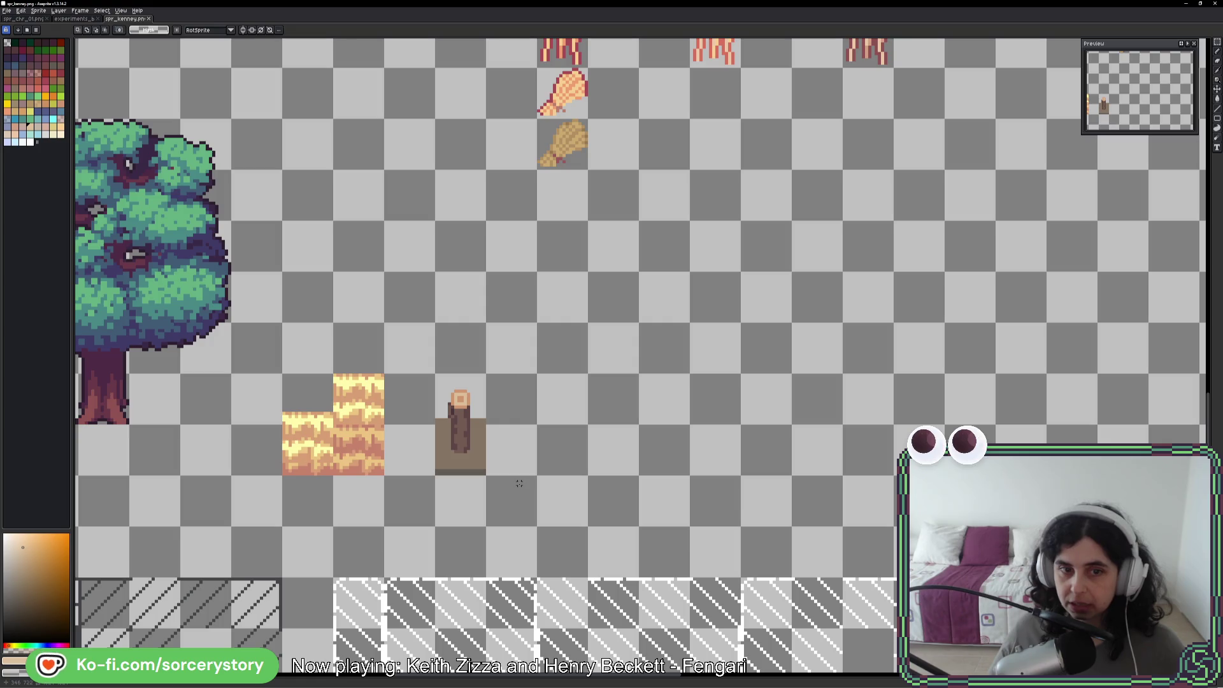
Zoom to the wooden poles and marquee-select the third pole tile on the spritesheet
scroll(507, 484, "down", 5)
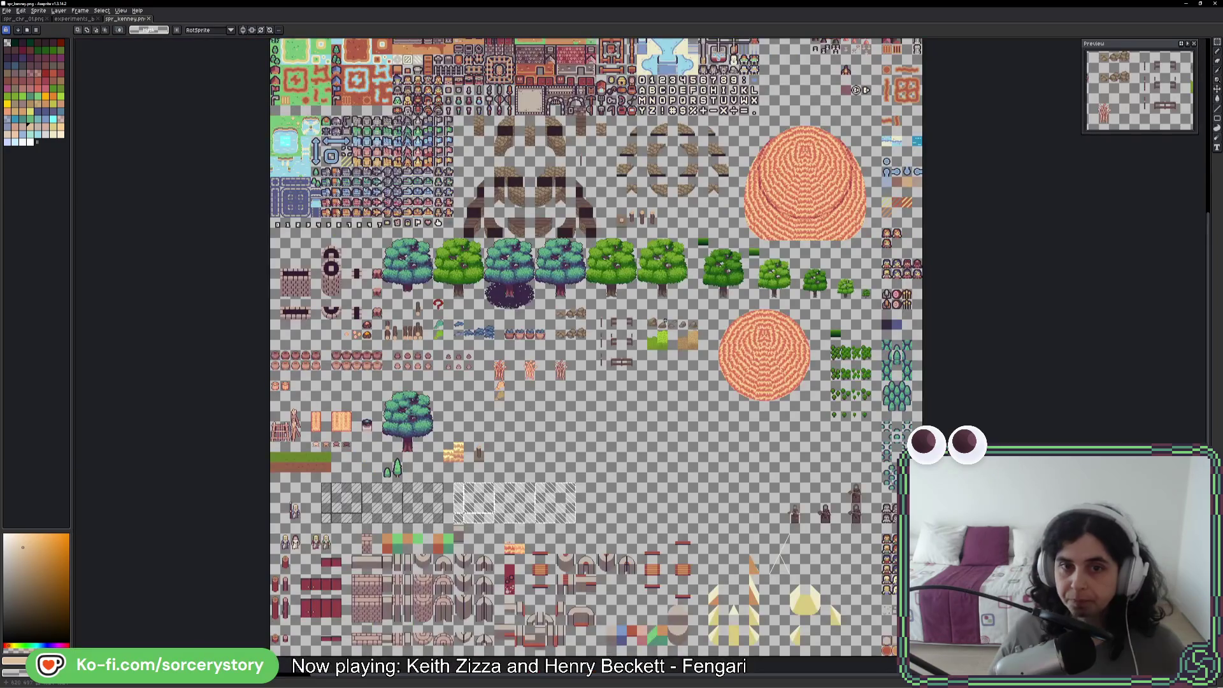
scroll(539, 531, "up", 6)
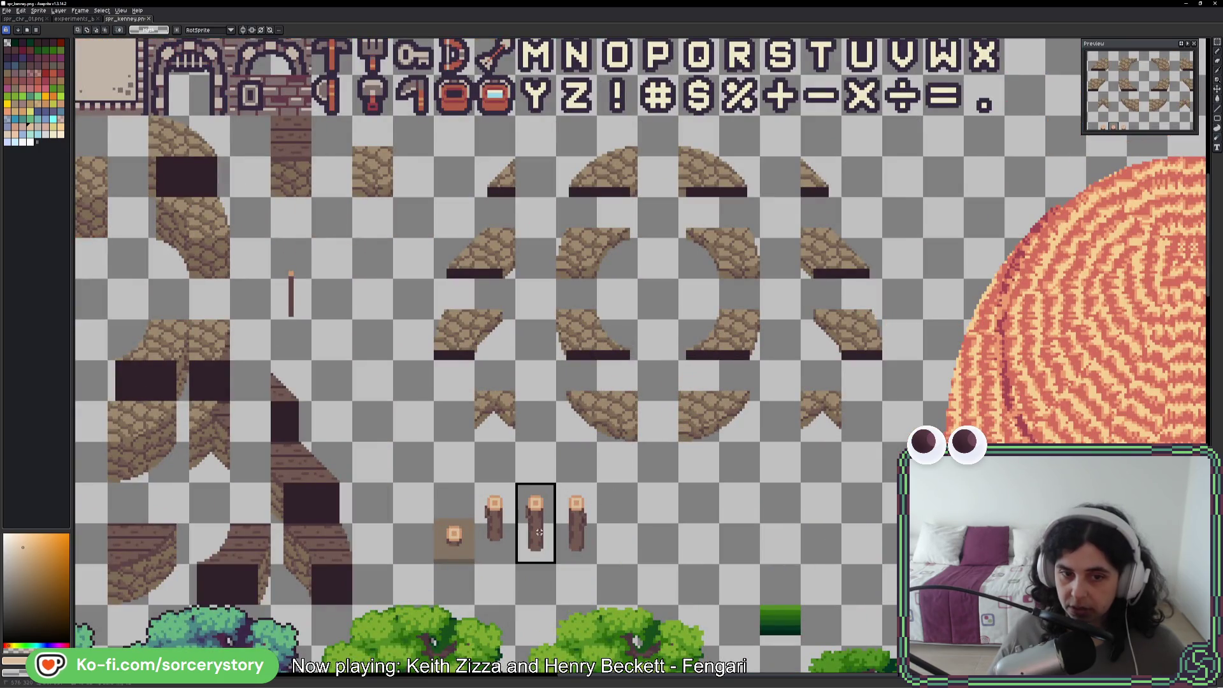
left_click_drag(561, 486, 594, 562)
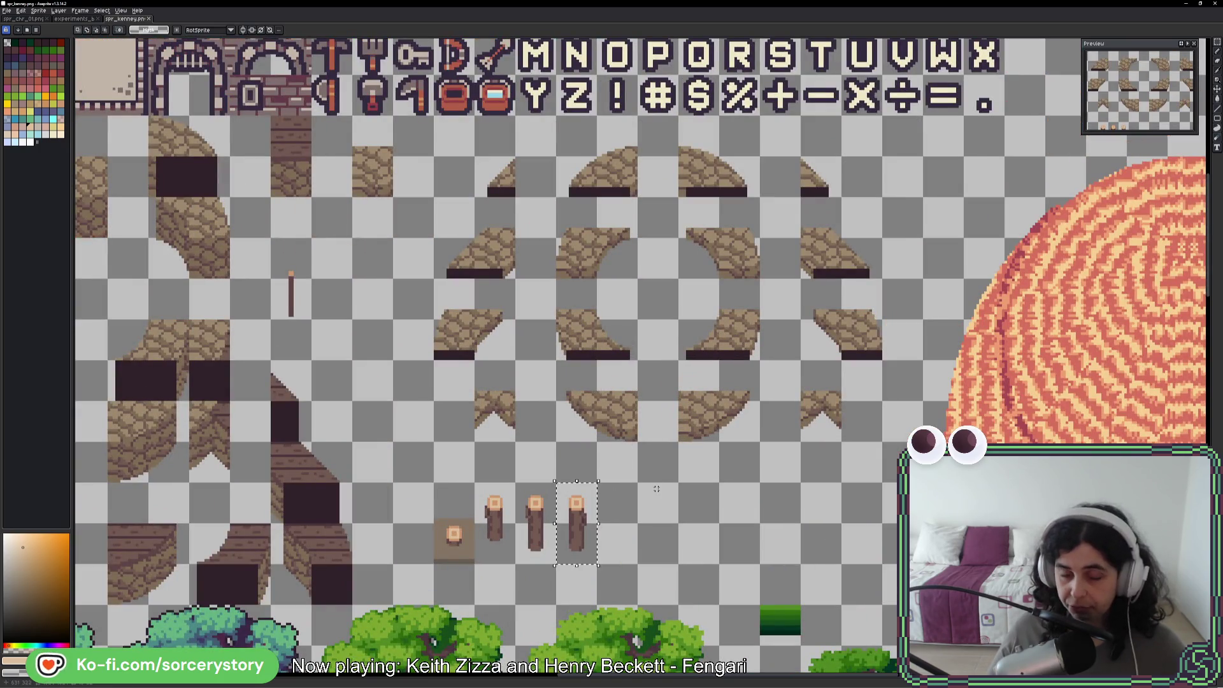
key("alt+Tab")
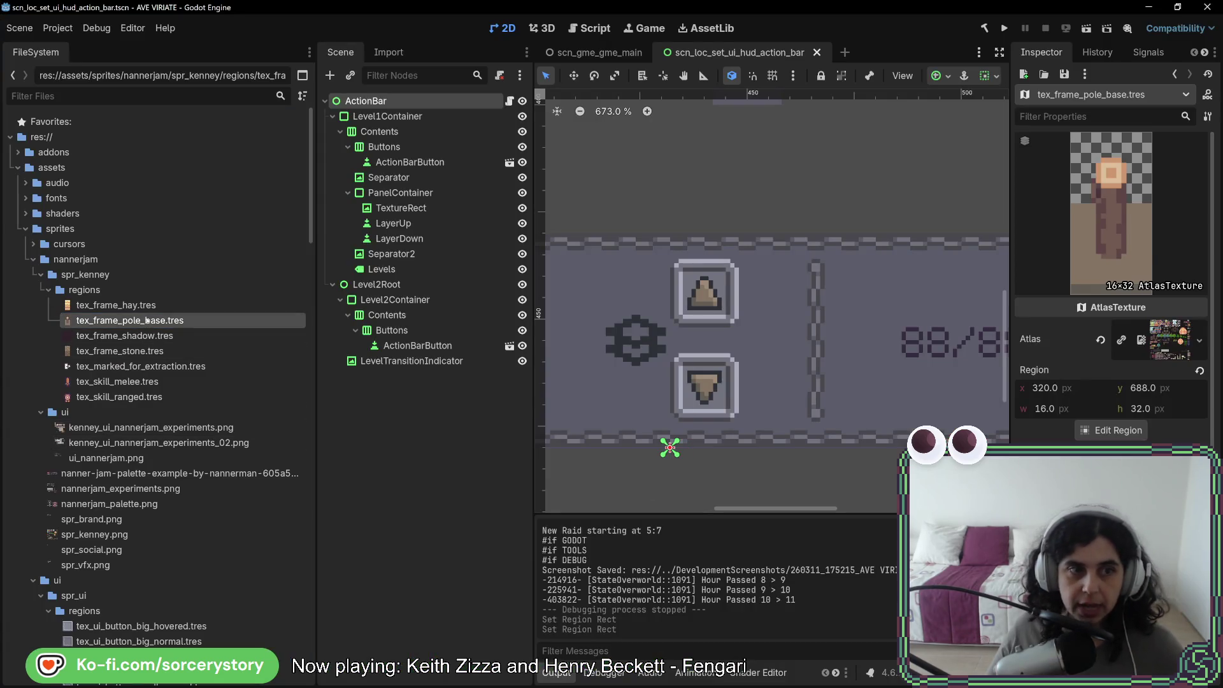
Duplicate tex_frame_pole_base.tres as tex_frame_pole_mid.tres
right_click(146, 320)
left_click(229, 469)
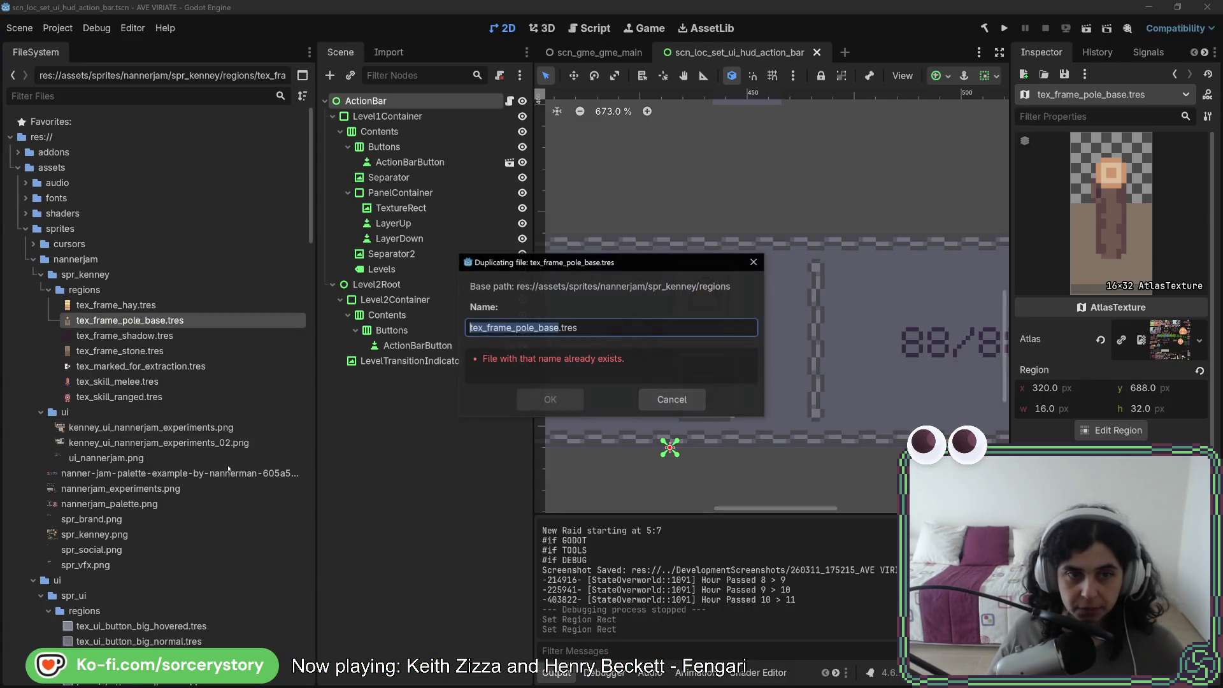
left_click_drag(539, 327, 560, 328)
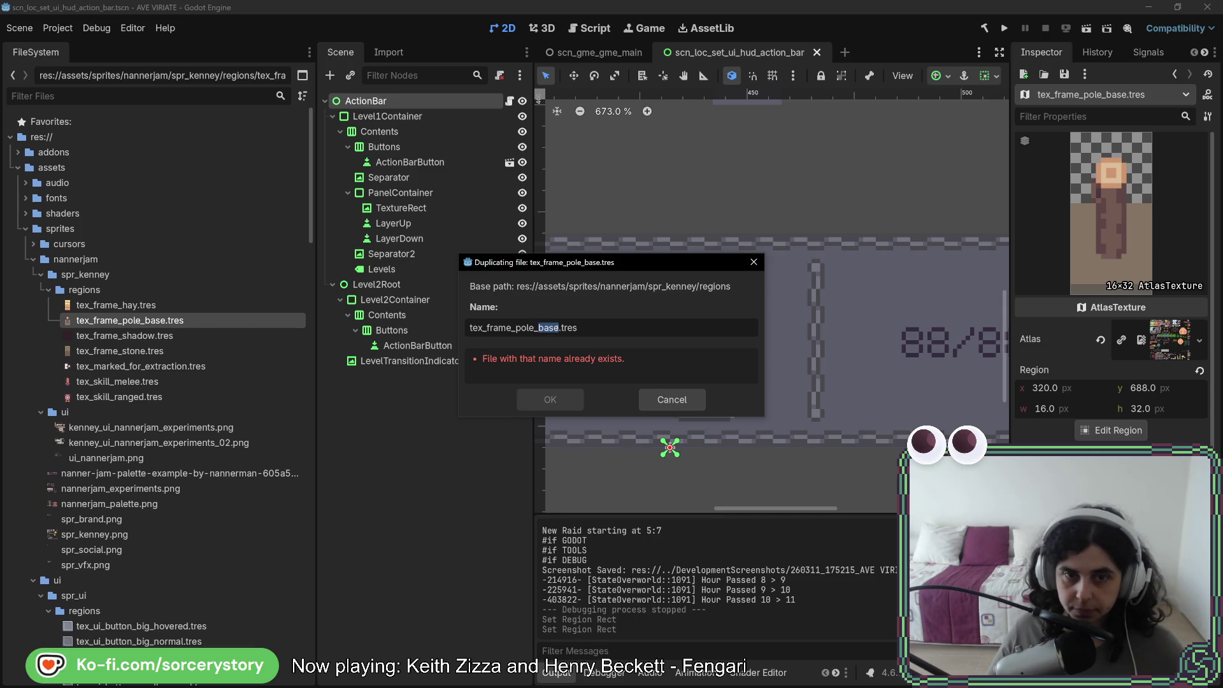
type("mid")
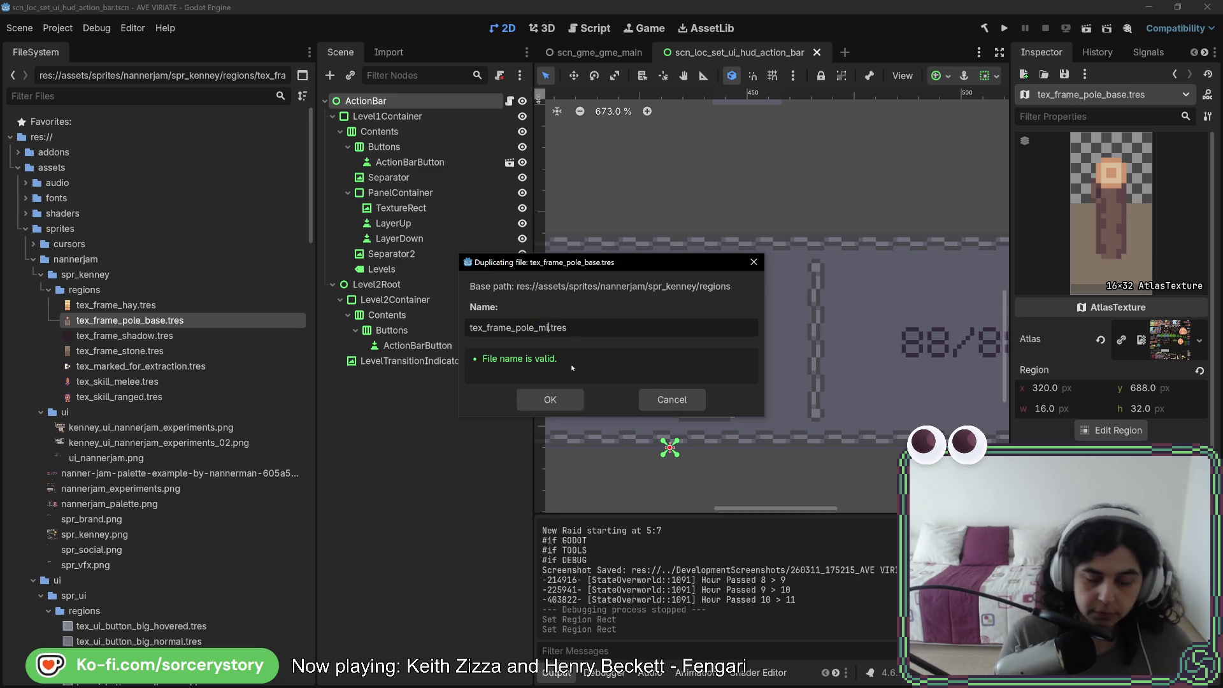
key("Return")
Move tex_frame_pole_mid.tres's region onto the third pole (16×32 at 592, 320) and save
left_click(165, 335)
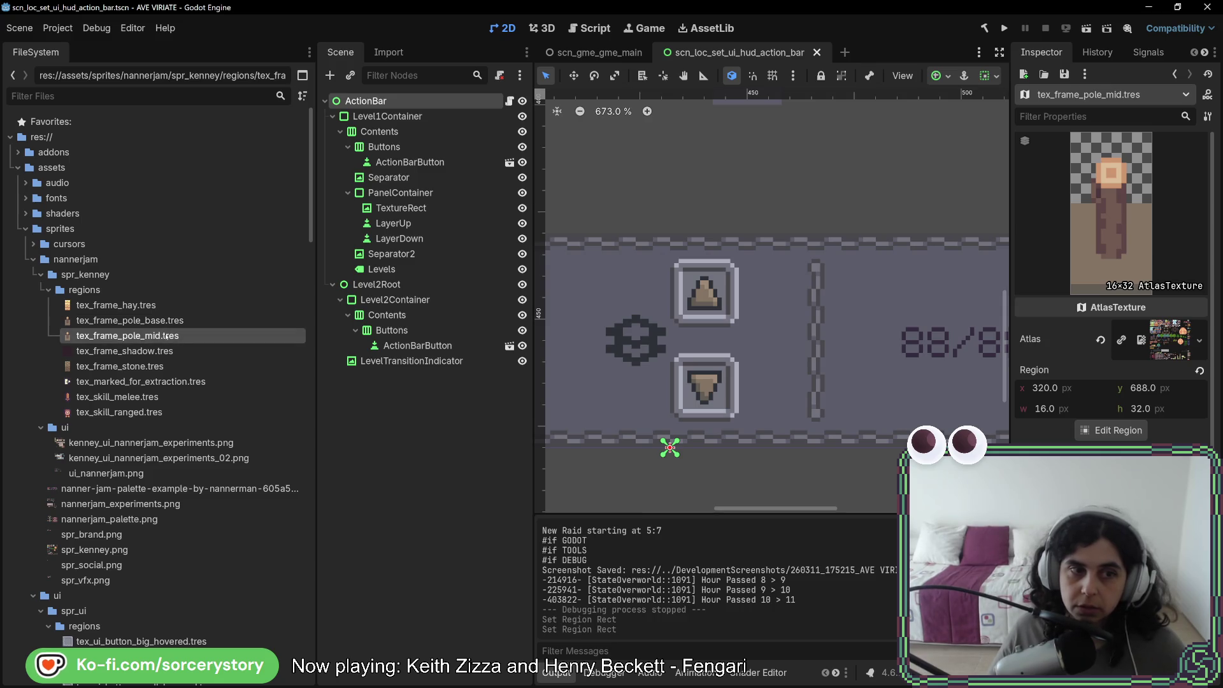
left_click(1110, 431)
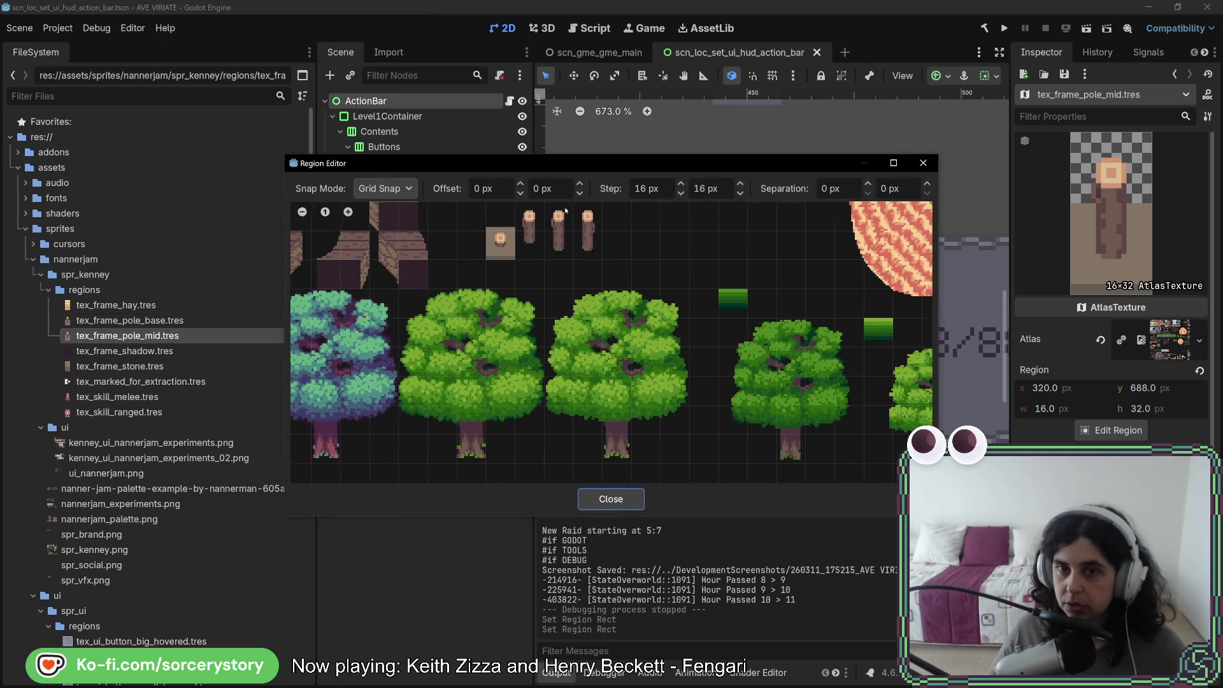
scroll(635, 226, "up", 4)
mouse_move(553, 305)
left_mouse_down()
mouse_move(582, 382)
mouse_move(614, 423)
left_mouse_up()
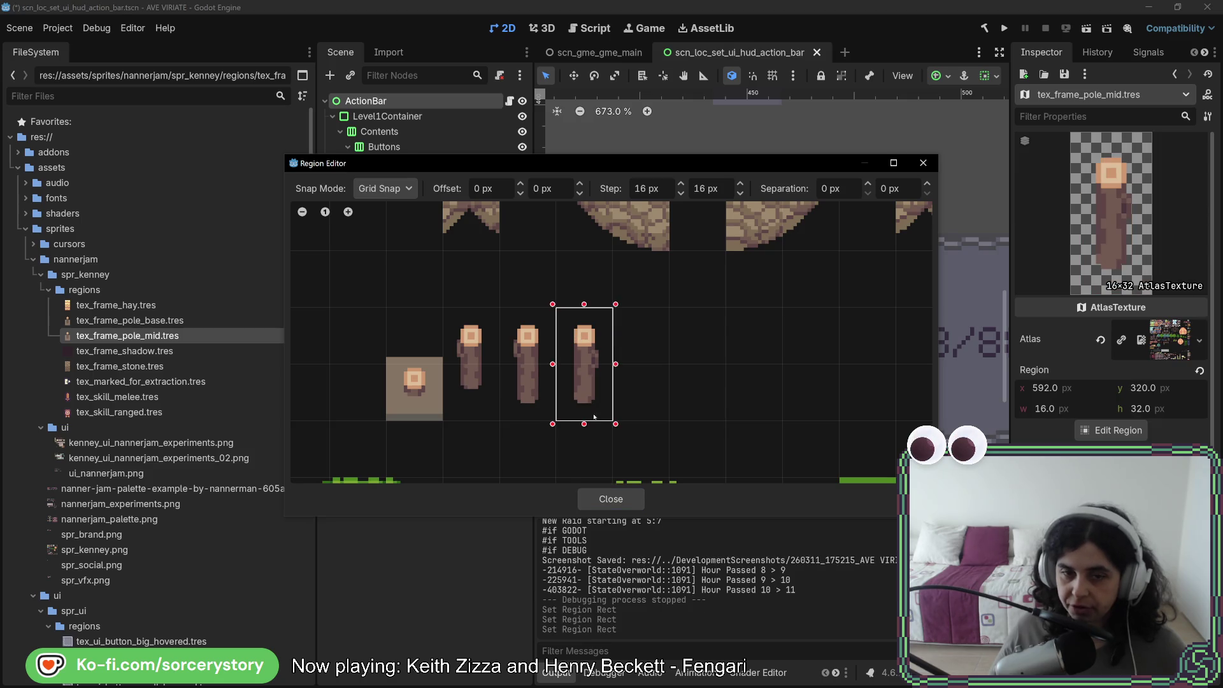
left_click(606, 500)
key("ctrl+d")
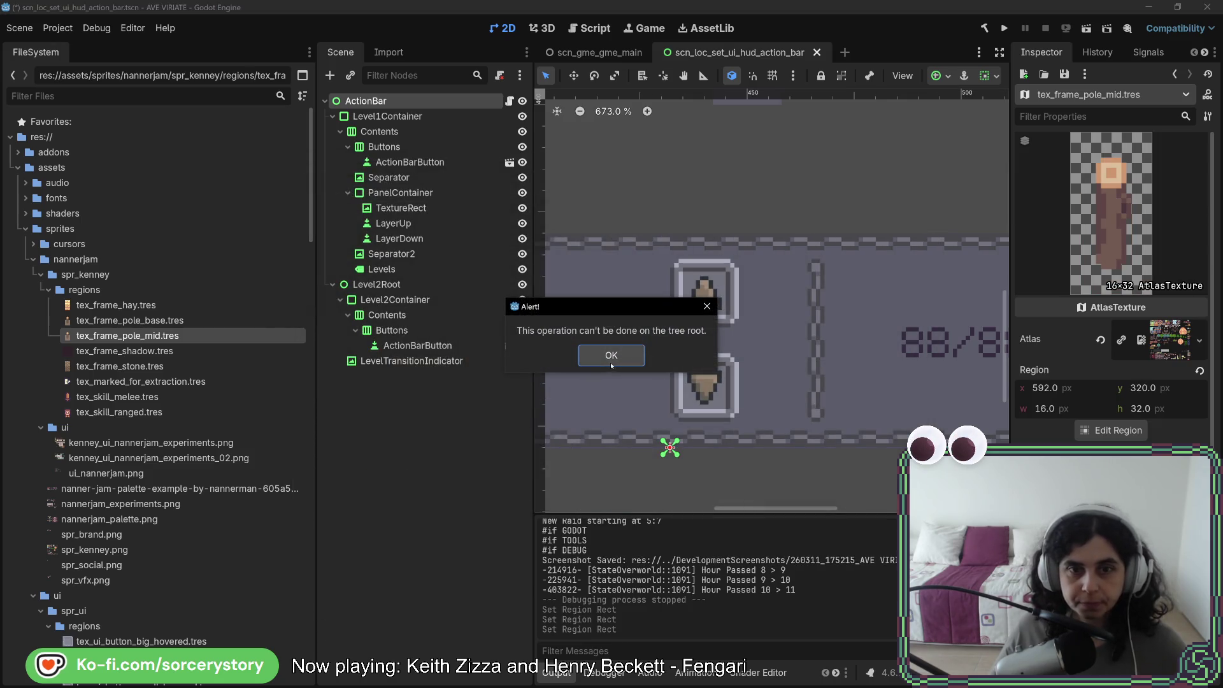
key("Return")
key("ctrl+s")
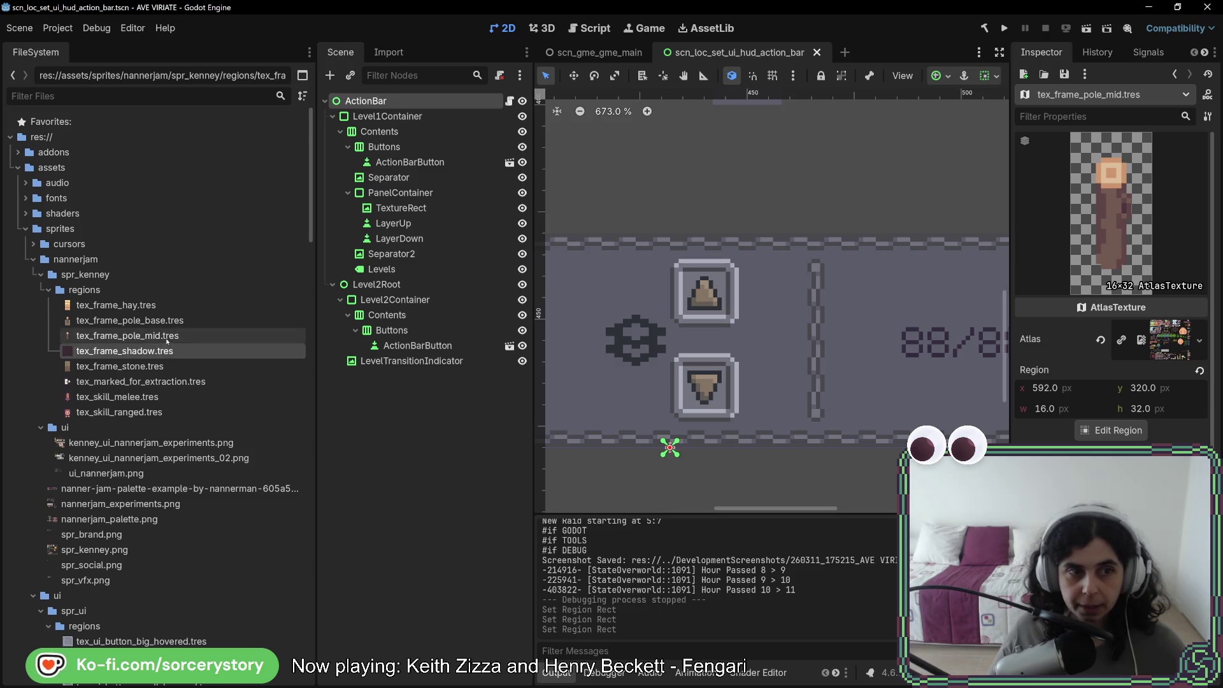
Leave only the stone frame texture selected in the FileSystem
left_click(157, 365)
left_click(156, 335, "ctrl")
left_click(156, 305, "ctrl")
left_click(163, 367)
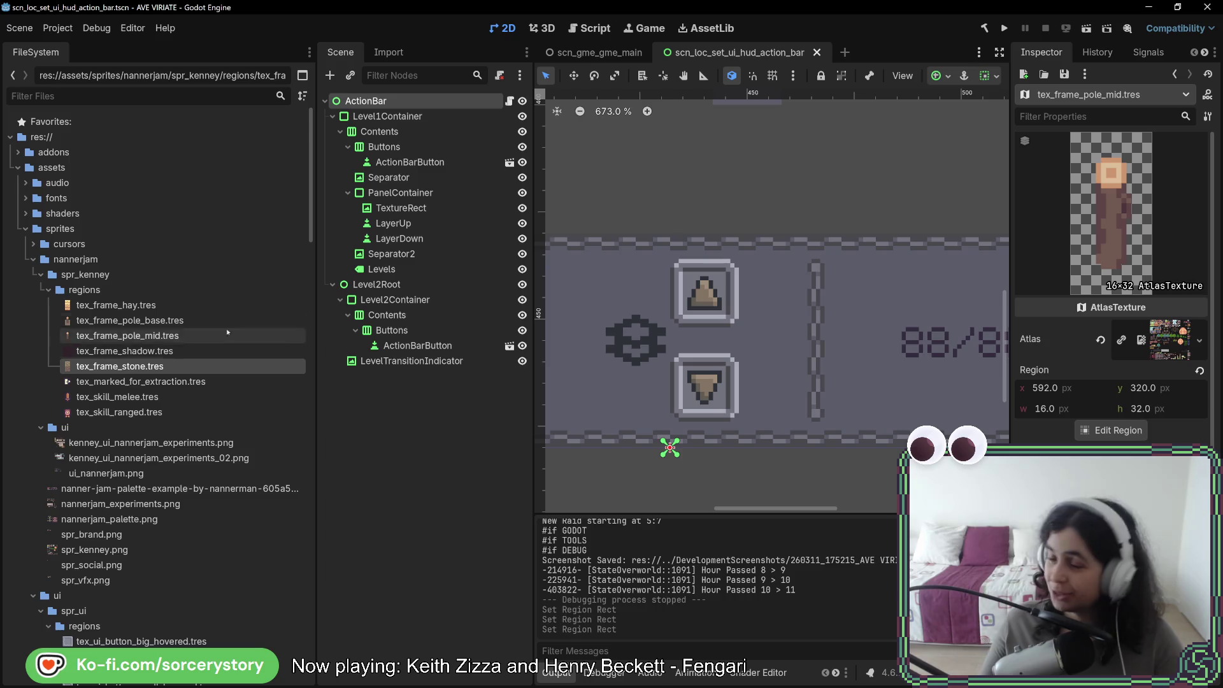
key("alt+Tab")
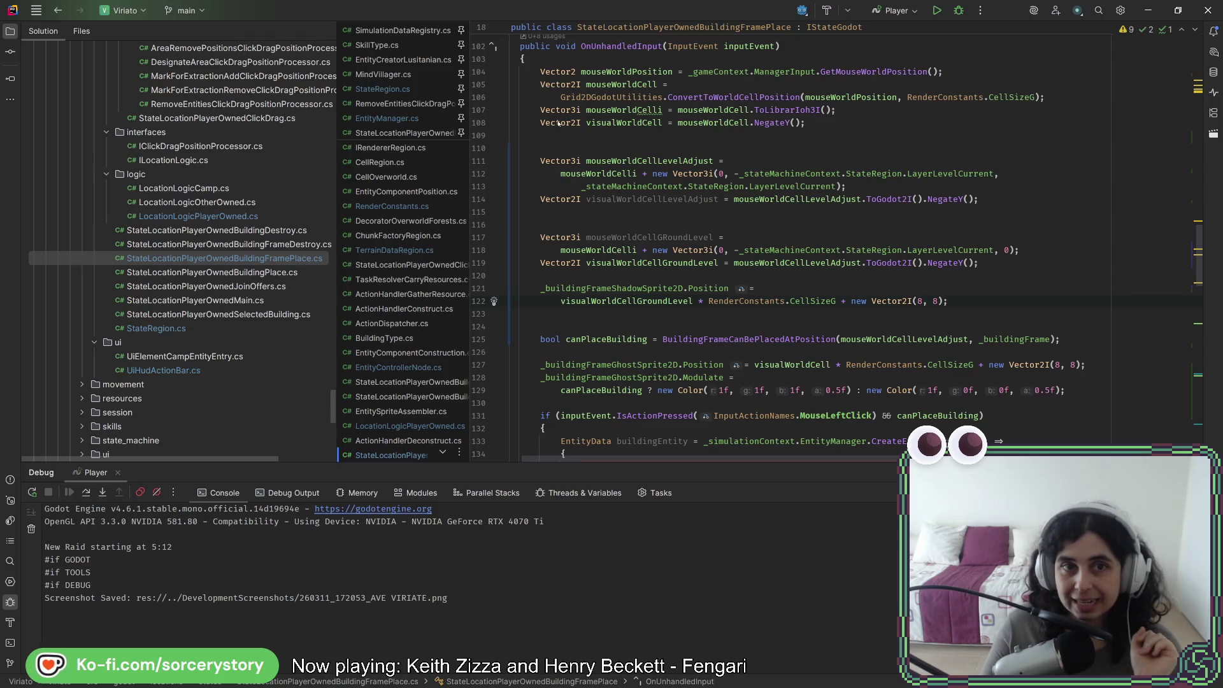
Open the FrameType enum definition through Search Everywhere
mouse_move(556, 115)
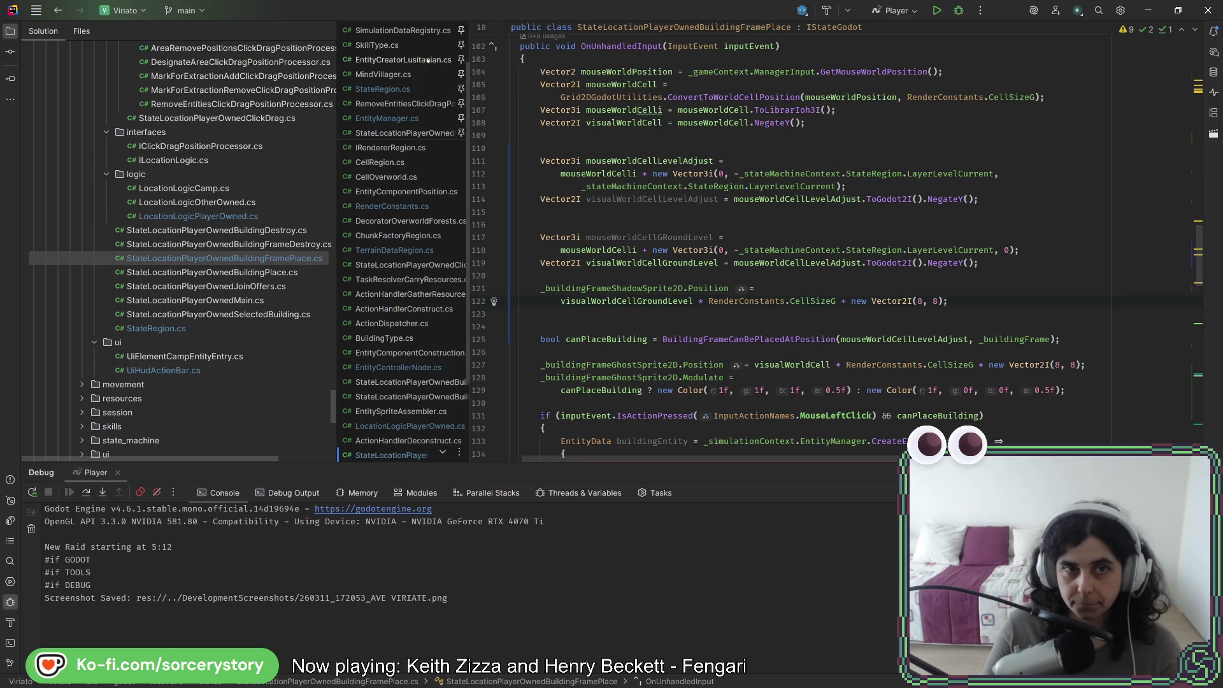
key("ctrl+t")
type("frametype")
key("Return")
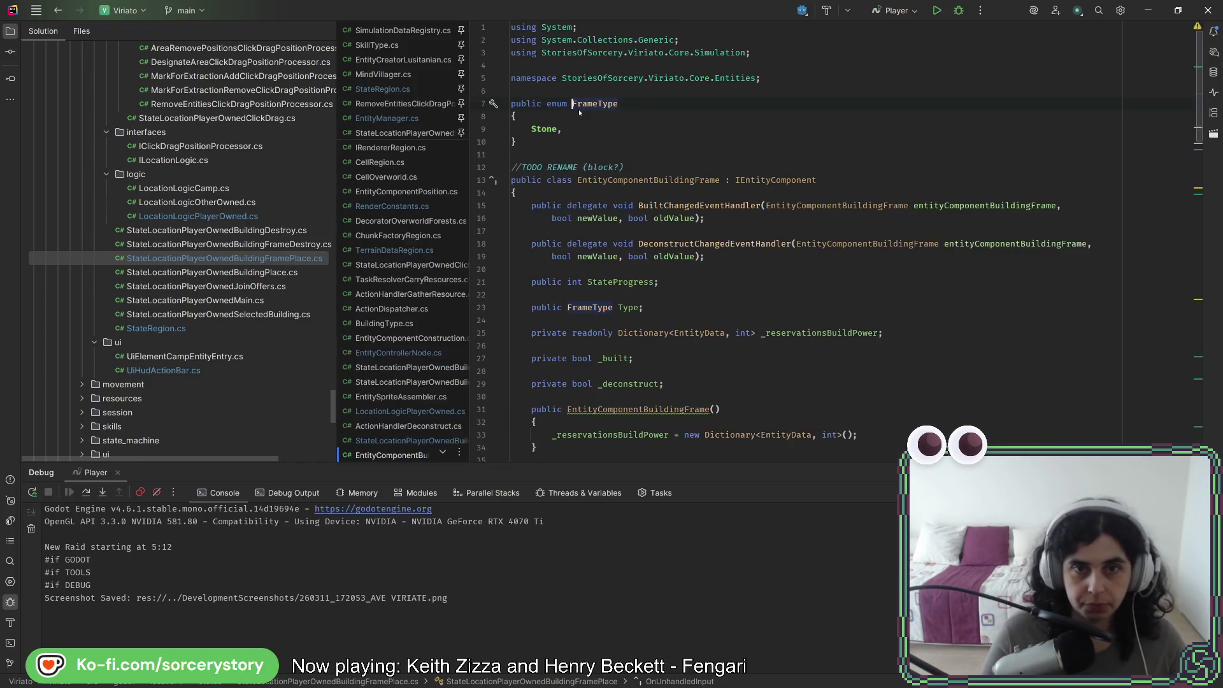
Add Hay, Pole_Base and Pole_Mid entries after Stone in FrameType
key("Return")
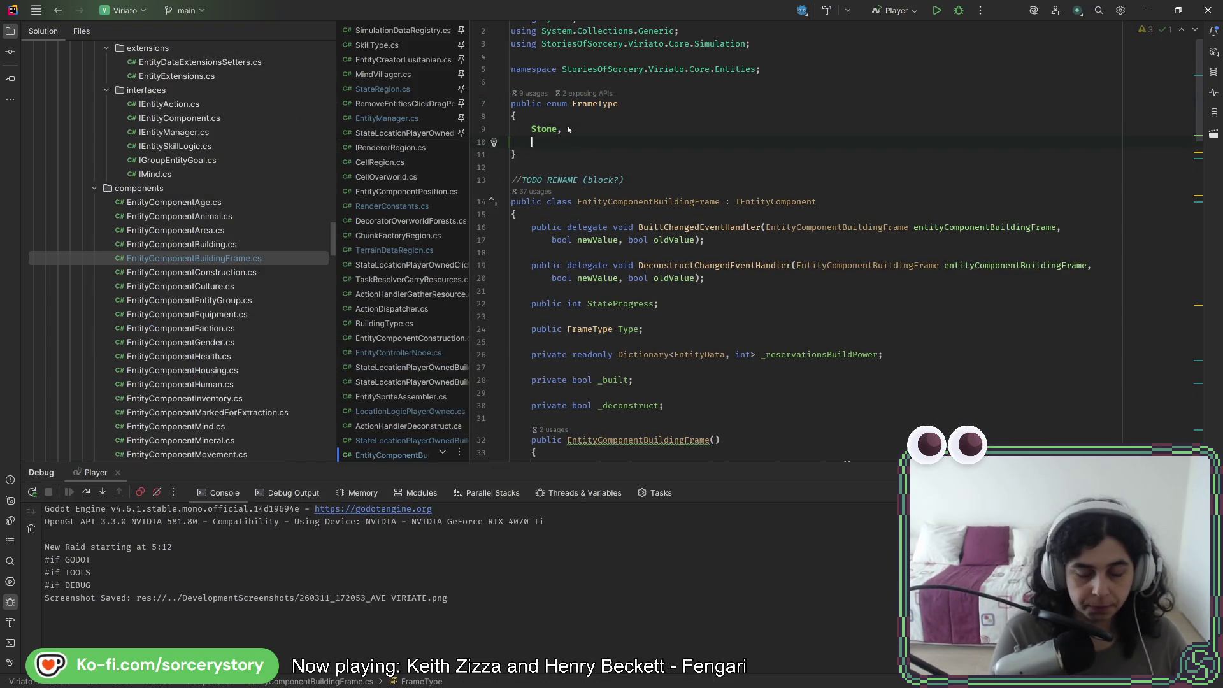
type("Haym")
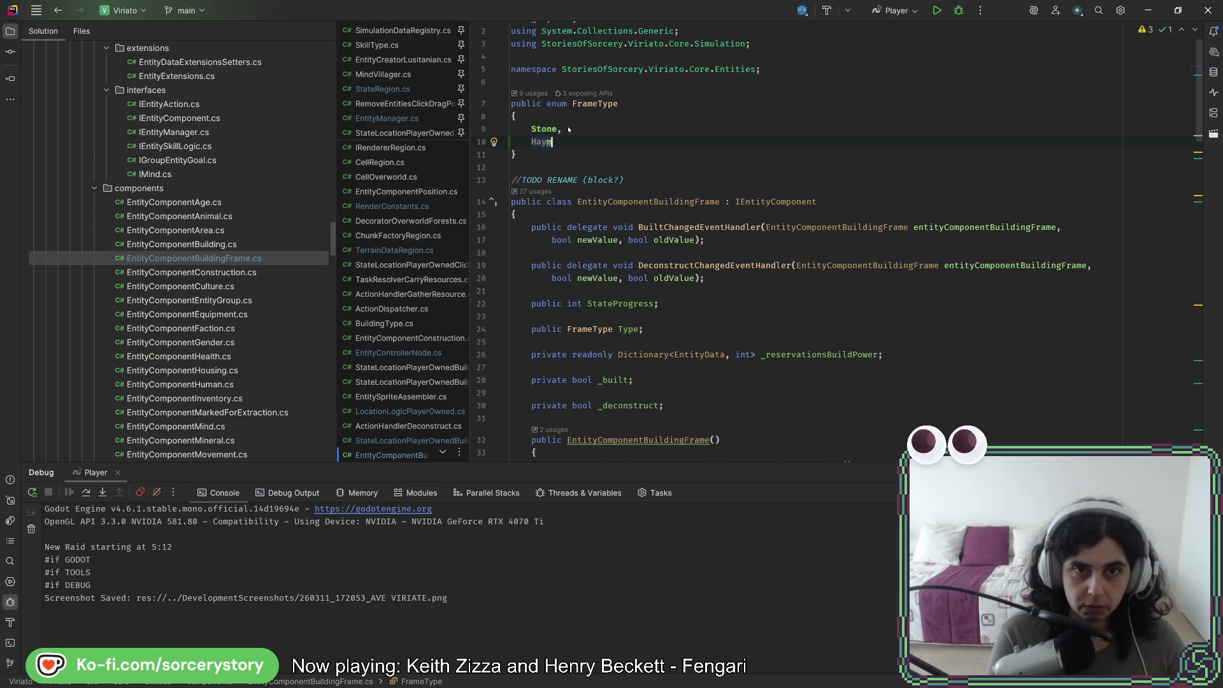
type(",")
key("Return")
type("Pole")
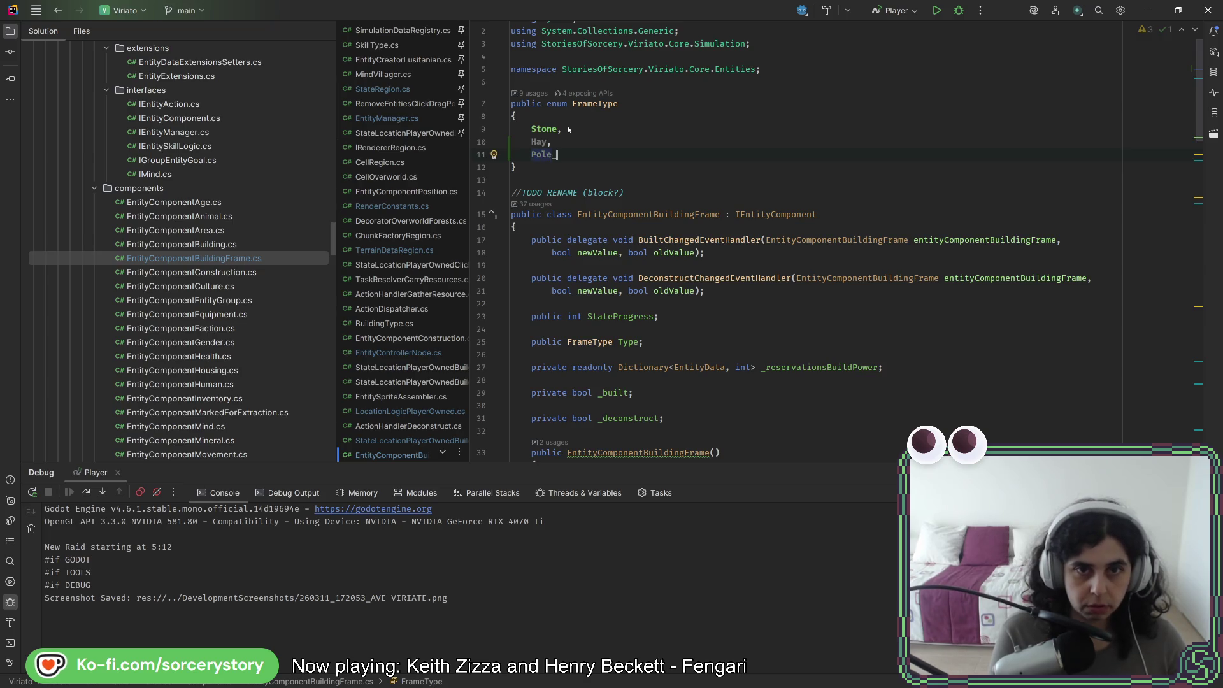
type("Base,")
key("Return")
type("Pole_Mid")
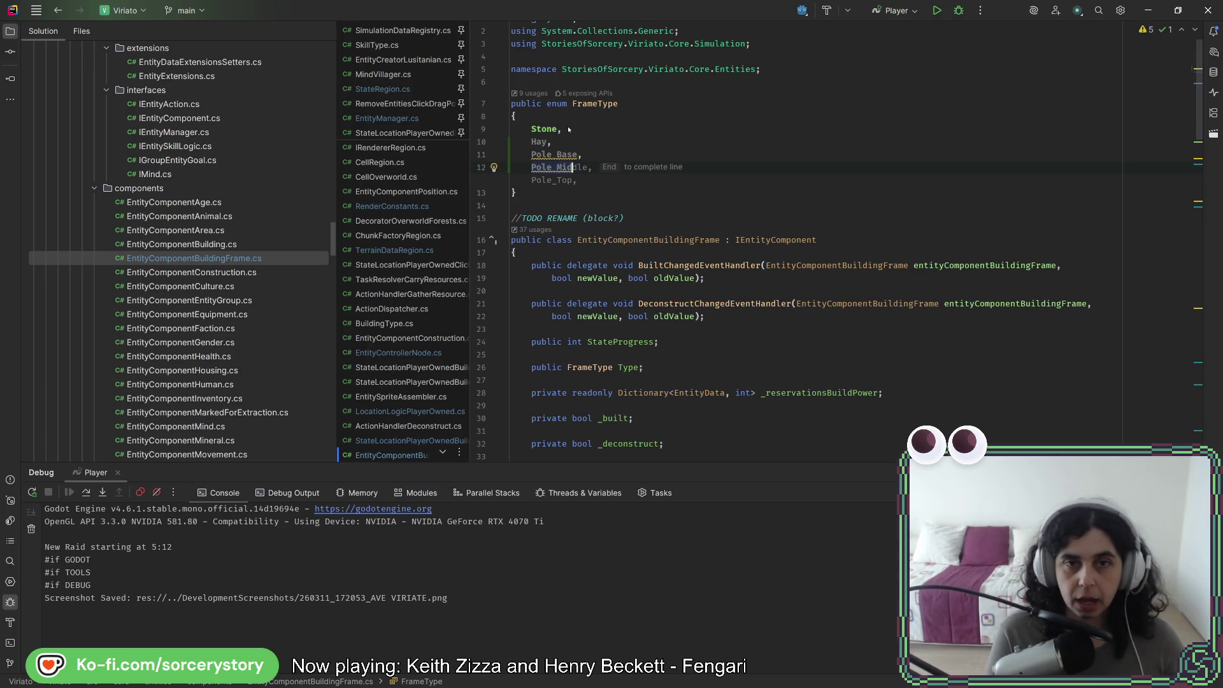
type(",")
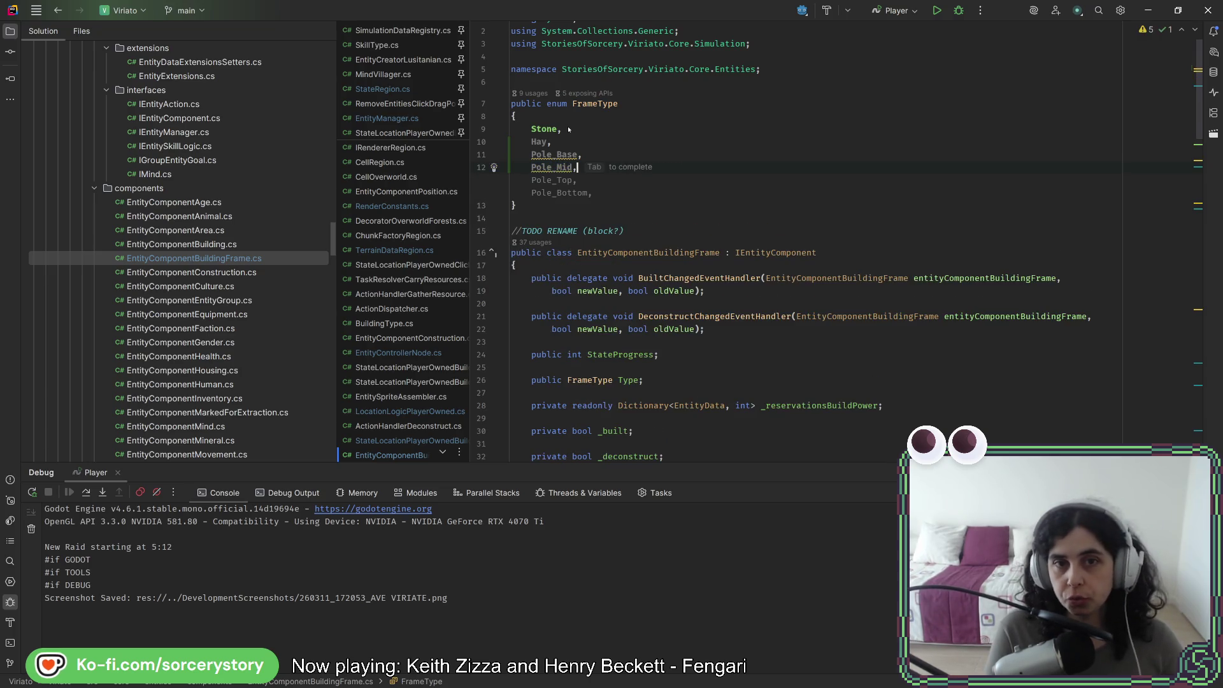
key("Escape")
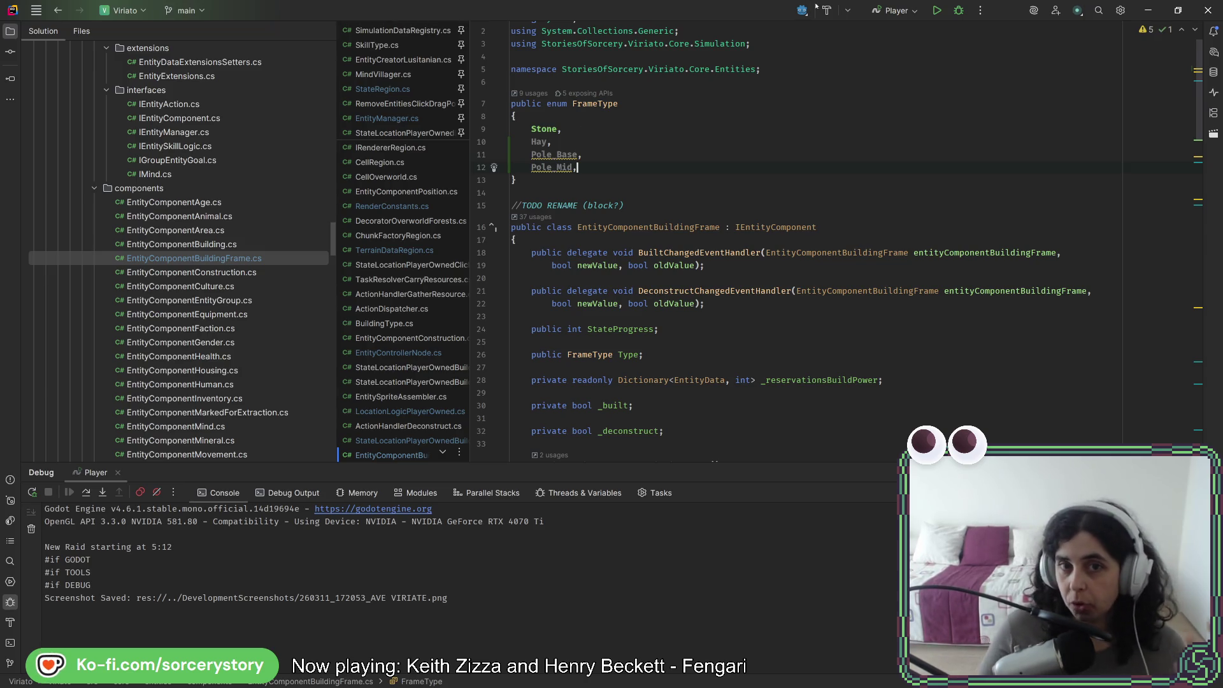
Review the new enum entries and bring up actions for the Stone entry
double_click(558, 156)
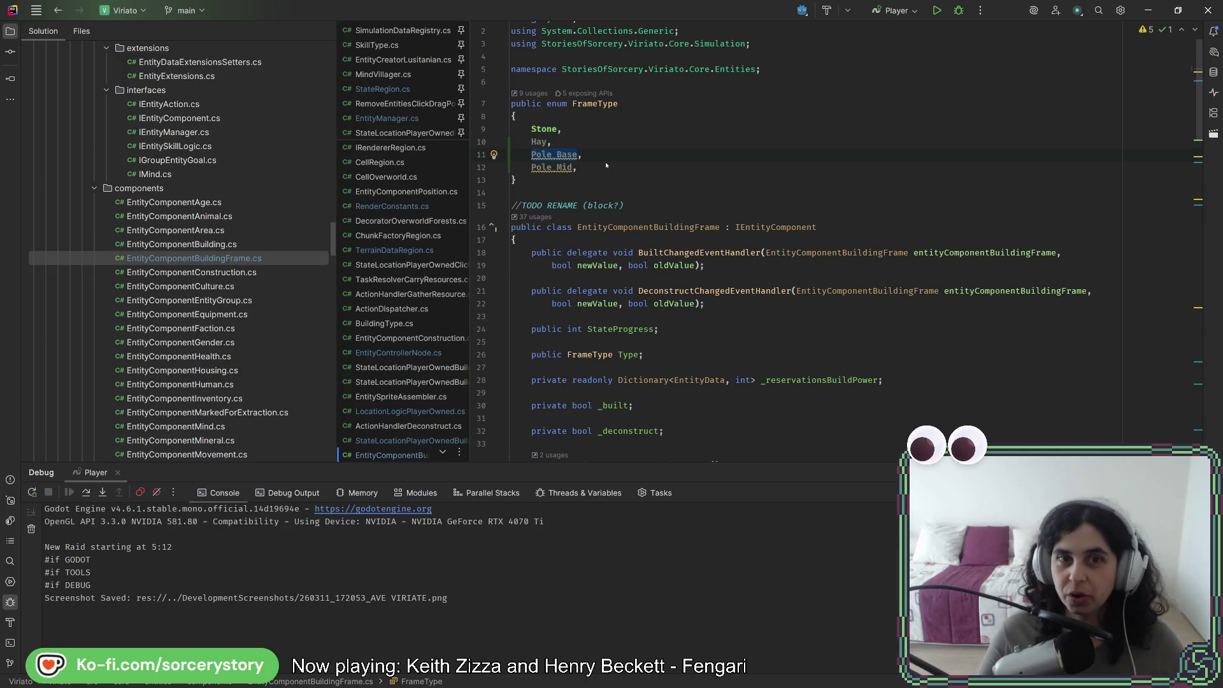
left_click(608, 183)
left_click(576, 166)
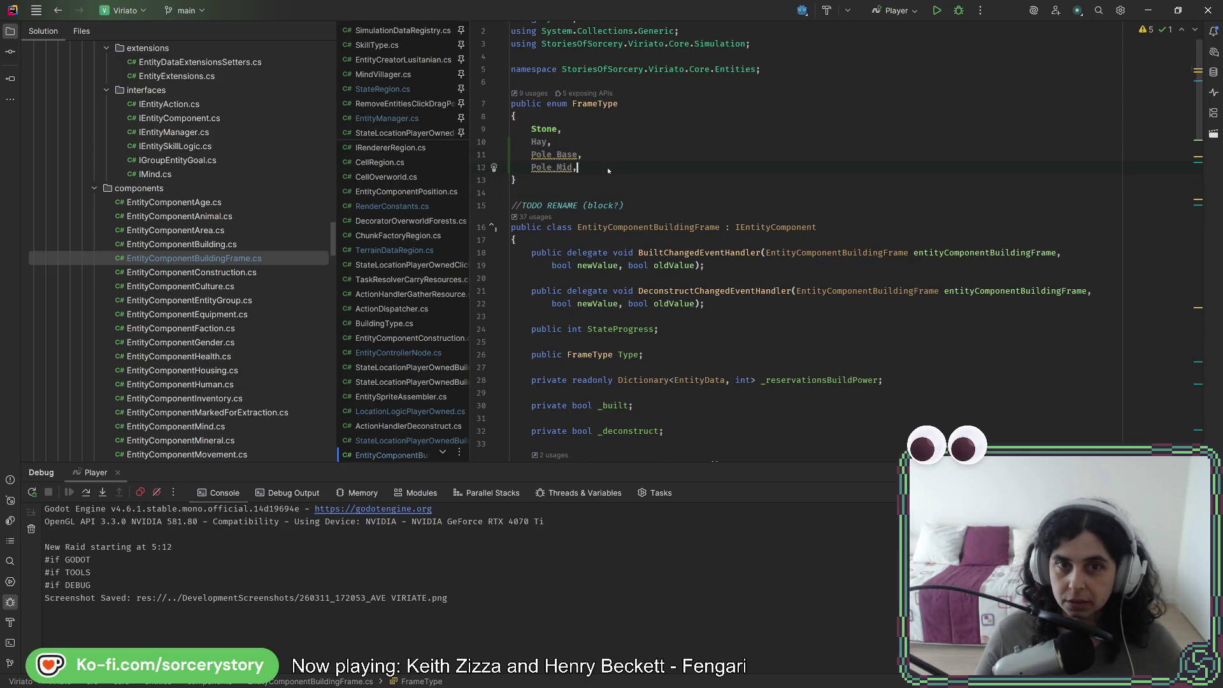
left_click(547, 129)
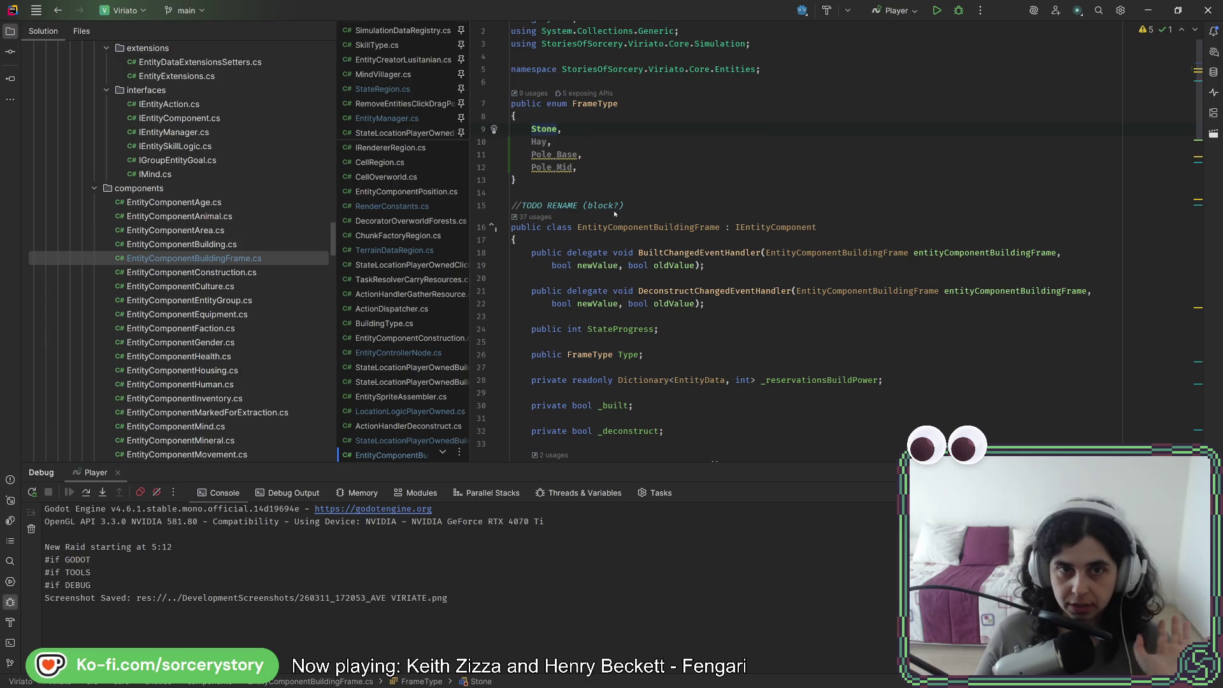
right_click(548, 130)
Find usages of Stone and open the building frame place usage at line 215
left_click(618, 210)
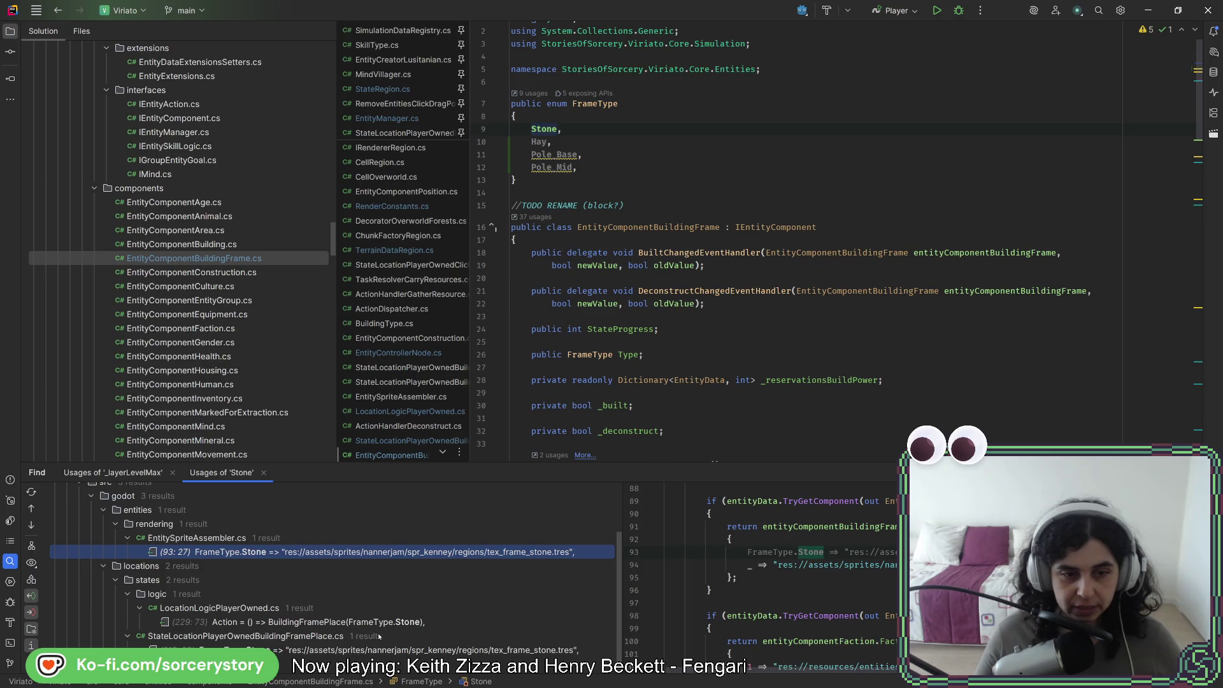
left_click(376, 623)
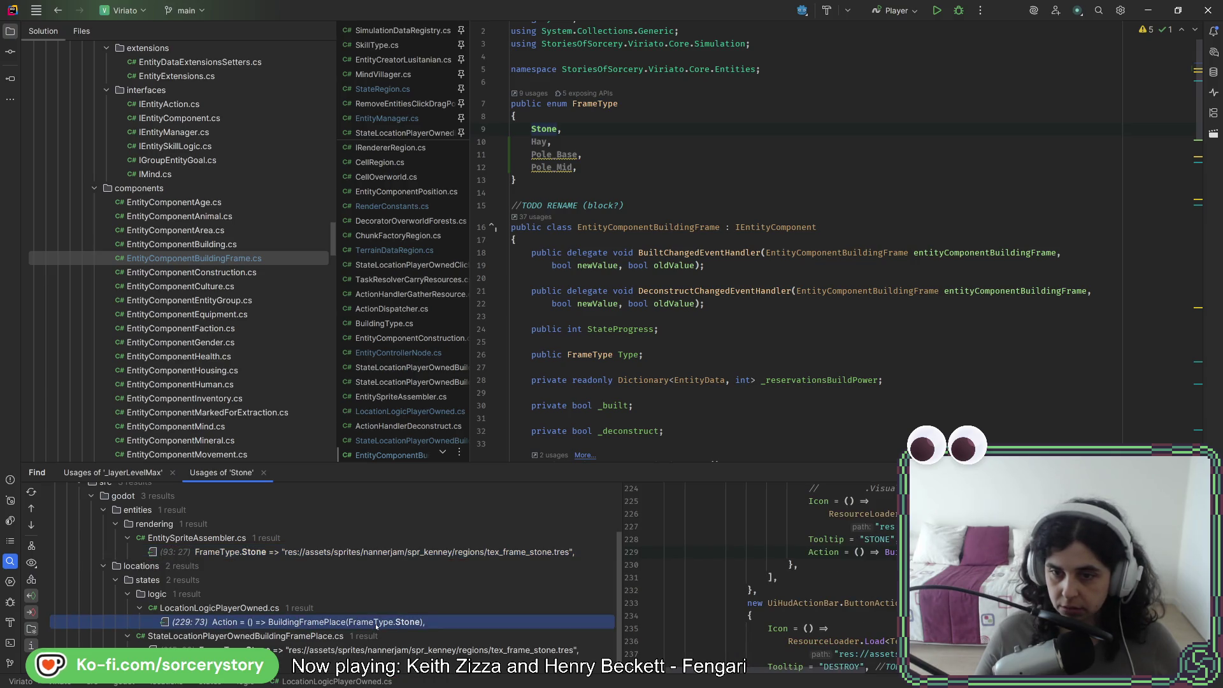
key("Down")
key("Return")
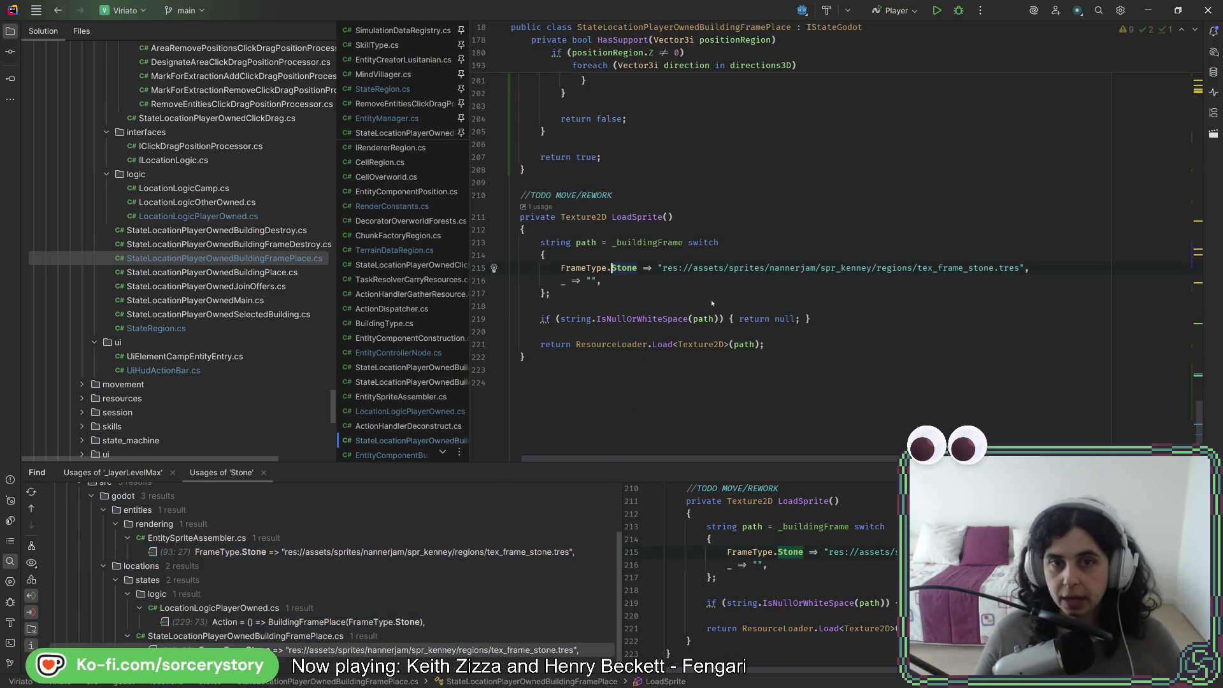
Duplicate the Stone sprite line into Hay and Pole_Mid entries
left_click_drag(1033, 269, 1036, 262)
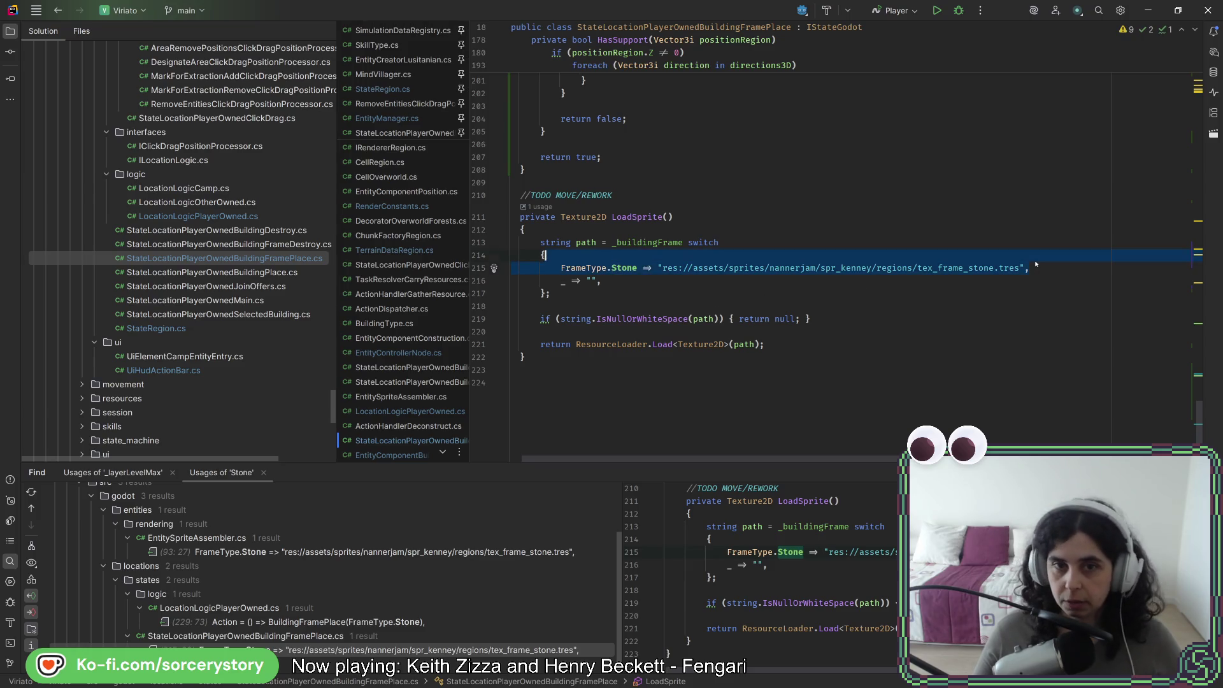
key("ctrl+d")
key("ctrl+d")
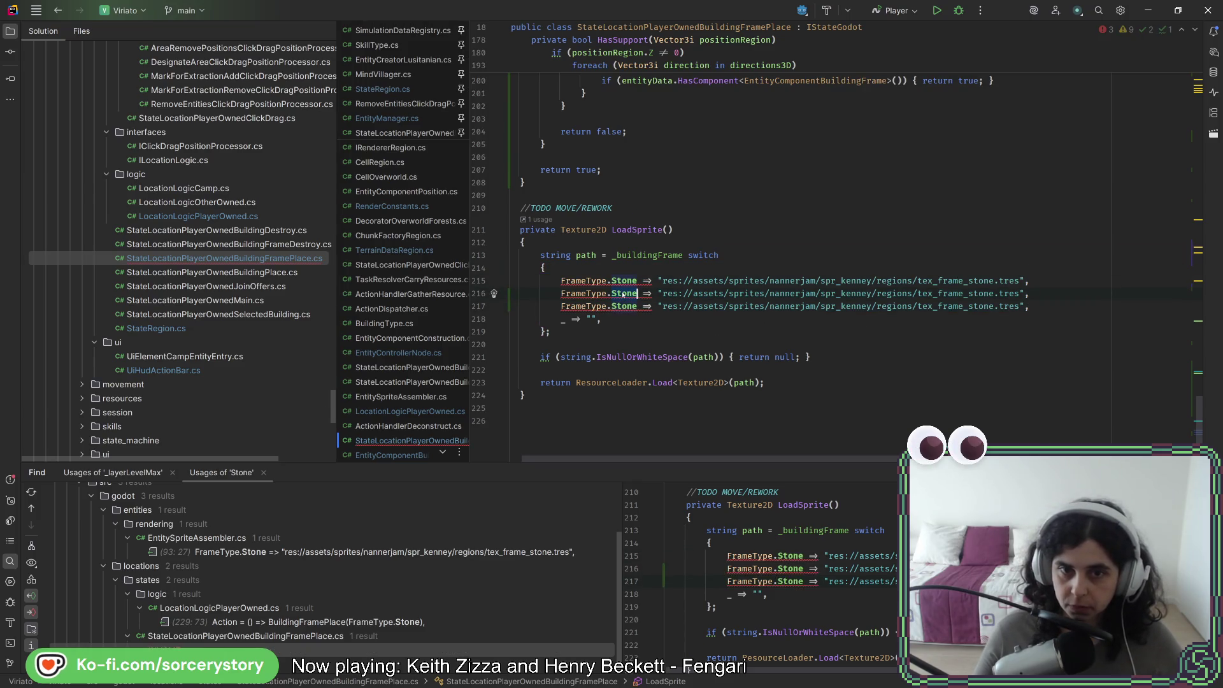
left_click(636, 294)
key("ctrl+BackSpace")
type("Hay")
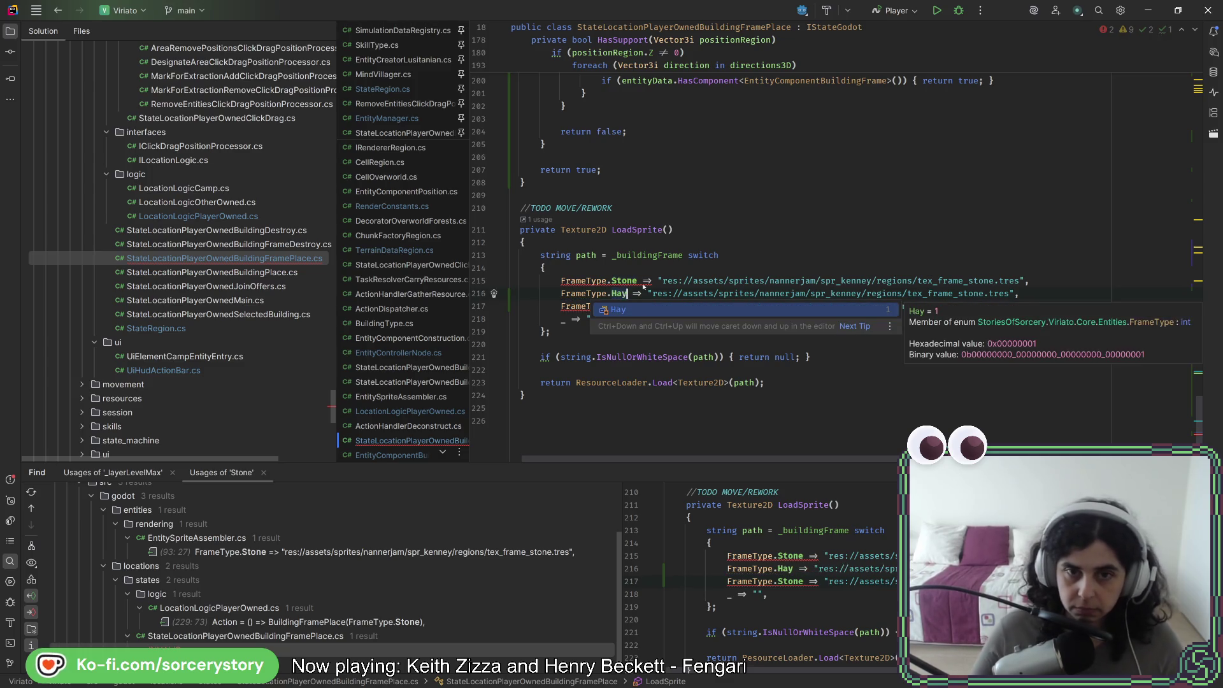
key("Return")
key("ctrl+BackSpace")
type("Pole => \"res://assets/sprites/nannerjam/spr_kenney/regions/tex_frame_stone.tres\",")
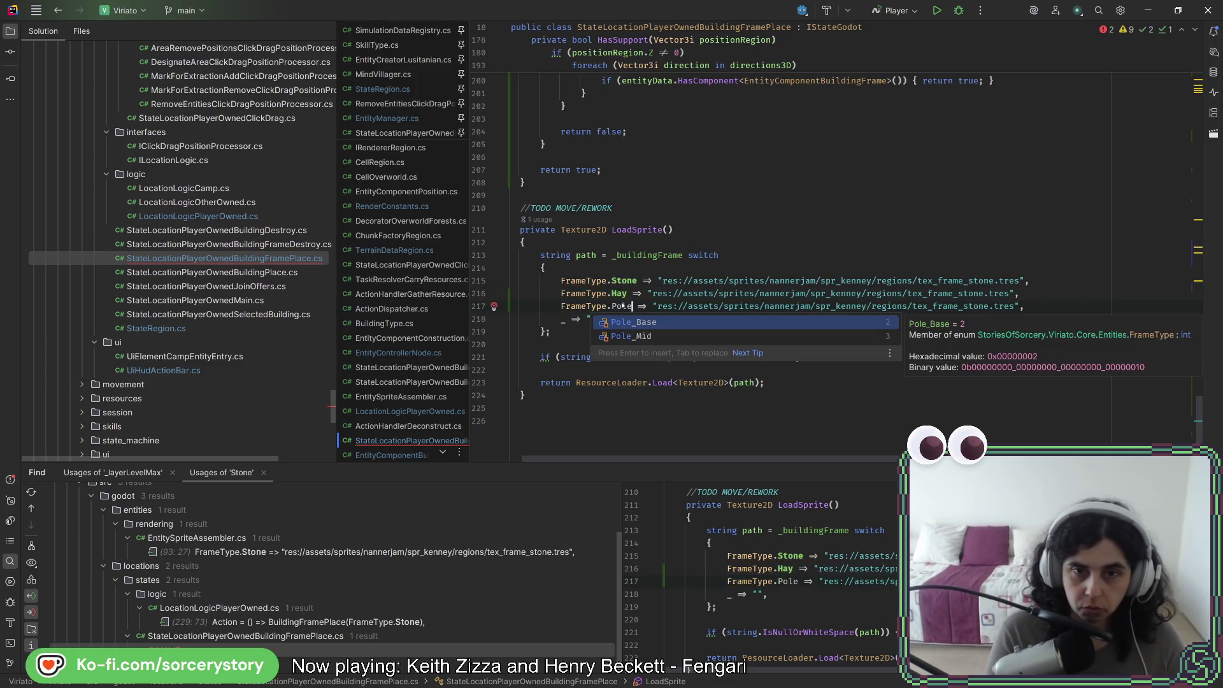
key("Return")
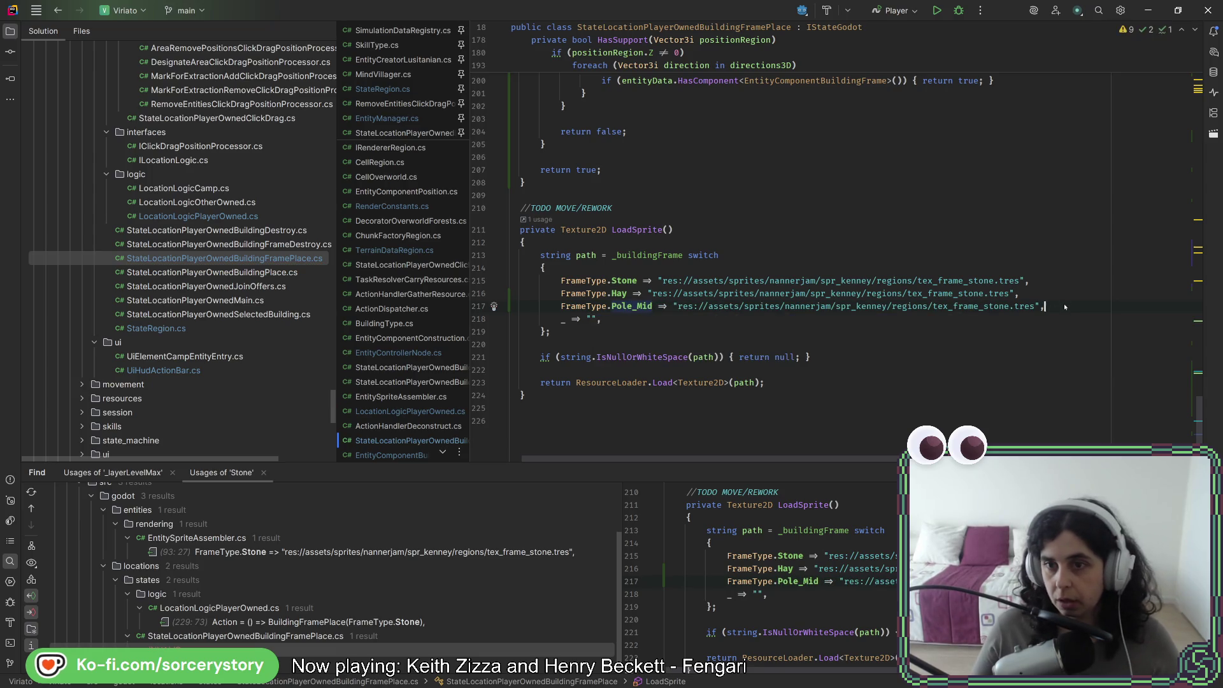
Add a Pole_Base entry by duplicating the Pole_Mid line
key("ctrl+d")
left_click(637, 307)
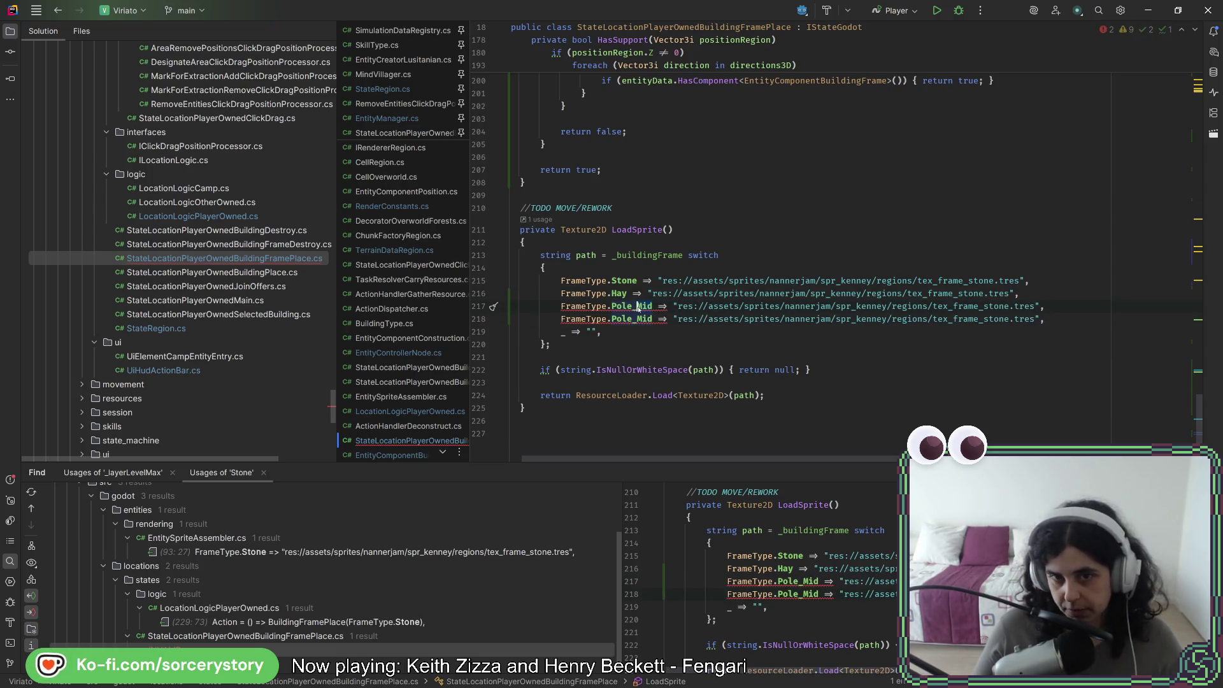
key("ctrl+Delete")
type("Base")
key("Return")
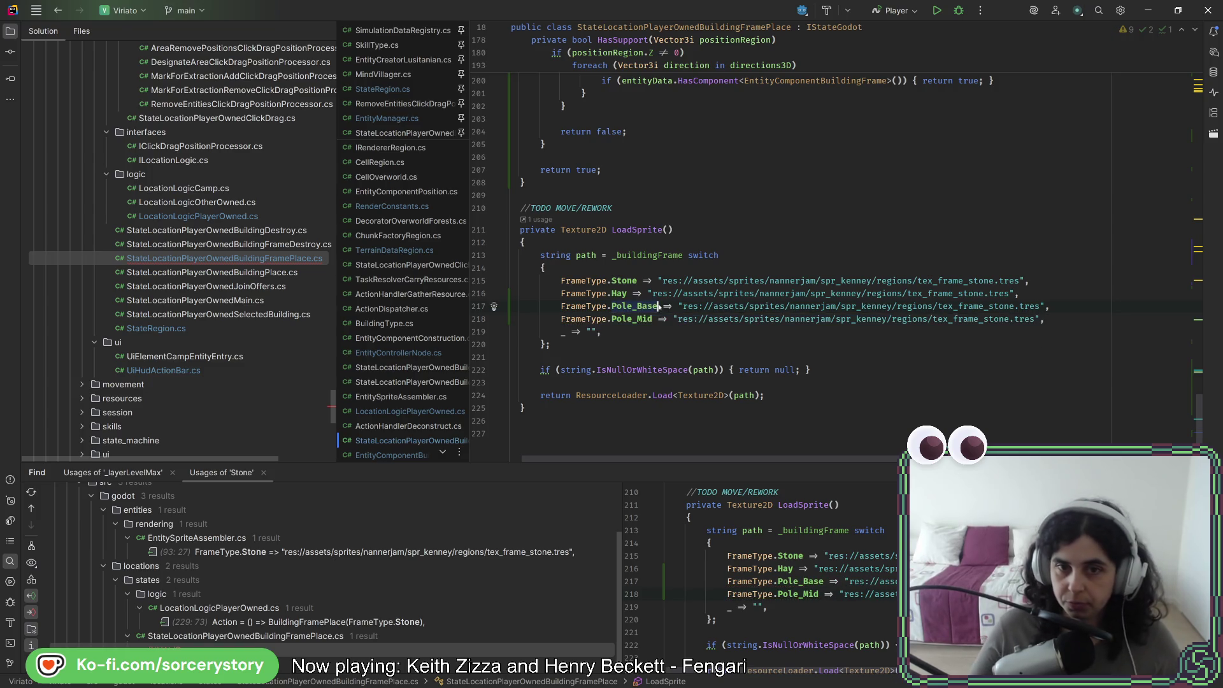
Paste the tex_frame_pole_base.tres path into the Pole_Base line
key("alt+Tab")
left_click(128, 320)
right_click(136, 321)
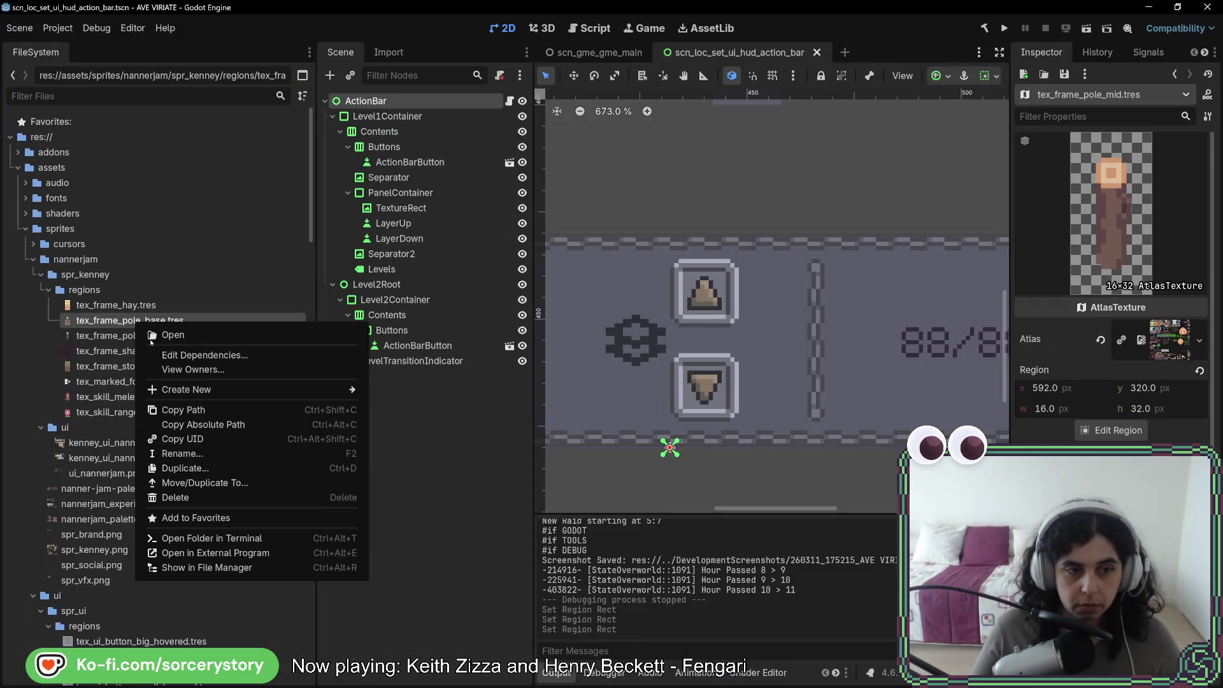
left_click(184, 409)
key("alt+Tab")
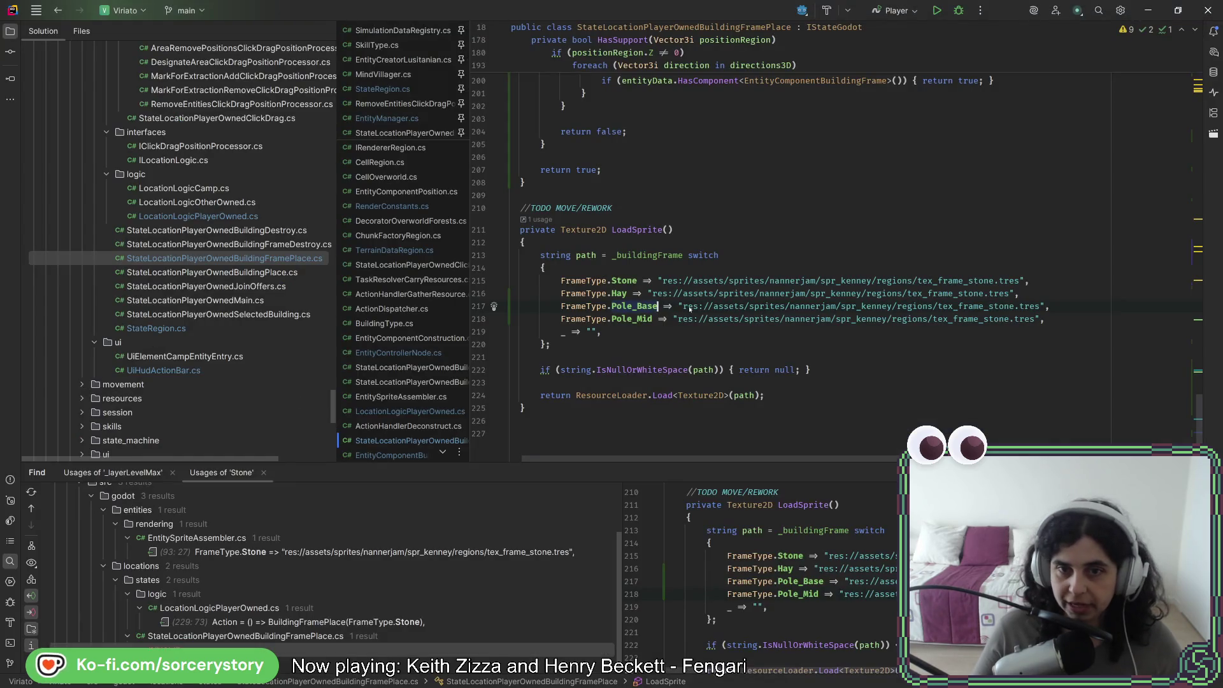
left_click_drag(844, 307, 1039, 306)
key("ctrl+v")
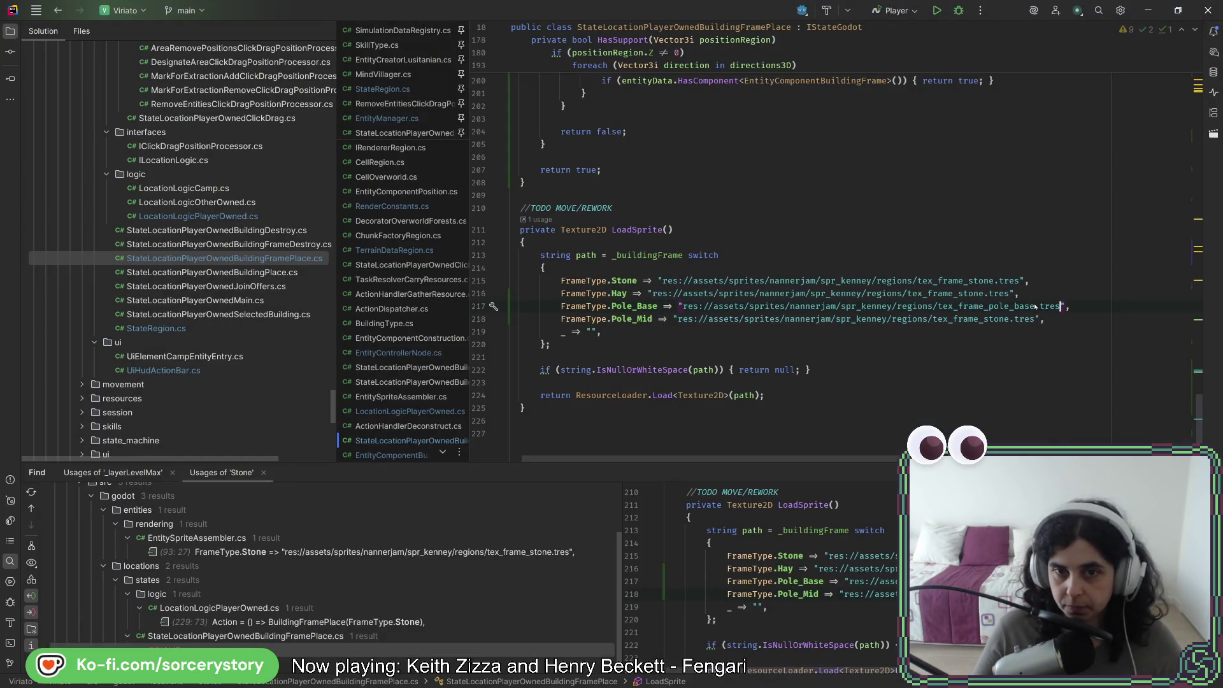
Paste the tex_frame_pole_mid.tres path into the Pole_Mid line
key("alt+Tab")
right_click(127, 336)
left_click(185, 414)
key("alt+Tab")
left_click_drag(679, 319, 1010, 319)
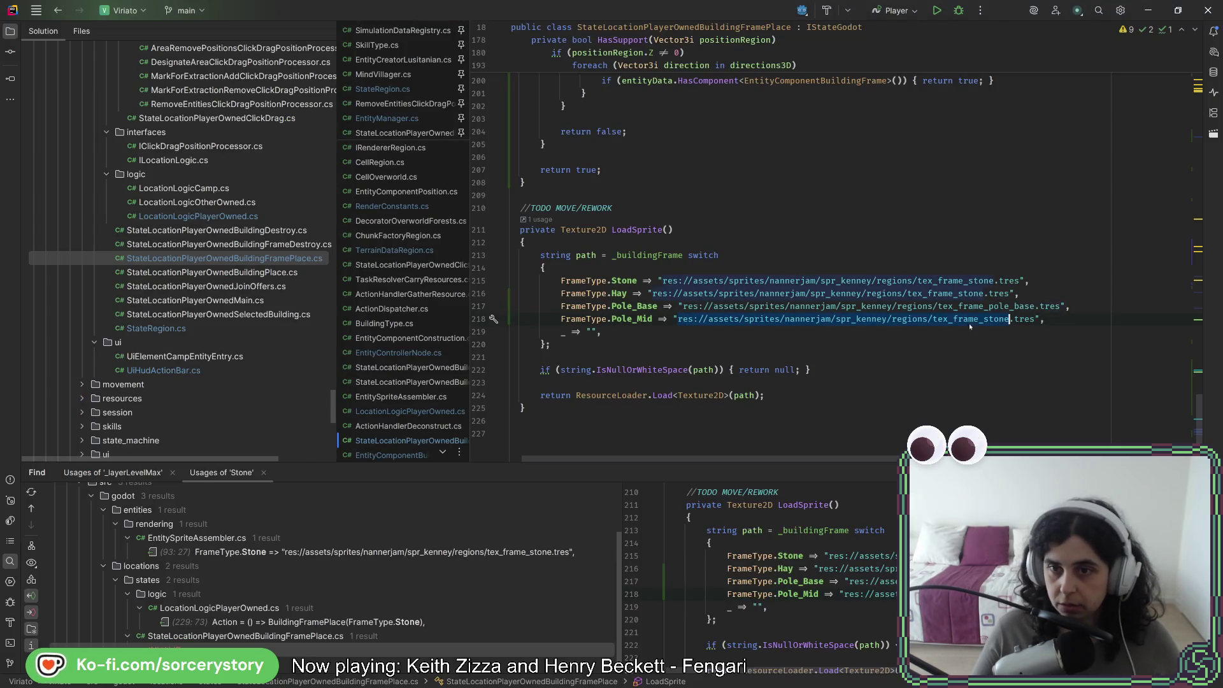
type("res://assets/sprites/nannerjam/spr_kenney/regions/tex_frame_pole_base.tres")
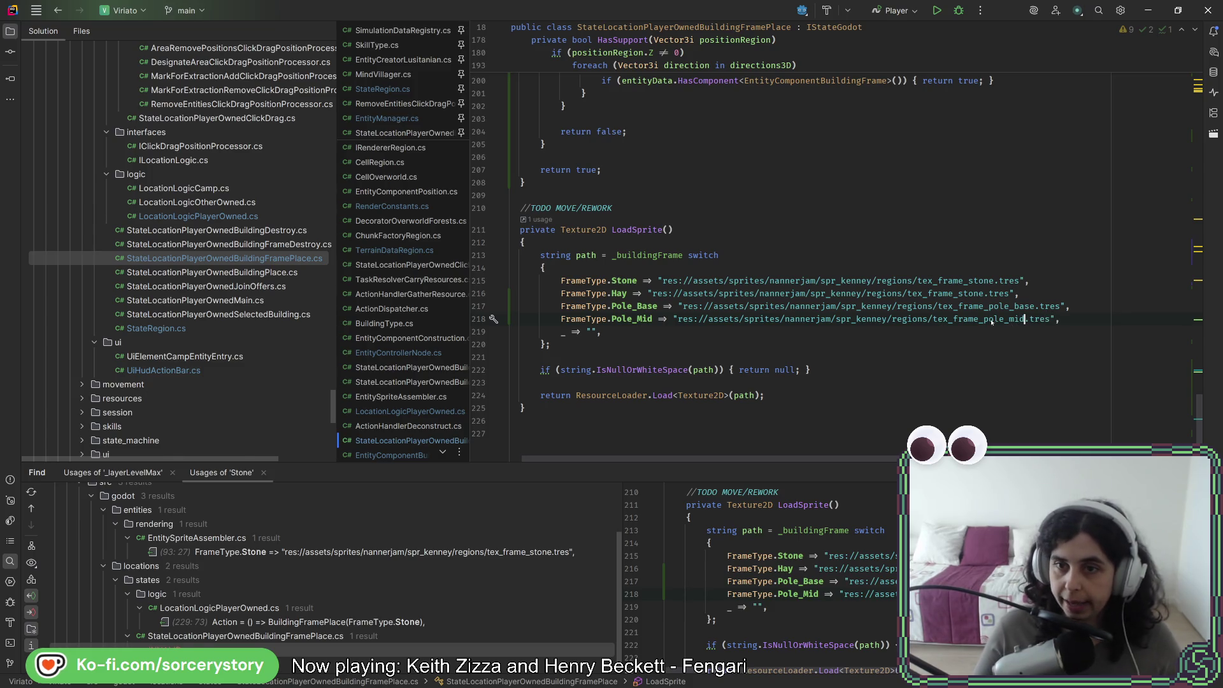
Paste the tex_frame_hay.tres path into the Hay line
key("alt+Tab")
right_click(154, 307)
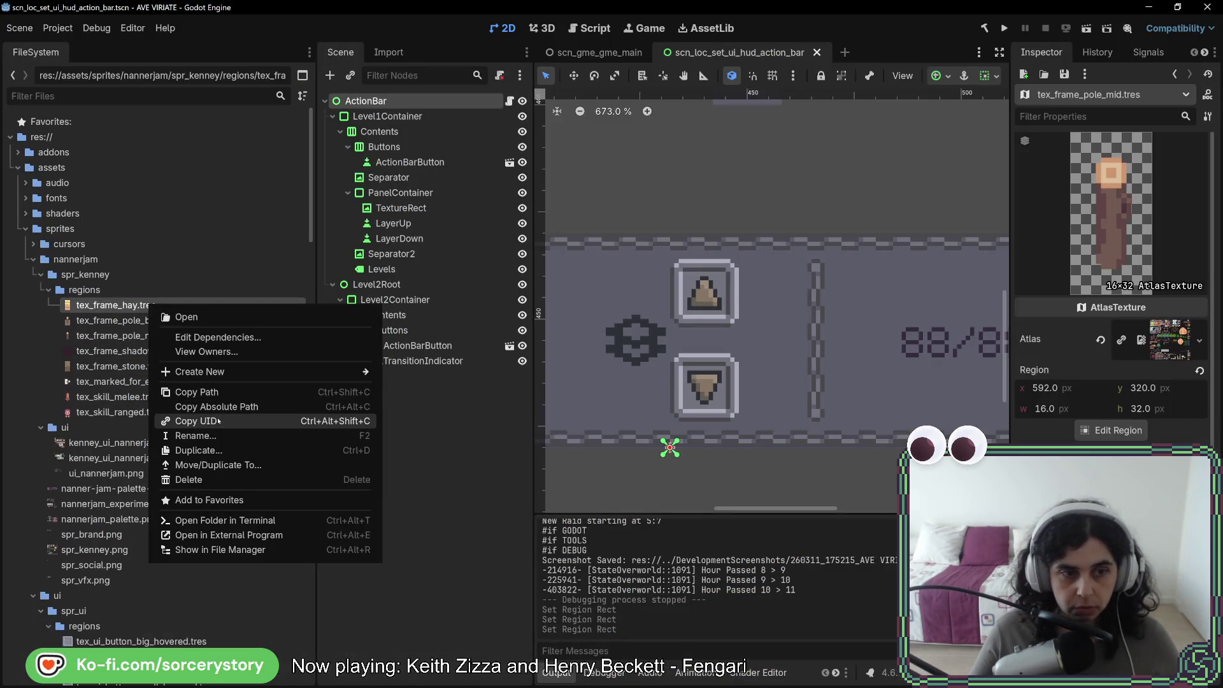
left_click(191, 392)
key("alt+Tab")
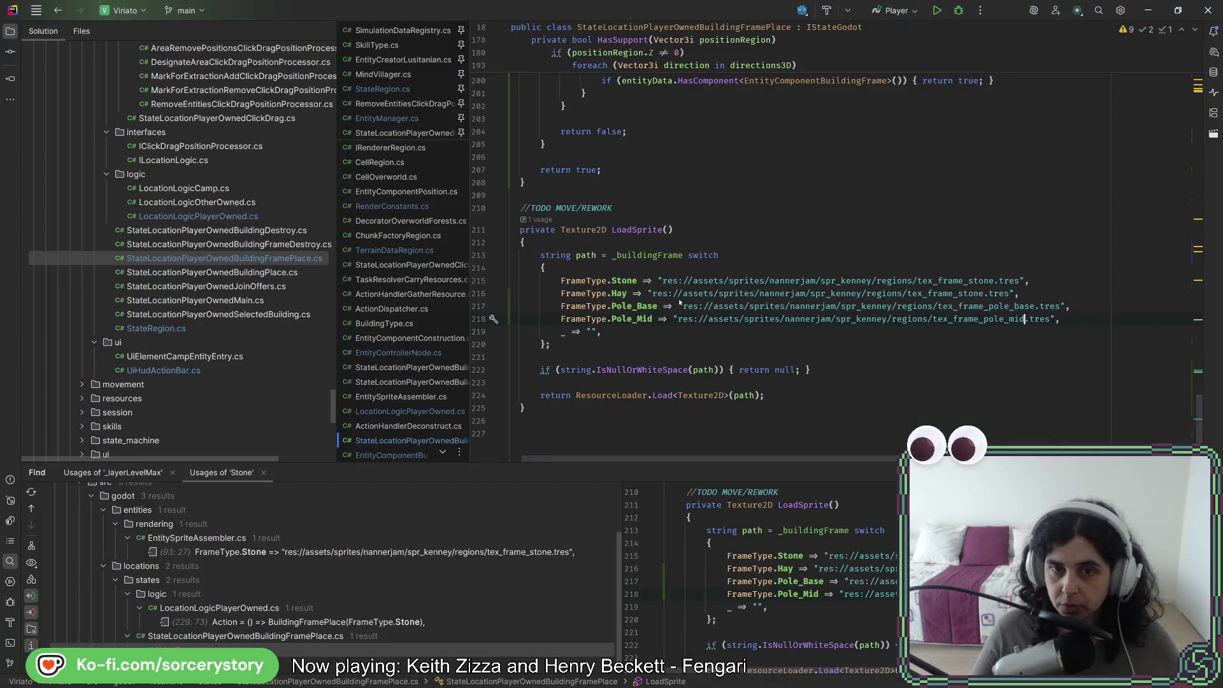
left_click_drag(666, 296, 1013, 295)
type("res://assets/sprites/nannerjam/spr_kenney/regions/tex_frame_hay.tres")
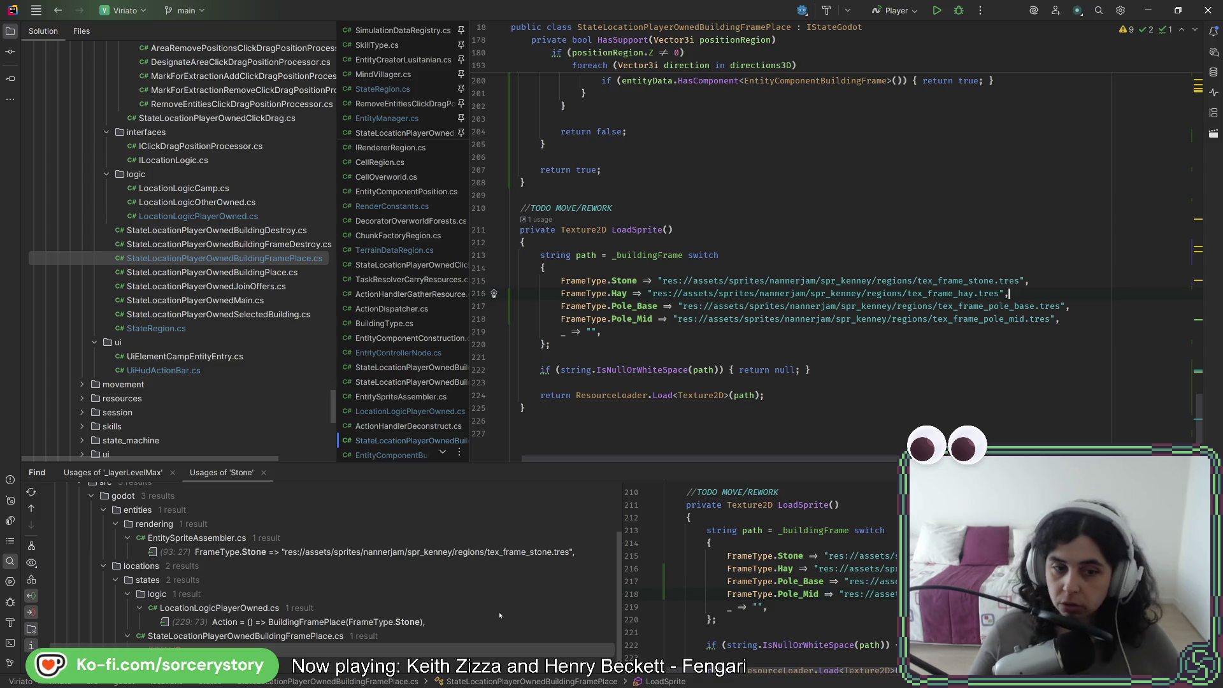
double_click(412, 623)
Copy the Stone ButtonAction block to create duplicate button blocks
scroll(688, 394, "up", 4)
left_click(672, 376)
mouse_move(672, 373)
left_mouse_down()
mouse_move(828, 236)
mouse_move(893, 225)
left_mouse_up()
key("ctrl+c")
key("ctrl+v")
key("ctrl+v")
key("ctrl+v")
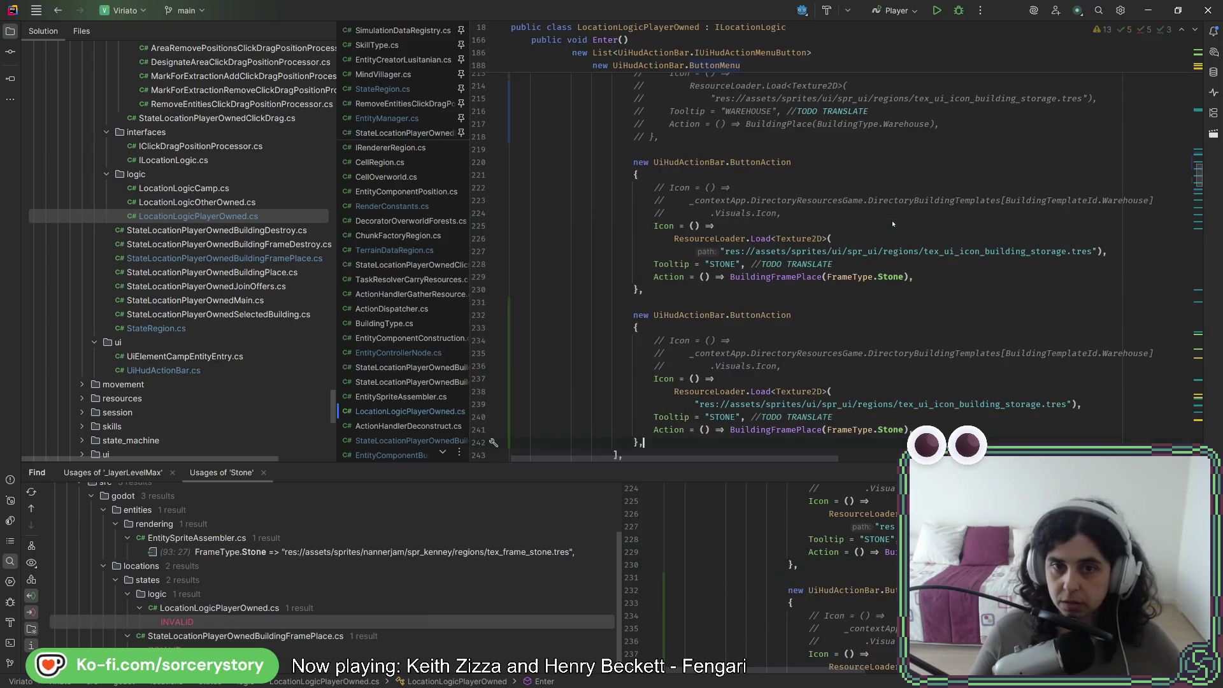
Change the copies' frame types to Hay and Pole_Mid, reformat, and run the game
left_click(889, 278)
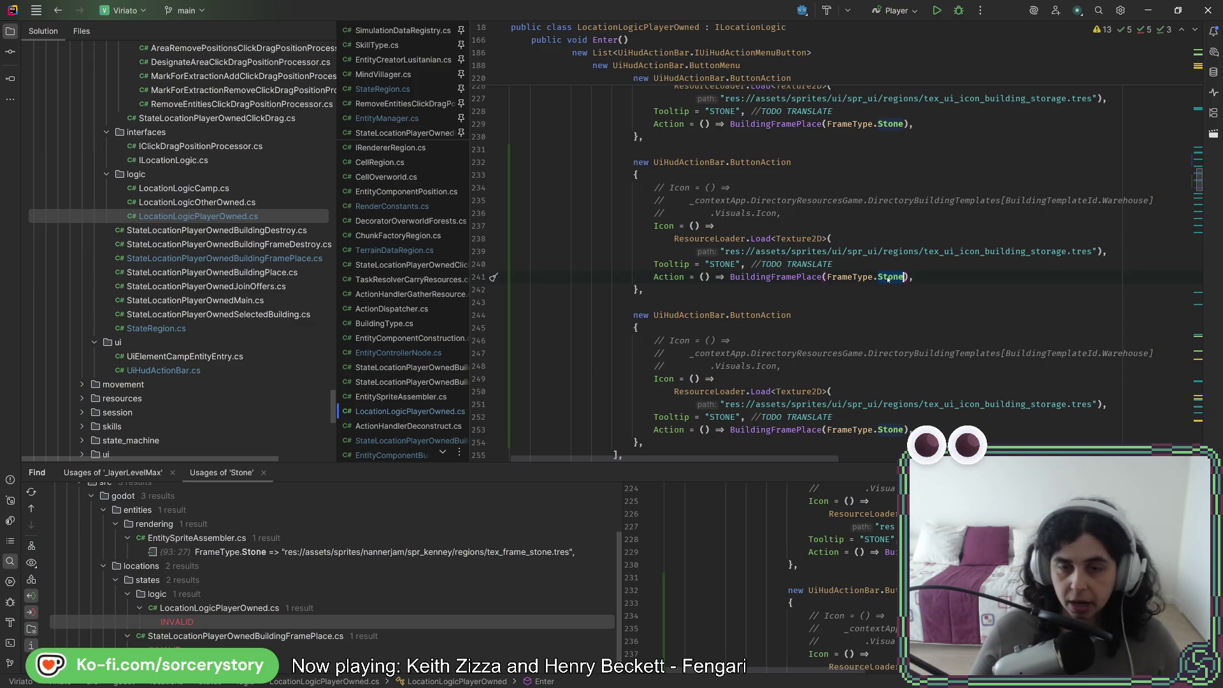
type("Hay")
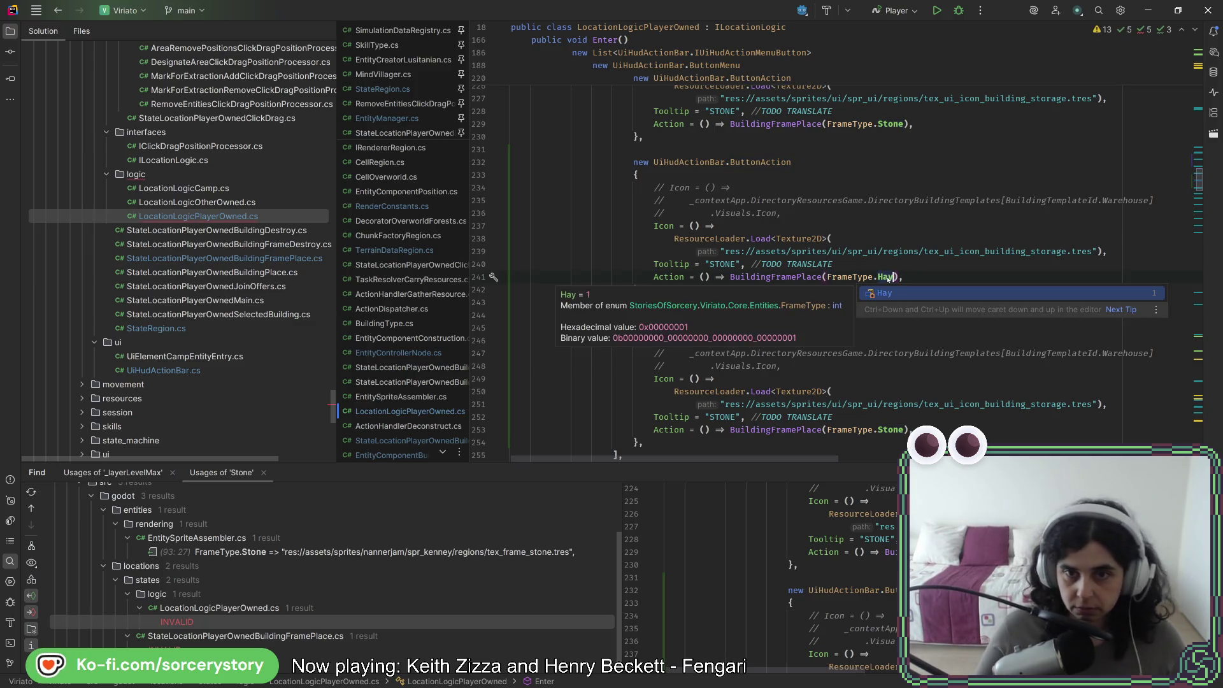
key("Escape")
key("Up")
type("Pole_Mi")
left_click(896, 416)
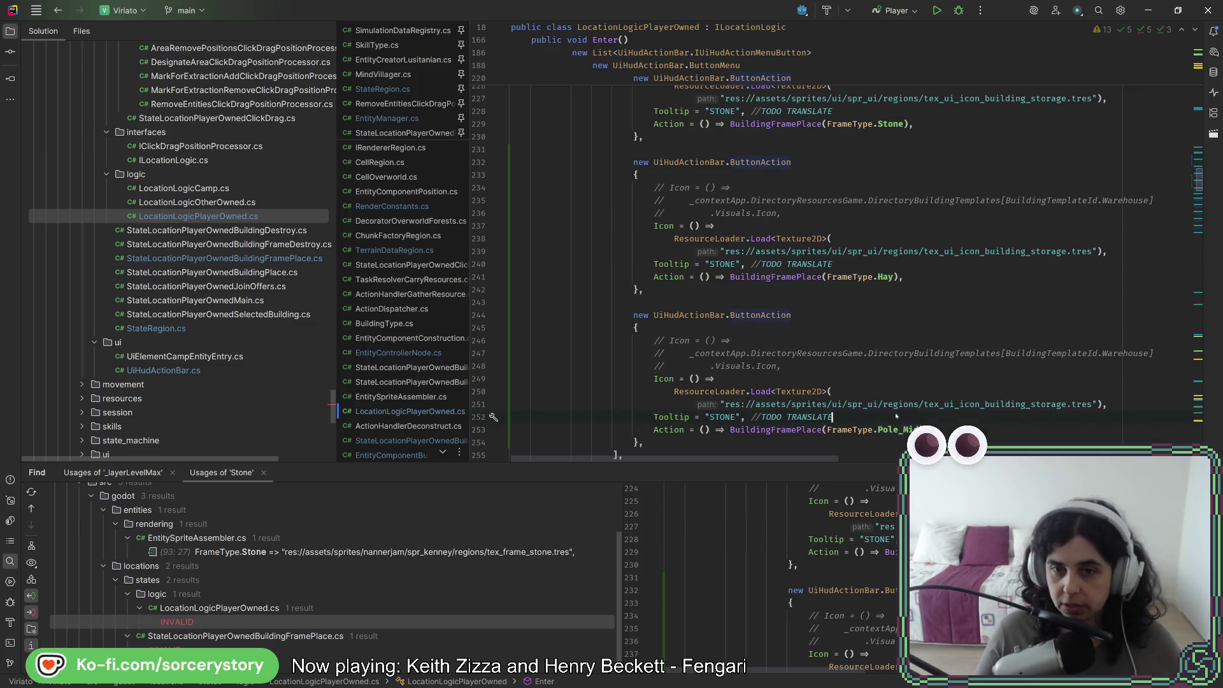
key("ctrl+alt+l")
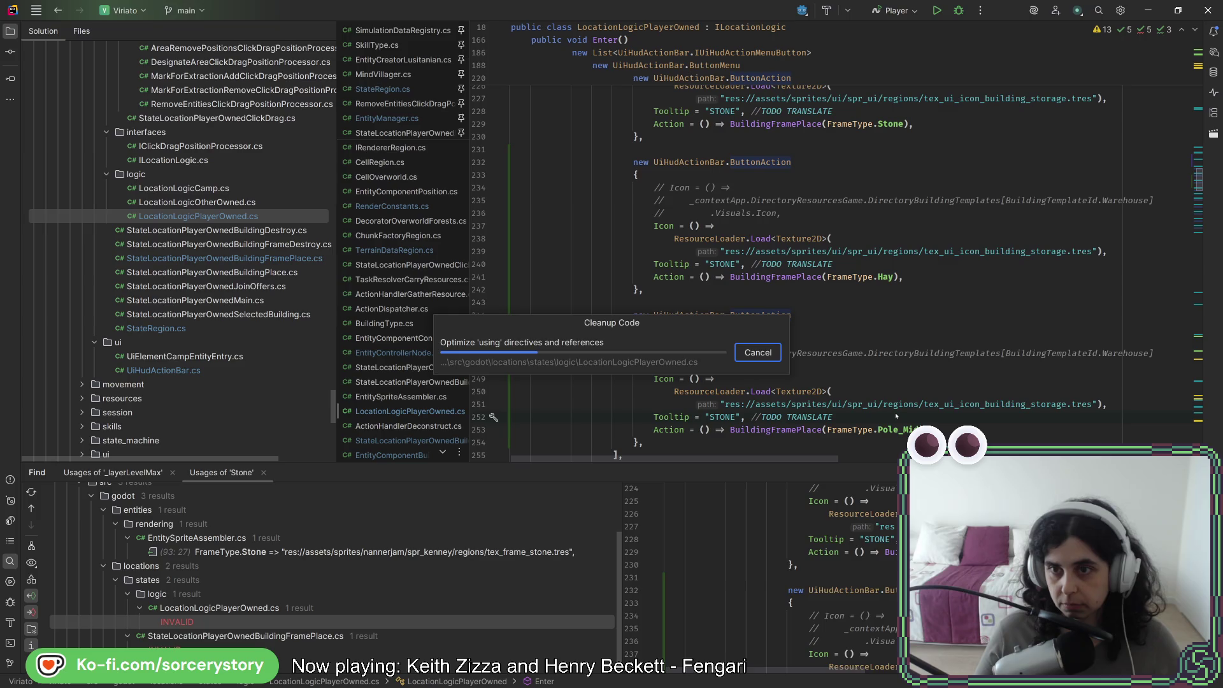
key("alt+Tab")
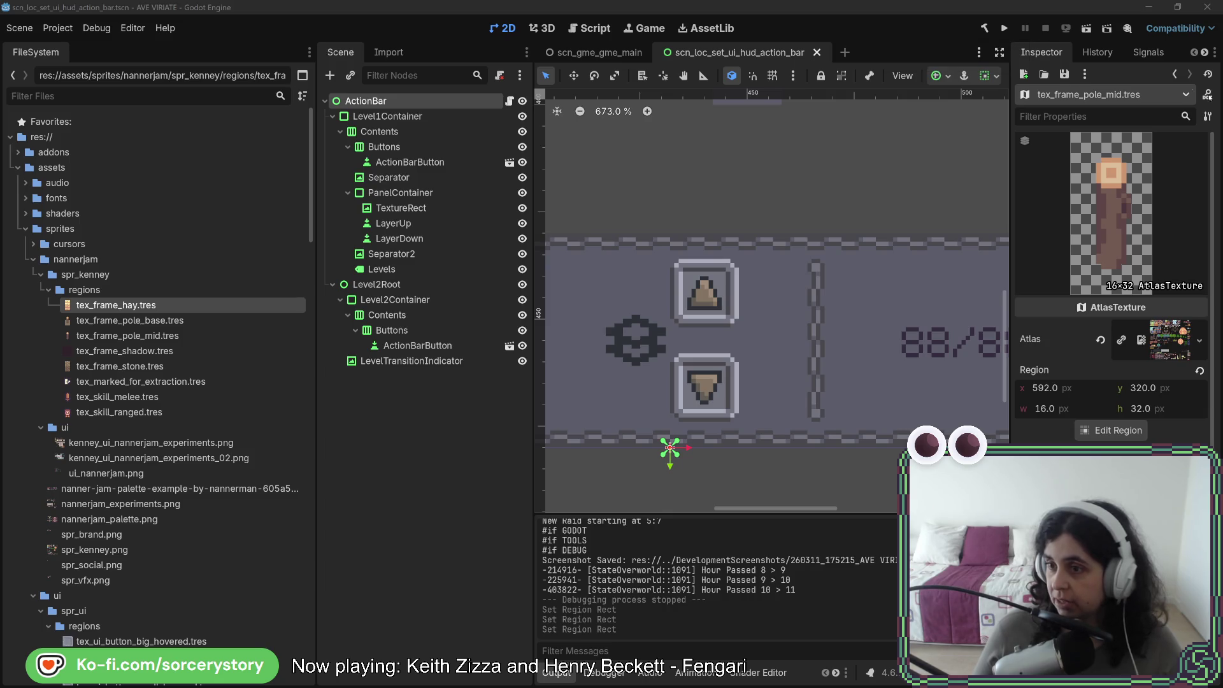
left_click(1003, 30)
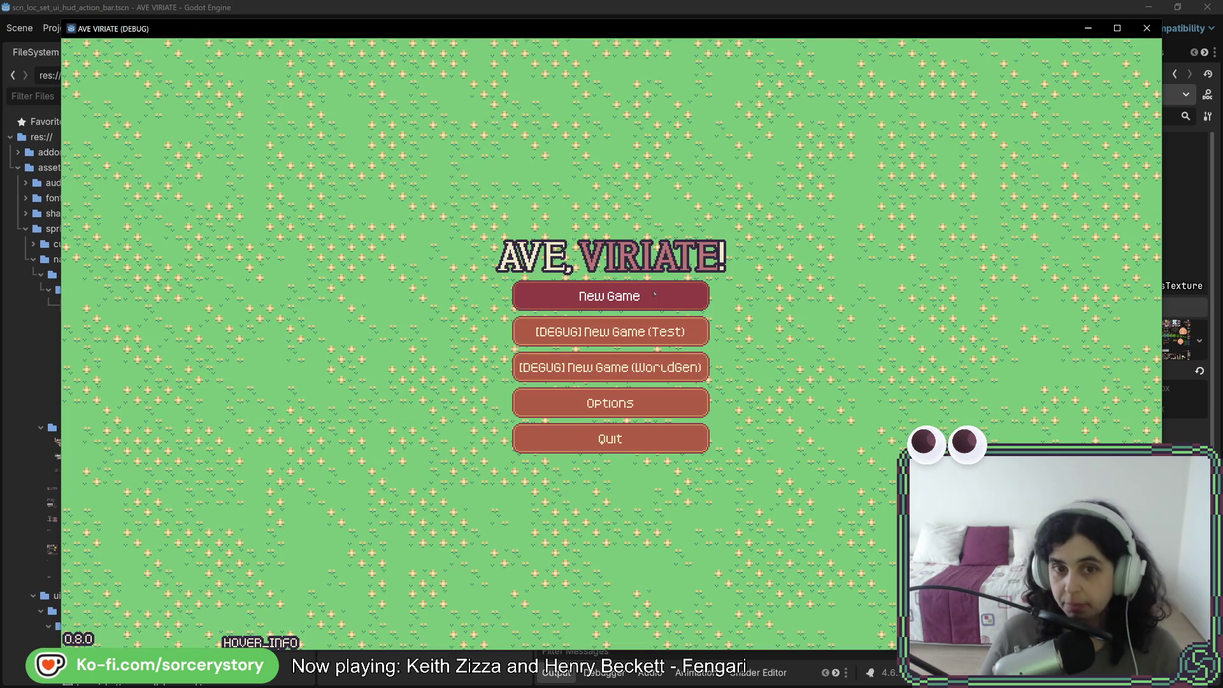
Start a new game, visit the settlement, check the build menu's three frame choices, then close it
left_click(655, 294)
left_click(733, 394)
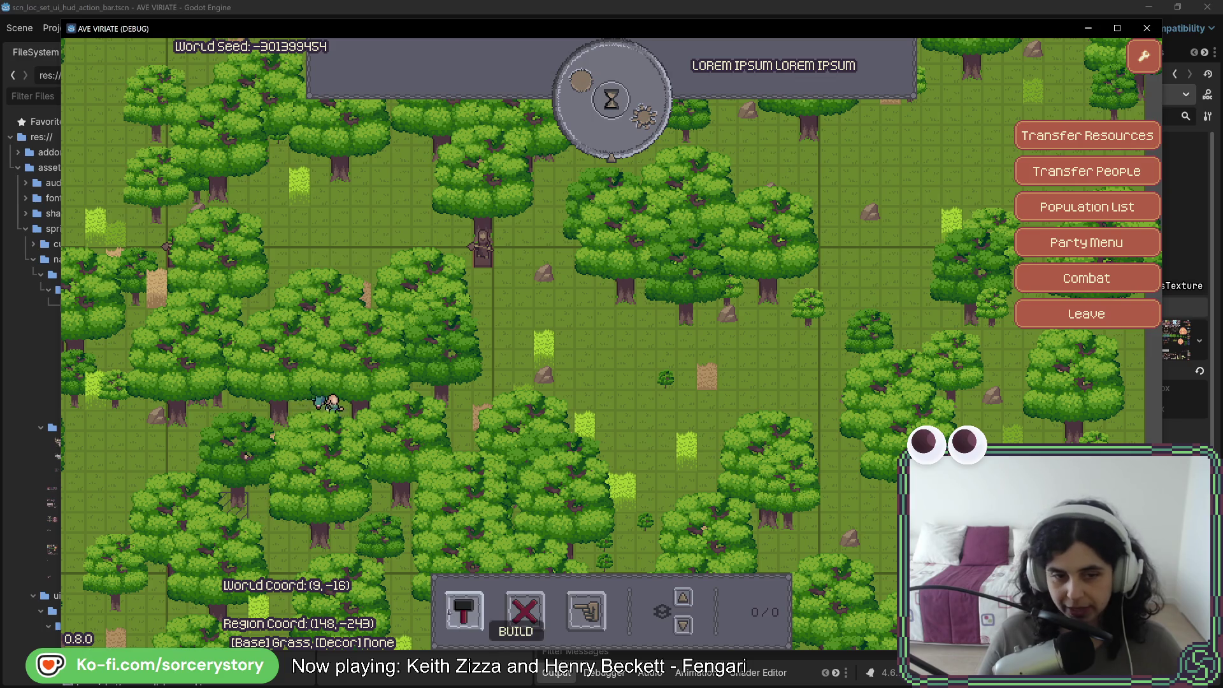
left_click(464, 610)
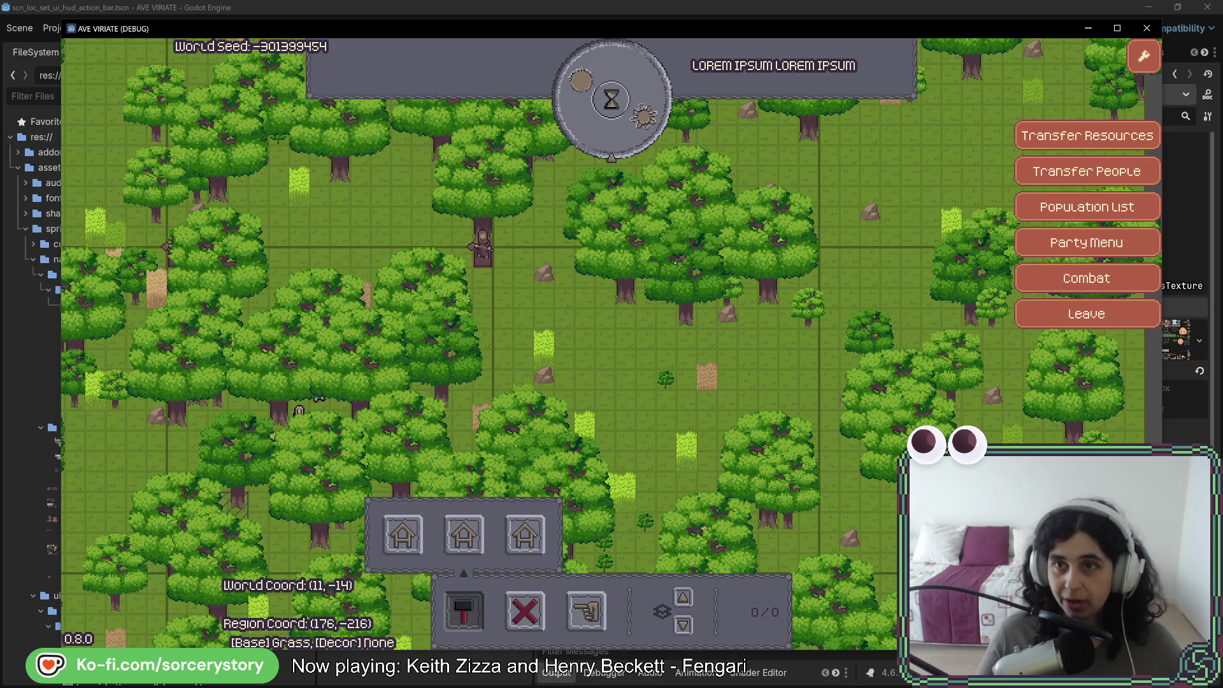
left_click(1147, 28)
key("alt+Tab")
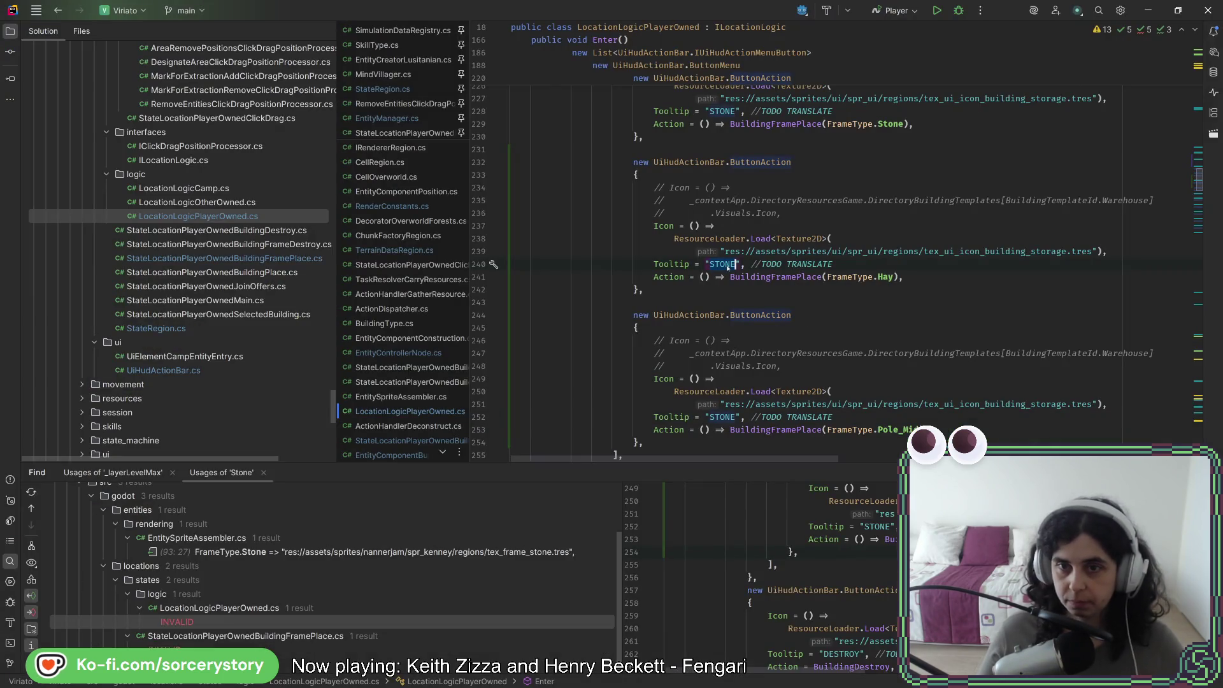
Set the new buttons' tooltips to HAY and POLE_MID and relaunch the game
type("HAY")
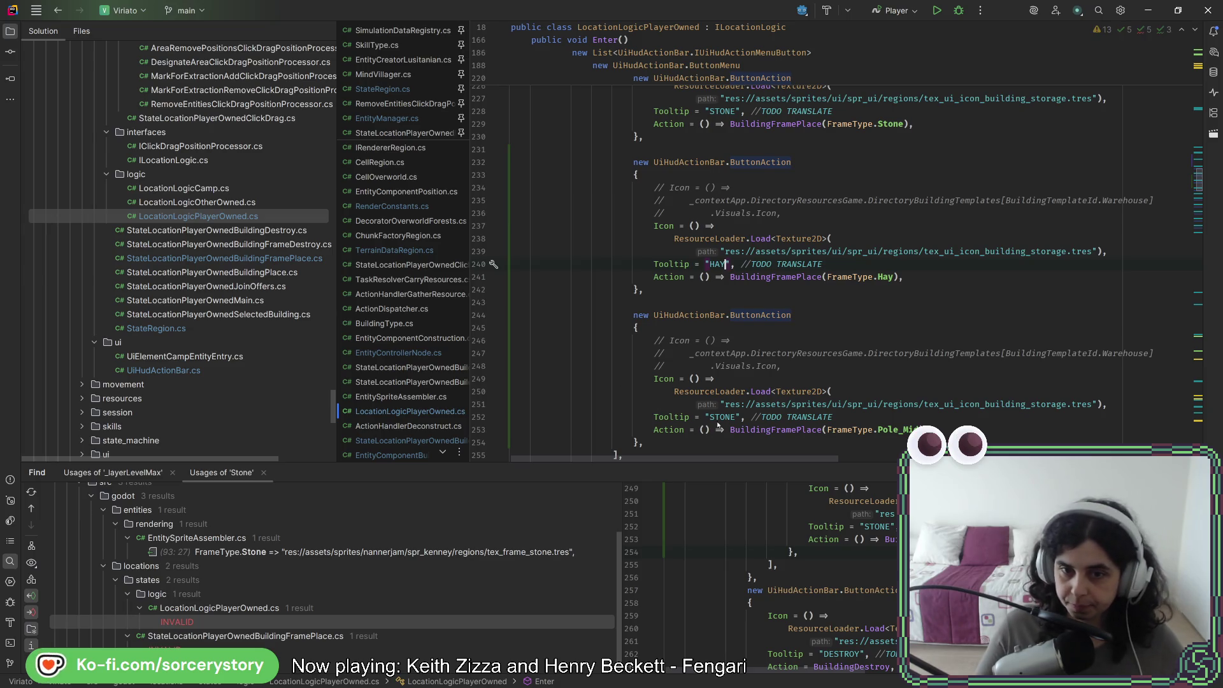
type("POLE_MOD")
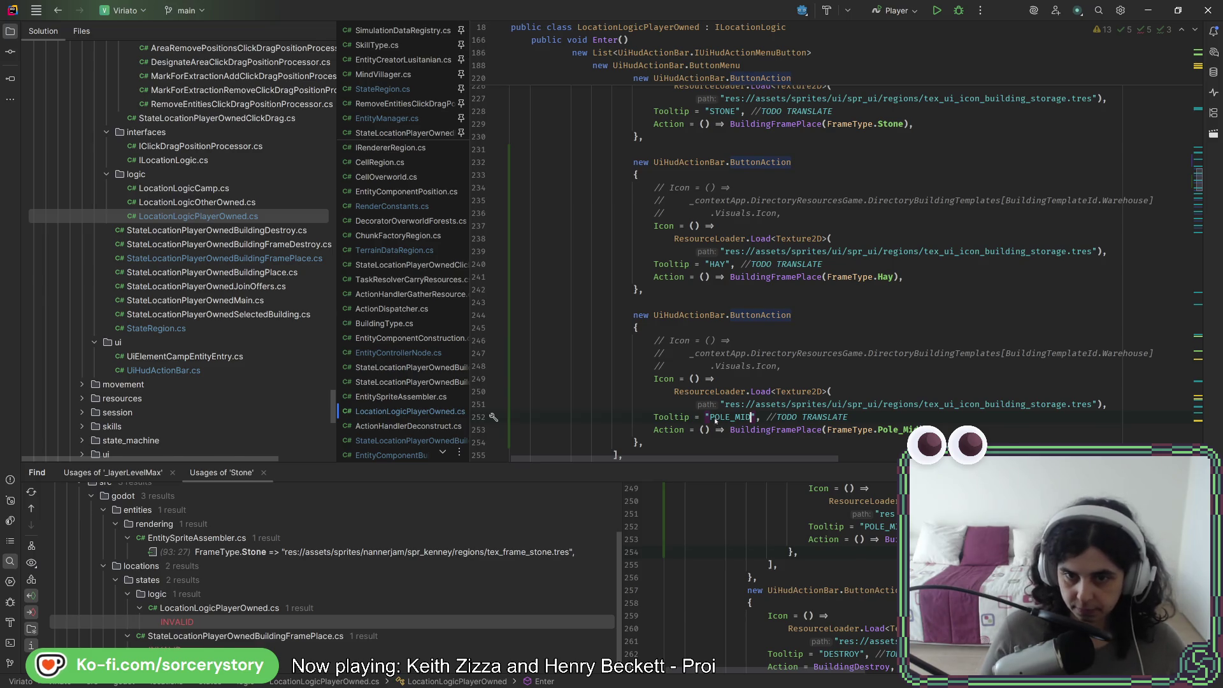
key("alt+Tab")
left_click(1004, 30)
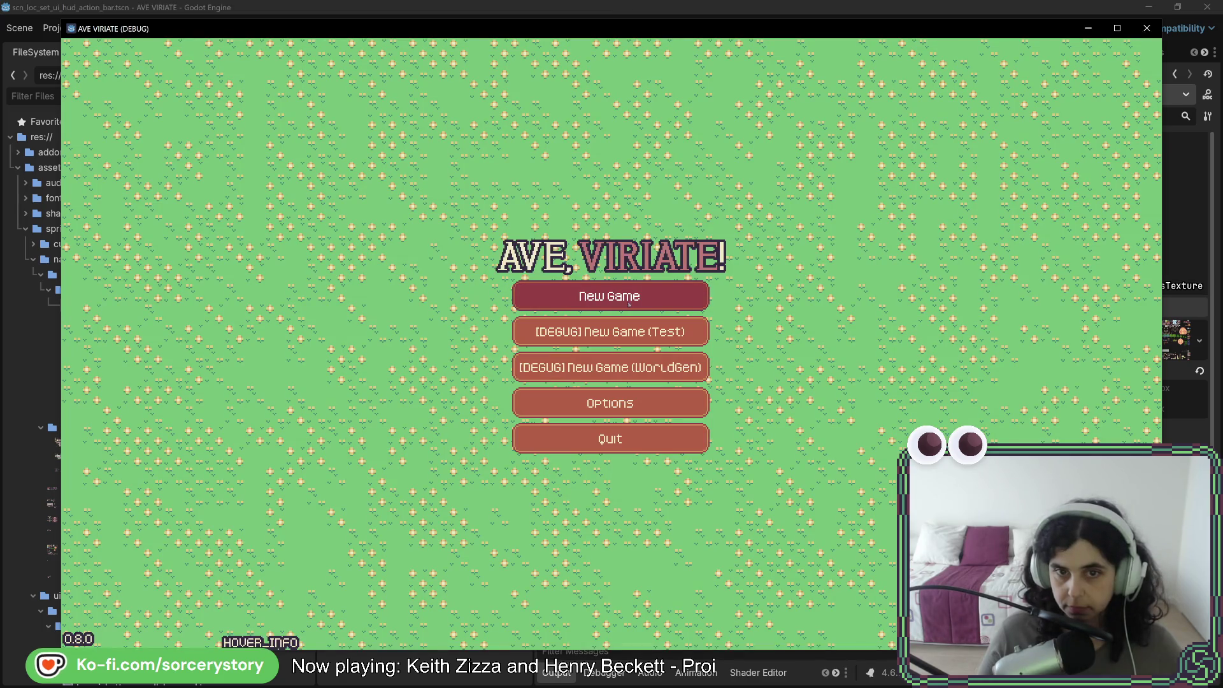
In a new game, place three building frames from the build bar and pass one hour
left_click(628, 304)
left_click(636, 393)
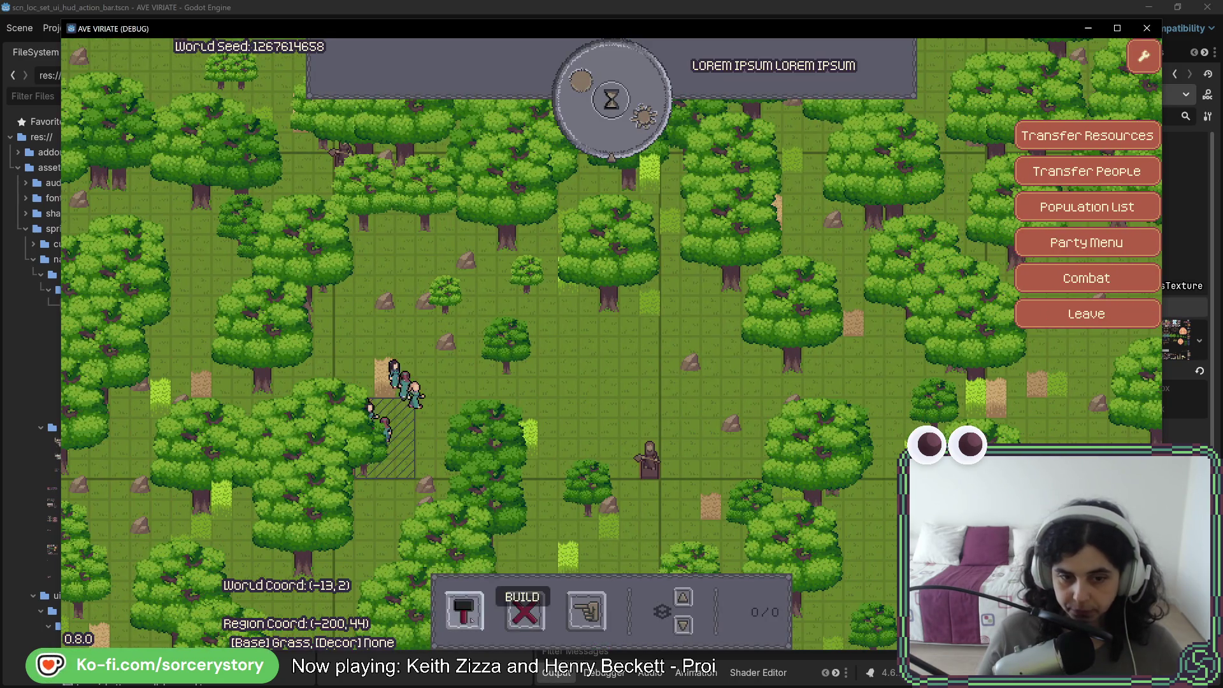
left_click(464, 610)
left_click(403, 535)
left_click(548, 377)
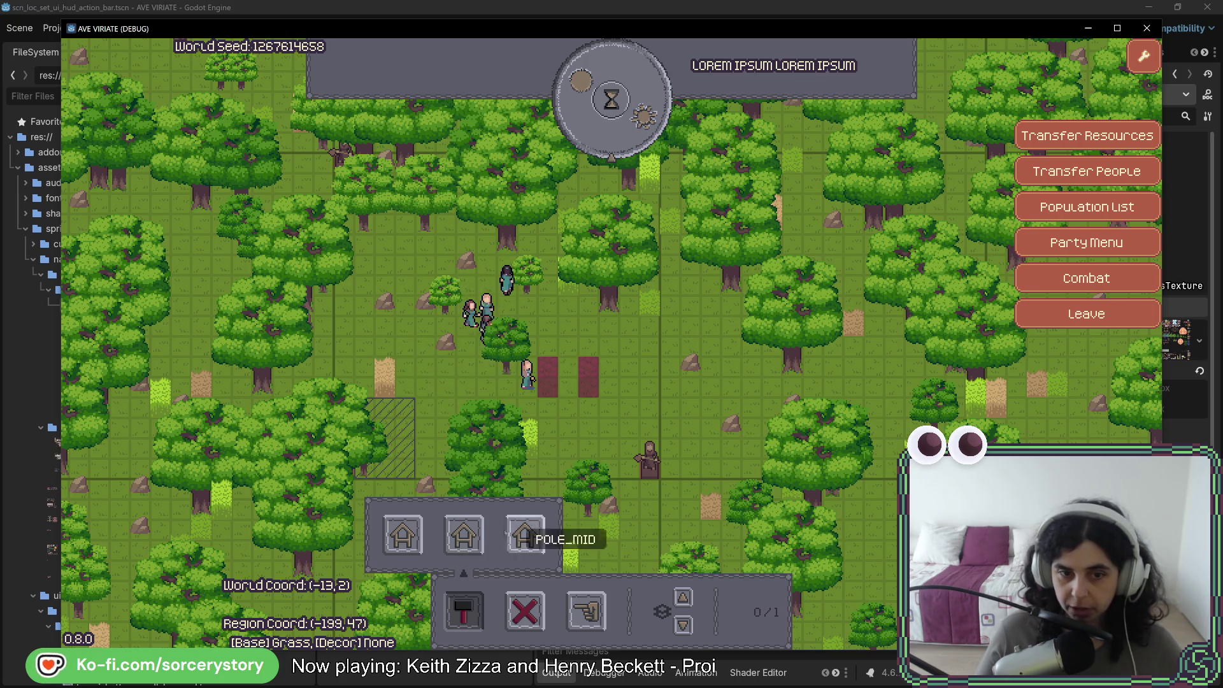
left_click(629, 377)
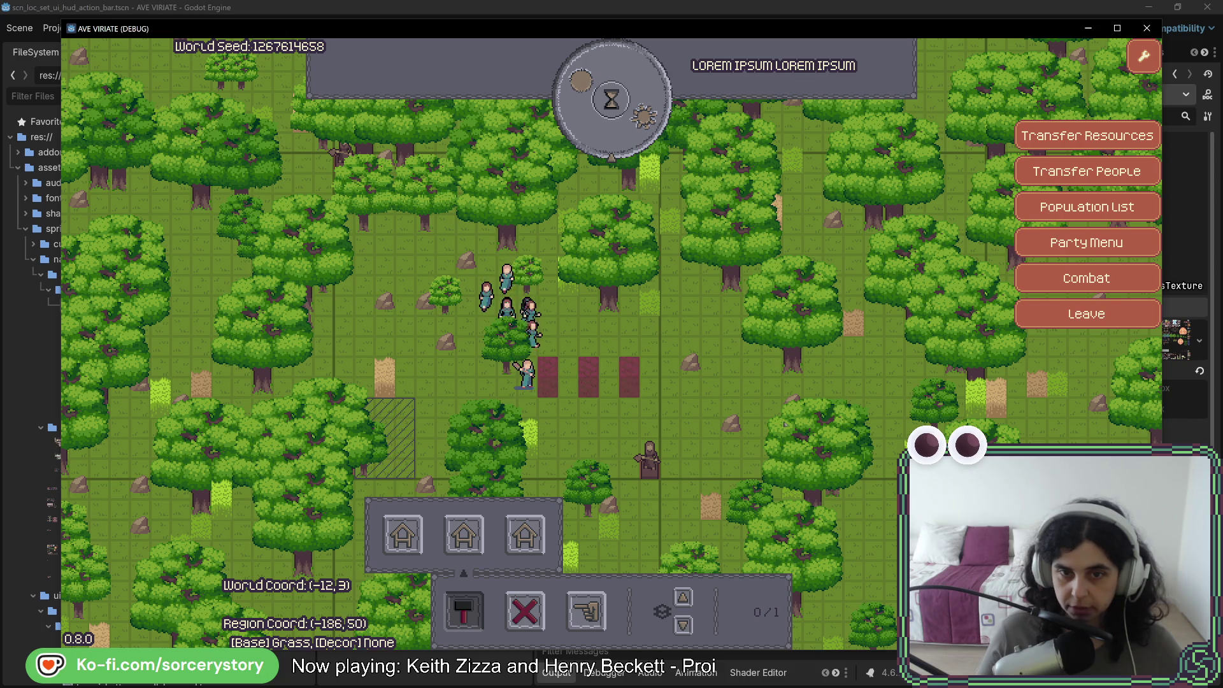
left_click(598, 125)
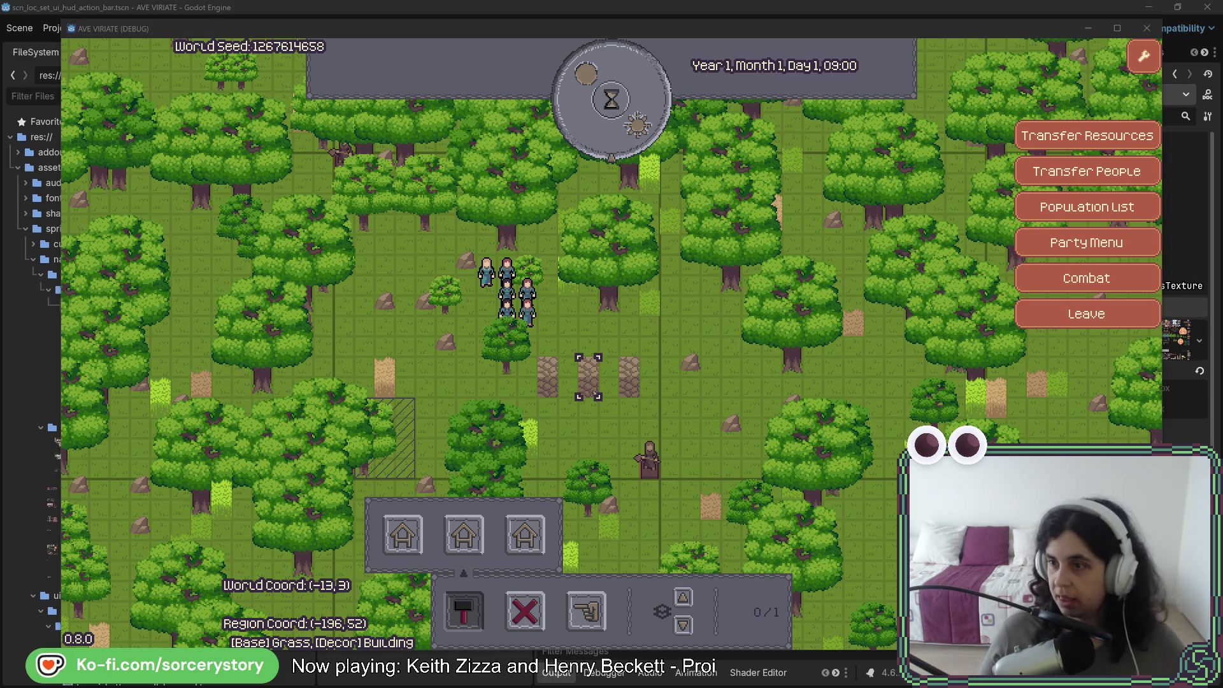
key("alt+Tab")
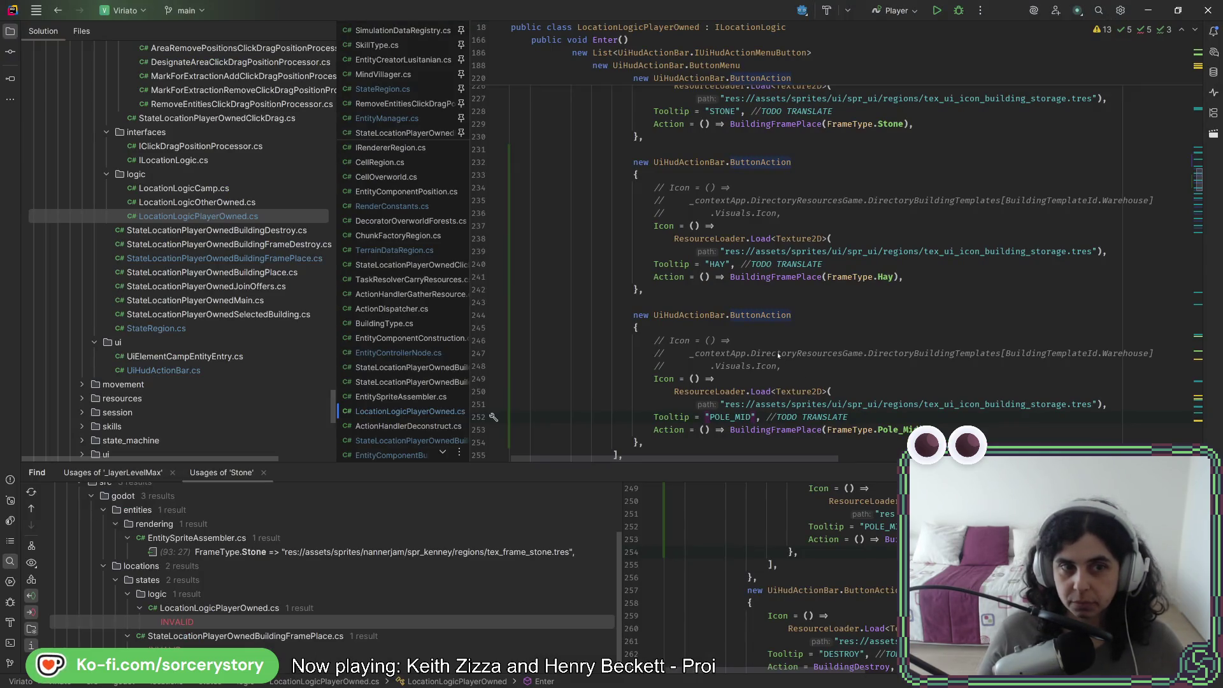
mouse_move(776, 354)
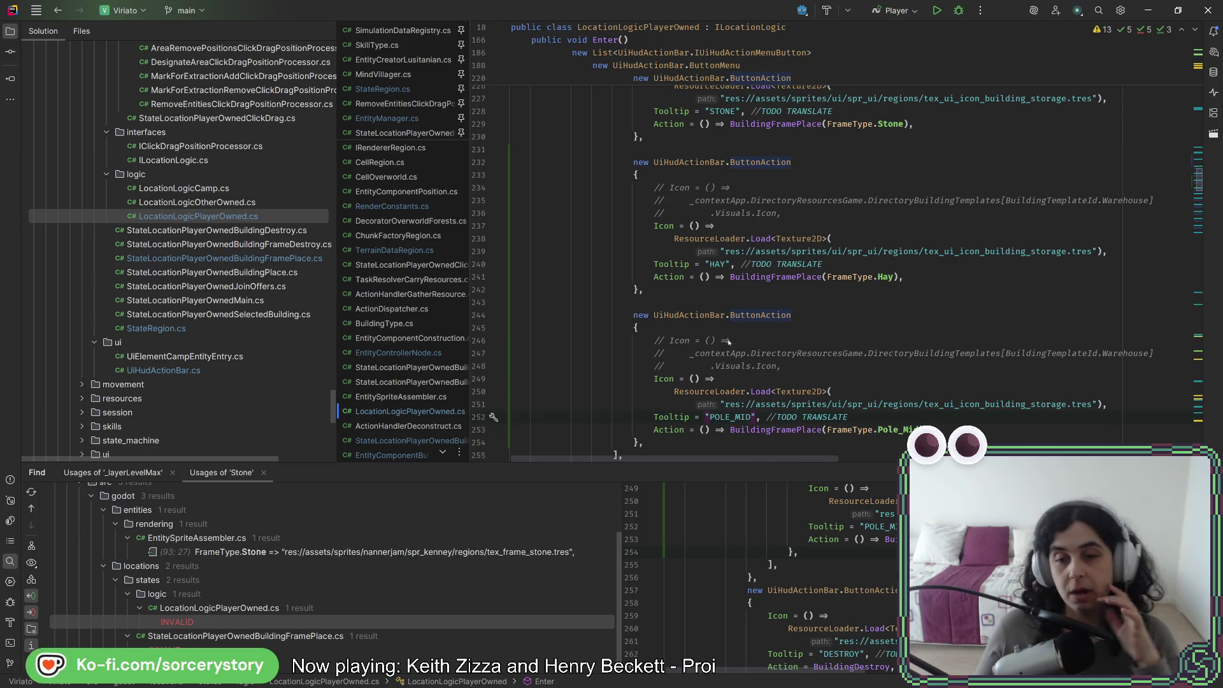
mouse_move(729, 343)
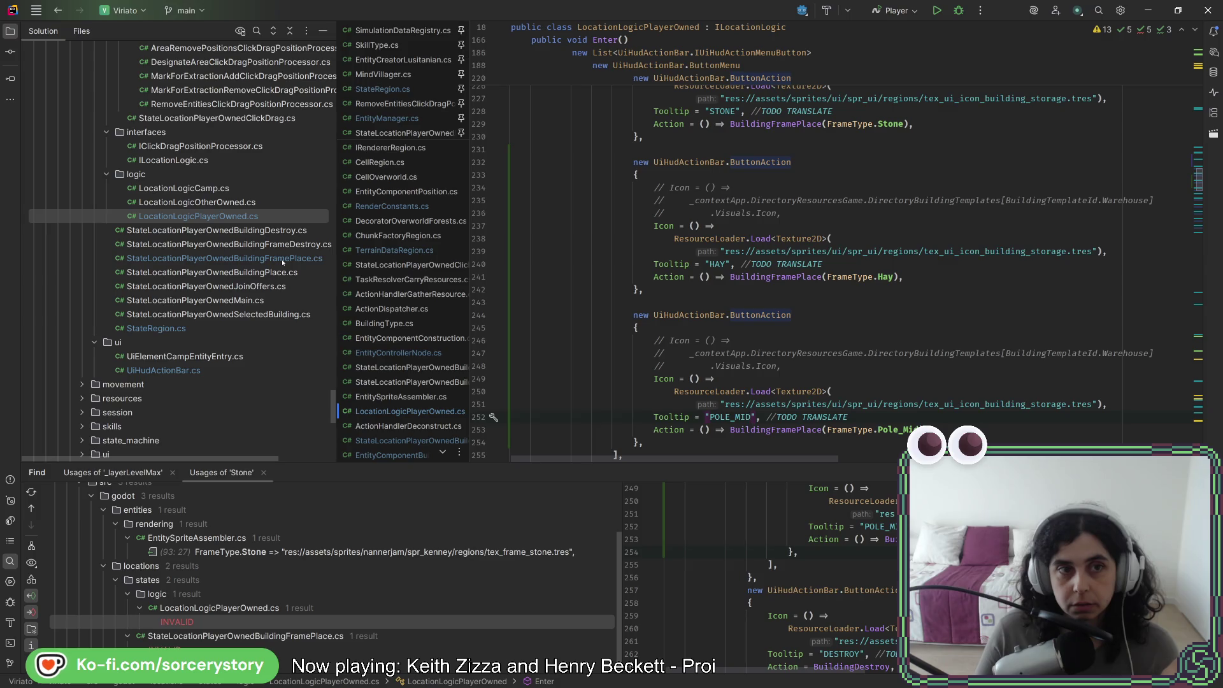
scroll(282, 262, "up", 5)
scroll(268, 261, "up", 8)
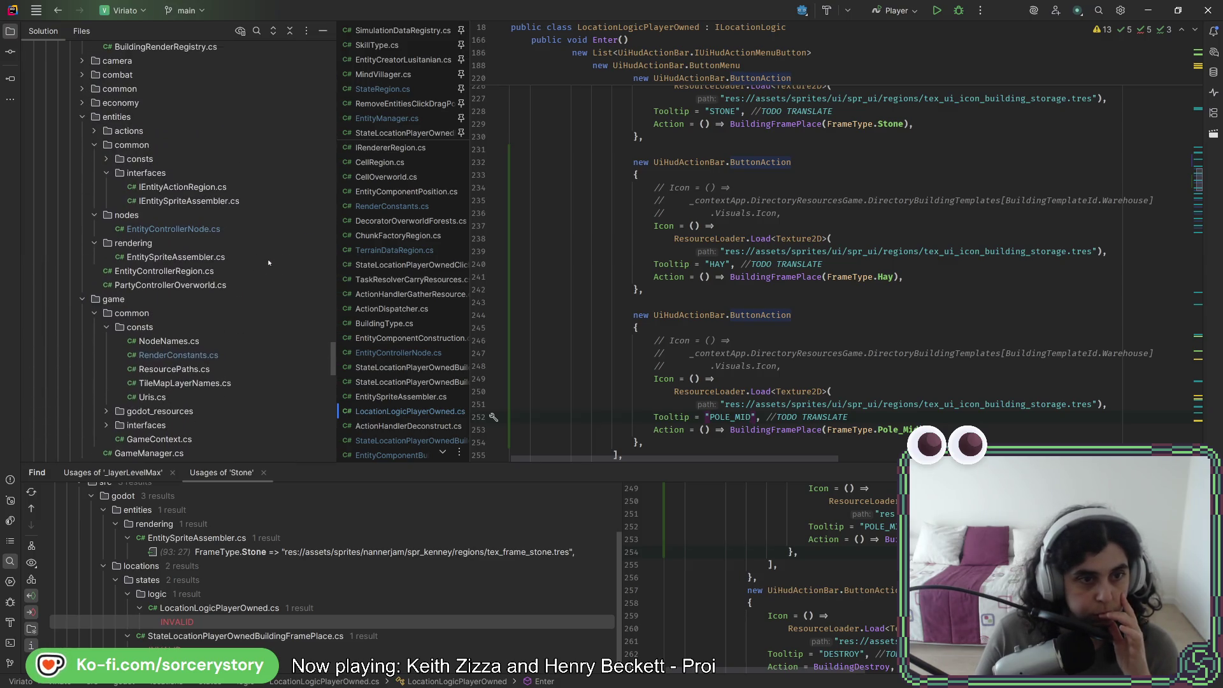
Go from EntityControllerNode.cs to GetEntitySprite in EntitySpriteAssembler.cs
double_click(174, 230)
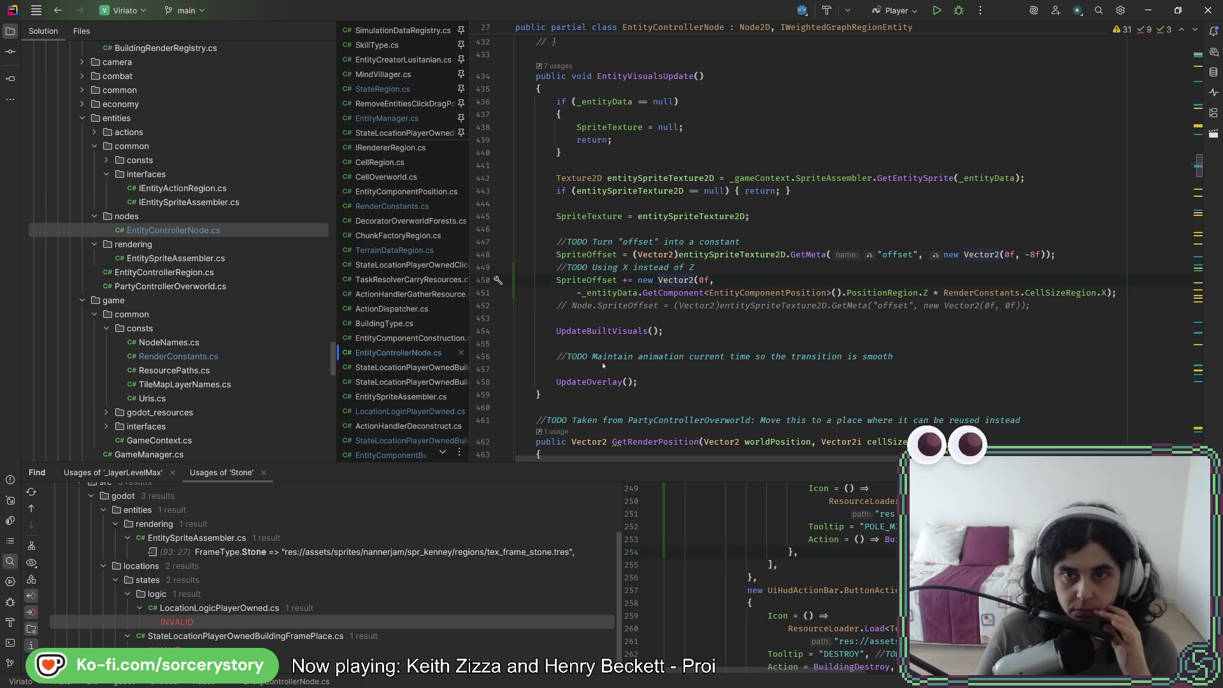
left_click(917, 178)
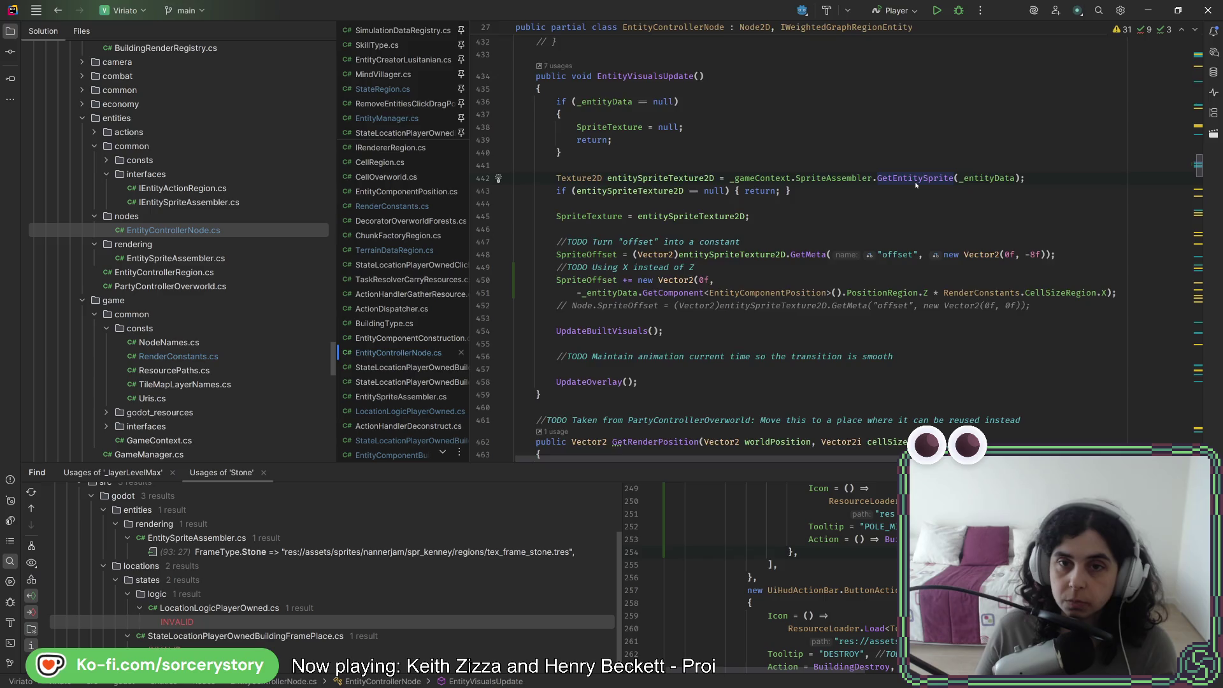
left_click(917, 179, "ctrl")
left_click(623, 172, "ctrl+alt")
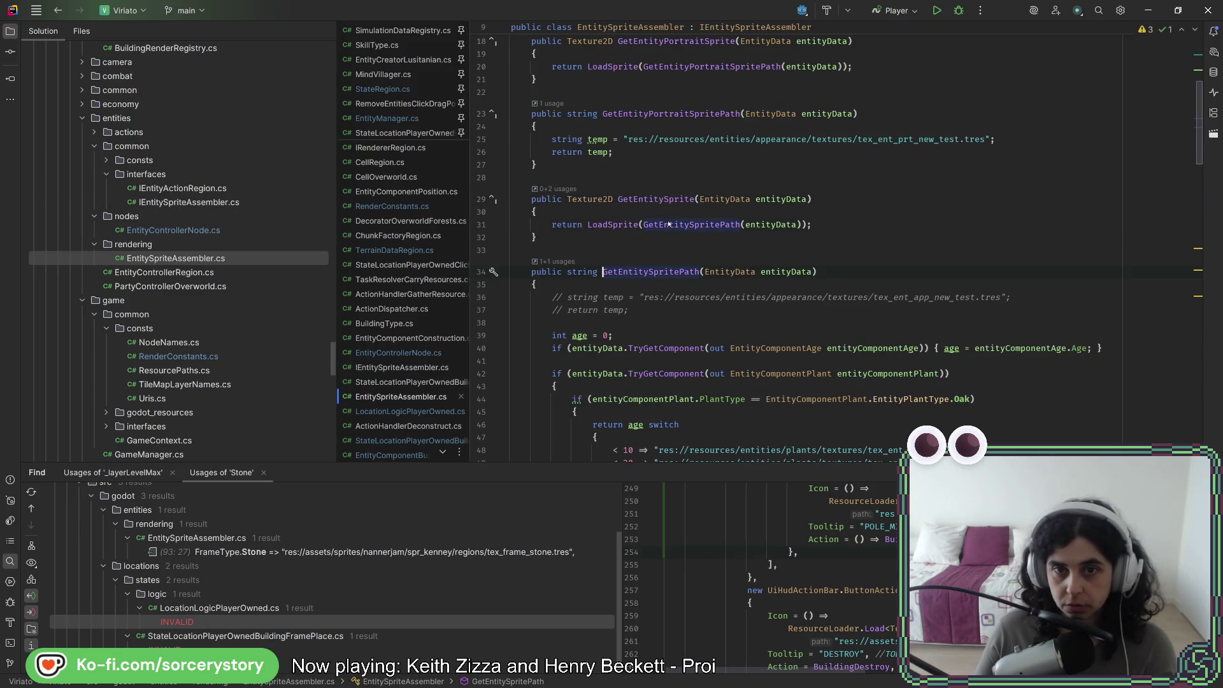
scroll(668, 224, "down", 10)
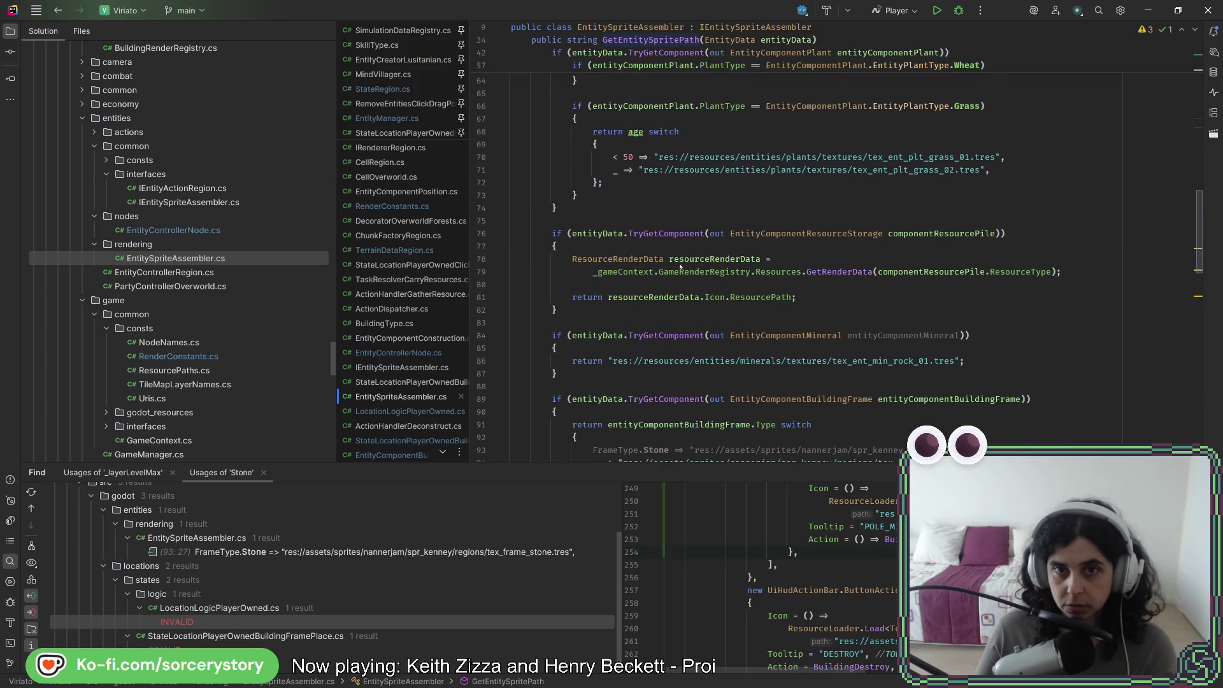
scroll(680, 267, "down", 3)
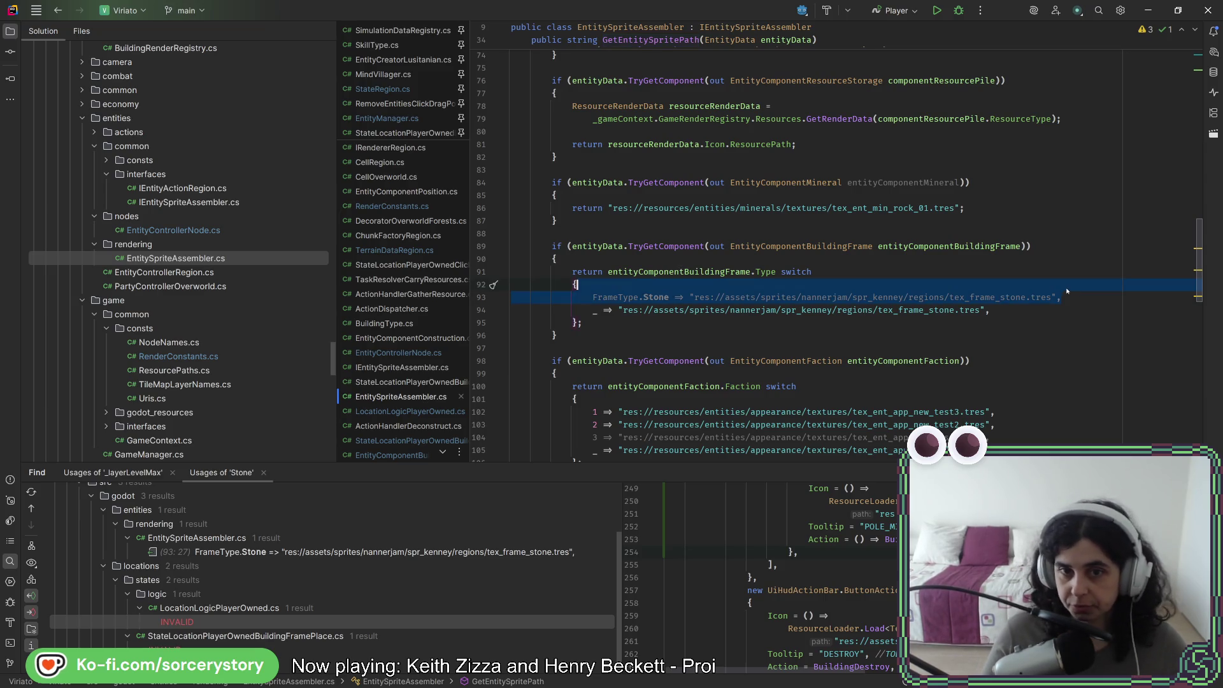
Duplicate the FrameType.Stone case into Hay, Pole_Base and Pole_Mid cases
key("Tab")
key("ctrl+d")
key("ctrl+d")
key("ctrl+d")
double_click(657, 310)
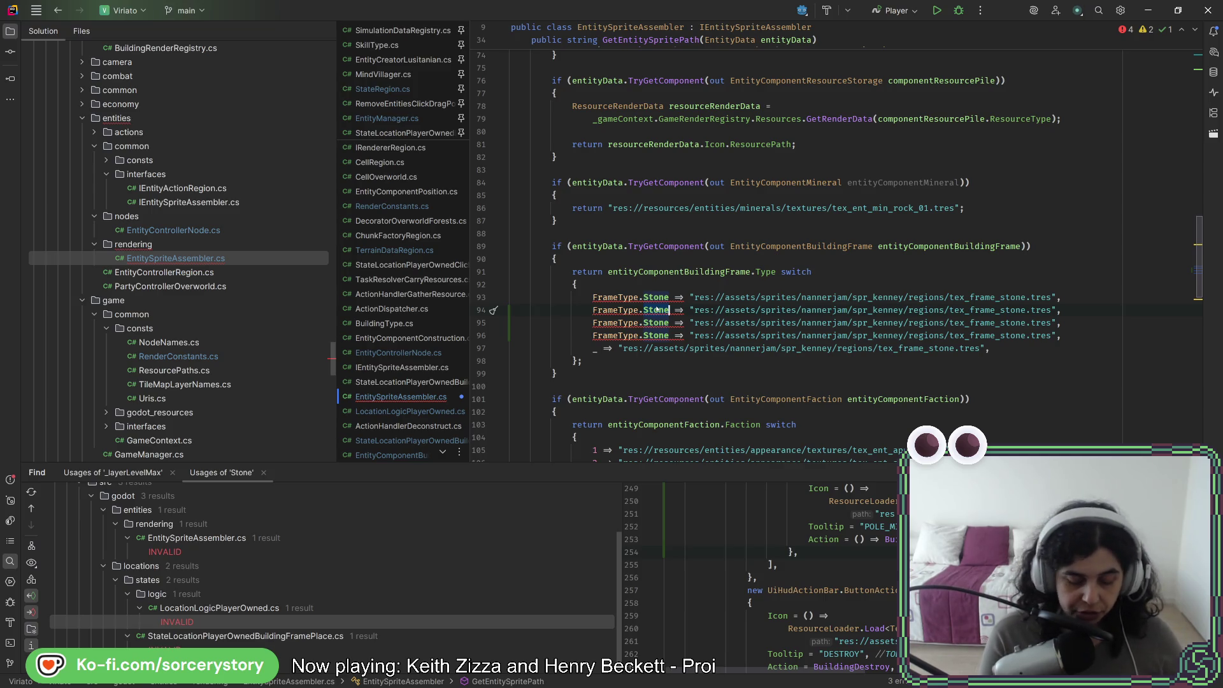
type("Hay")
double_click(647, 323)
type("Pole_Base")
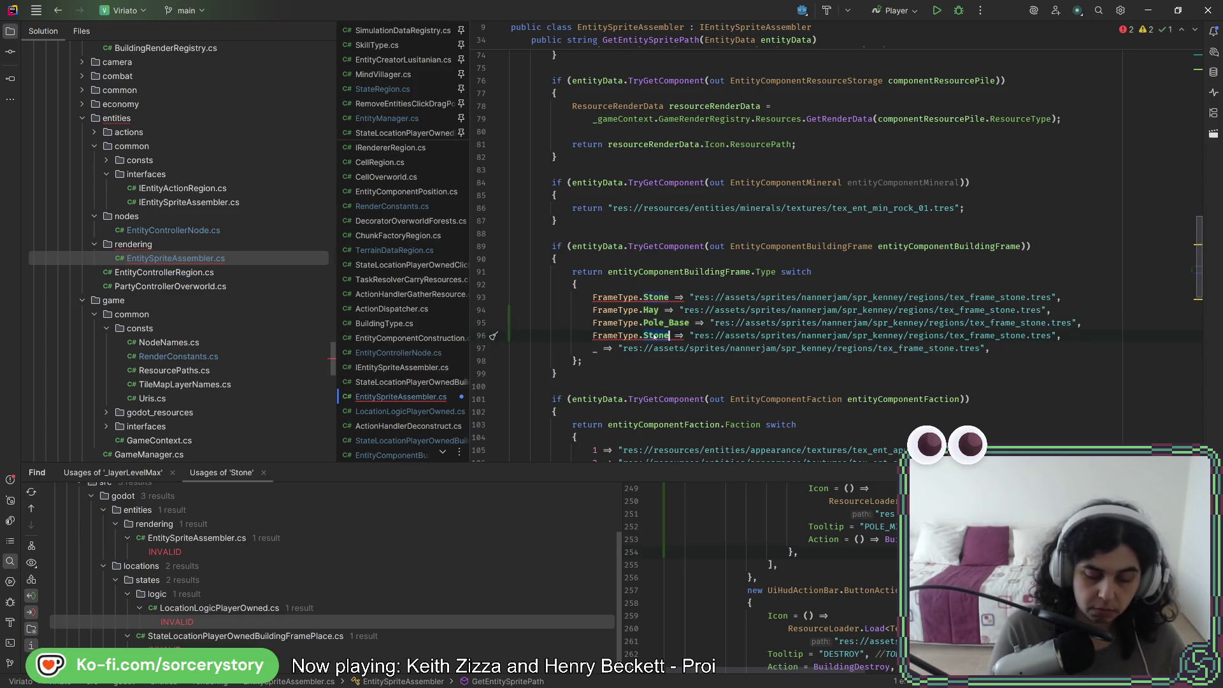
type("Pole_Mid")
Close the running game and point the Hay case at tex_frame_hay.tres
key("shift+F10")
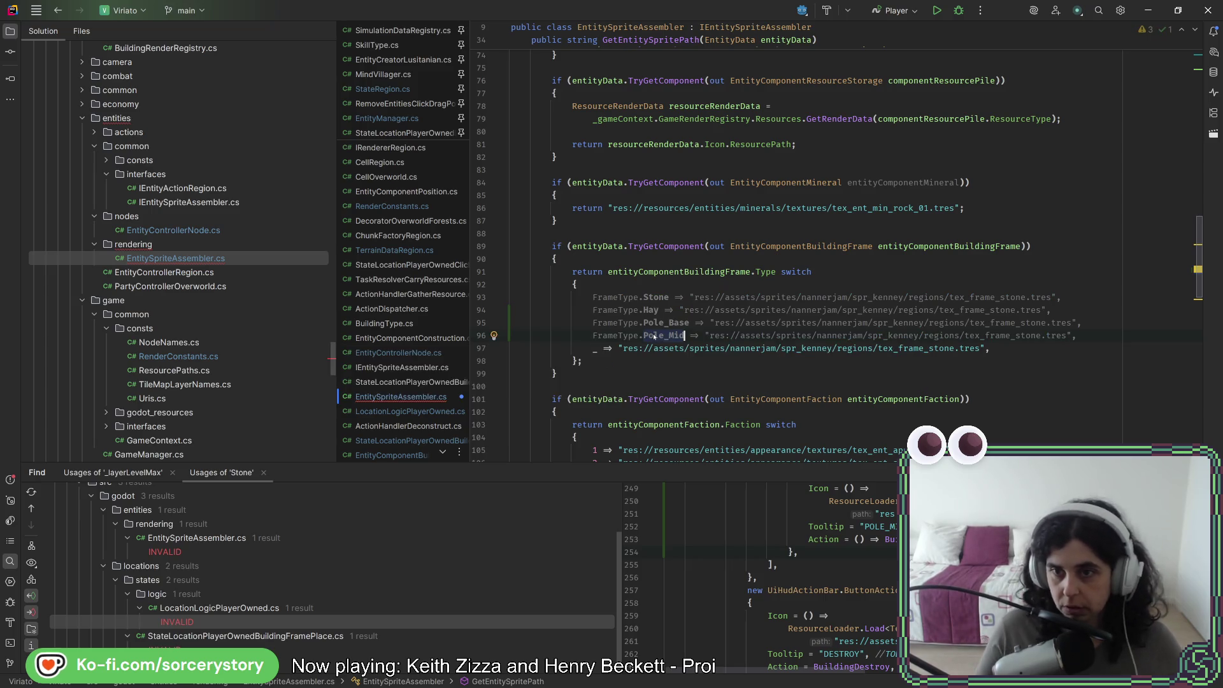
key("alt+F4")
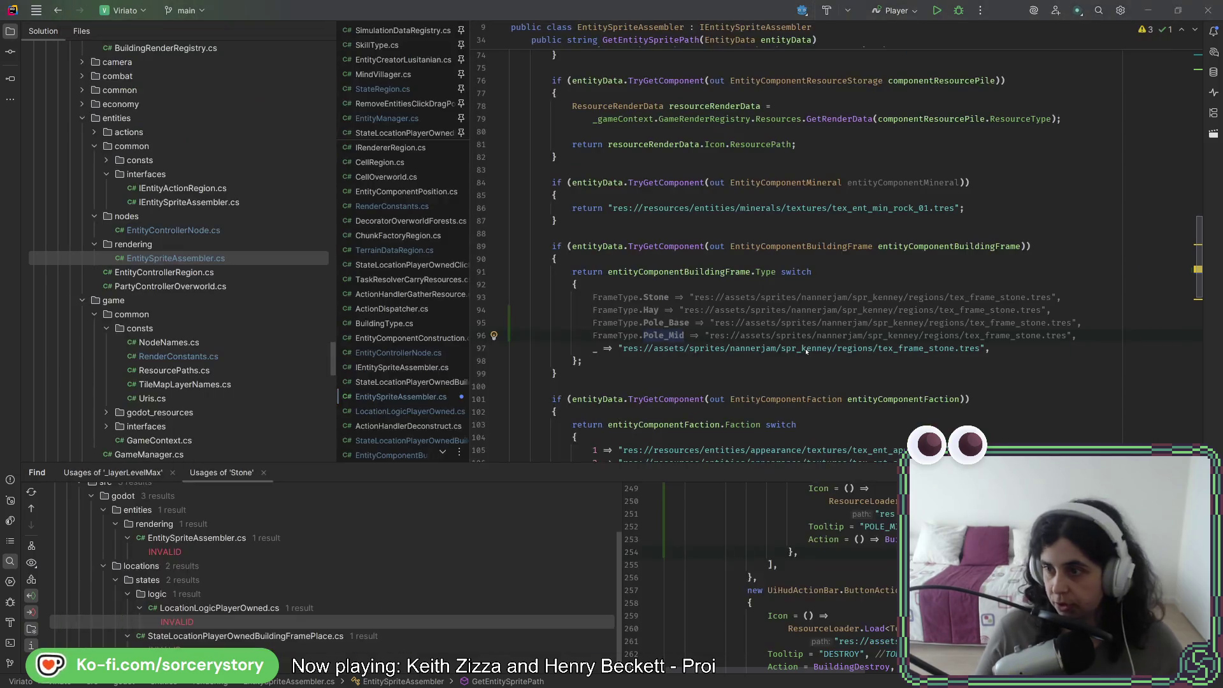
key("alt+Tab")
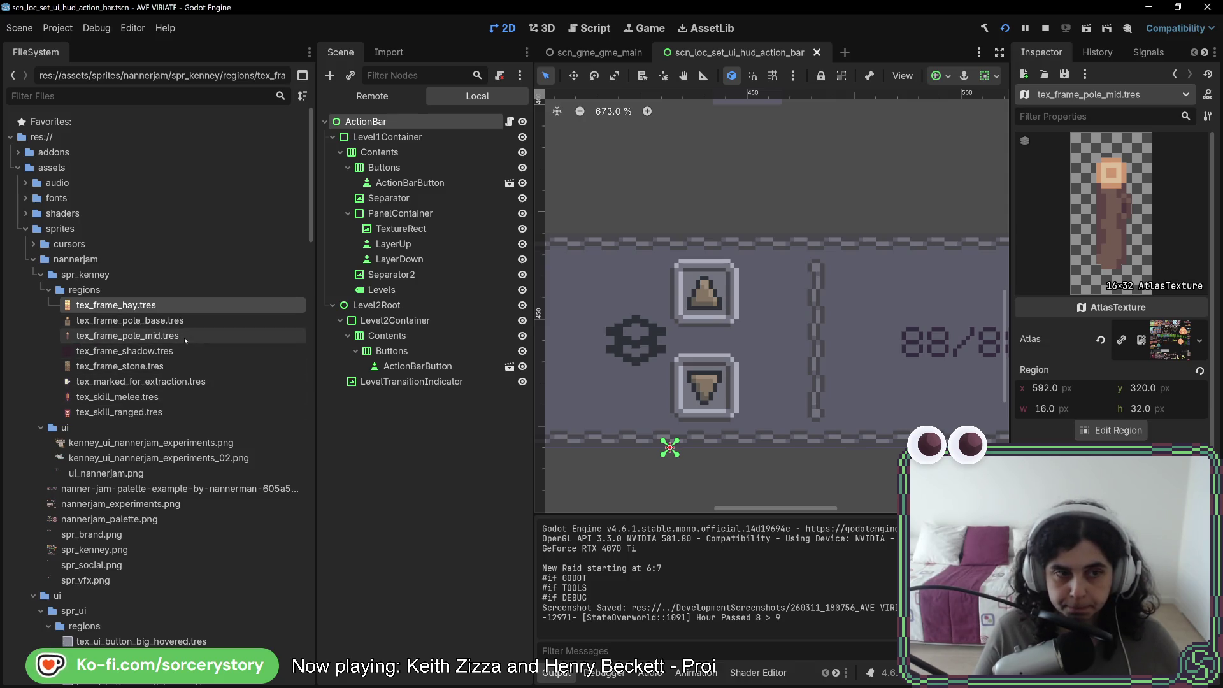
right_click(139, 311)
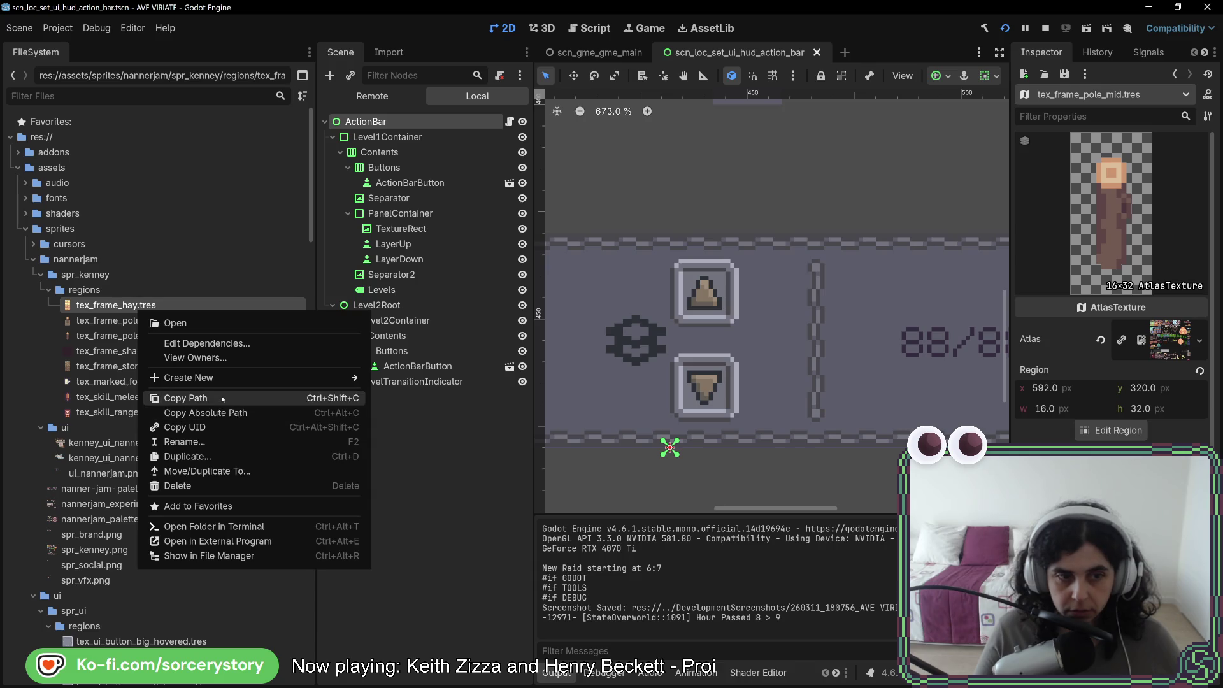
left_click(217, 398)
key("alt+Tab")
left_click_drag(684, 310, 1027, 311)
key("ctrl+v")
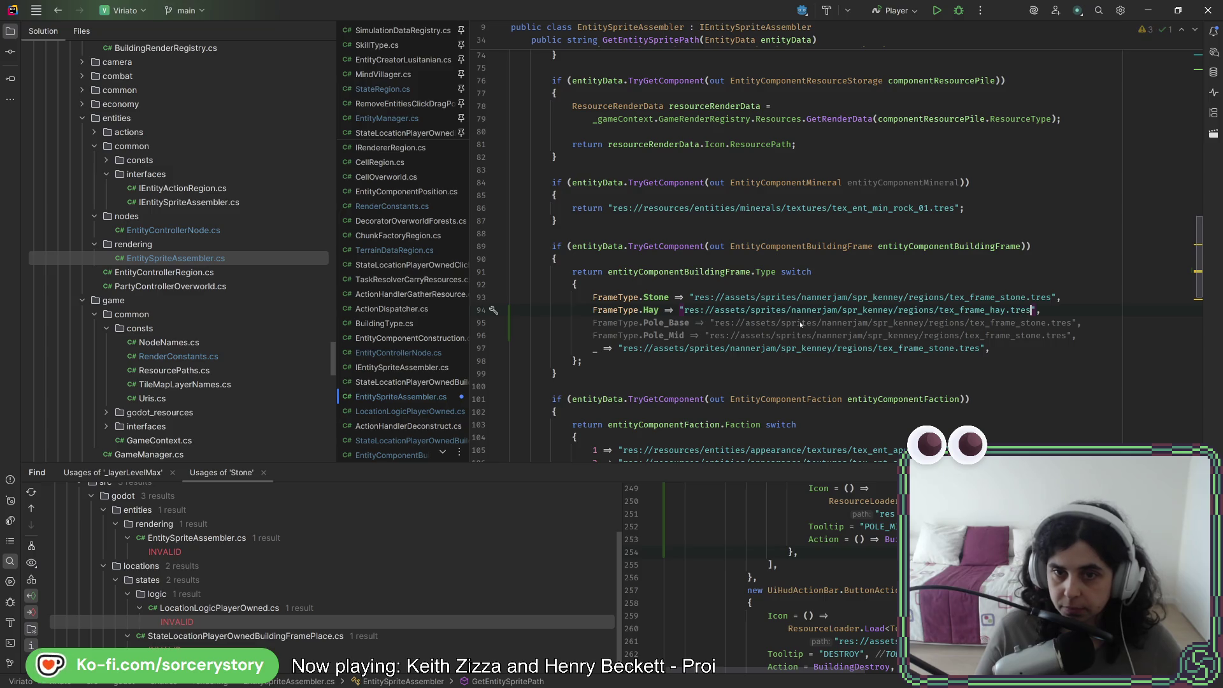
Point the Pole_Base case at the tex_frame_pole_base texture path
left_click_drag(715, 323, 1043, 323)
type("res://assets/sprites/nannerjam/spr_kenney/regions/tex_frame_hay.tres")
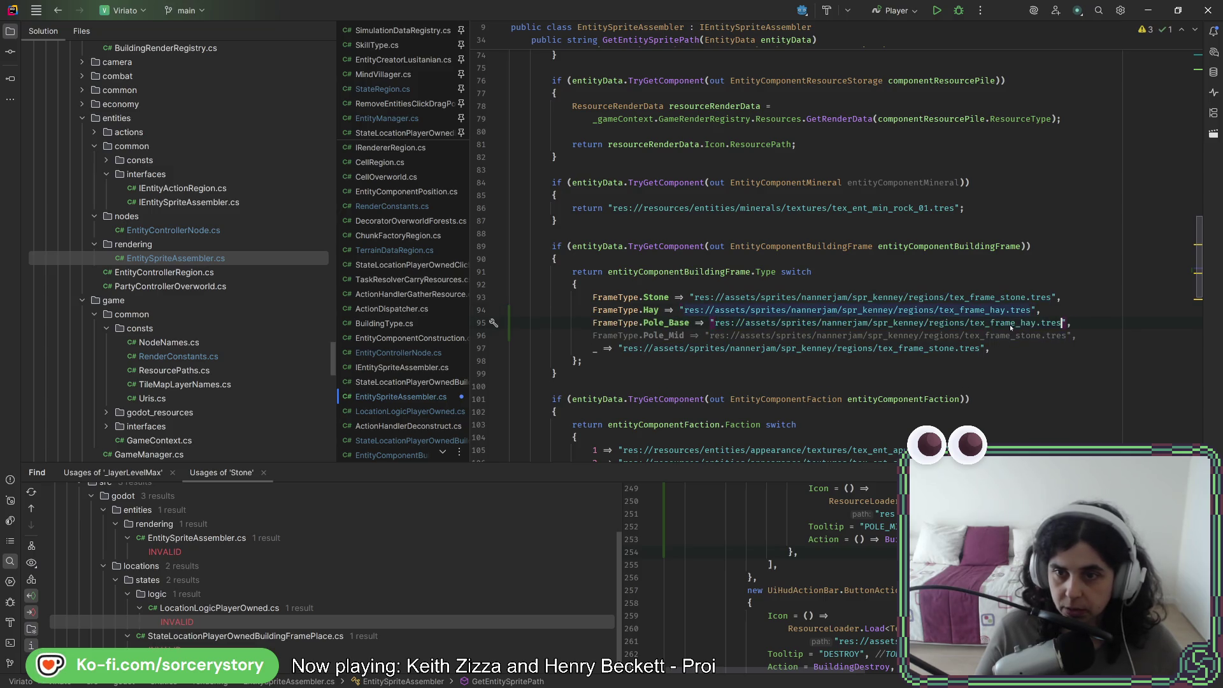
double_click(1027, 323)
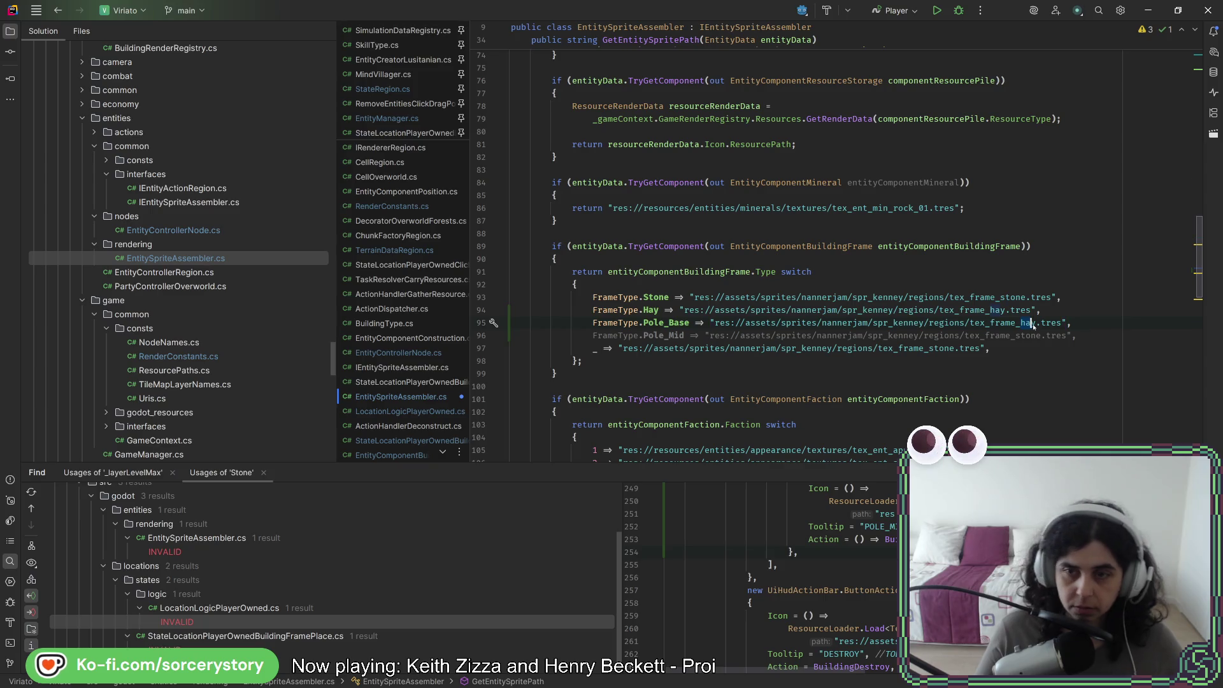
type("pole_base")
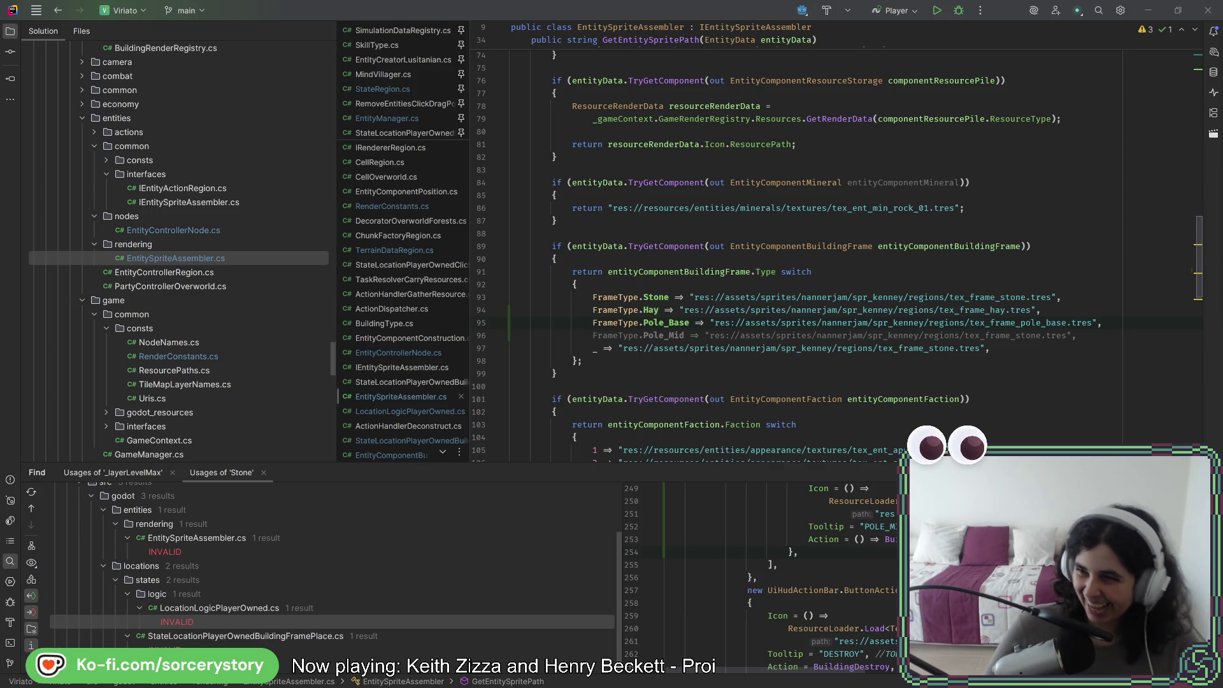
left_click(1067, 323)
key("alt+Tab")
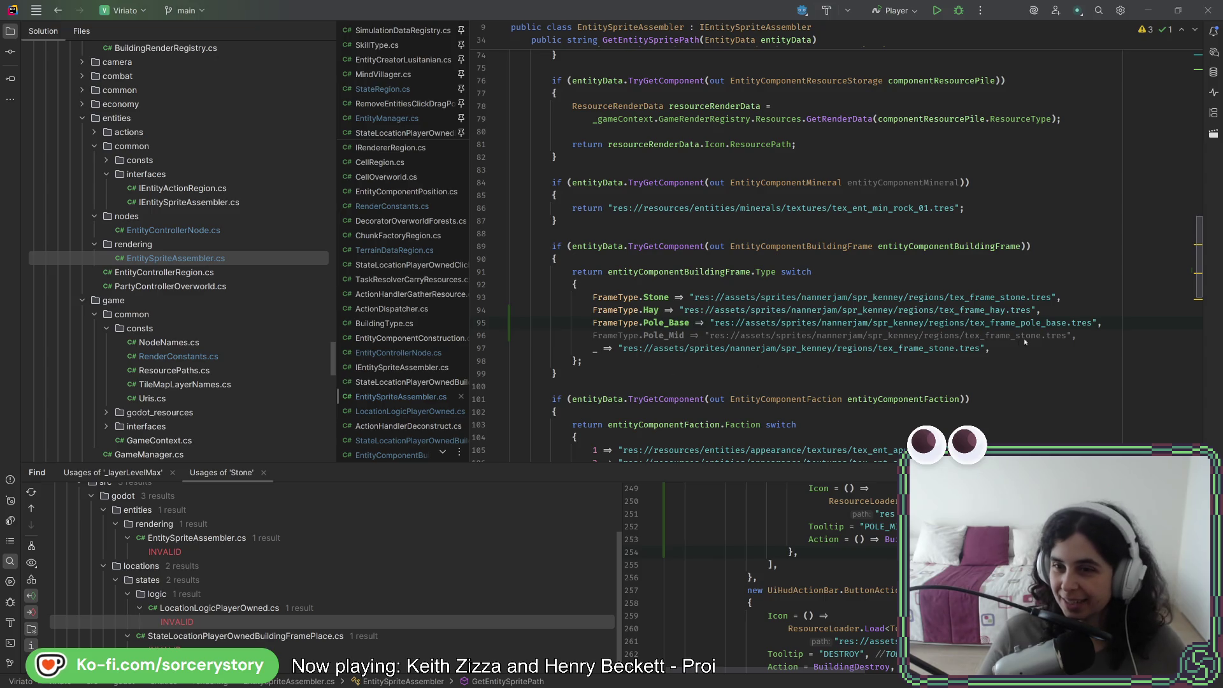
left_click(1061, 335)
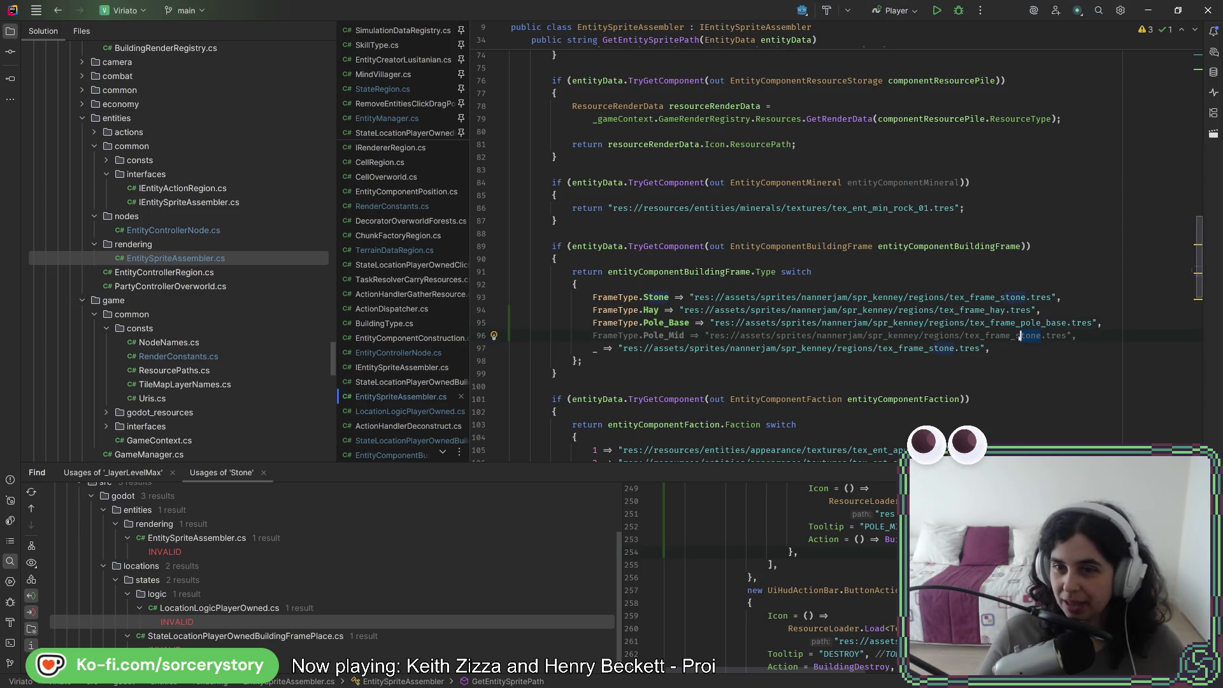
key("alt+Tab")
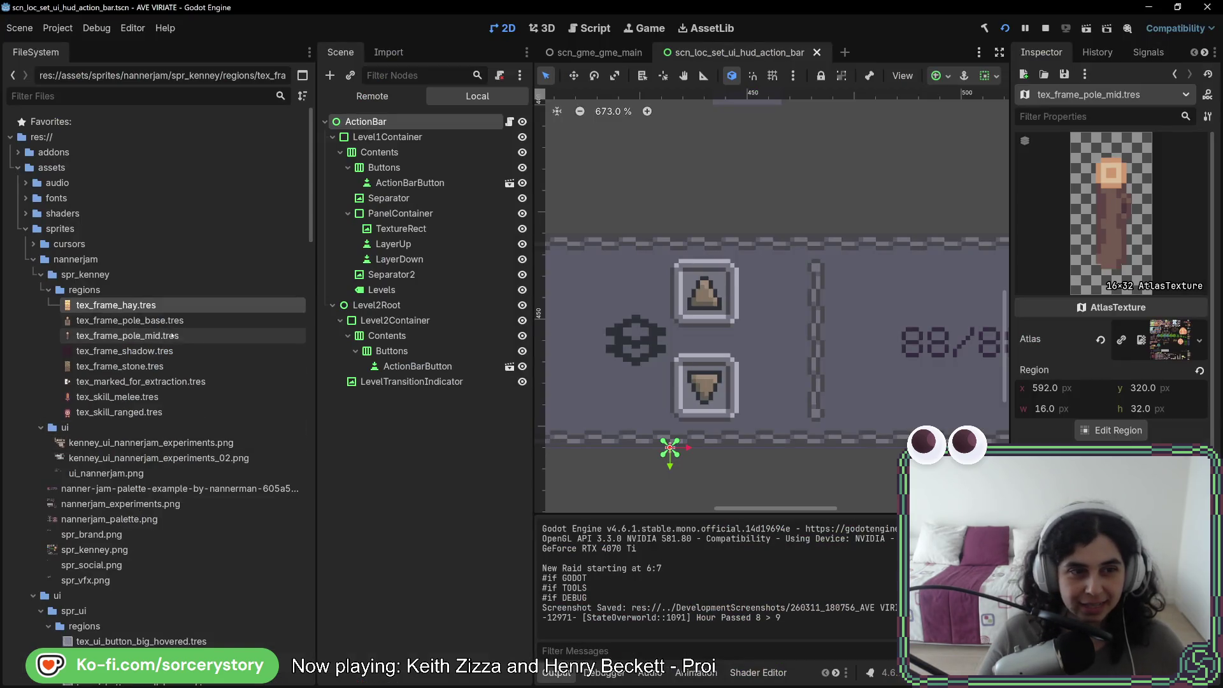
Point the Pole_Mid case at tex_frame_pole_mid.tres and save EntitySpriteAssembler.cs
right_click(175, 338)
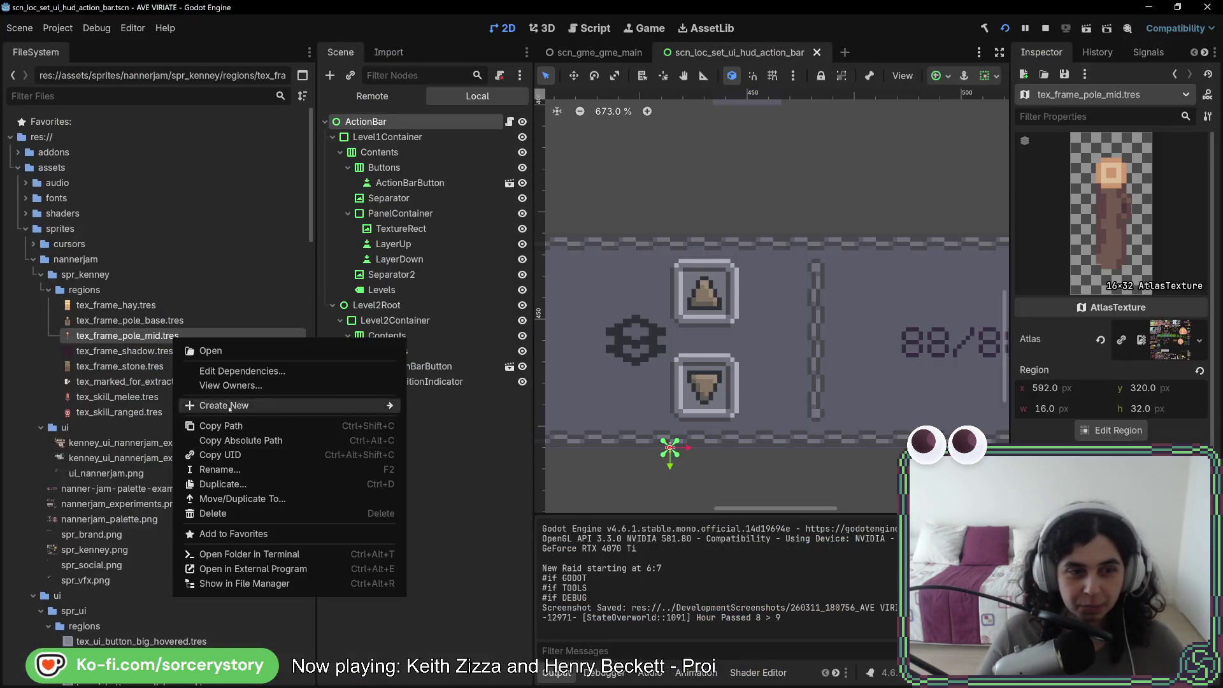
left_click(220, 426)
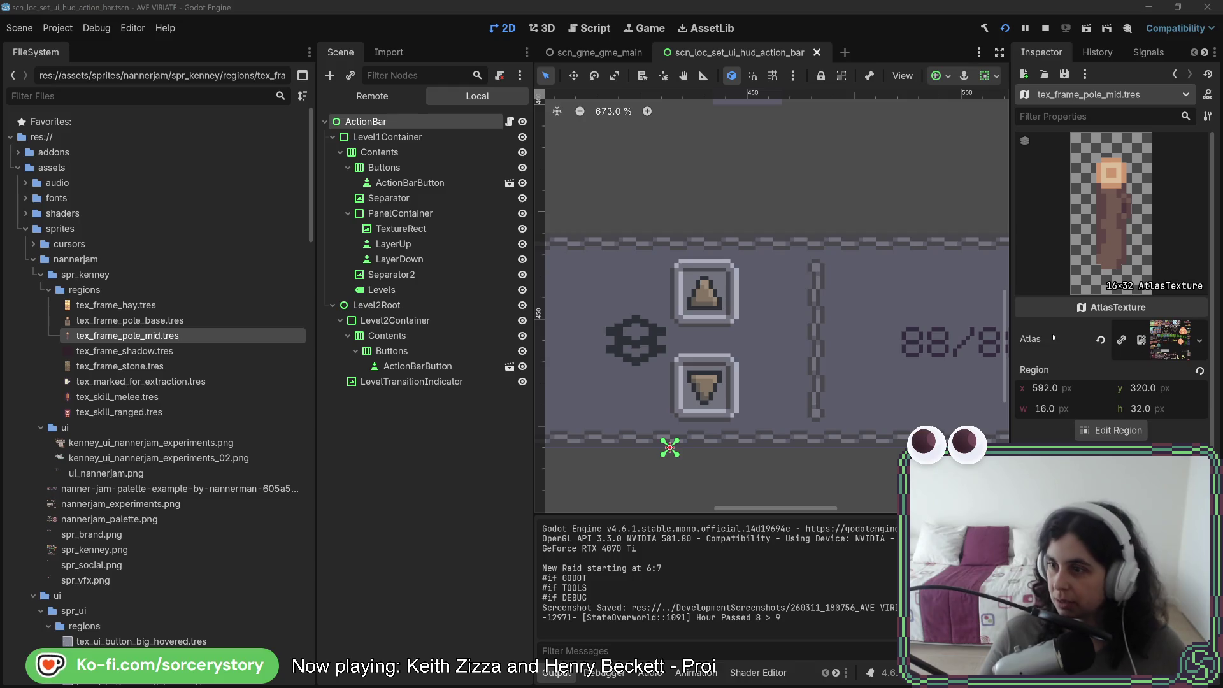
key("alt+Tab")
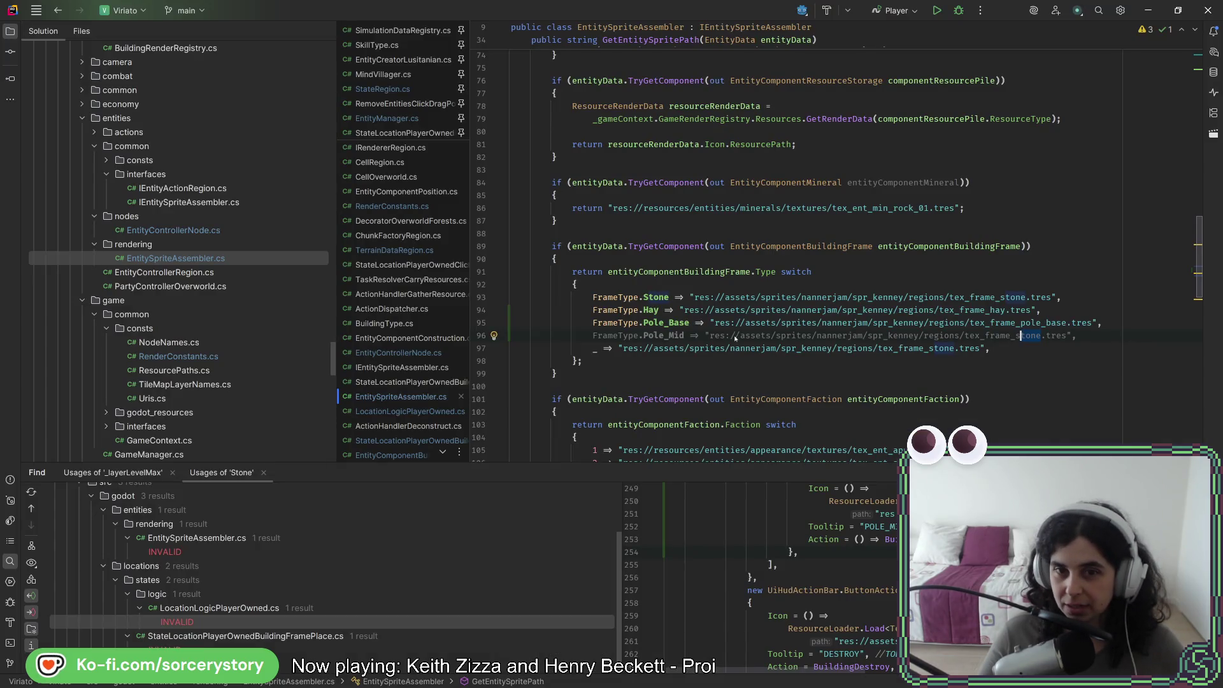
left_click_drag(740, 336, 1039, 336)
type("res://assets/sprites/nannerjam/spr_kenney/regions/tex_frame_pole_mid.tres")
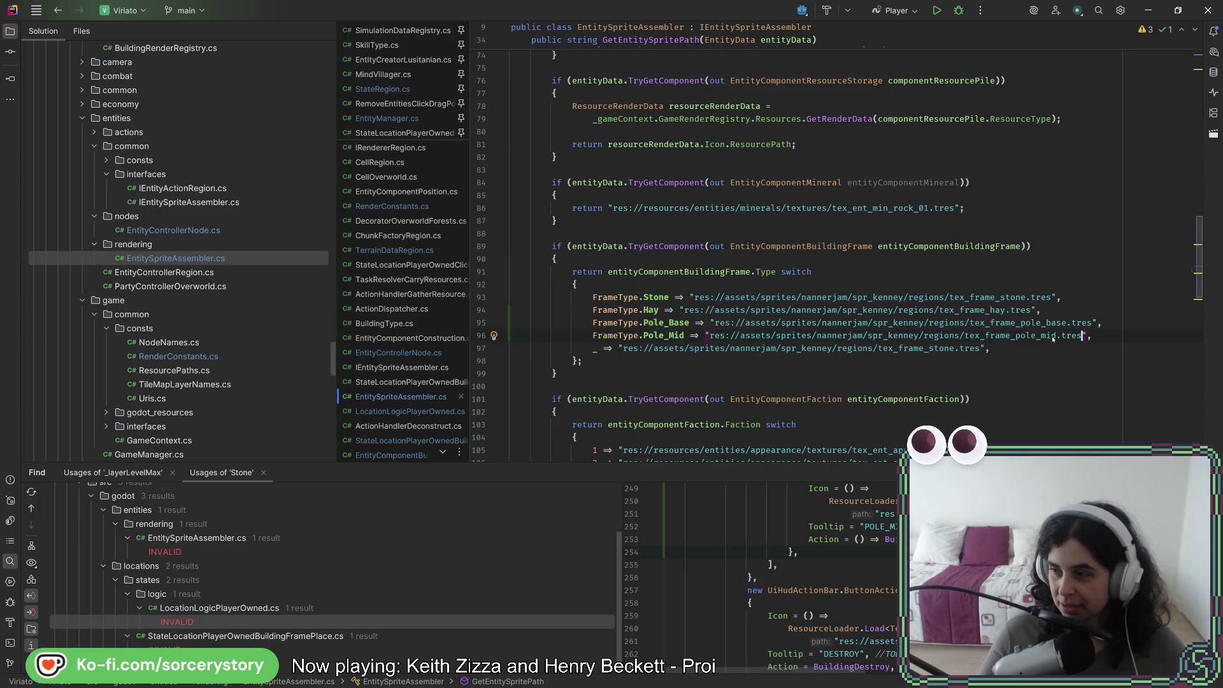
left_click(1129, 328)
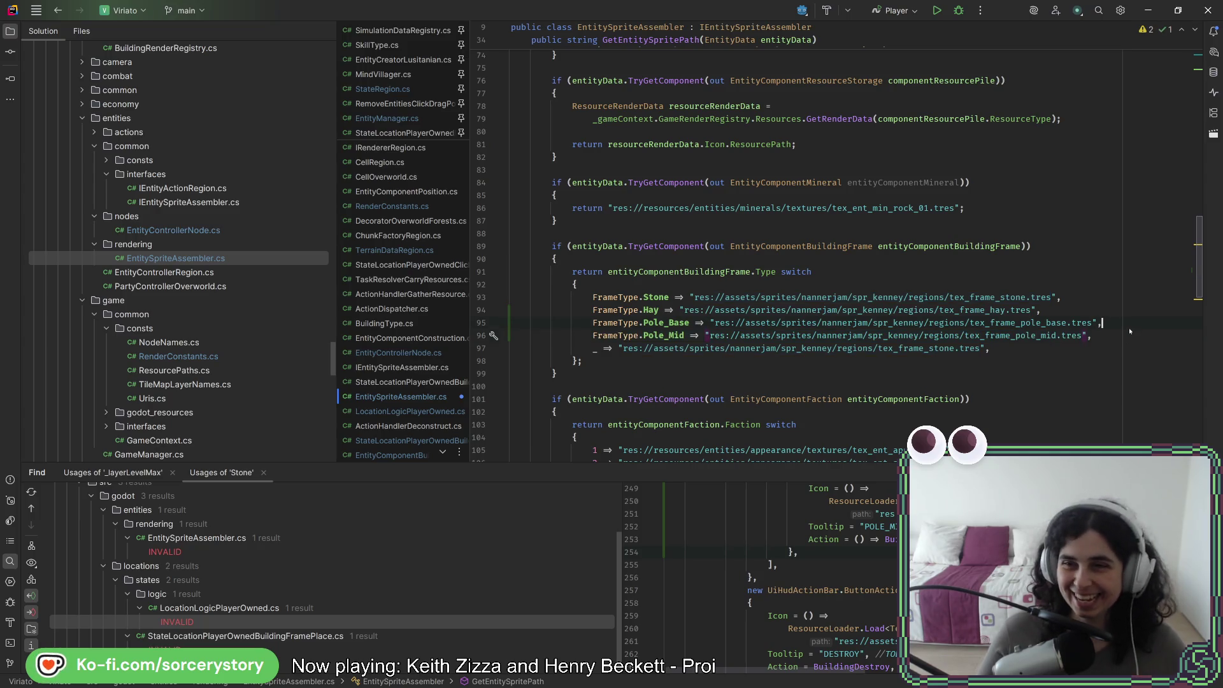
key("ctrl+s")
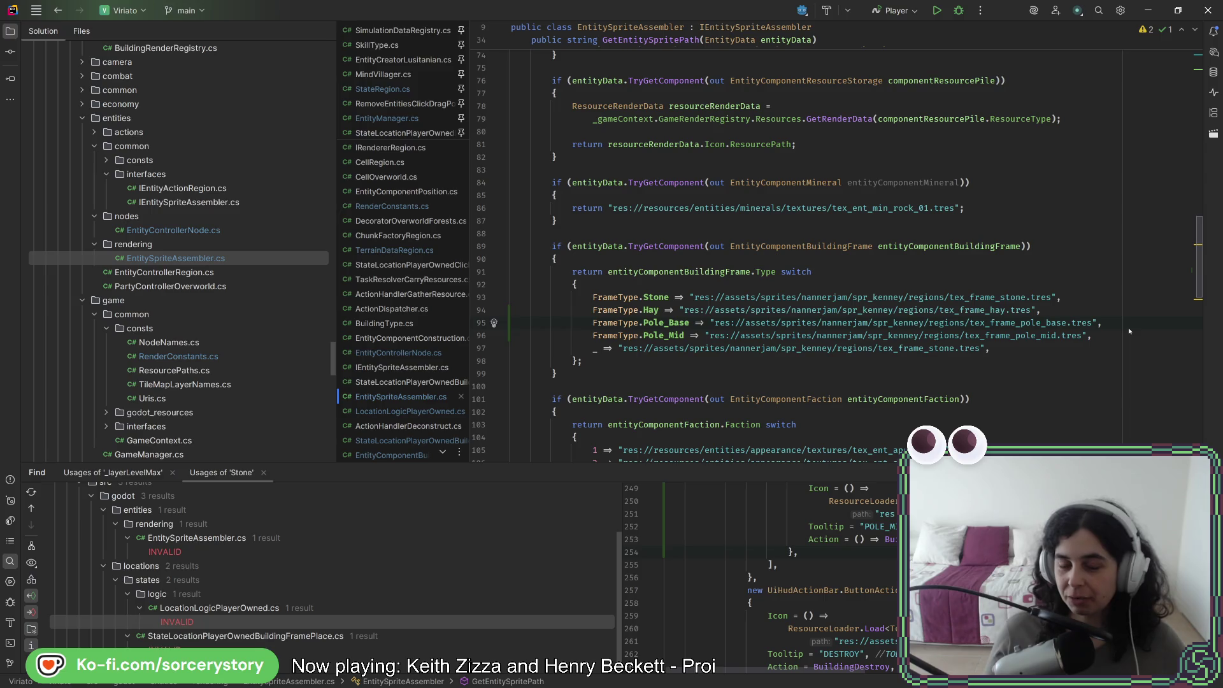
left_click(1101, 336)
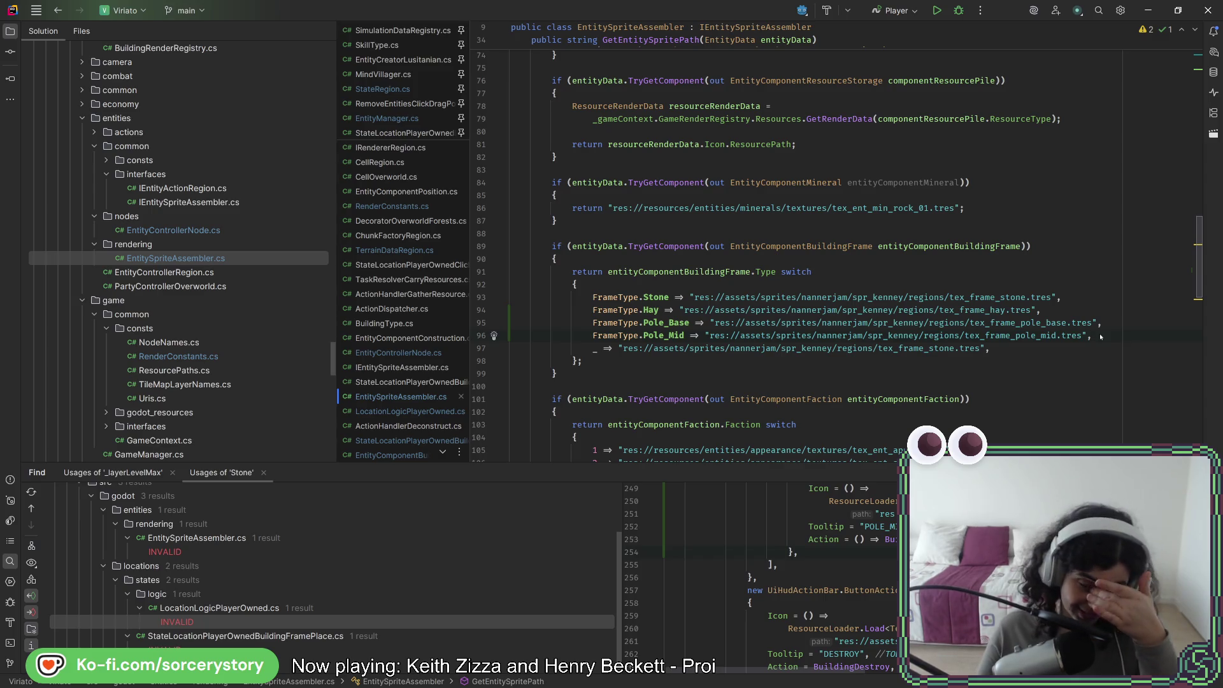
key("Up")
key("Up")
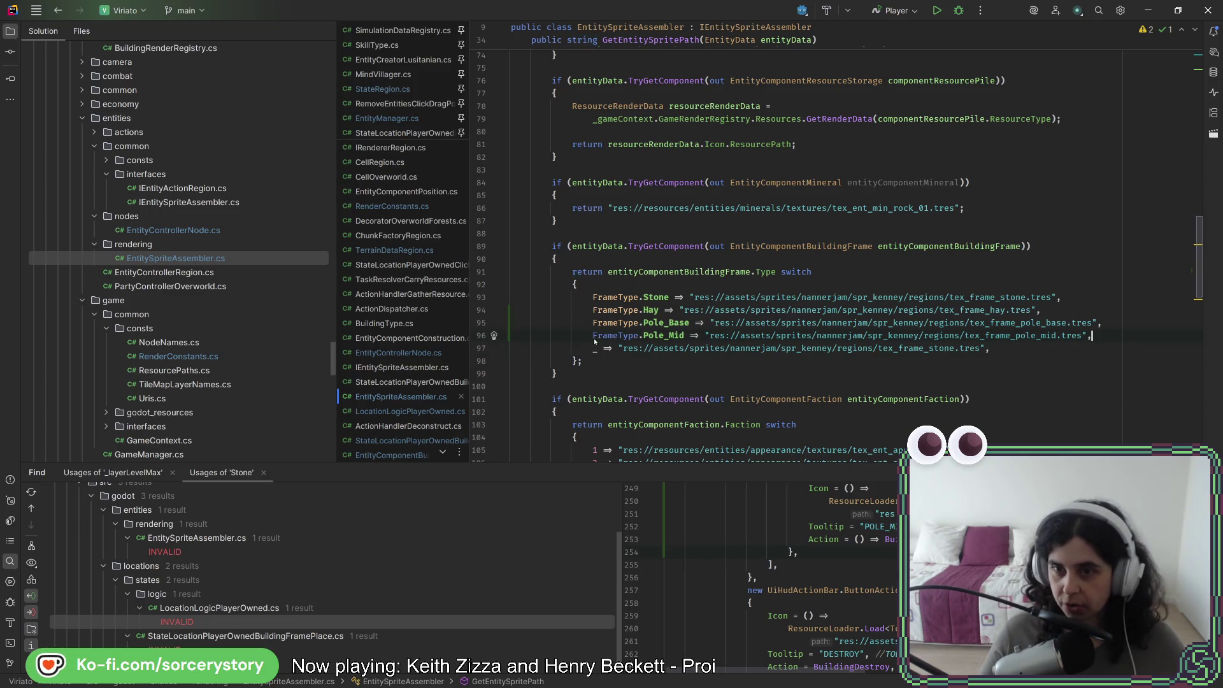
key("alt+Tab")
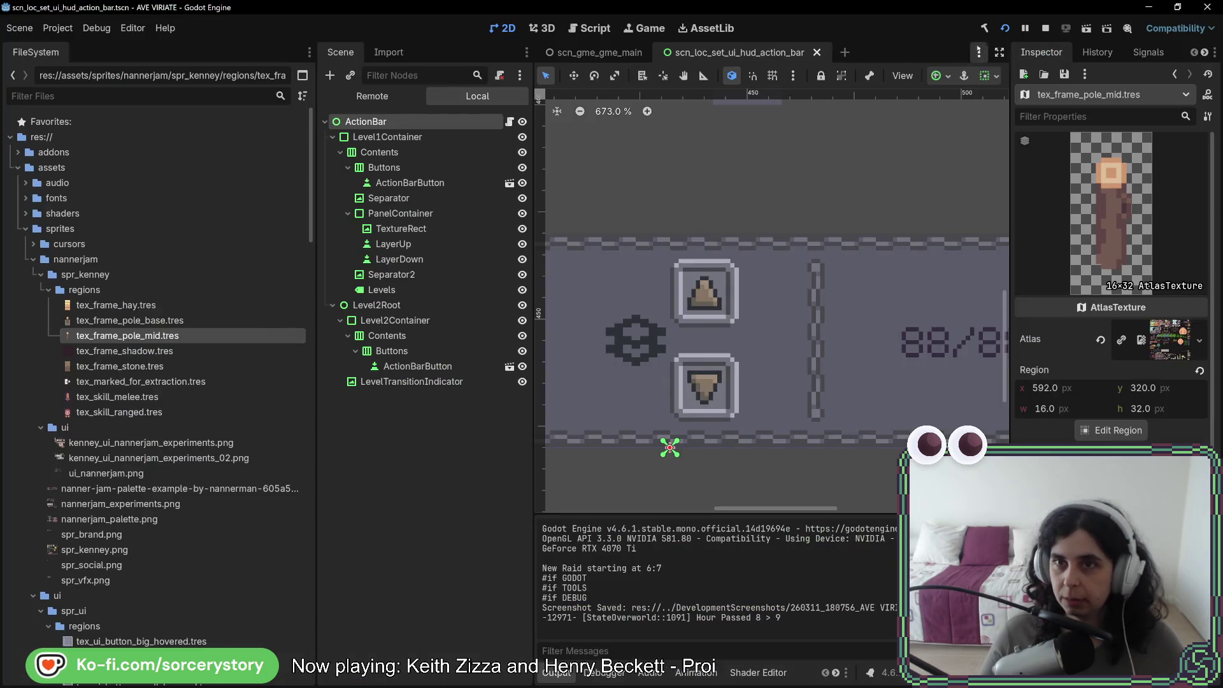
Run the project, start a New Game and visit the player settlement
left_click(1003, 28)
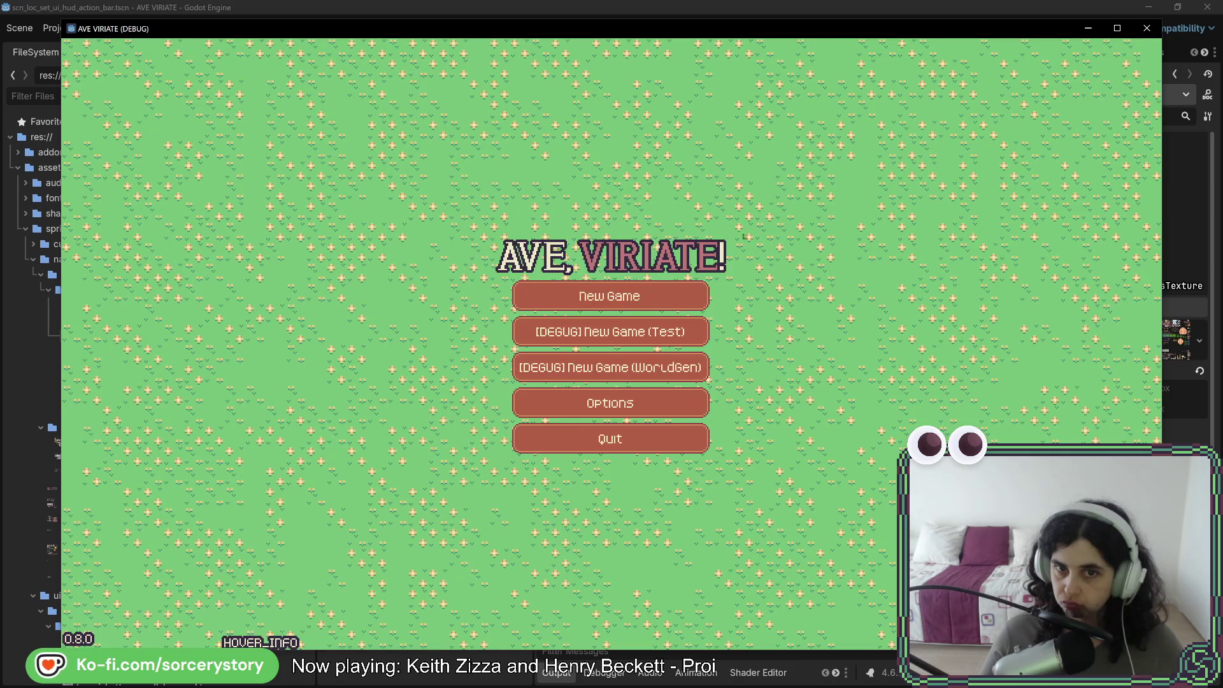
left_click(679, 296)
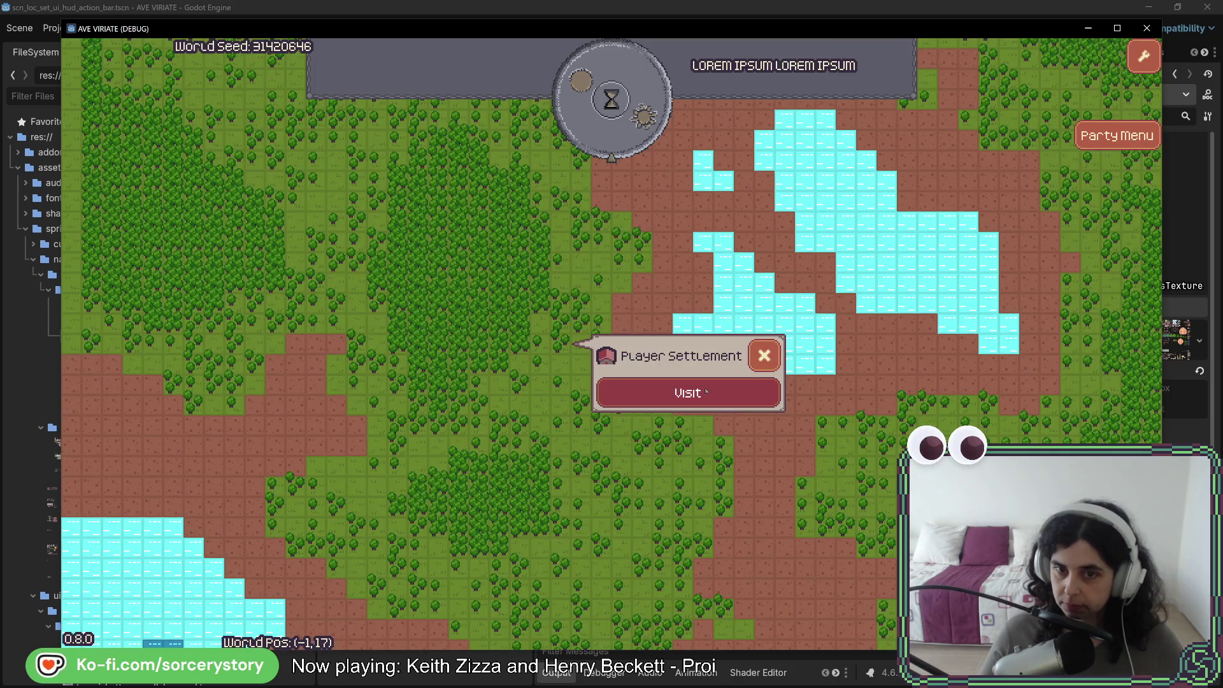
left_click(686, 392)
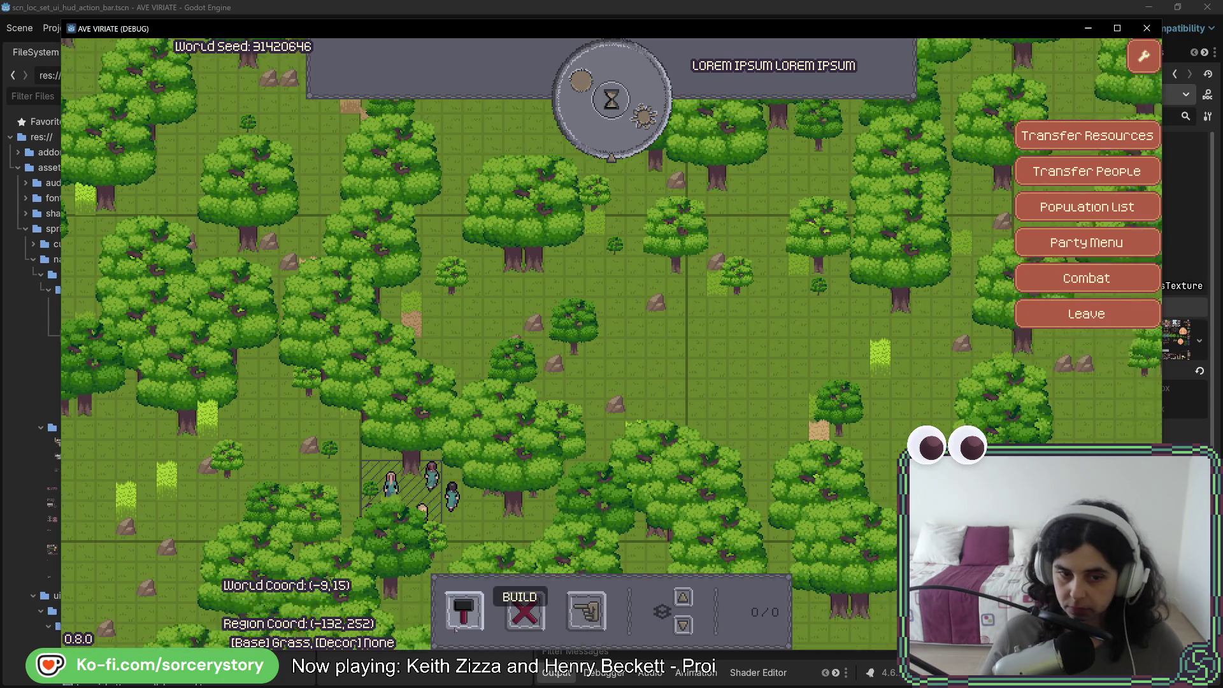
Place a hay building frame on the settlement map and pass one hour so it gets built
left_click(464, 611)
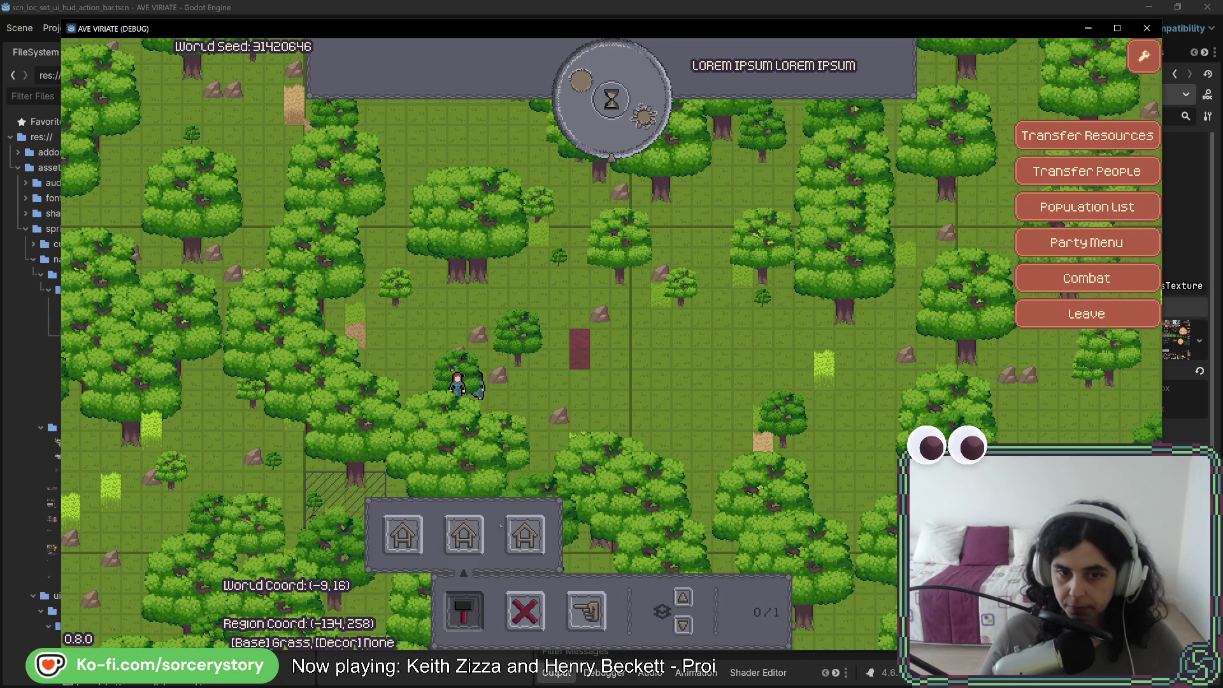
left_click(471, 534)
left_click(621, 357)
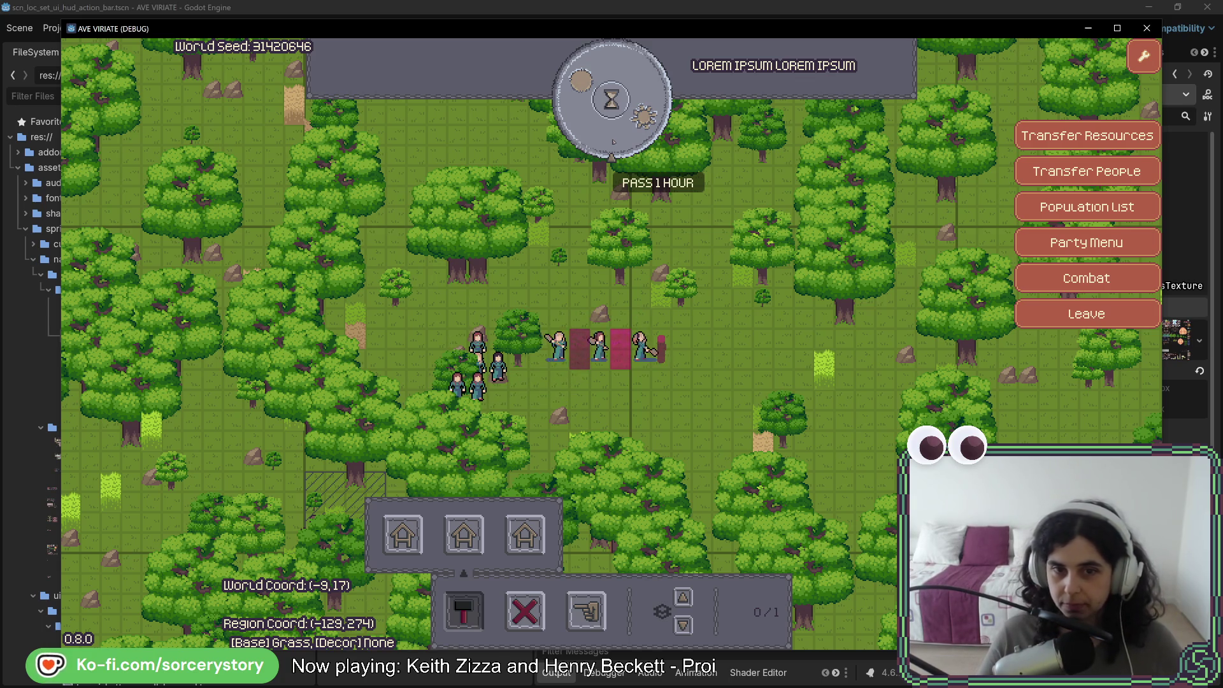
left_click(623, 127)
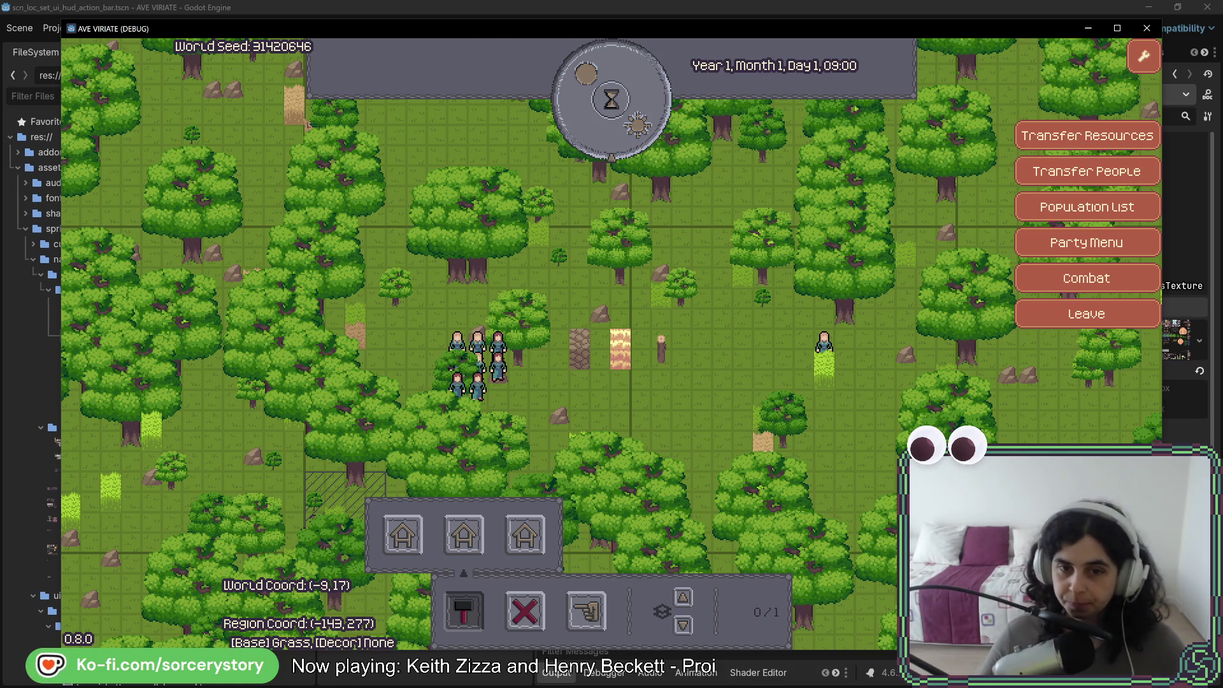
key("d")
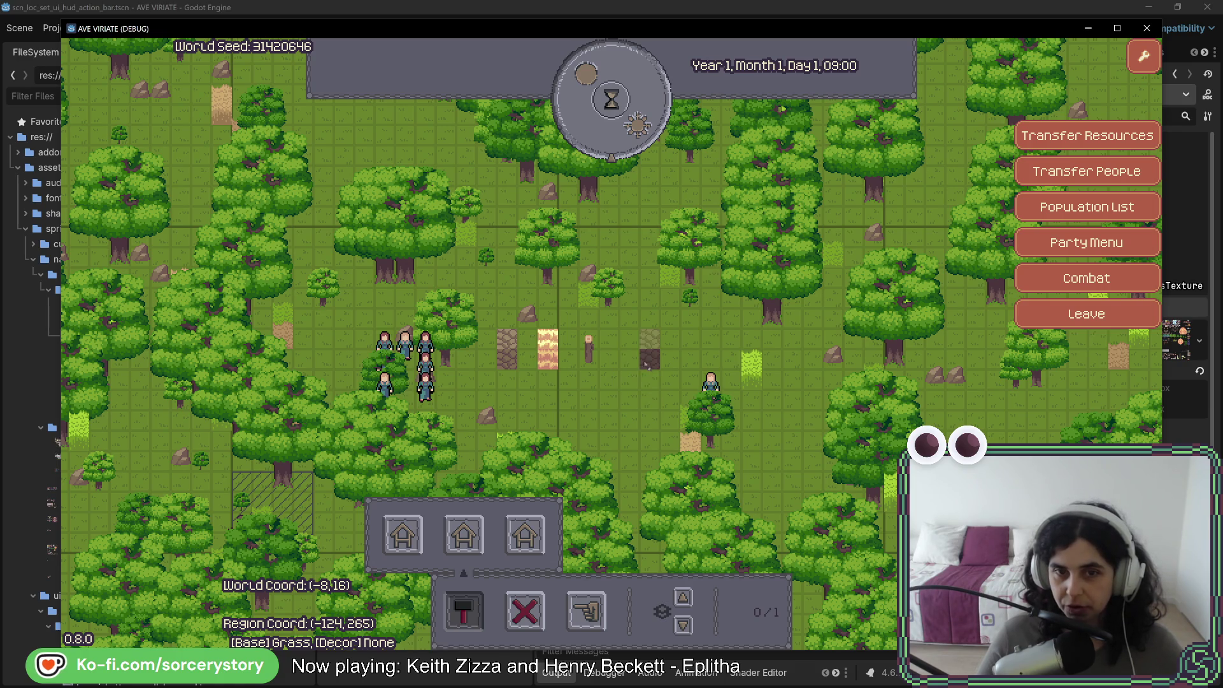
left_click_drag(646, 364, 617, 383)
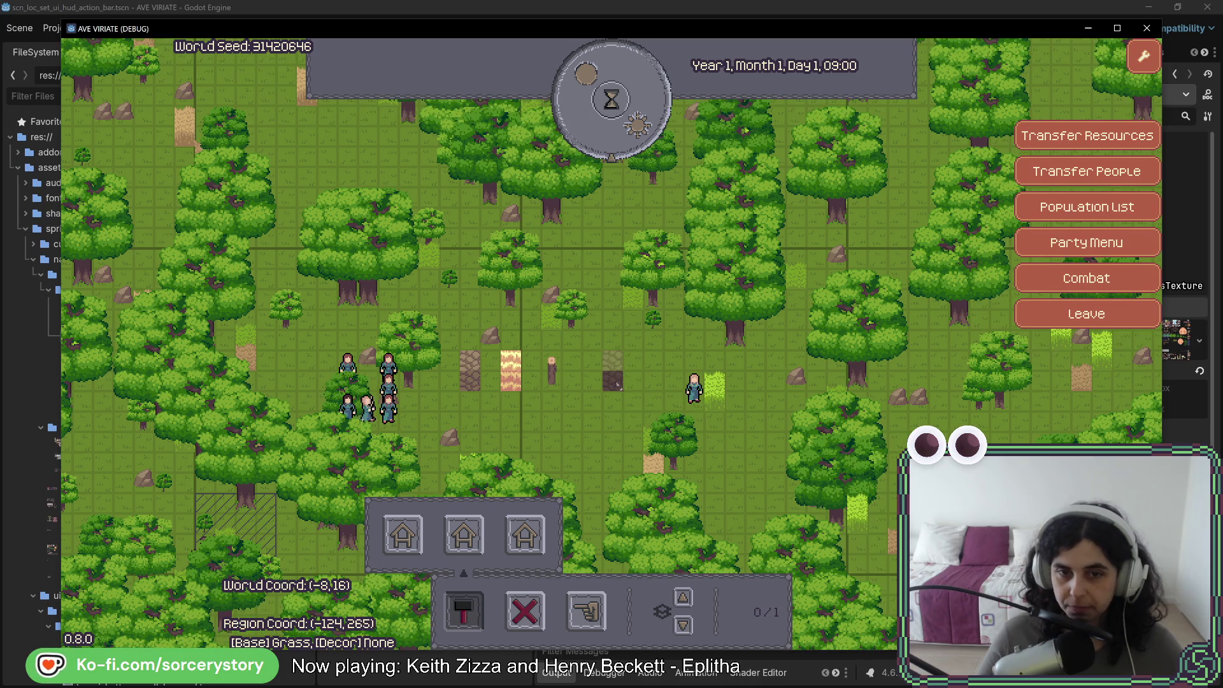
Mark a run of stone build tiles, pass two hours, and raise the visible layer one level
left_click(613, 382)
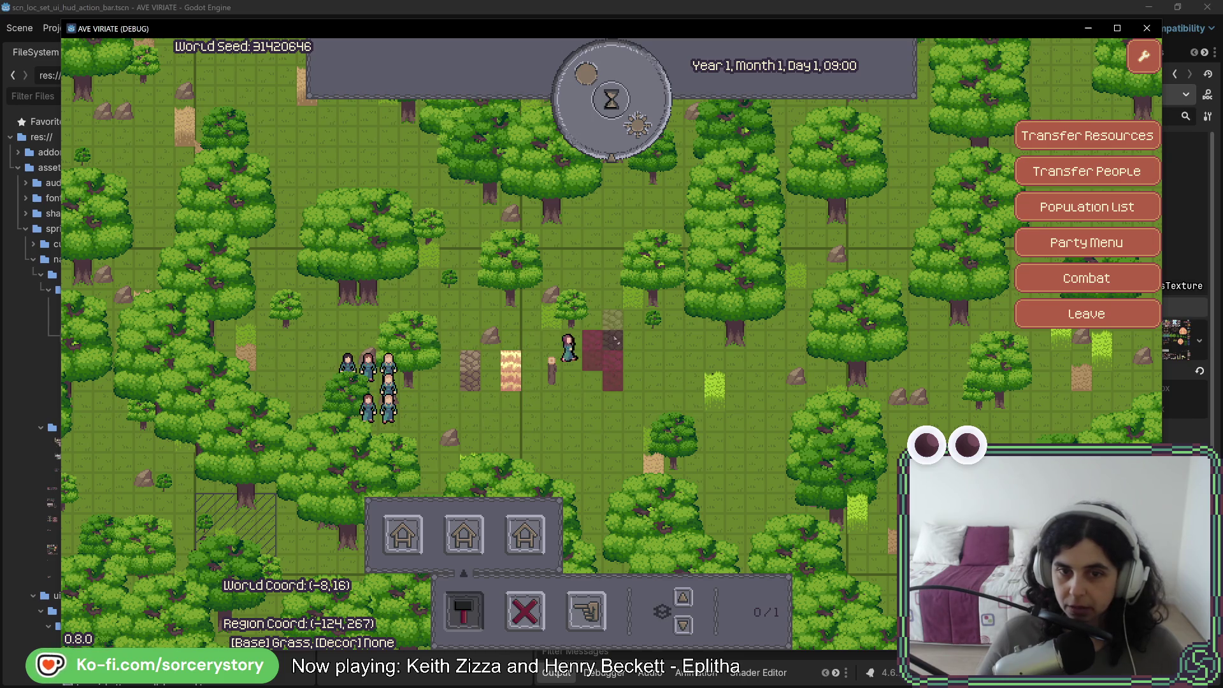
mouse_move(593, 342)
left_mouse_down()
mouse_move(613, 296)
mouse_move(637, 311)
mouse_move(652, 280)
mouse_move(674, 296)
mouse_move(670, 365)
left_mouse_up()
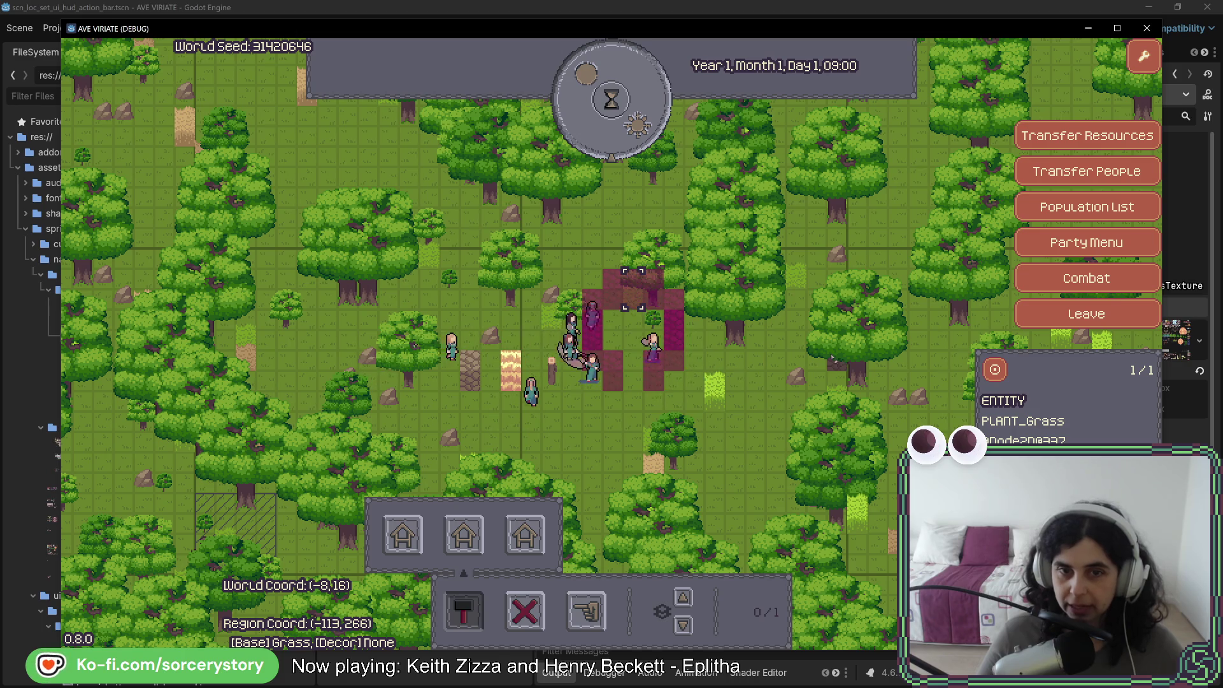
left_click(634, 131)
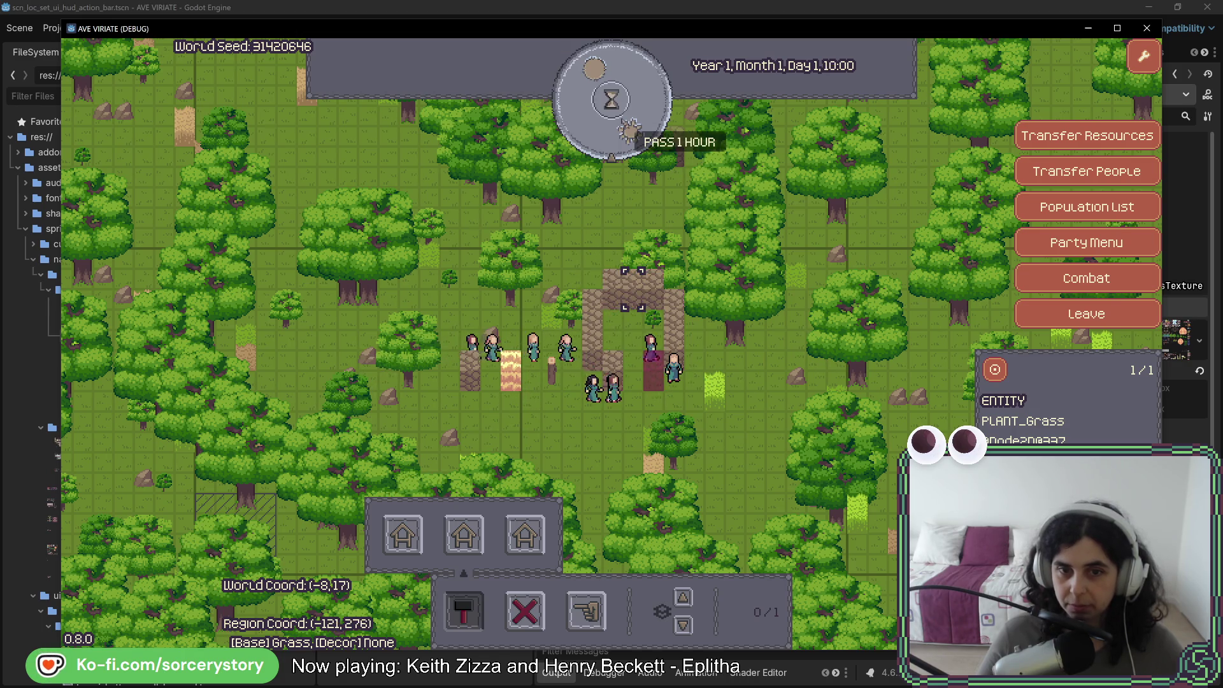
left_click(630, 130)
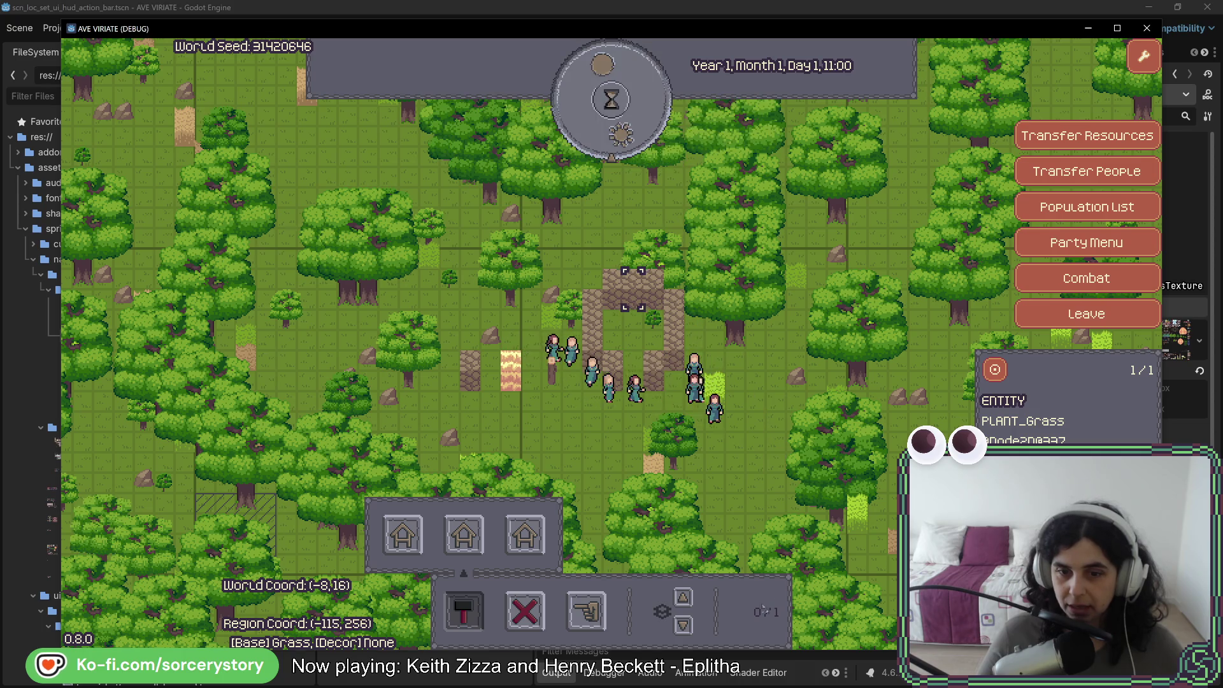
left_click(682, 599)
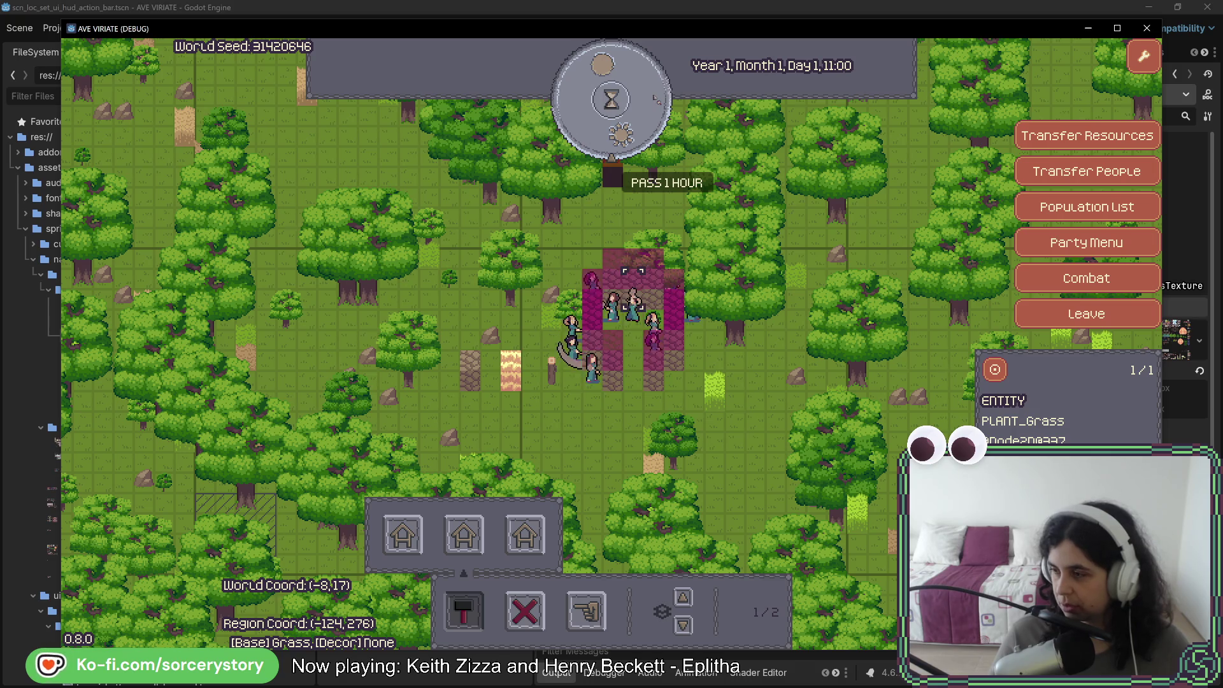
Pass two more hours, then mark a vertical strip along the ruin's left edge and pass another hour
left_click(651, 122)
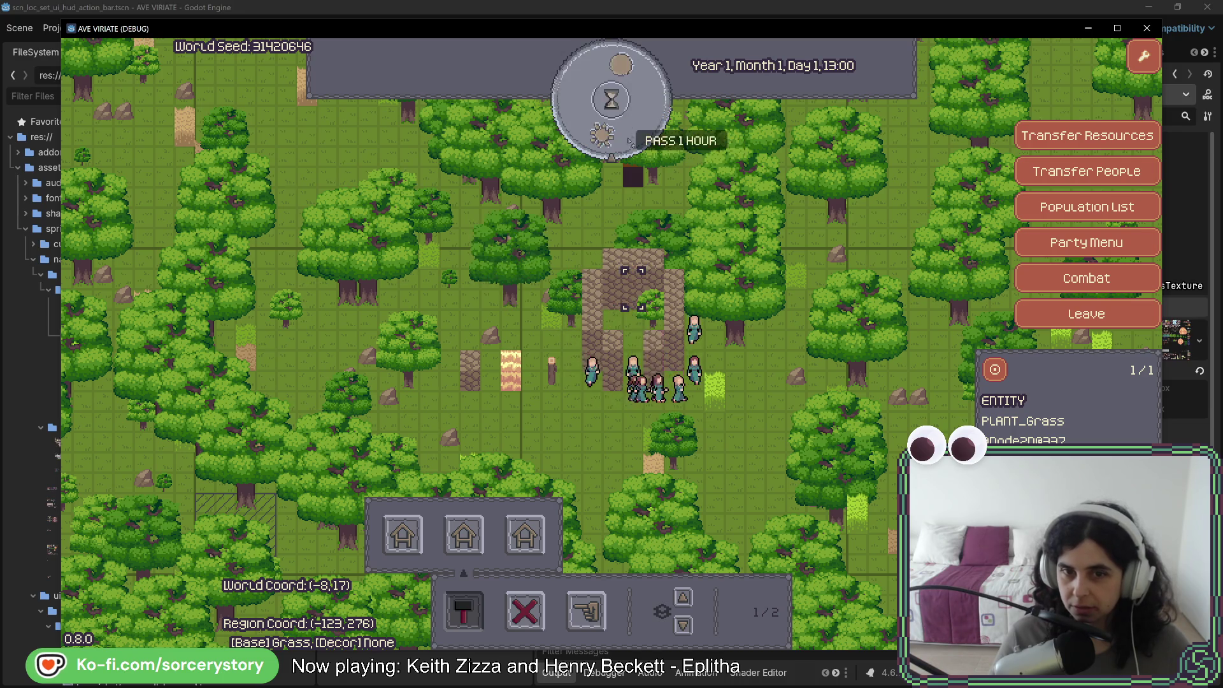
left_click(626, 121)
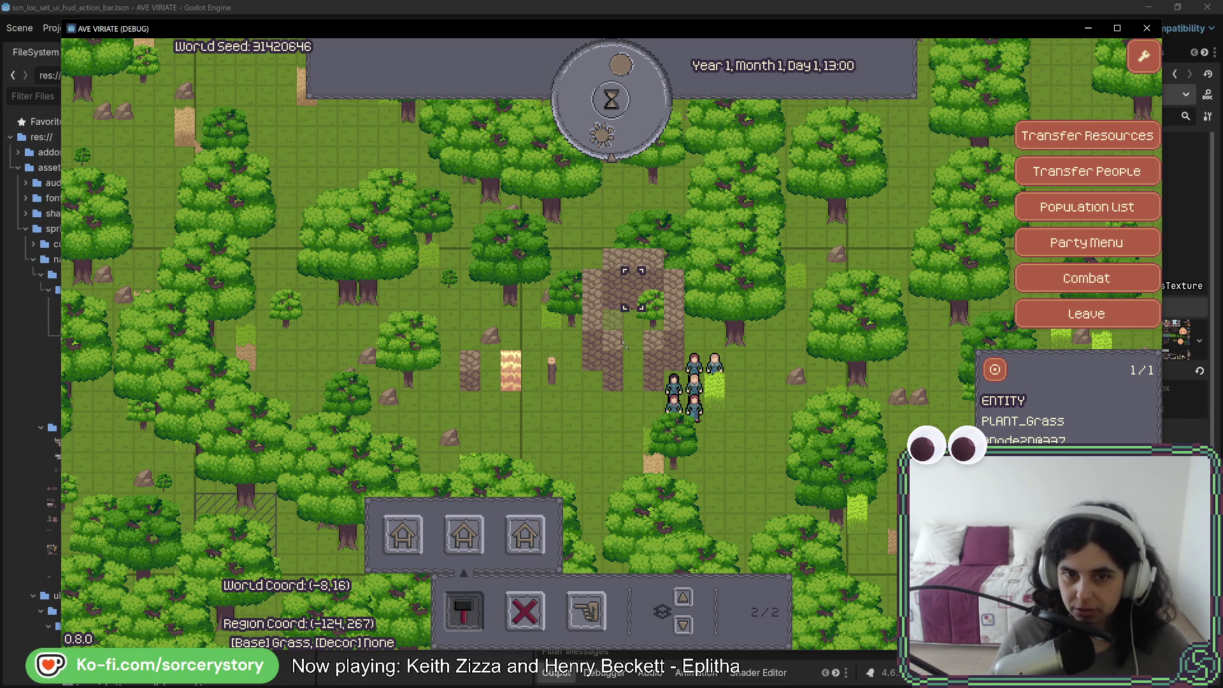
mouse_move(591, 321)
left_mouse_down()
mouse_move(592, 253)
mouse_move(663, 242)
mouse_move(674, 325)
mouse_move(653, 342)
left_mouse_up()
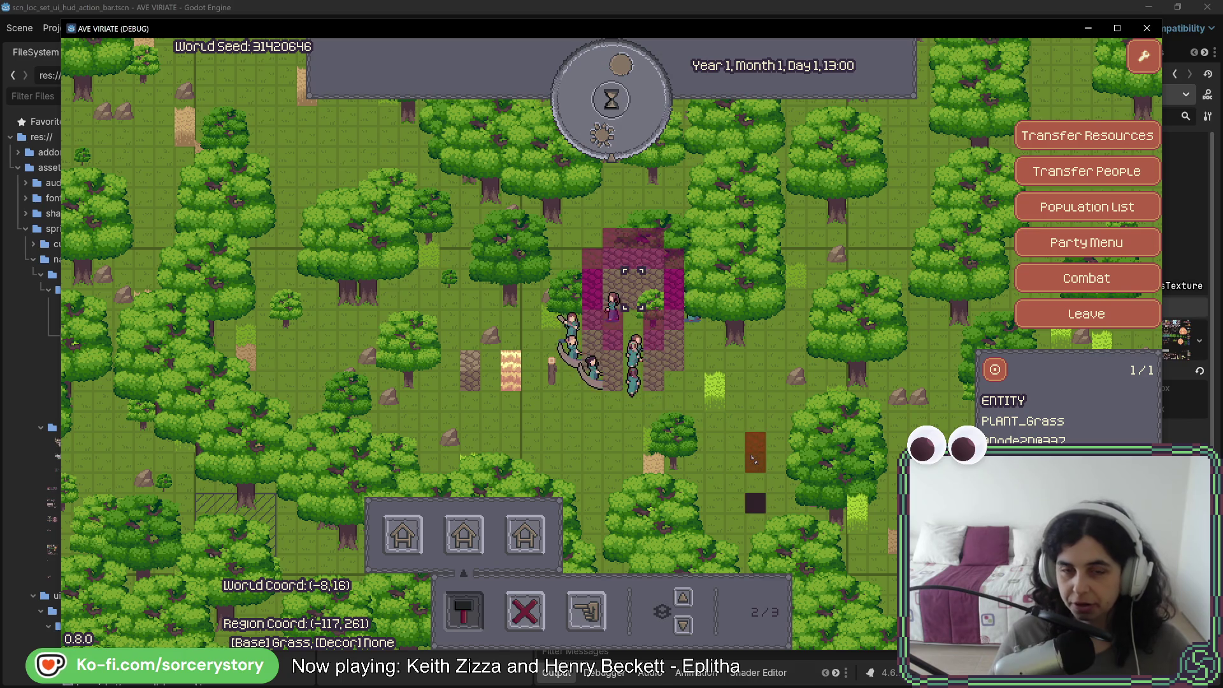
left_click(613, 119)
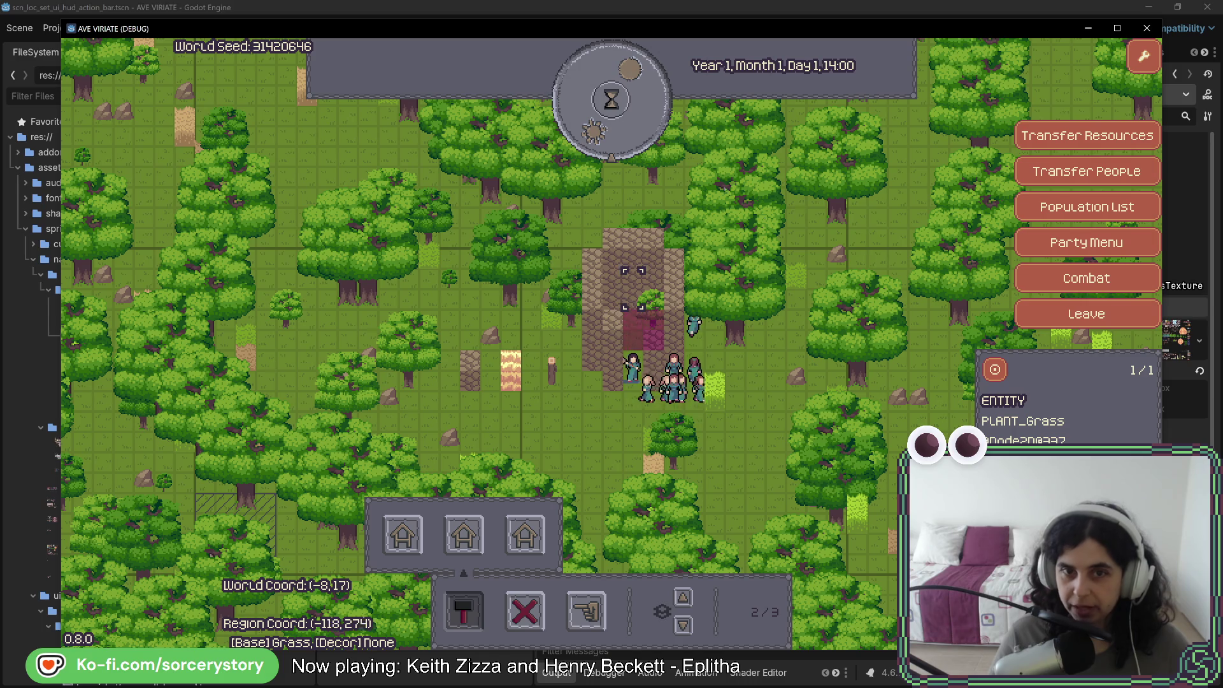
Pass an hour, raise the view to layer 3 and fill the ruin's top rows with hay tiles
left_click(624, 116)
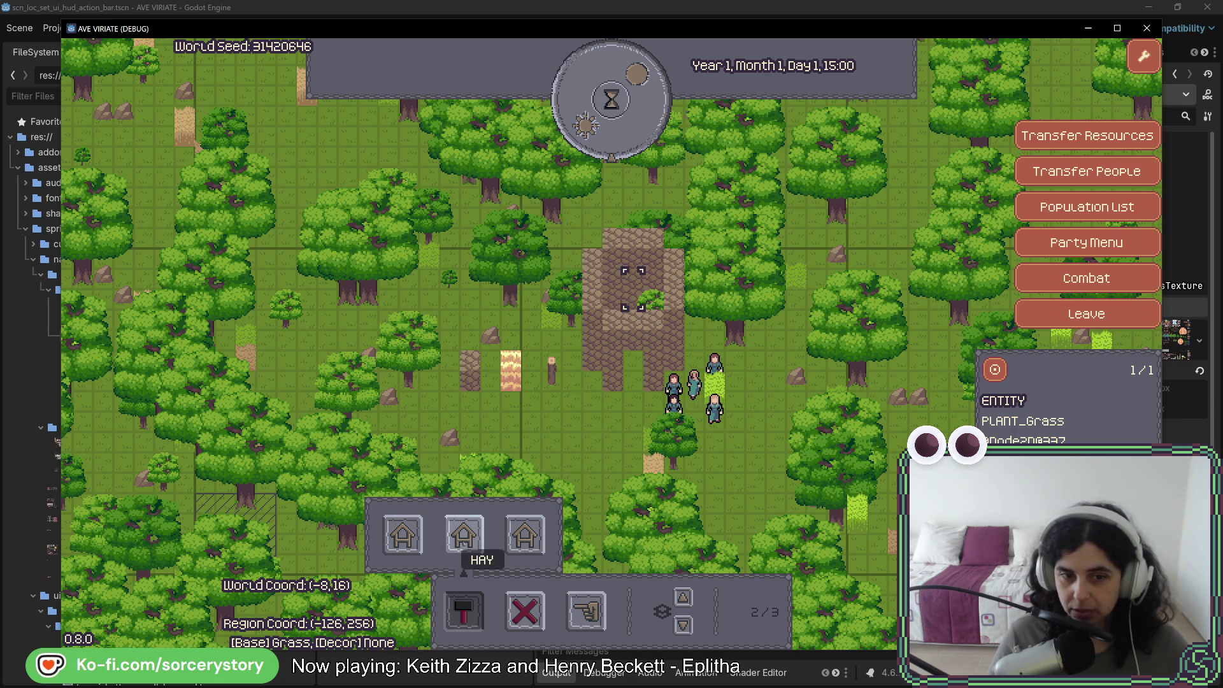
left_click(683, 598)
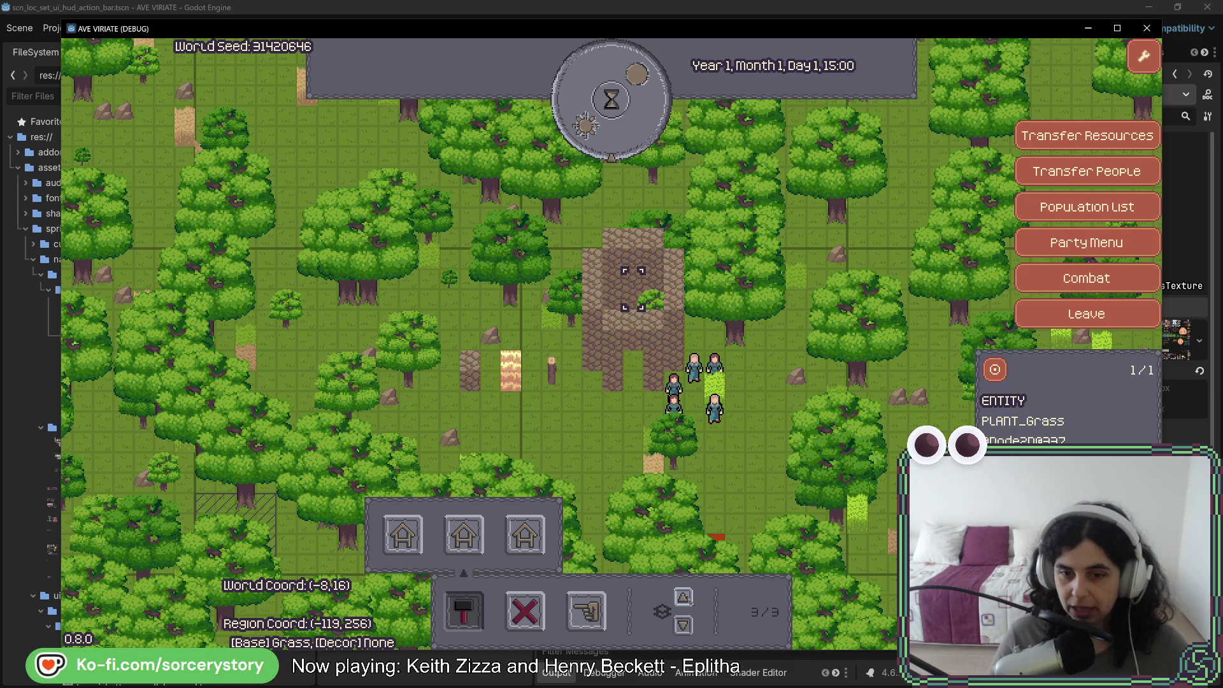
left_click(612, 312)
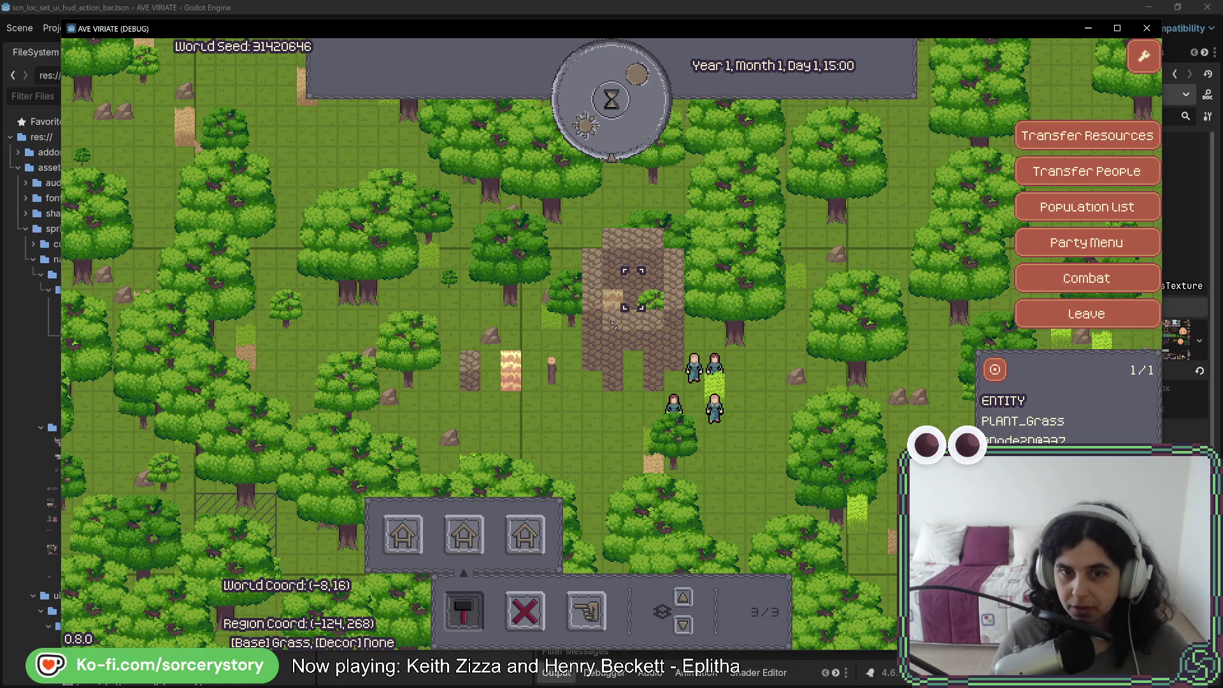
left_click(651, 324)
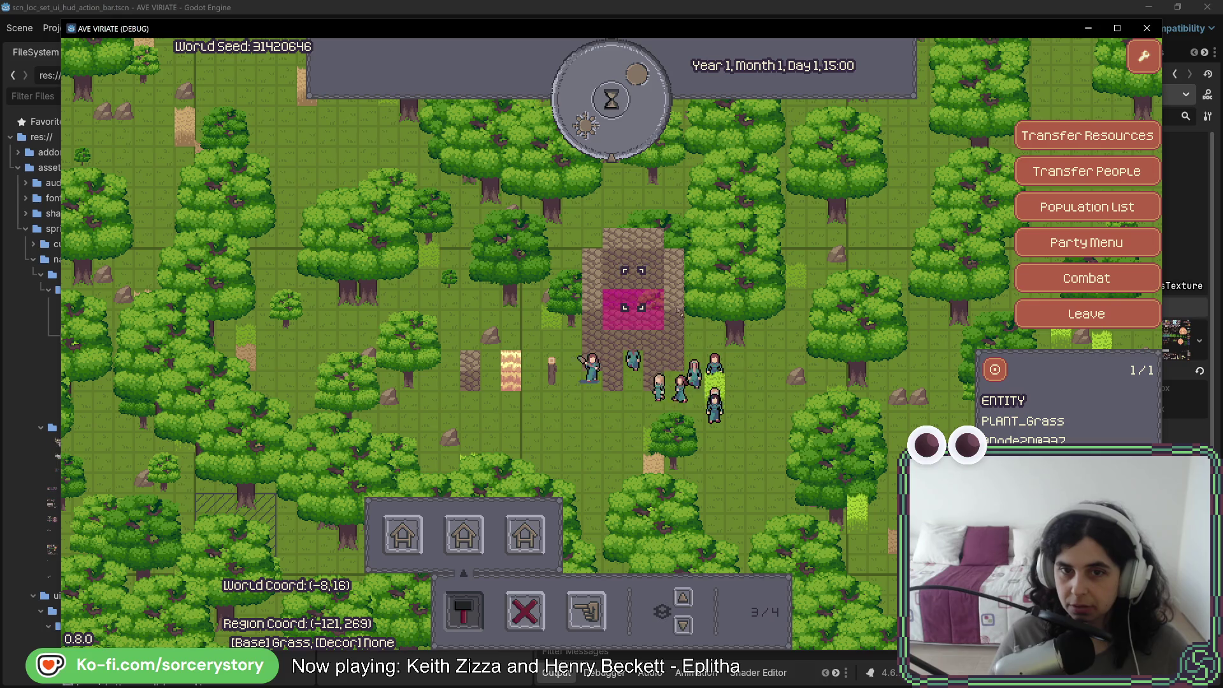
mouse_move(676, 284)
left_mouse_down()
mouse_move(674, 220)
mouse_move(630, 220)
mouse_move(585, 261)
mouse_move(594, 285)
left_mouse_up()
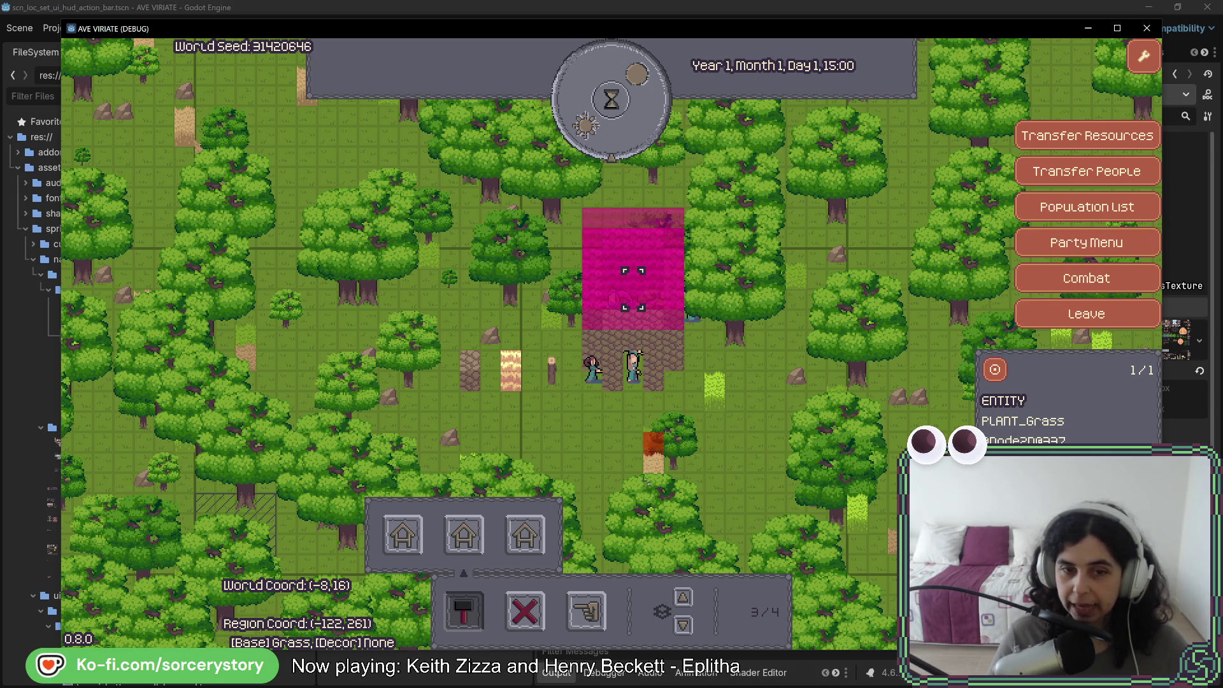
Pass three hours until the hay roof is built and show all four layers, 4/4
left_click(620, 125)
left_click(620, 124)
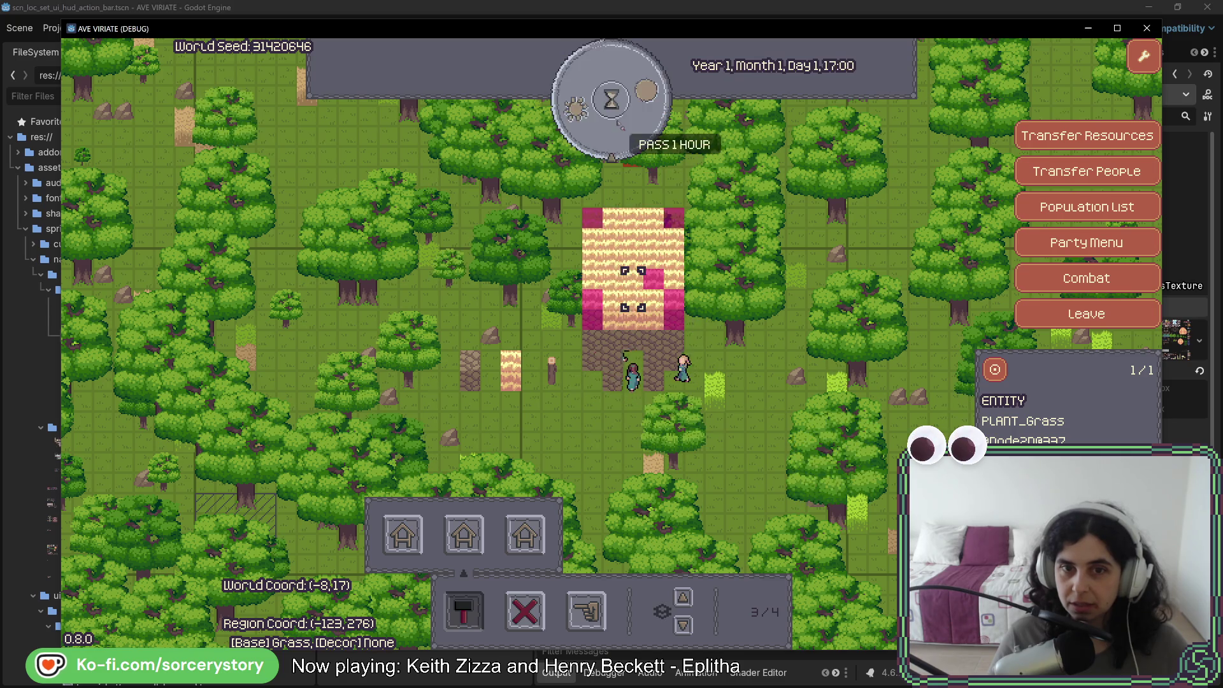
left_click(620, 125)
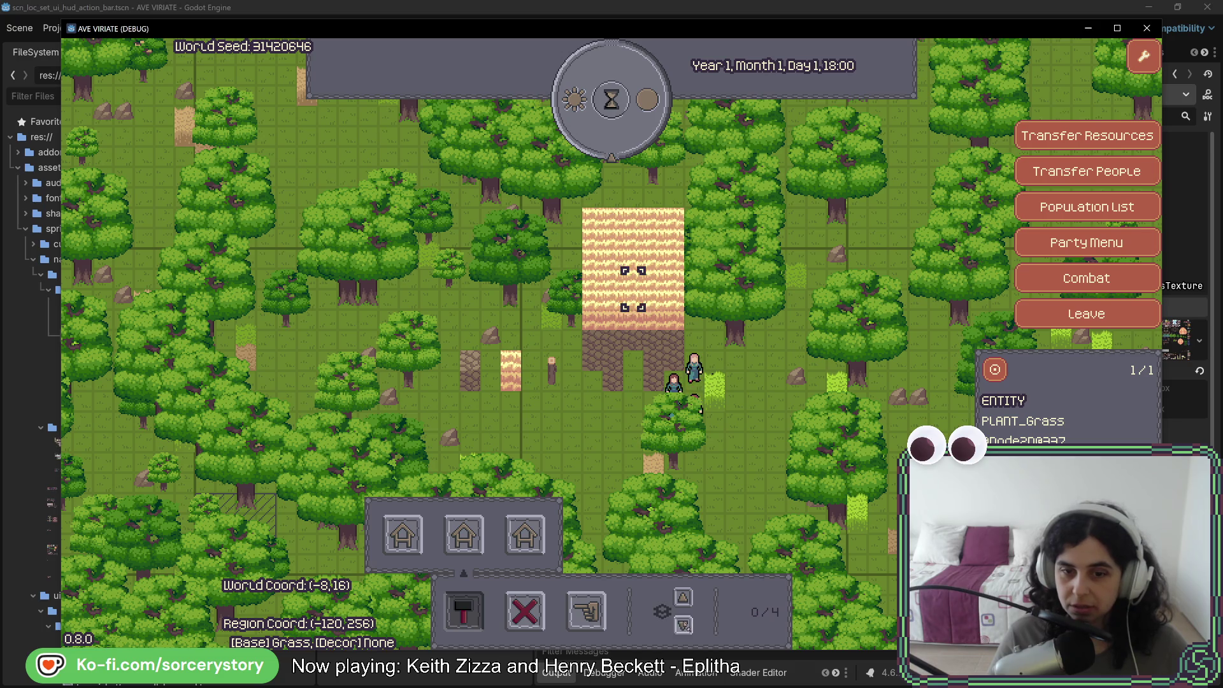
left_click(683, 597)
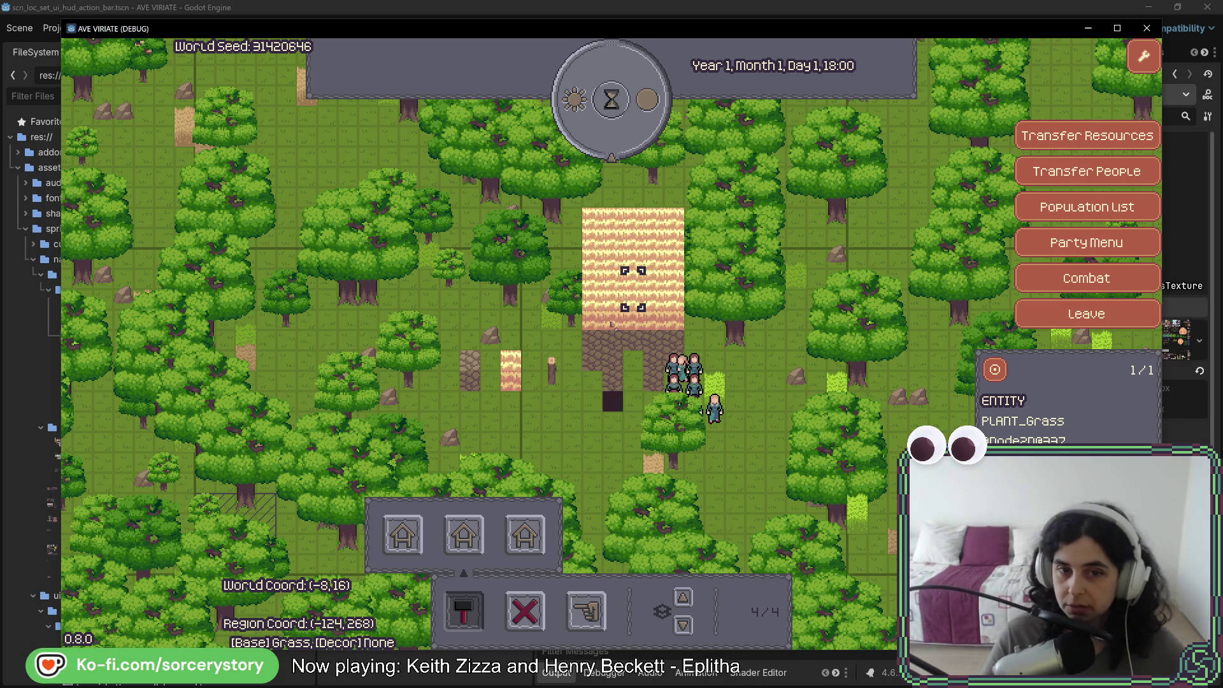
key("w")
key("d")
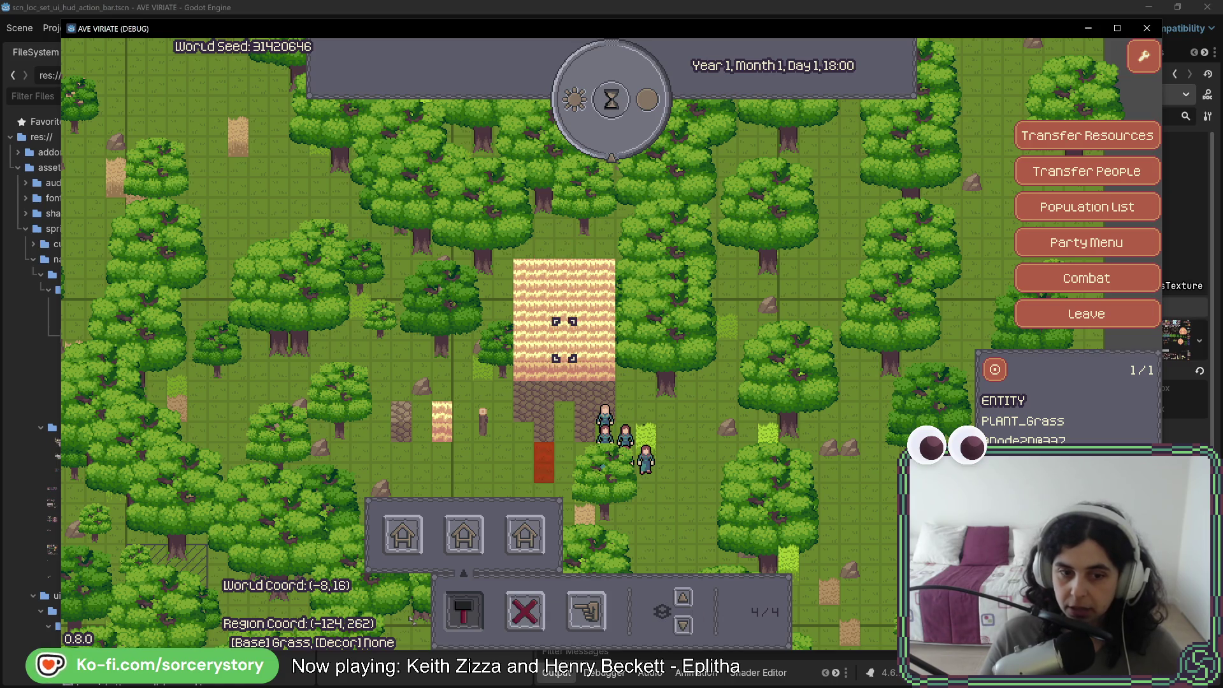
key("Escape")
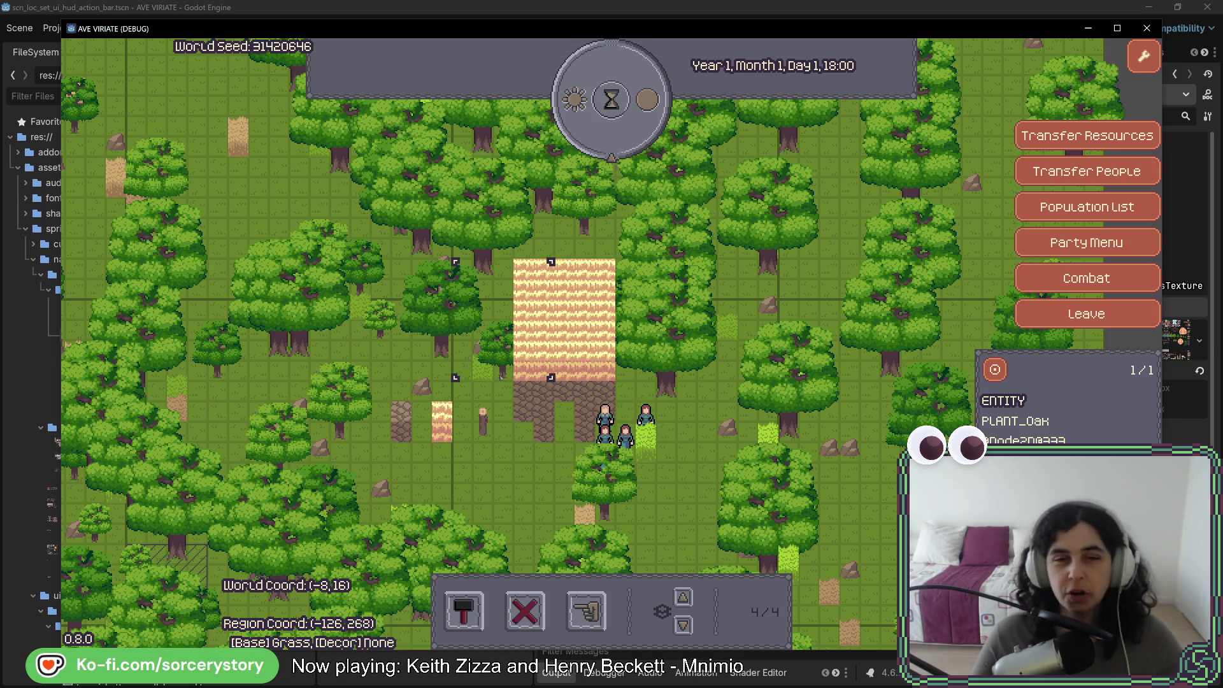
Stop the running game and return to Rider
left_click(1147, 28)
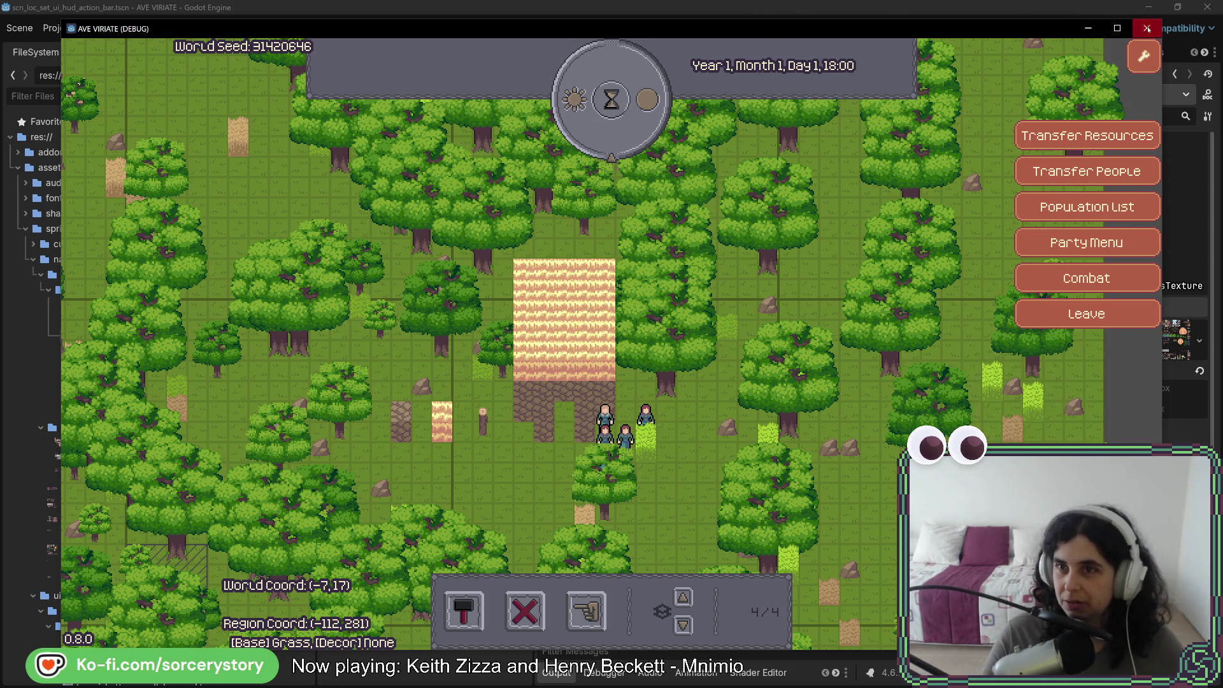
key("alt+Tab")
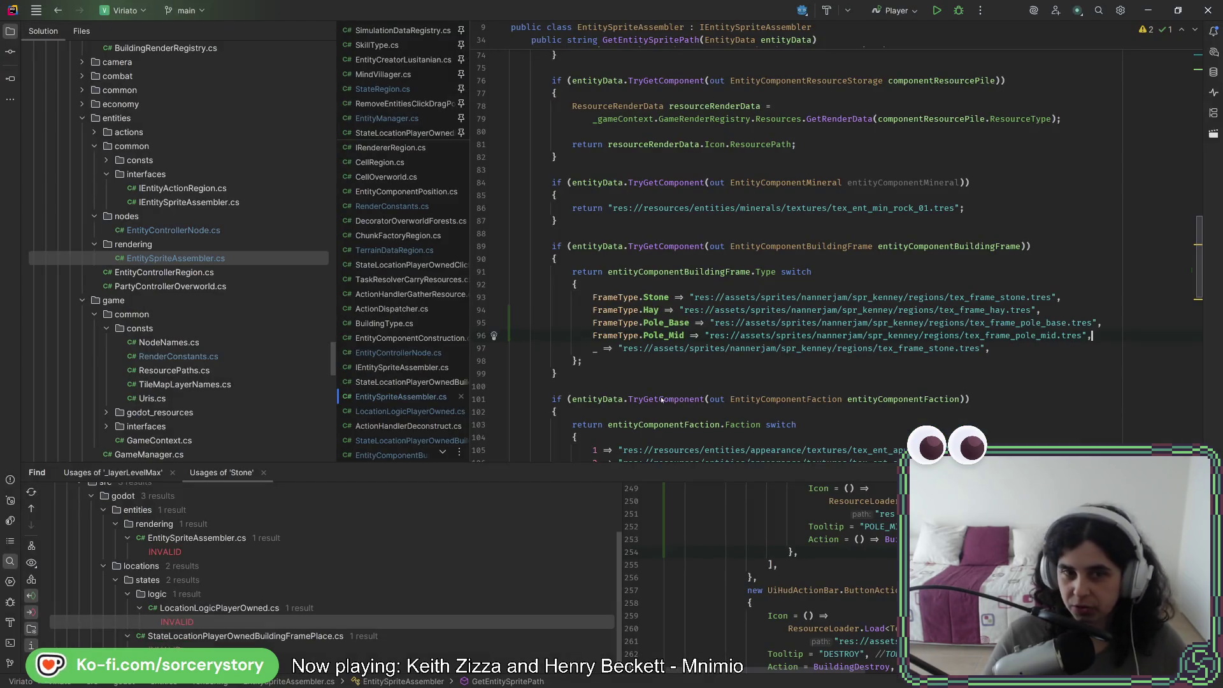
scroll(246, 394, "down", 15)
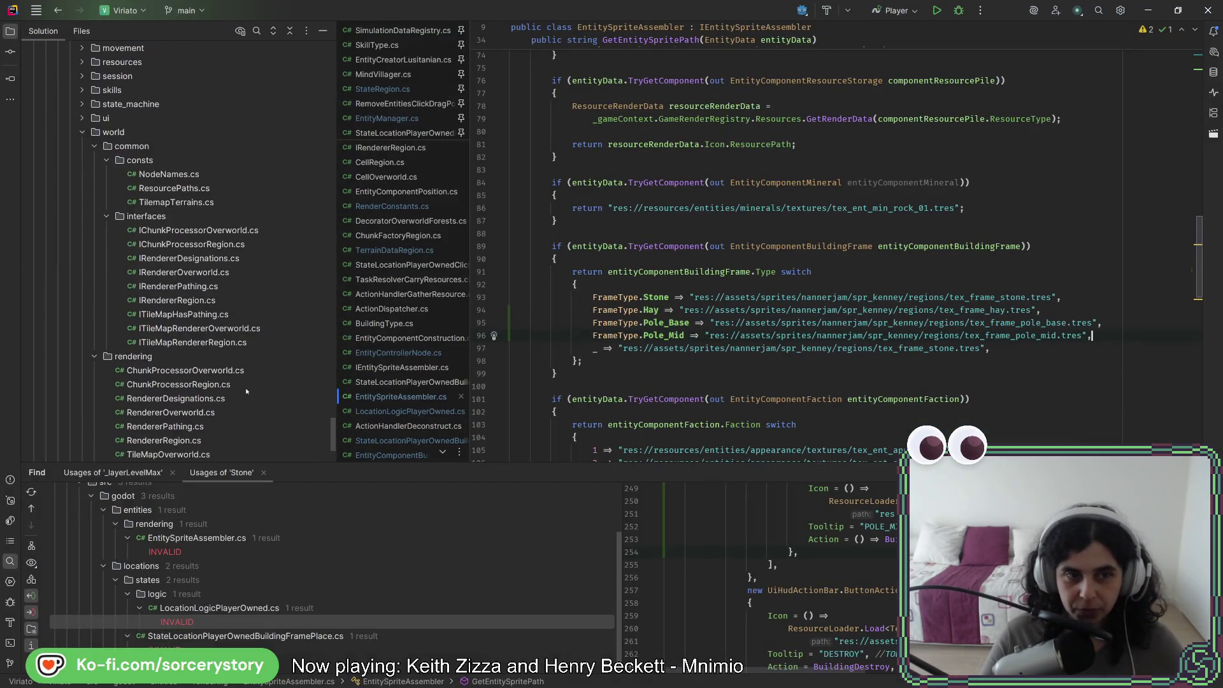
Open StateRegion.cs and list every usage of LayerLevelCurrent with Find Usages
scroll(246, 394, "up", 10)
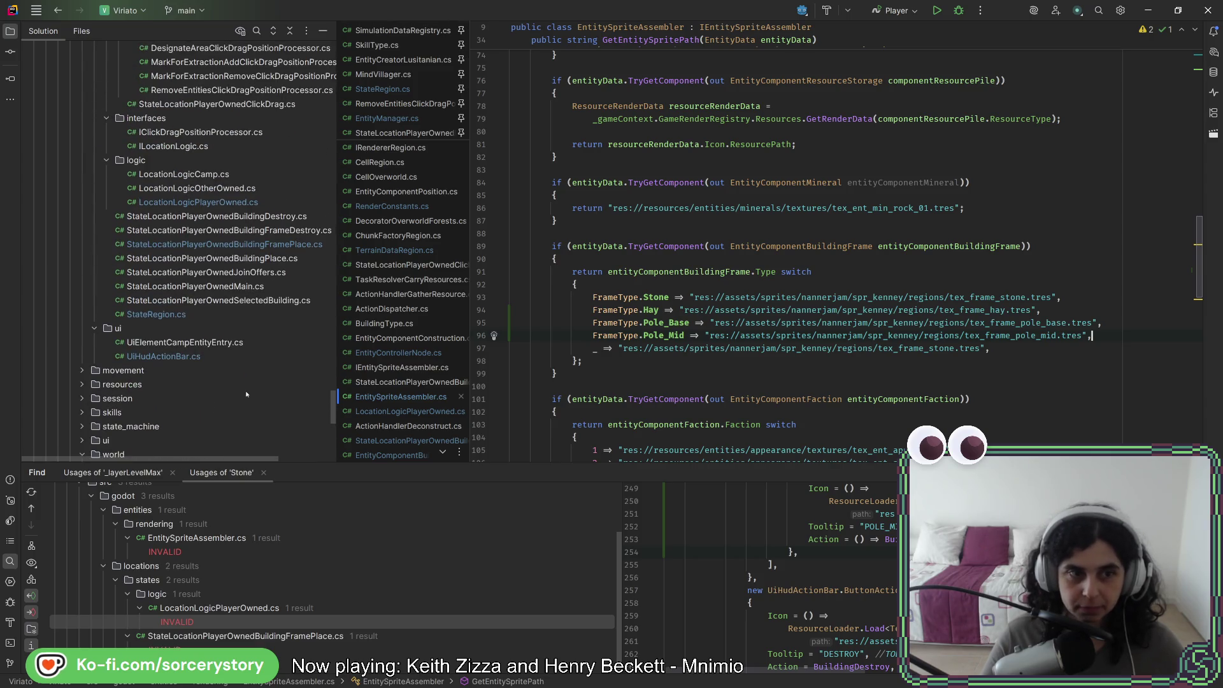
double_click(230, 316)
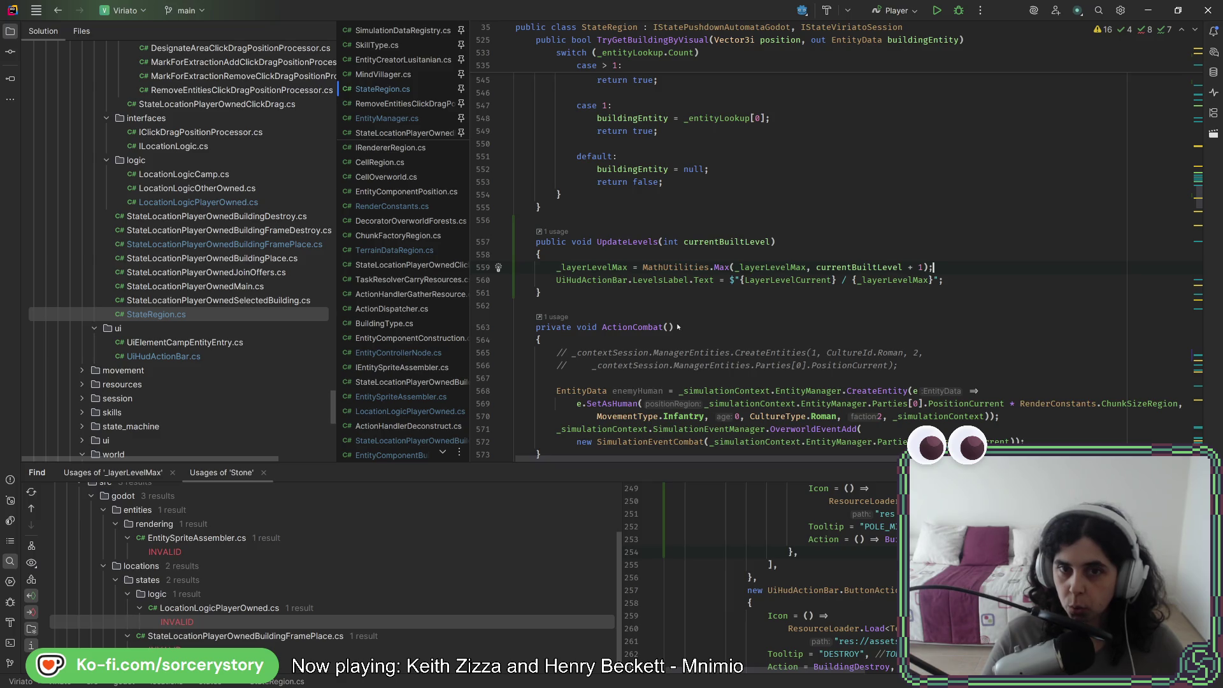
scroll(677, 319, "up", 5)
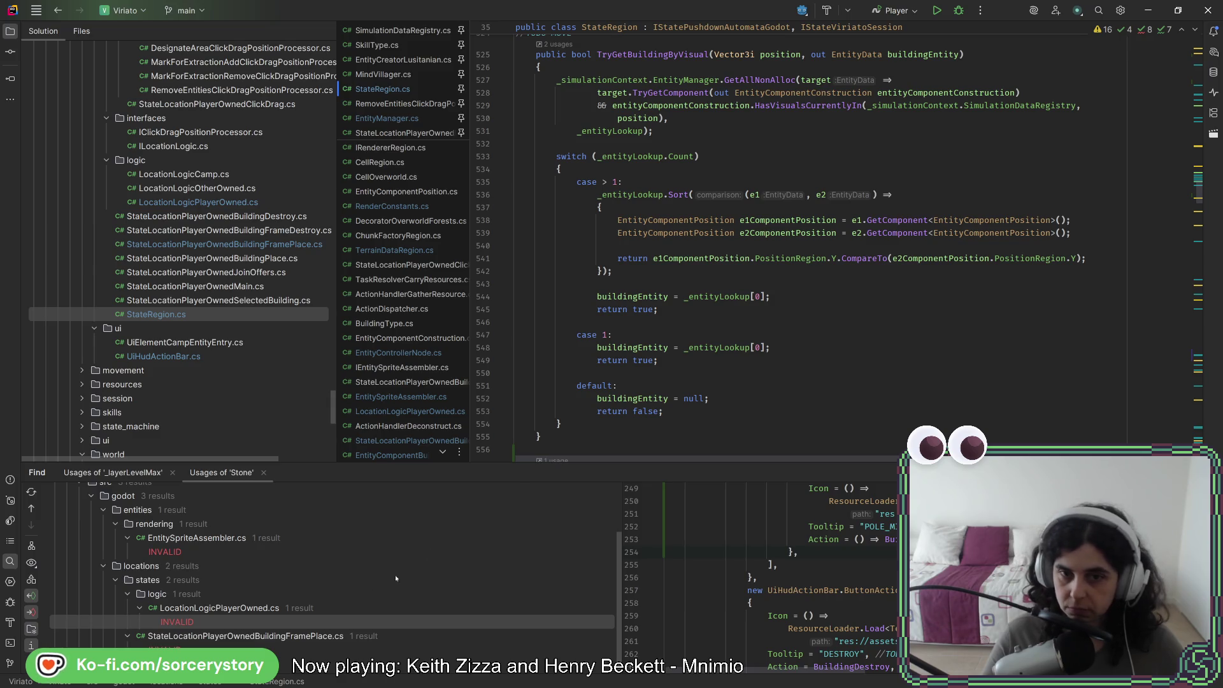
scroll(716, 329, "down", 5)
right_click(782, 243)
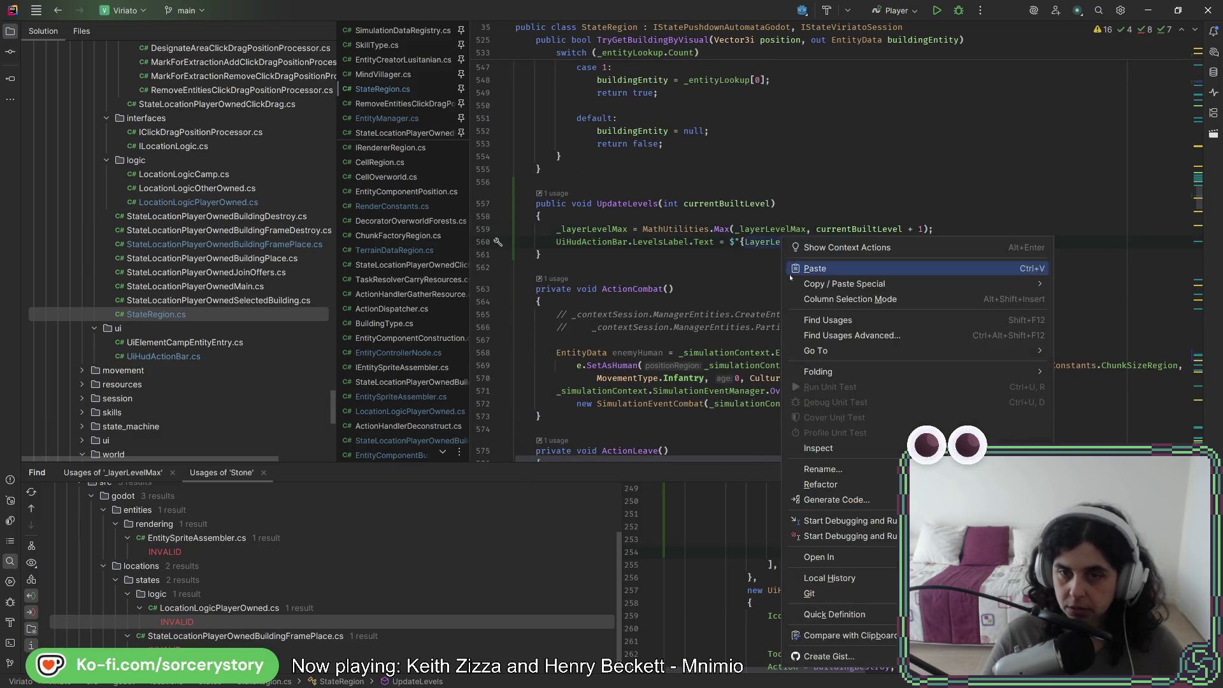
left_click(819, 323)
Jump to the usage in OnLayerDownPressed and add a blank line after the label update
scroll(387, 586, "down", 2)
scroll(387, 587, "down", 3)
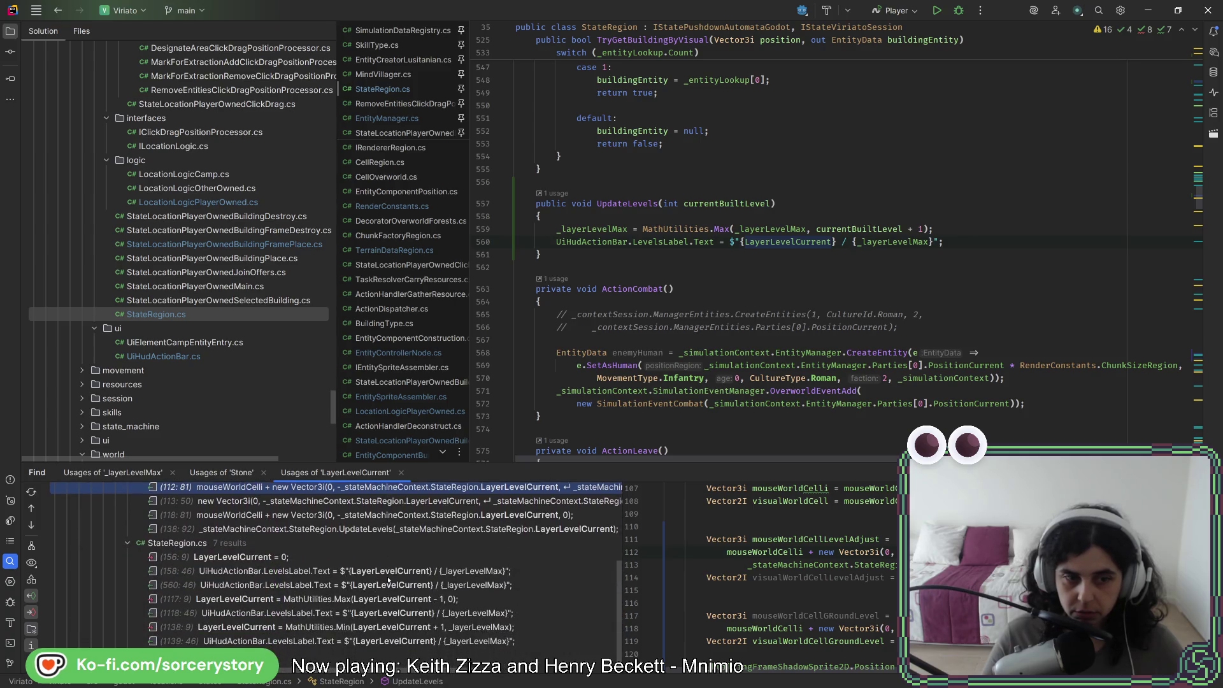
left_click(388, 572)
double_click(388, 572)
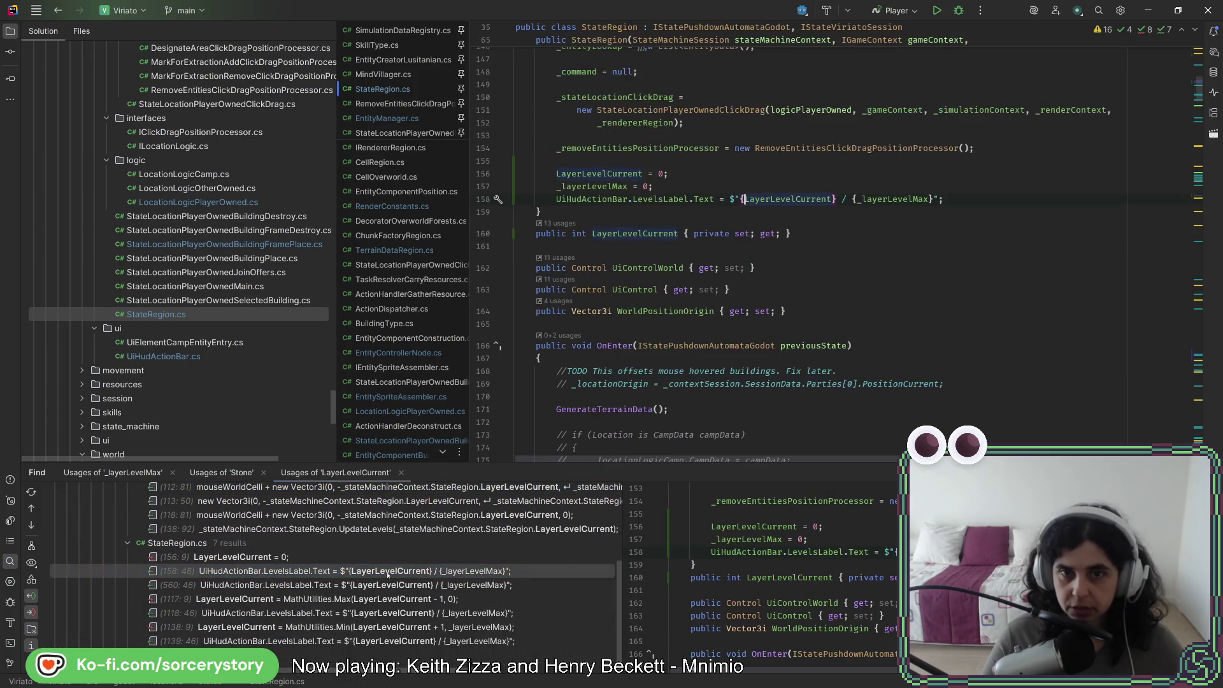
double_click(437, 585)
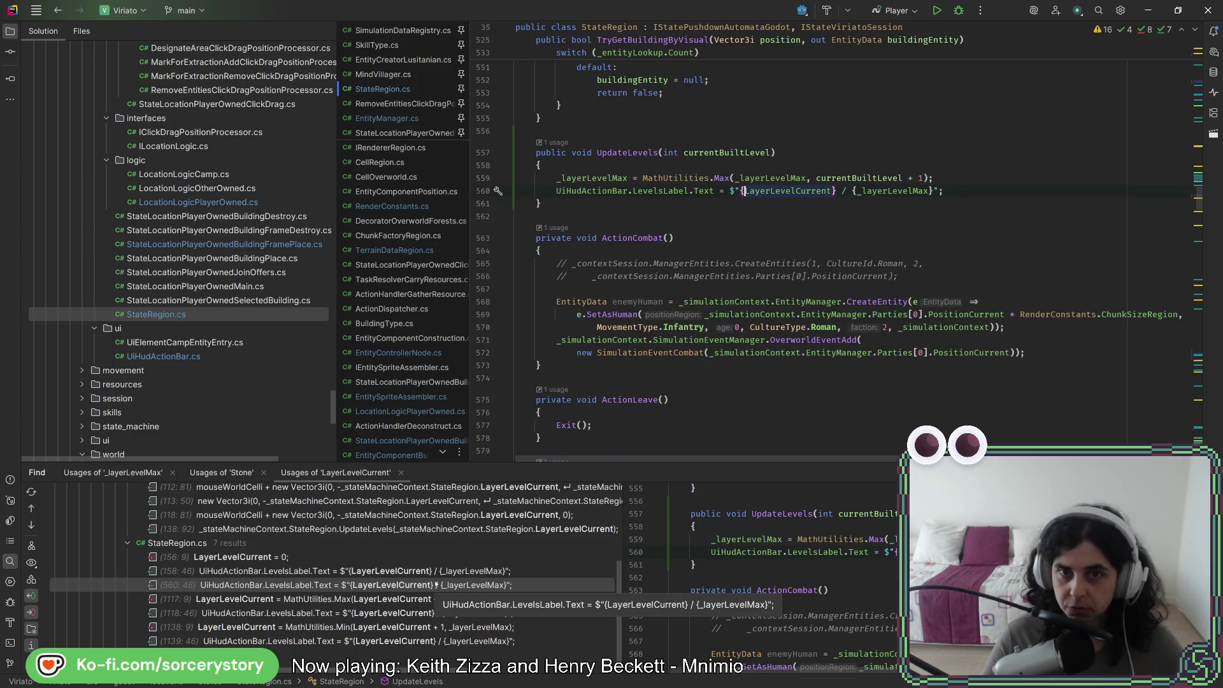
key("ctrl+alt+Down")
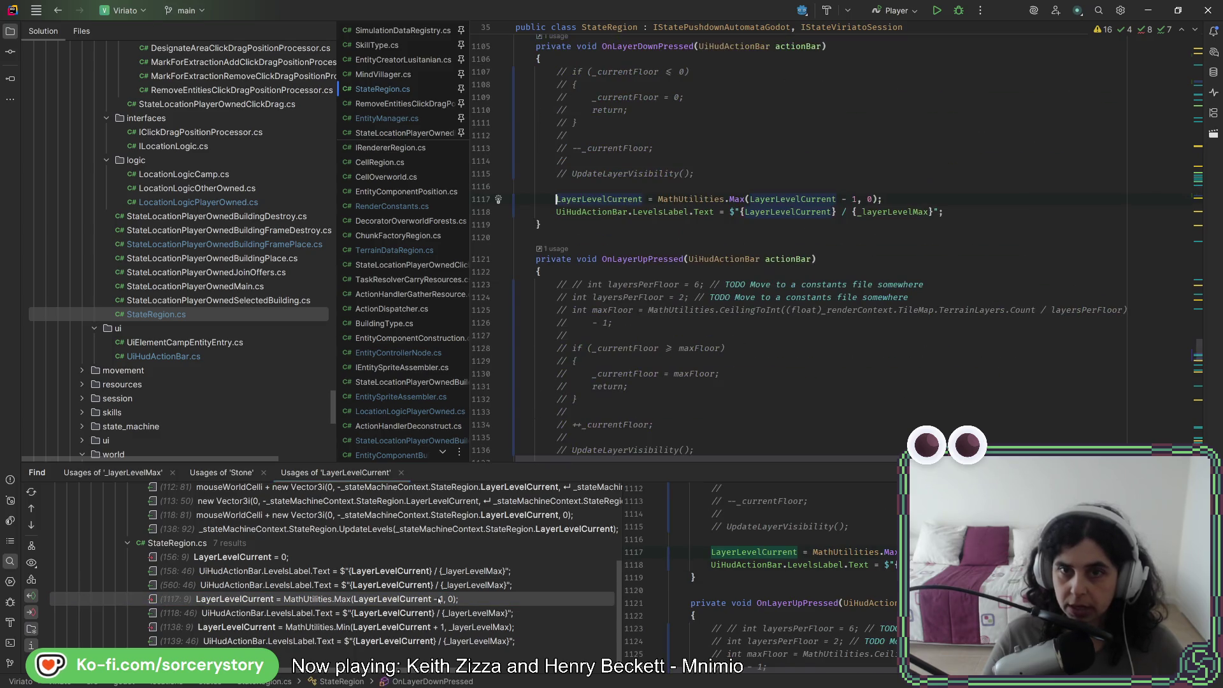
left_click(999, 212)
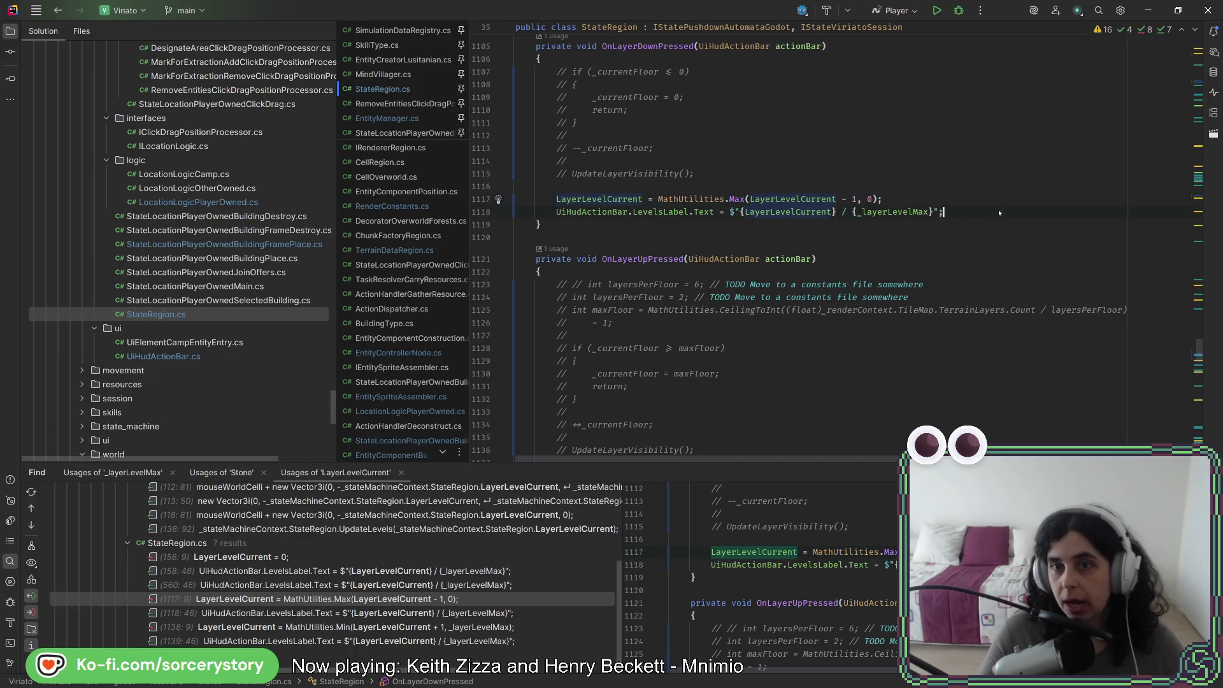
key("Return")
key("Return")
scroll(953, 218, "up", 5)
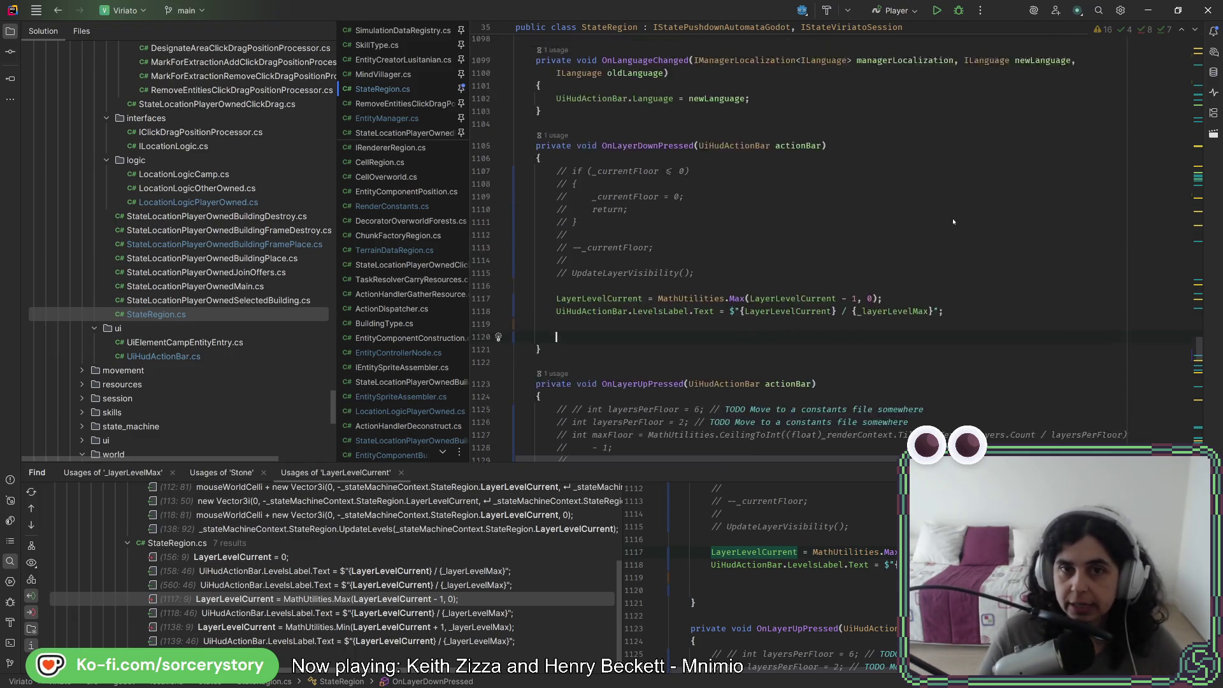
scroll(953, 224, "down", 4)
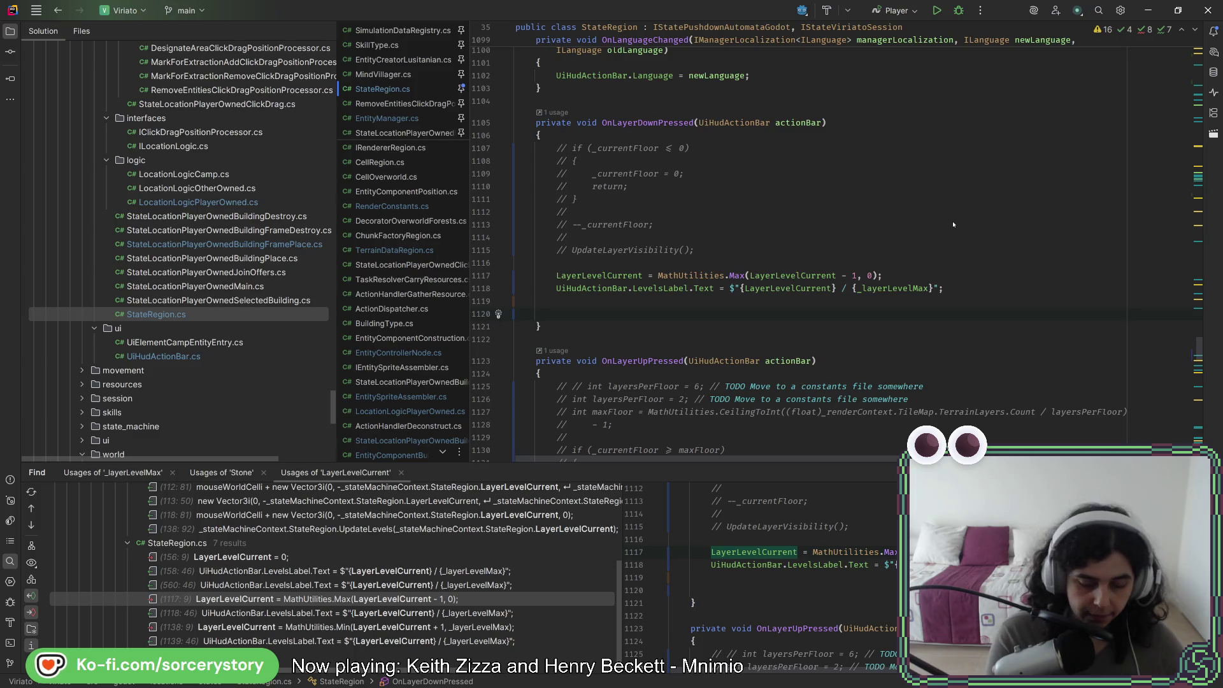
Add a foreach loop over _renderContext.EntityControllerNodes with loop variable entityControllerNode
type("fore")
key("Return")
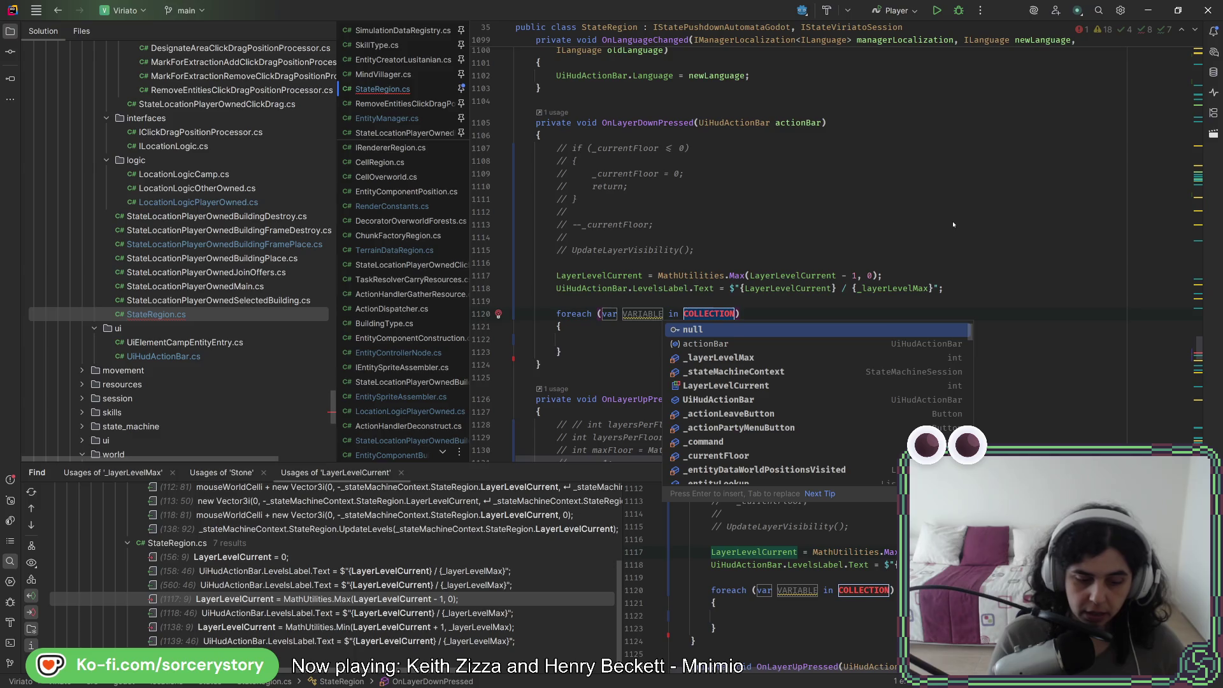
type("_ren")
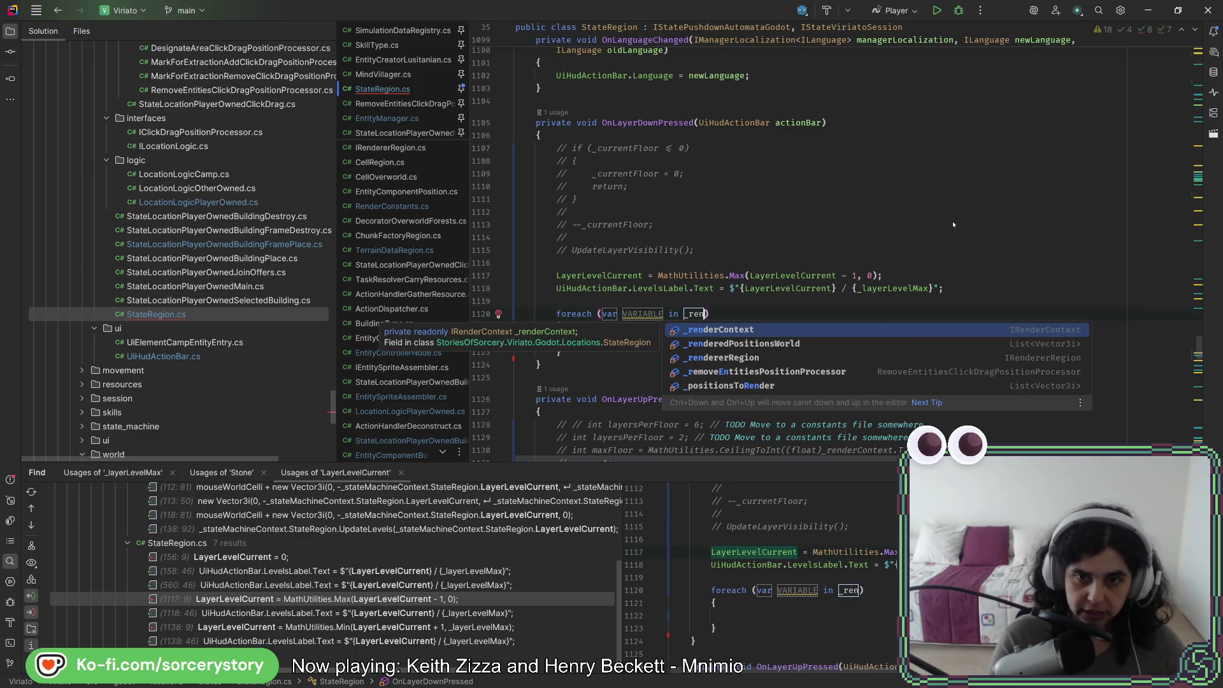
key("ctrl+space")
key("Return")
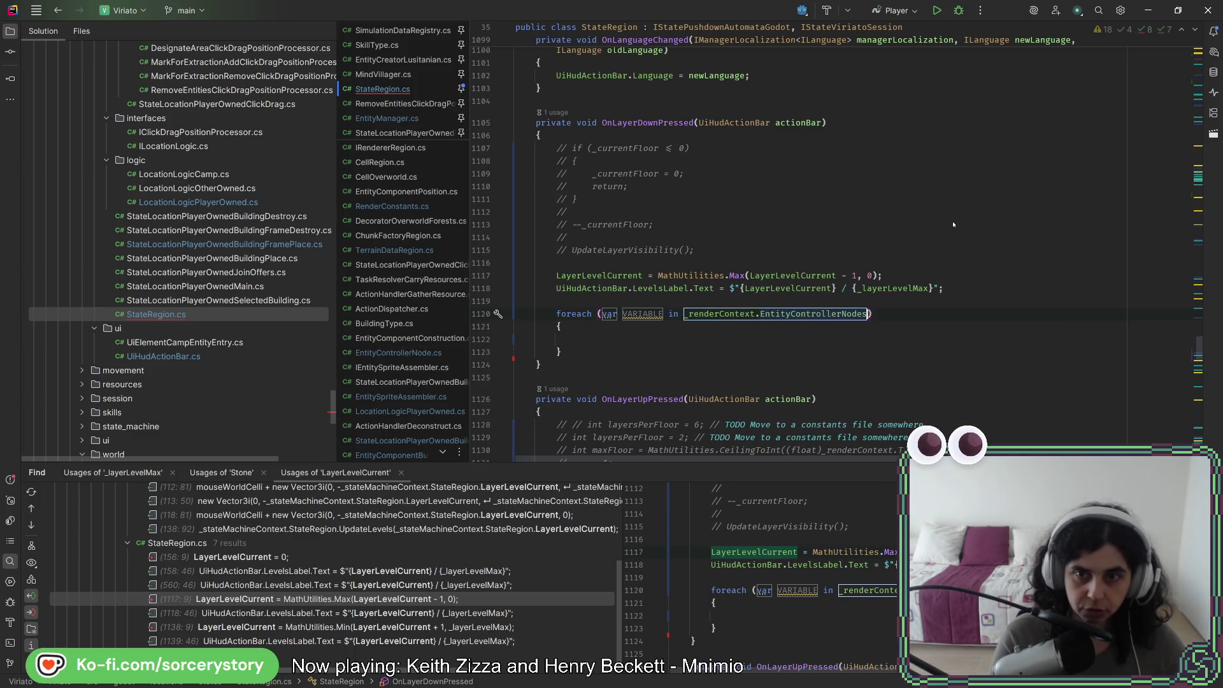
key("Tab")
type("e")
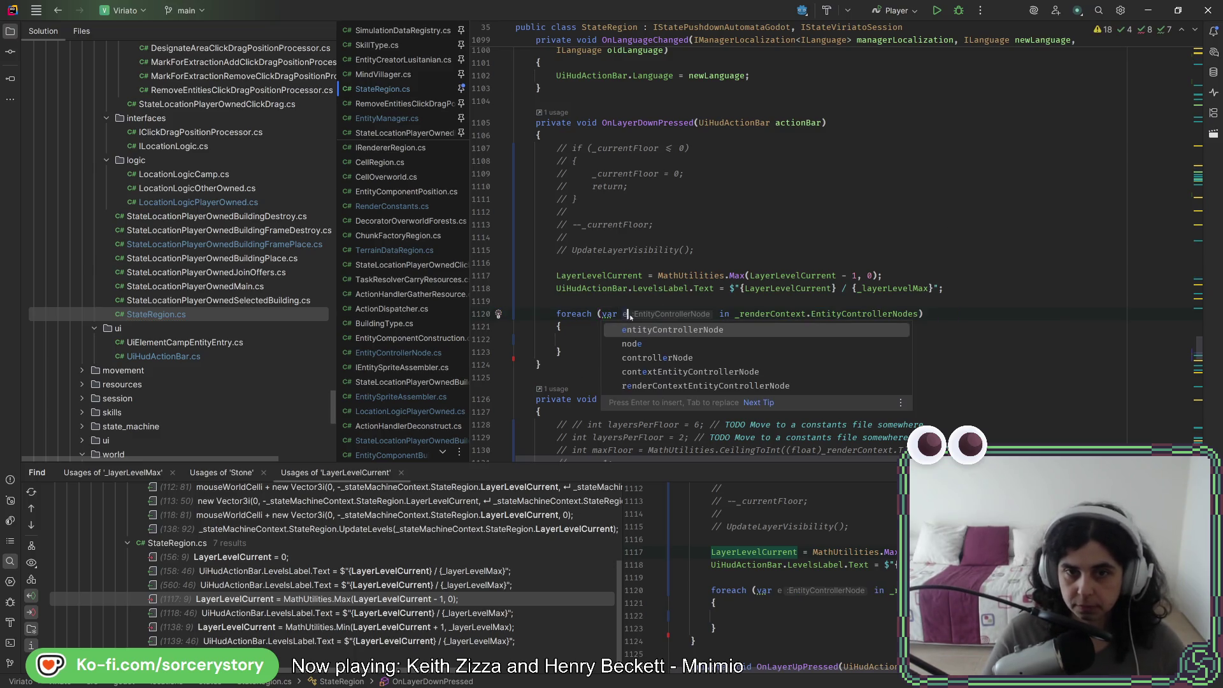
key("Return")
key("Tab")
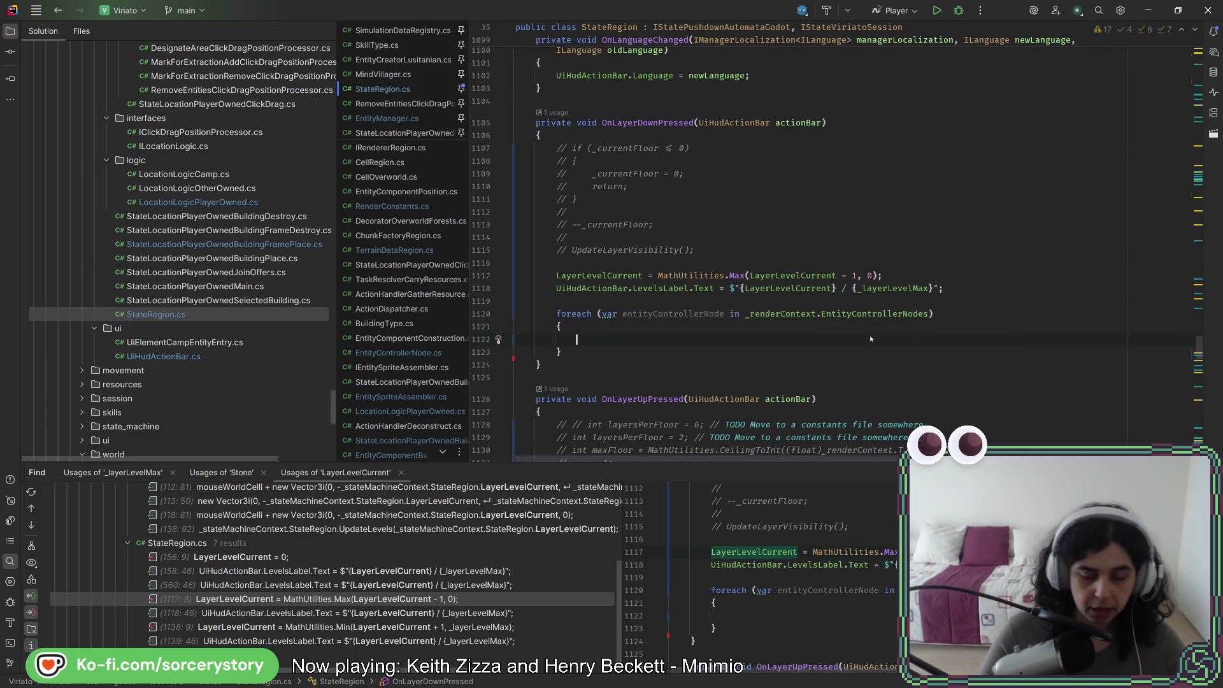
Add an if testing the node's EntityComponentPosition PositionRegion.Z > LayerLevelCurrent
type("if")
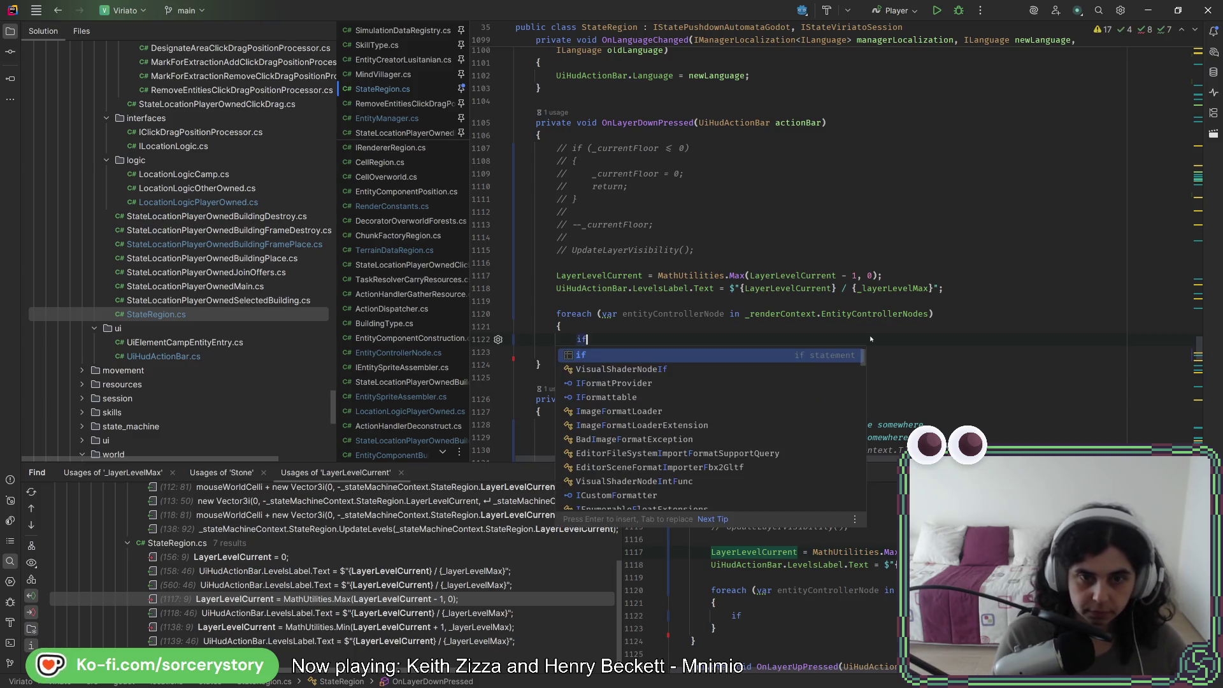
type("(e")
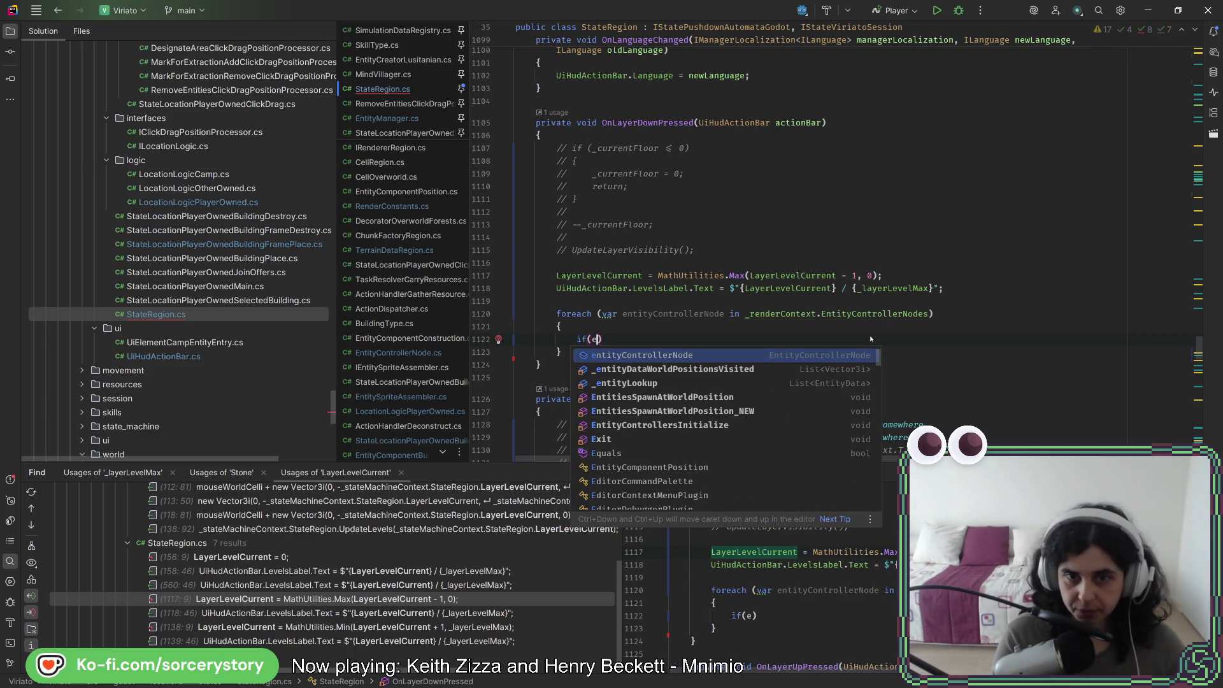
key("Return")
type(".e")
key("Return")
type(".EntityData.")
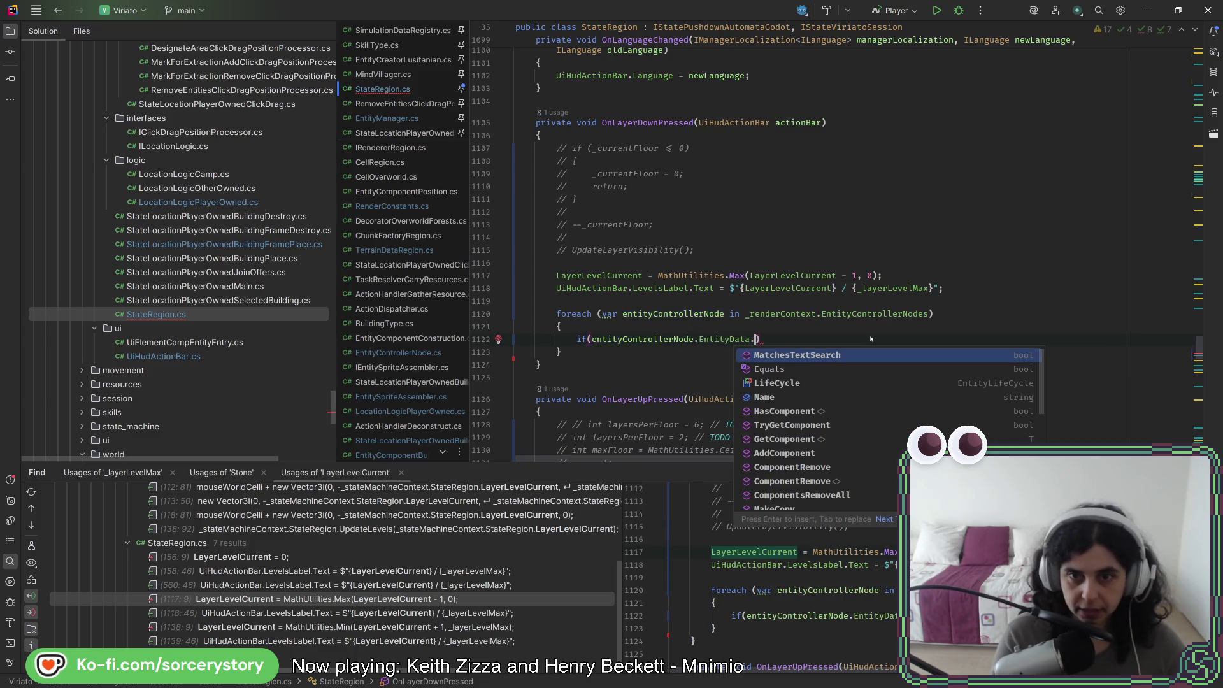
type("getc")
key("Return")
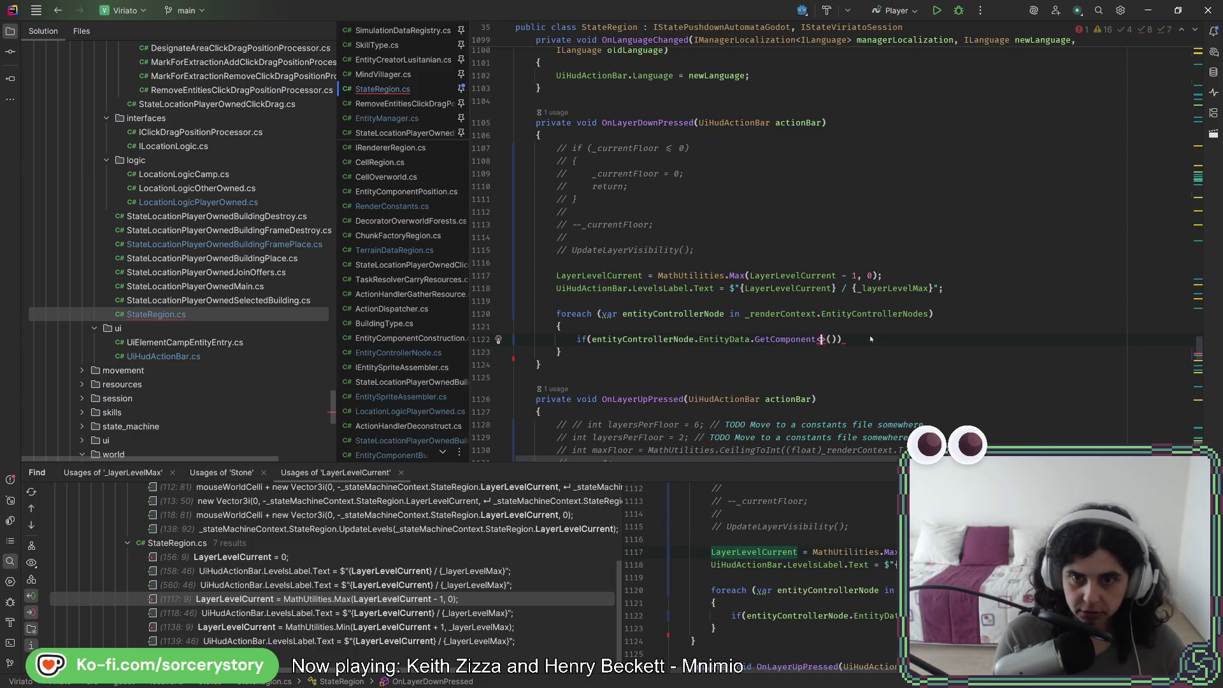
type("Position")
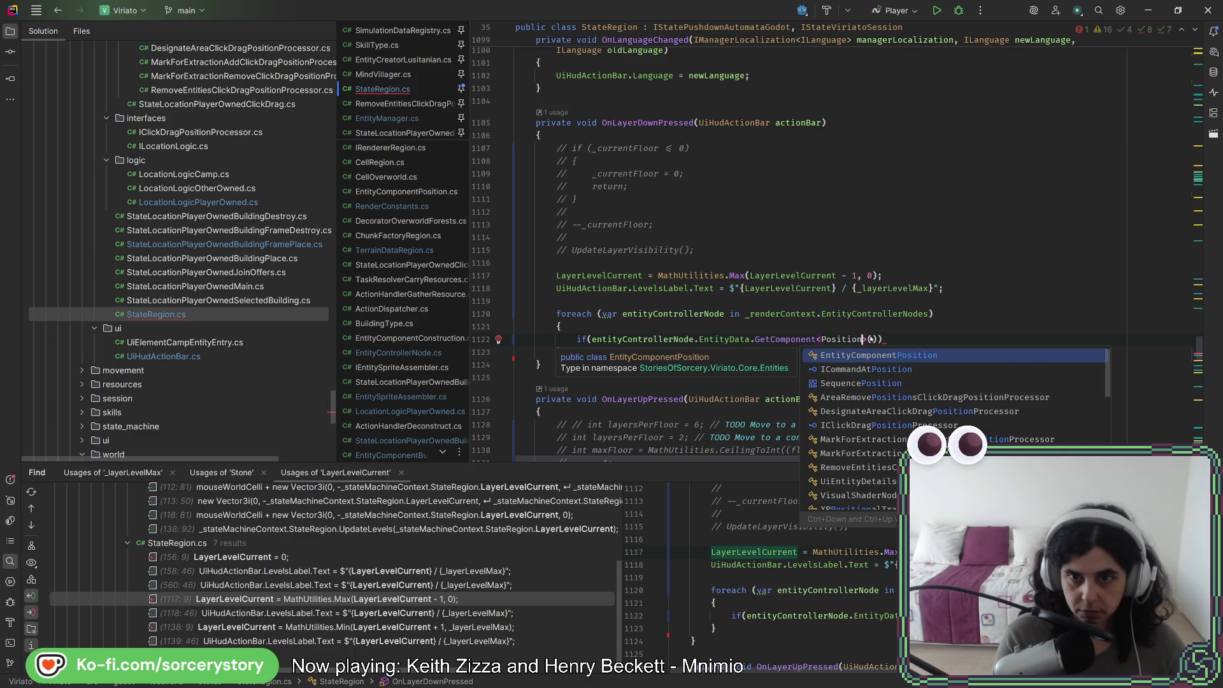
key("Return")
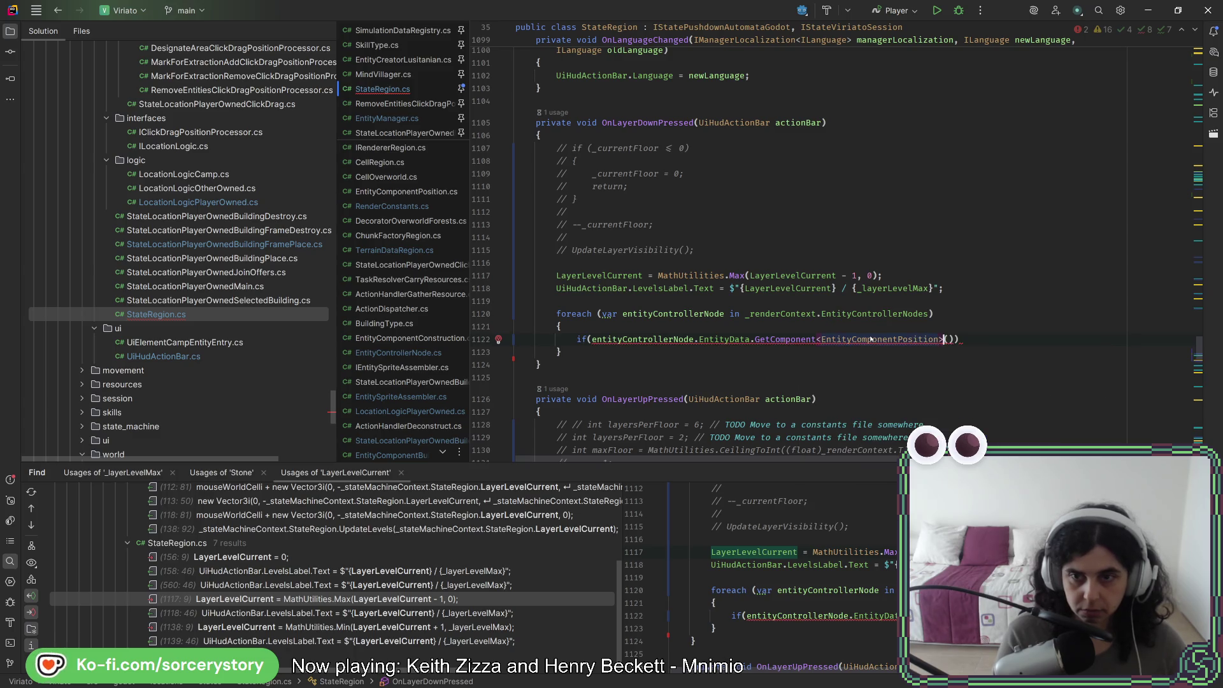
type(".pos")
key("Return")
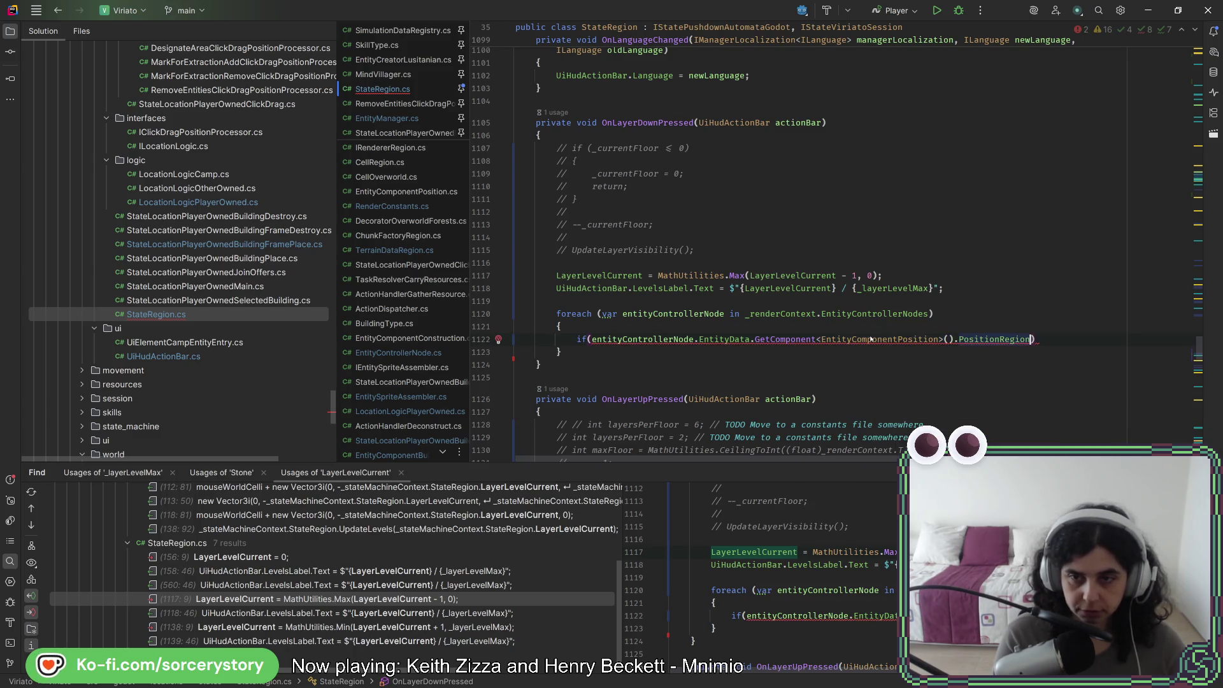
type(".")
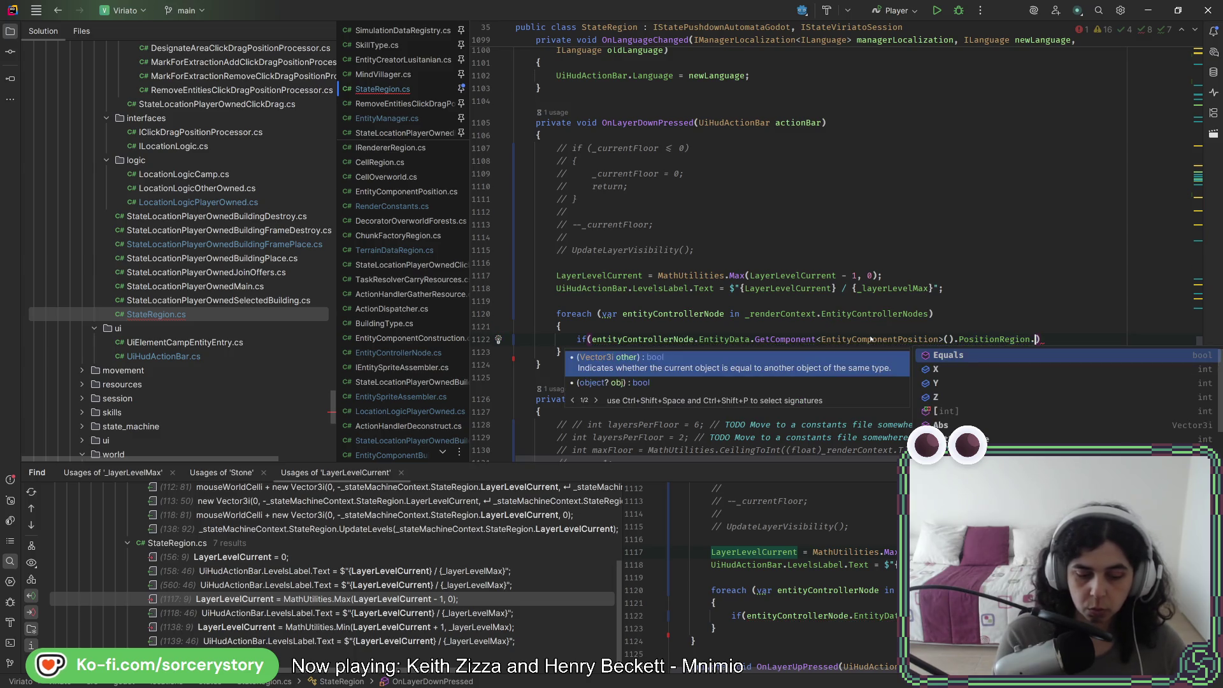
type("z")
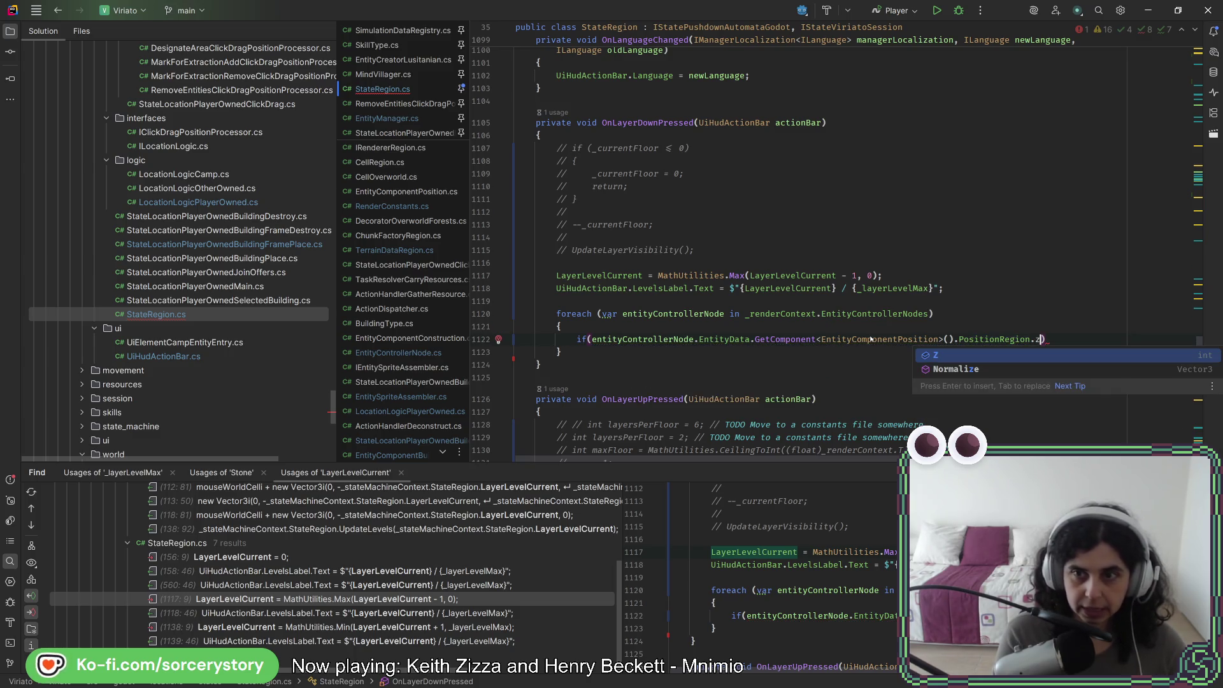
key("Return")
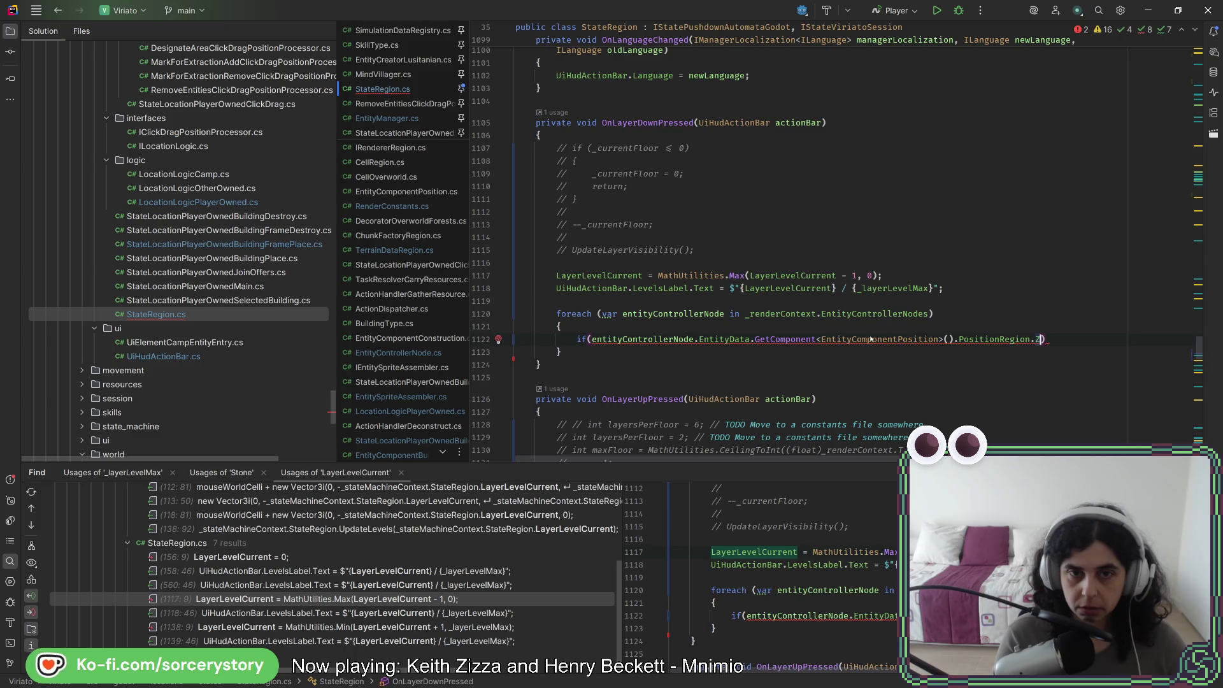
type(">")
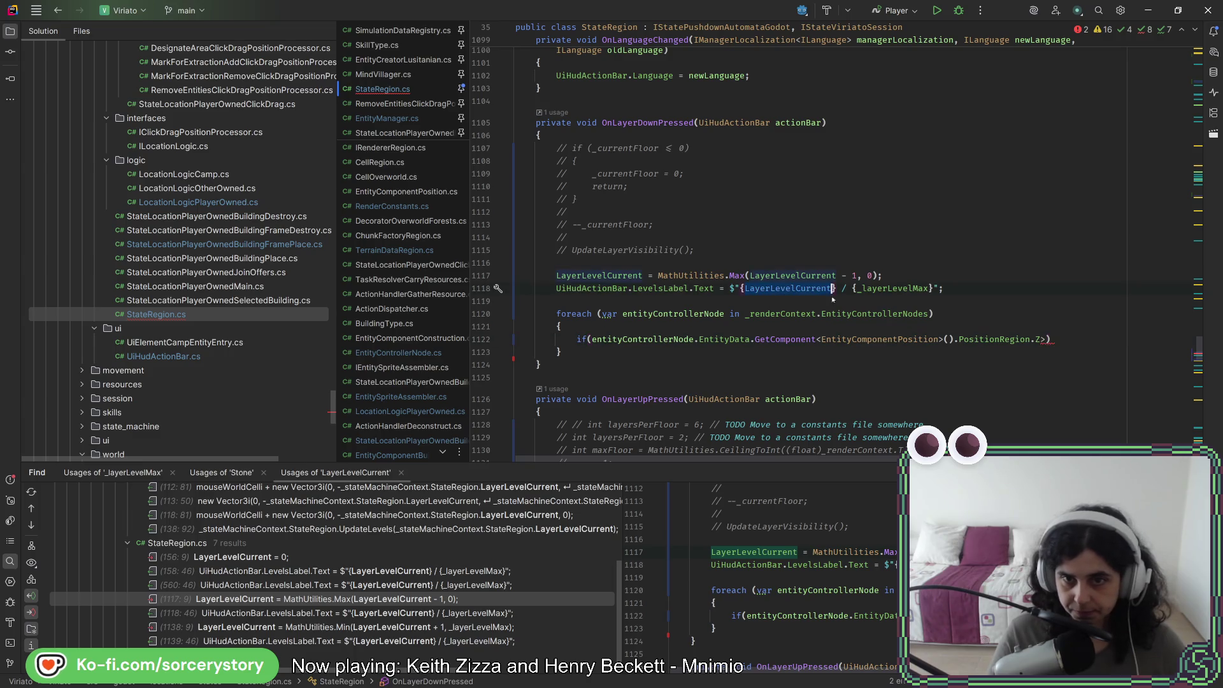
type("LayerLevelCurrent)")
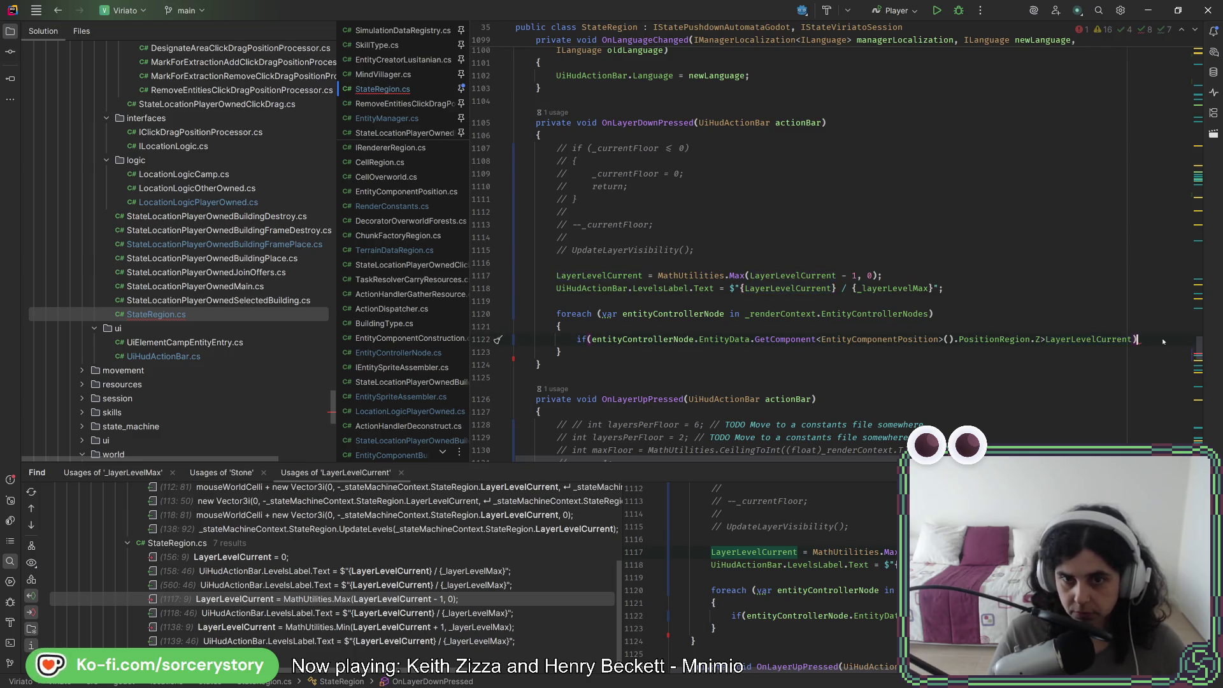
key("Return")
Set entityControllerNode.Visible = false inside the if, and paste a Visible line above it
type("e")
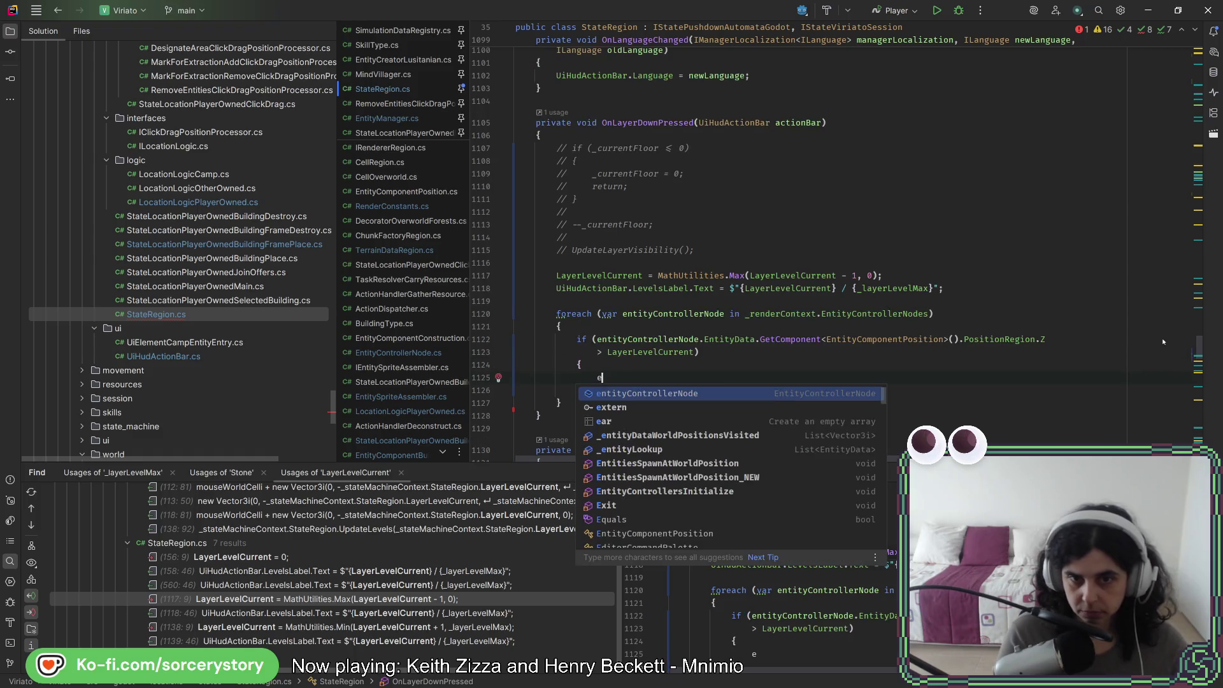
key("Return")
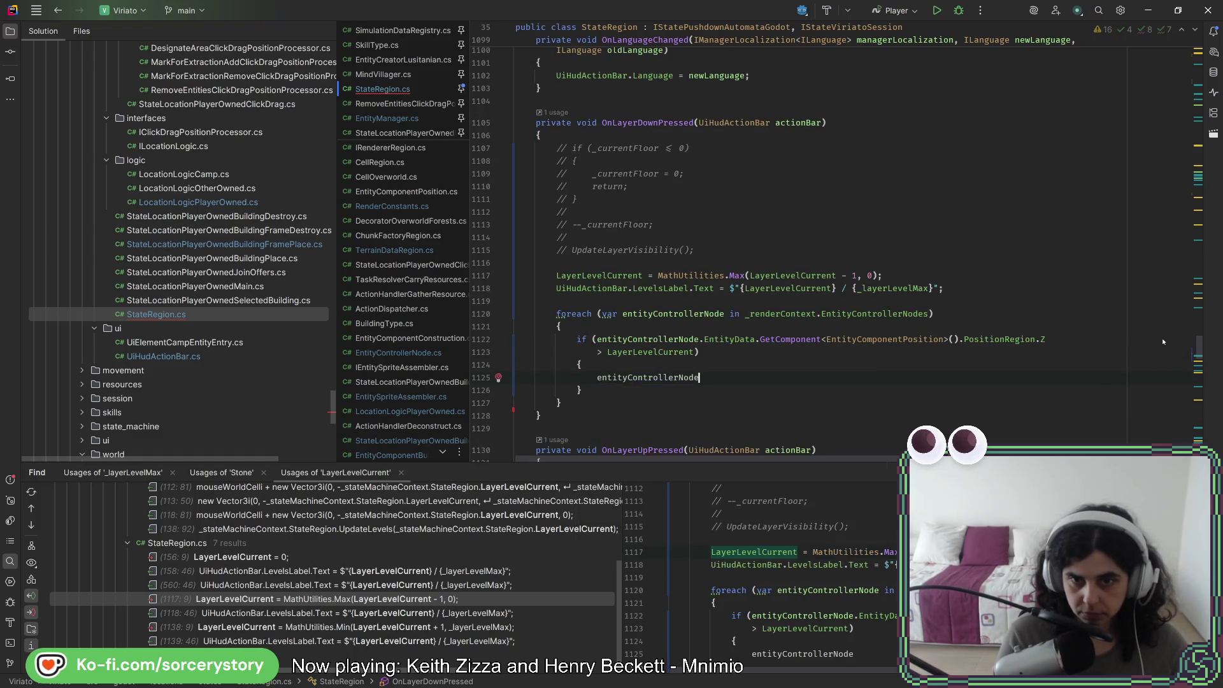
type(".Visible")
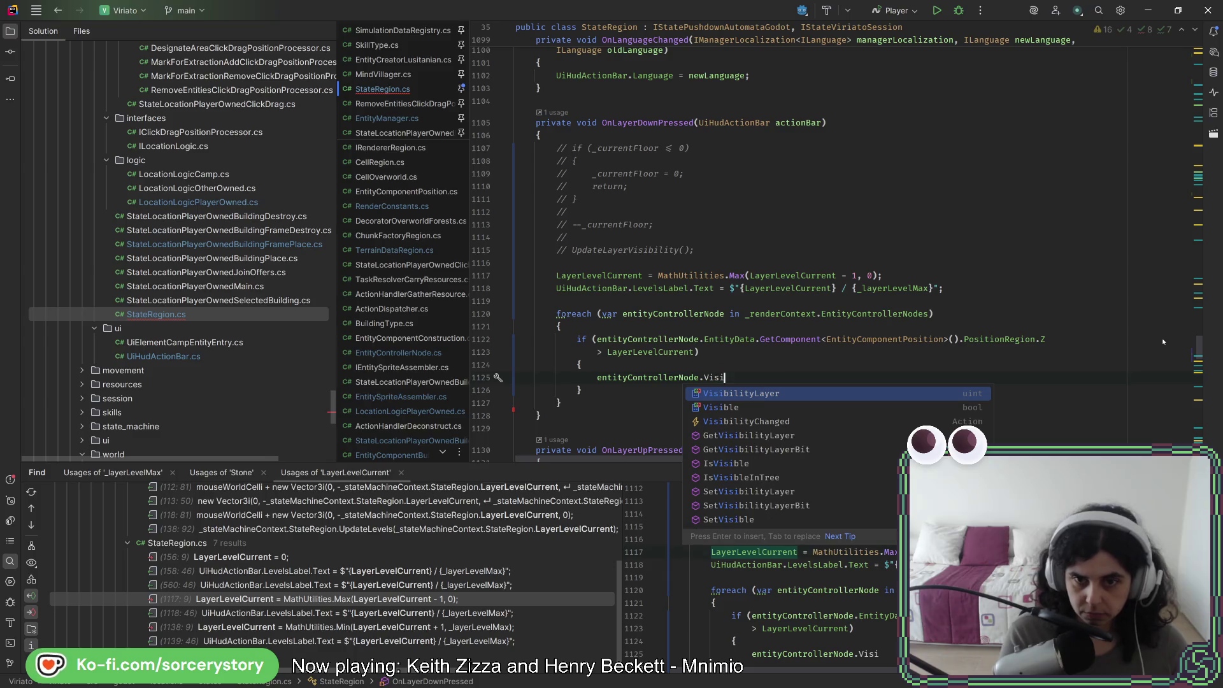
type(" = false;")
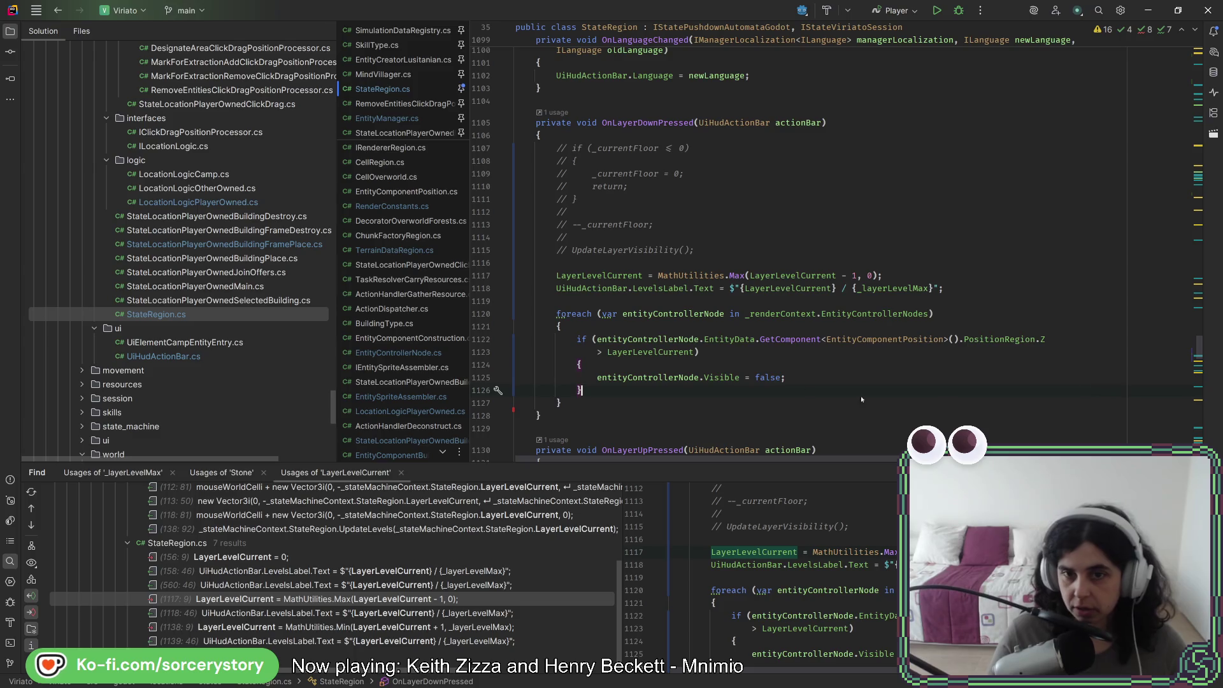
left_click(637, 377)
left_click(579, 326)
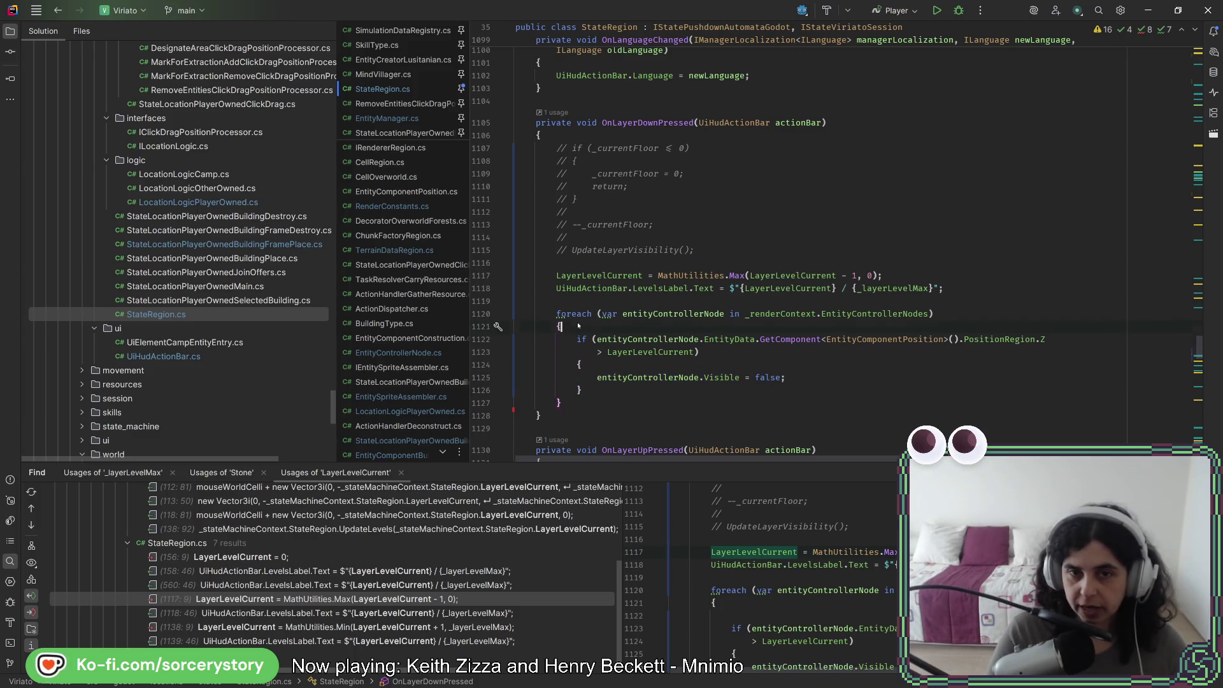
key("ctrl+v")
Turn the if-condition into the value of the entityControllerNode.Visible assignment
type("=")
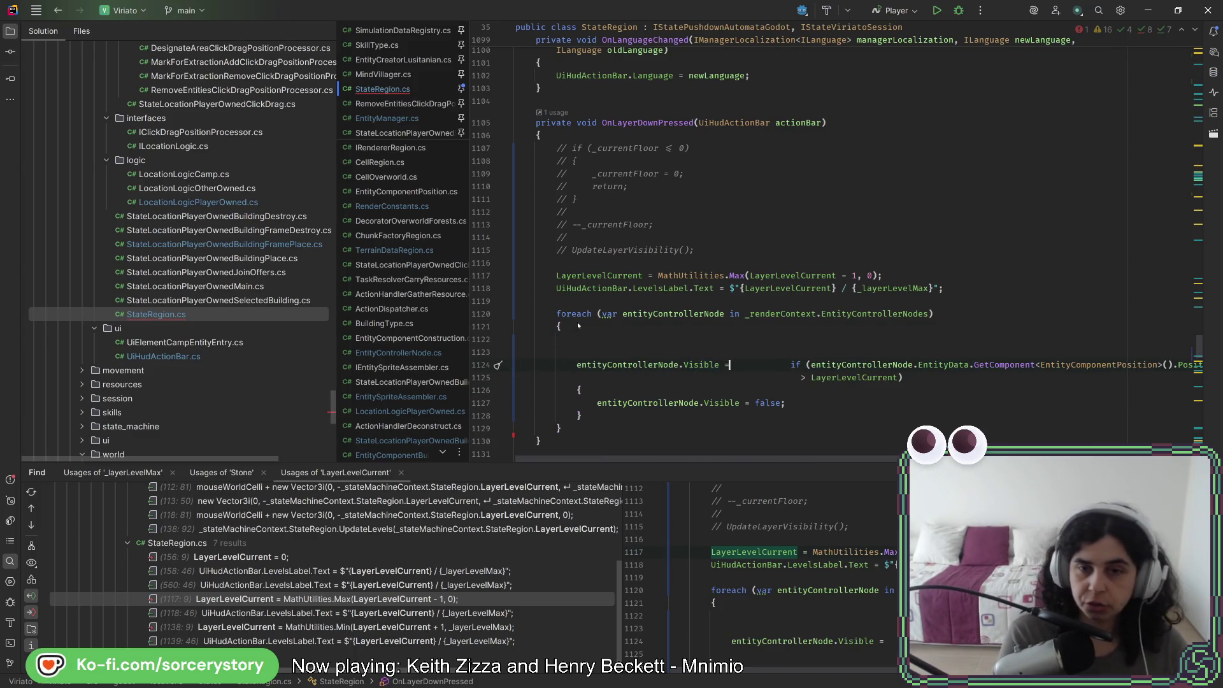
key("shift+Down")
key("shift+End")
key("shift+Up")
key("shift+End")
key("shift+Left")
key("shift+Left")
key("shift+Left")
key("shift+Left")
key("shift+Left")
key("shift+Left")
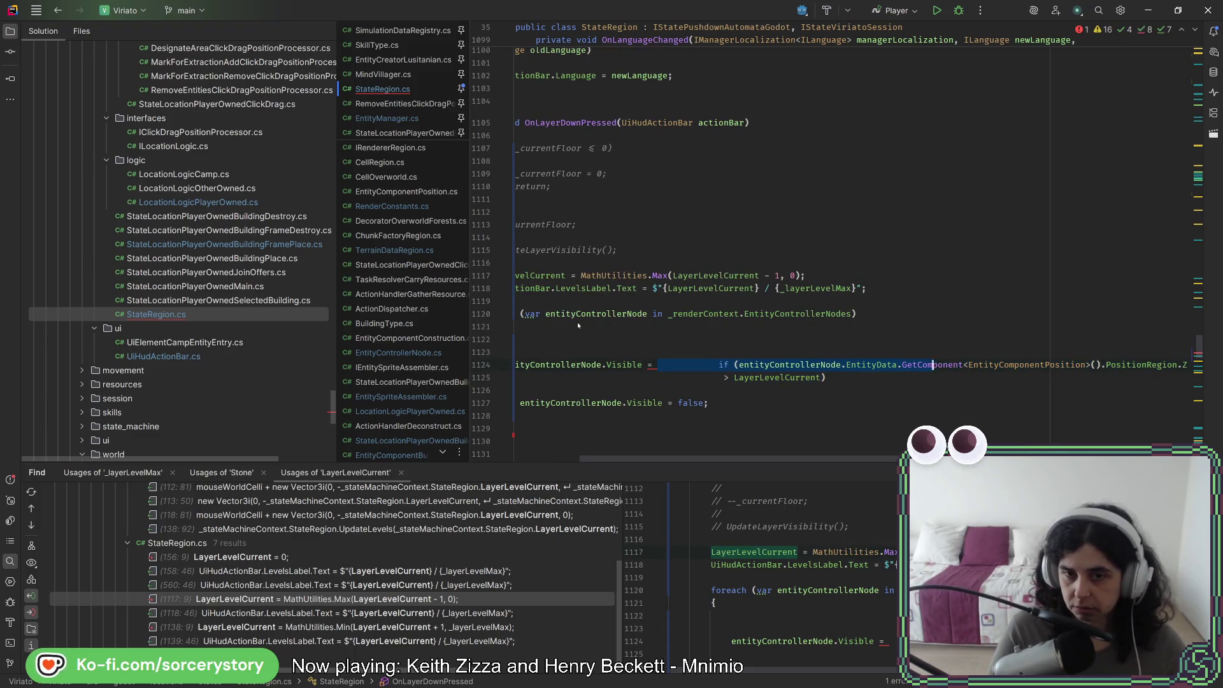
key("Delete")
key("Down")
key("End")
key("BackSpace")
Delete the old if-body that set Visible to false
key("shift+Down")
key("shift+Down")
key("shift+End")
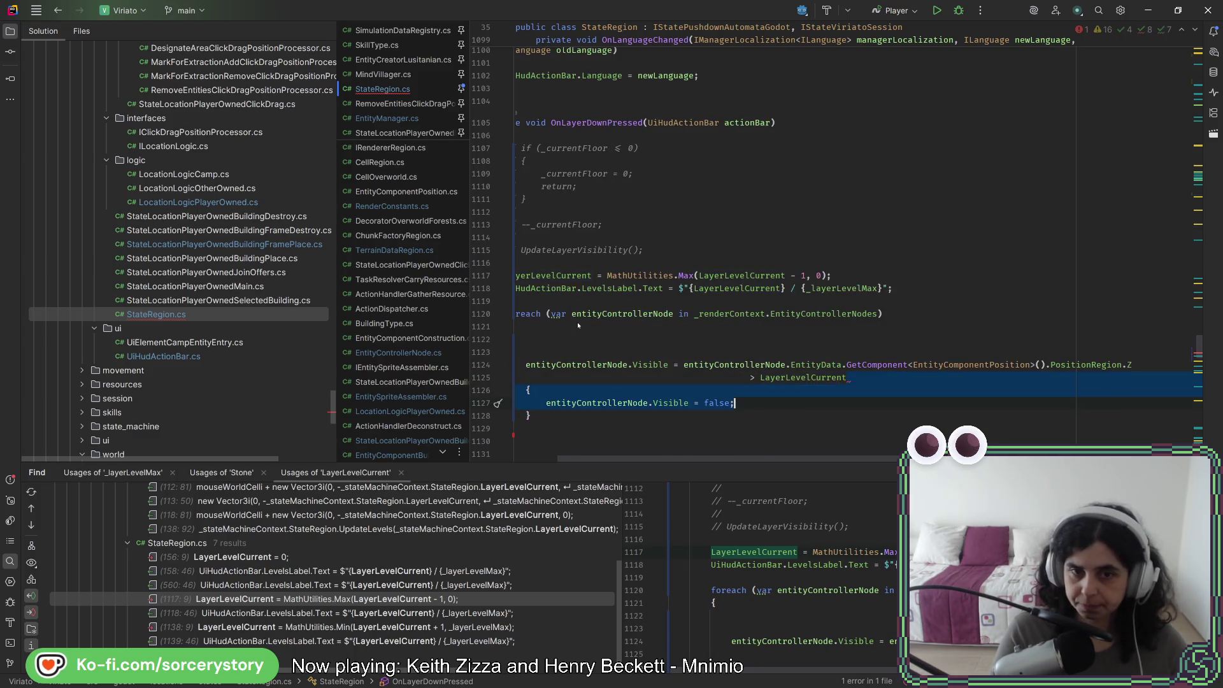
key("Delete")
key("Up")
key("Up")
key("Up")
key("Delete")
key("Delete")
key("Down")
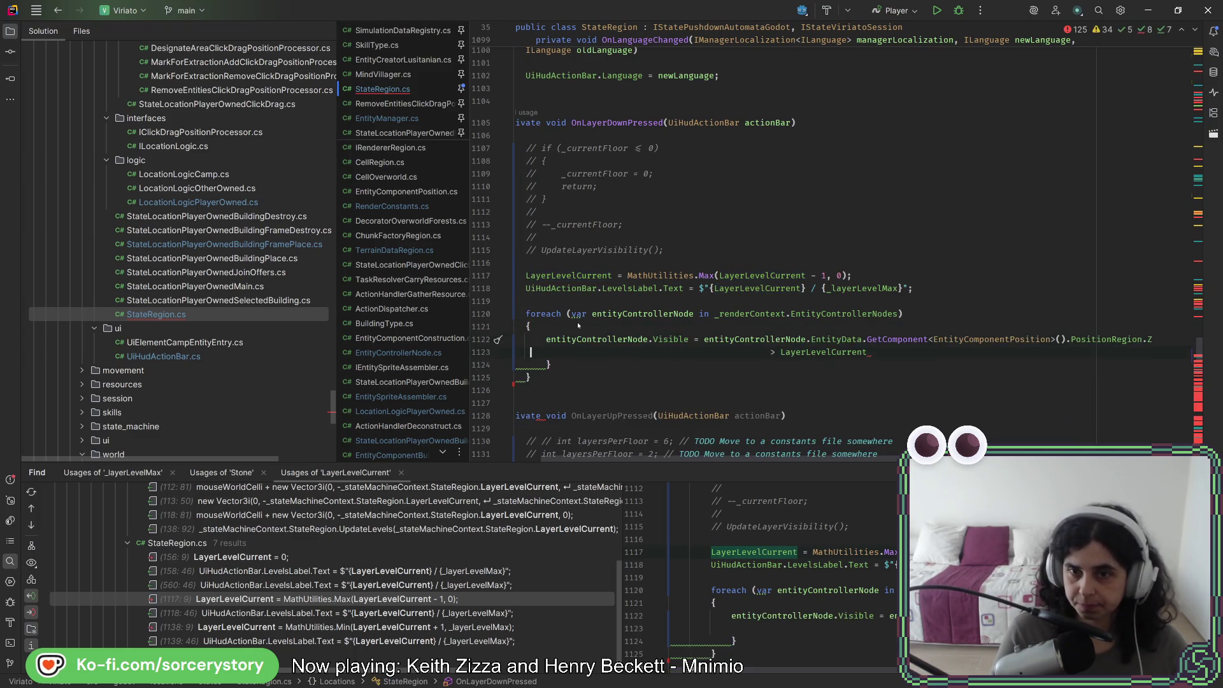
Finish the assignment with a semicolon, join it onto one line, and run Code Cleanup
key("Down")
key("End")
type(";")
key("Up")
key("End")
key("Delete")
key("ctrl+alt+l")
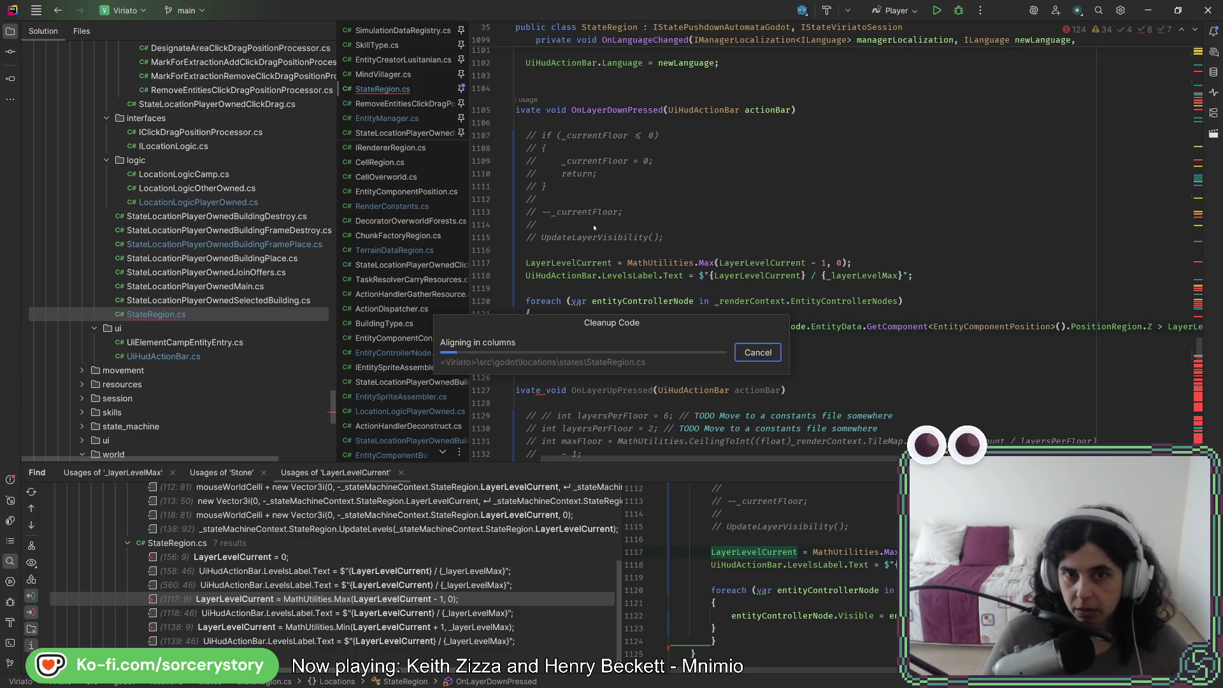
mouse_move(664, 240)
left_mouse_down()
mouse_move(548, 237)
mouse_move(690, 230)
left_mouse_up()
key("ctrl+c")
Paste and uncomment the UpdateLayerVisibility call after the loop, then delete it again
left_click(610, 366)
key("ctrl+v")
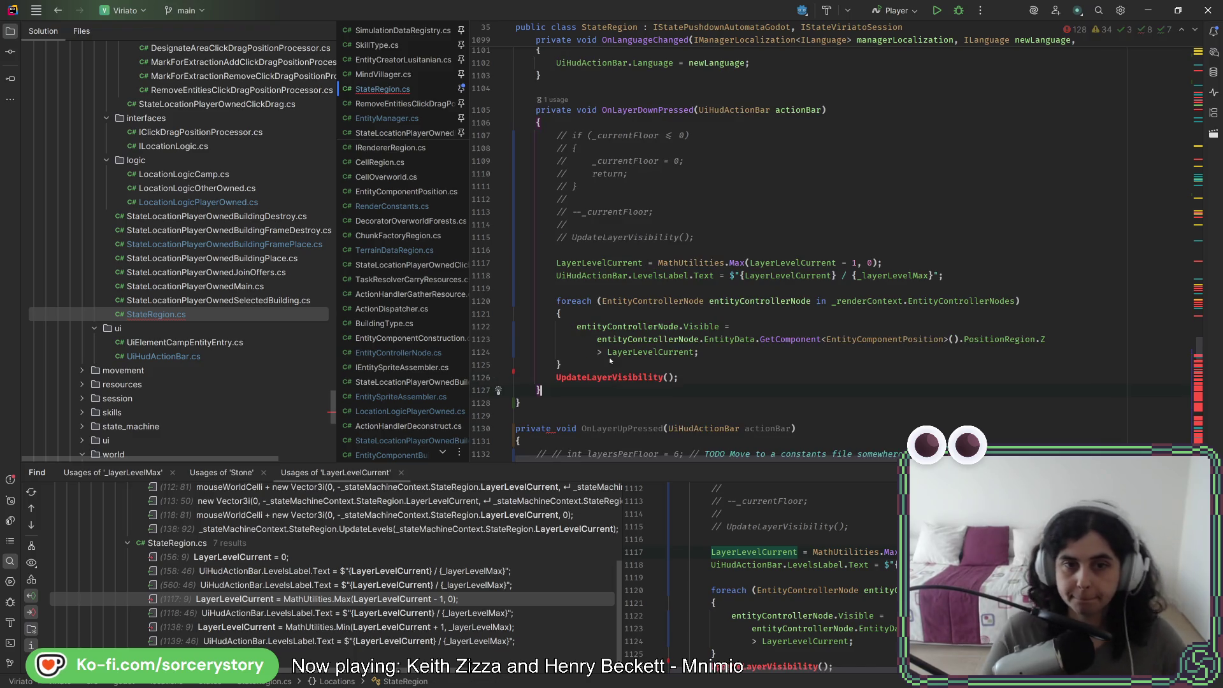
key("ctrl+slash")
left_click(727, 356)
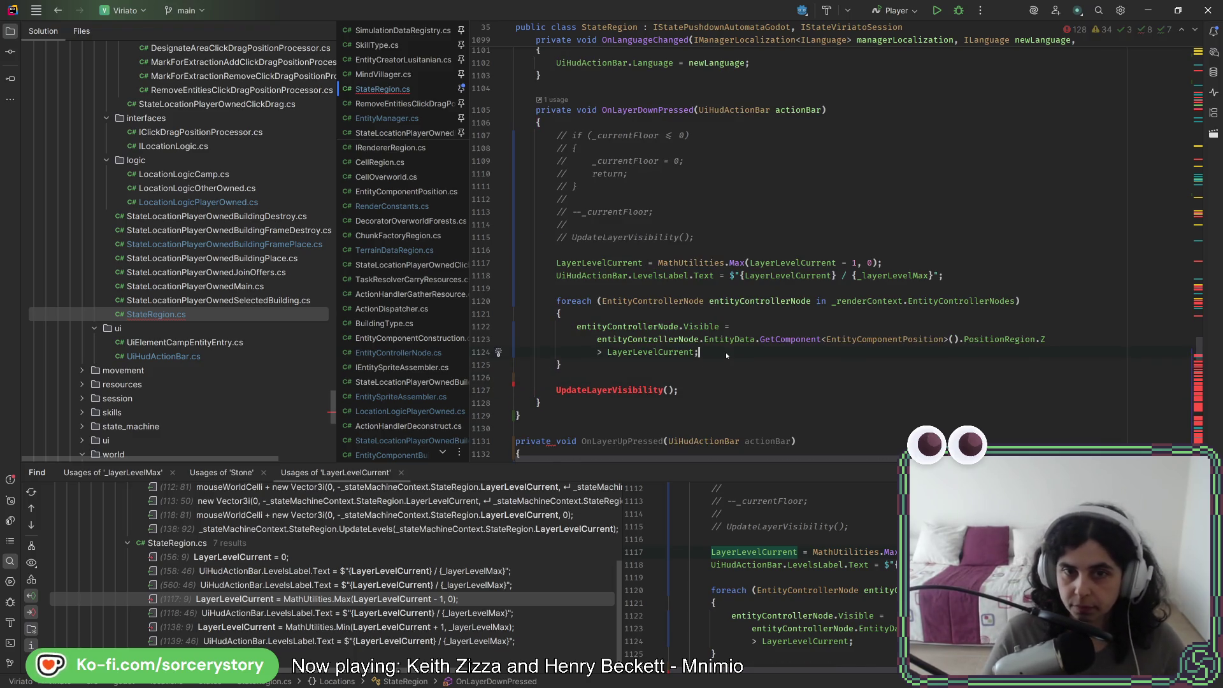
scroll(727, 356, "down", 5)
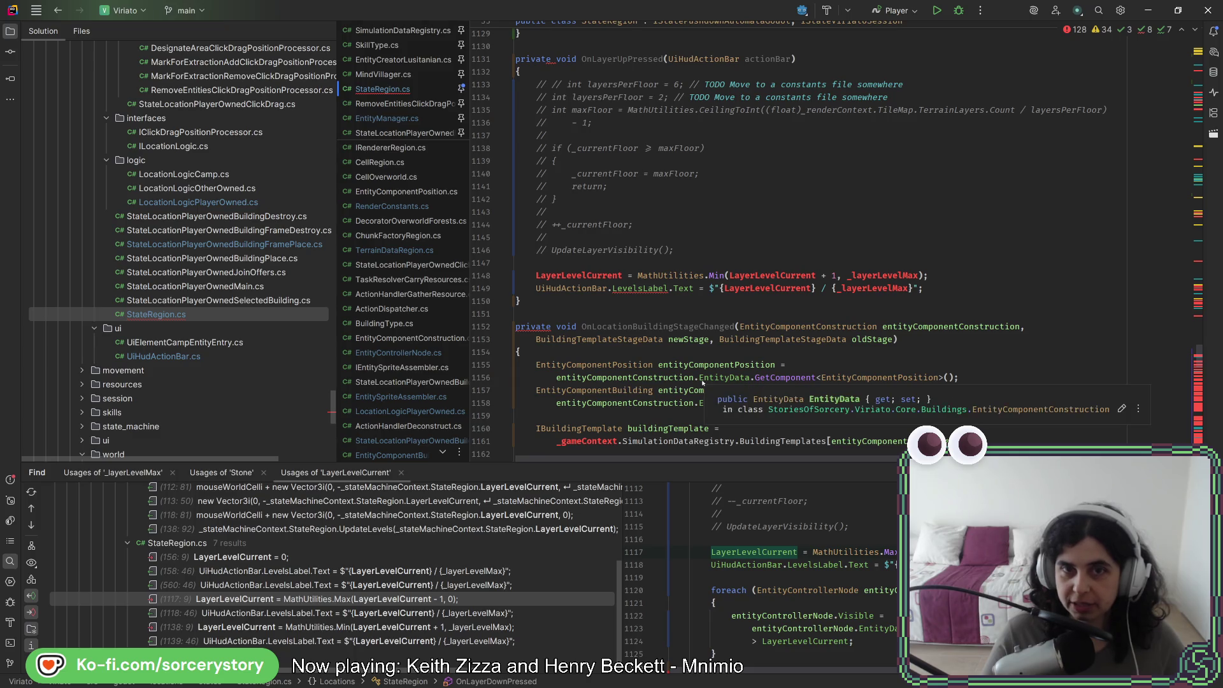
scroll(702, 383, "up", 4)
key("ctrl+y")
key("ctrl+y")
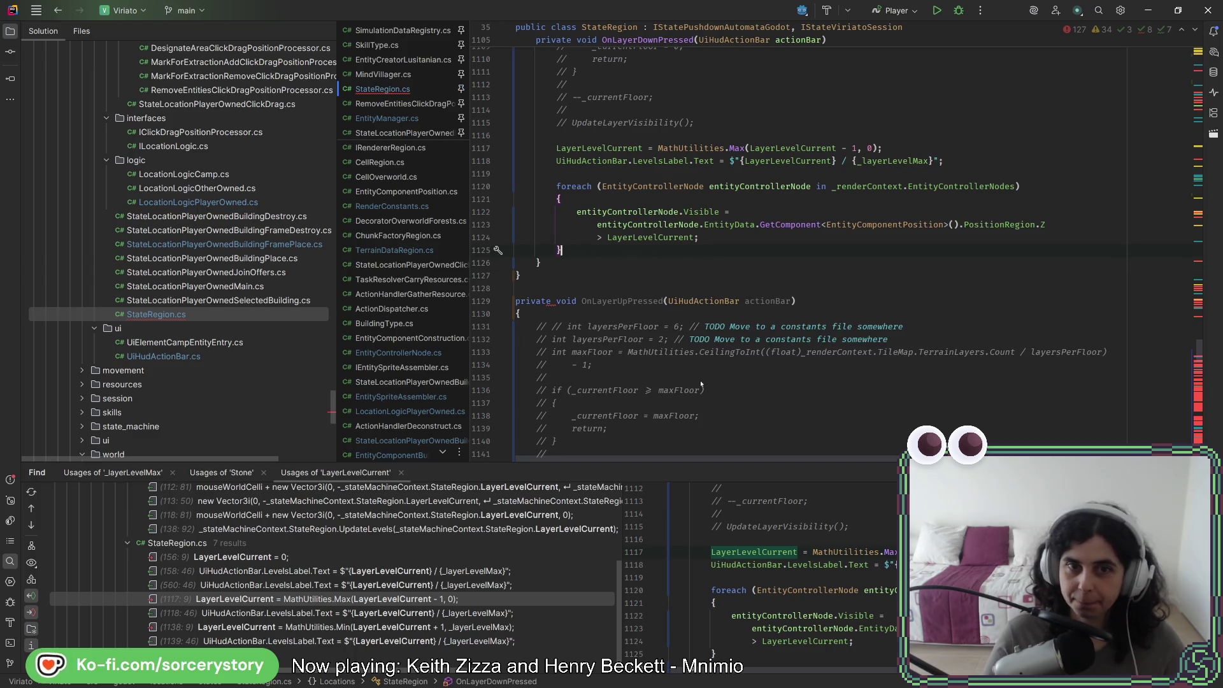
key("Return")
key("Return")
Call UpdateNodeLayerVisibility(), generate that method, and move the foreach loop into it
type("Upda")
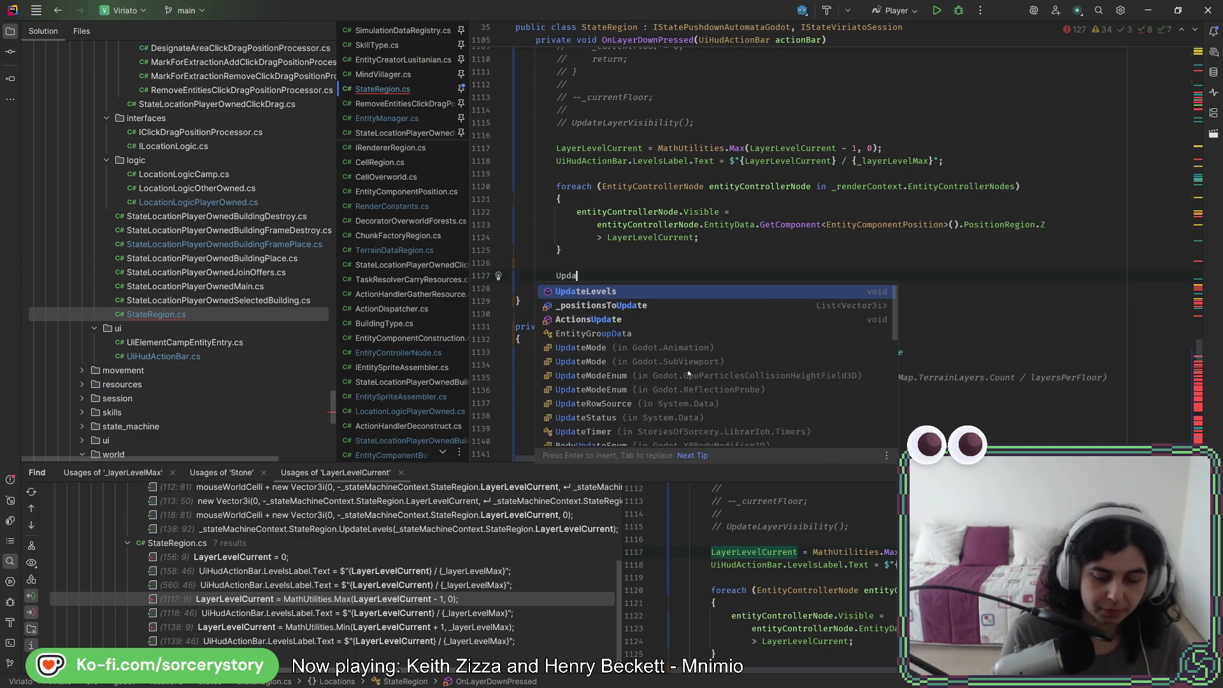
type("teNodeLayerVisiv")
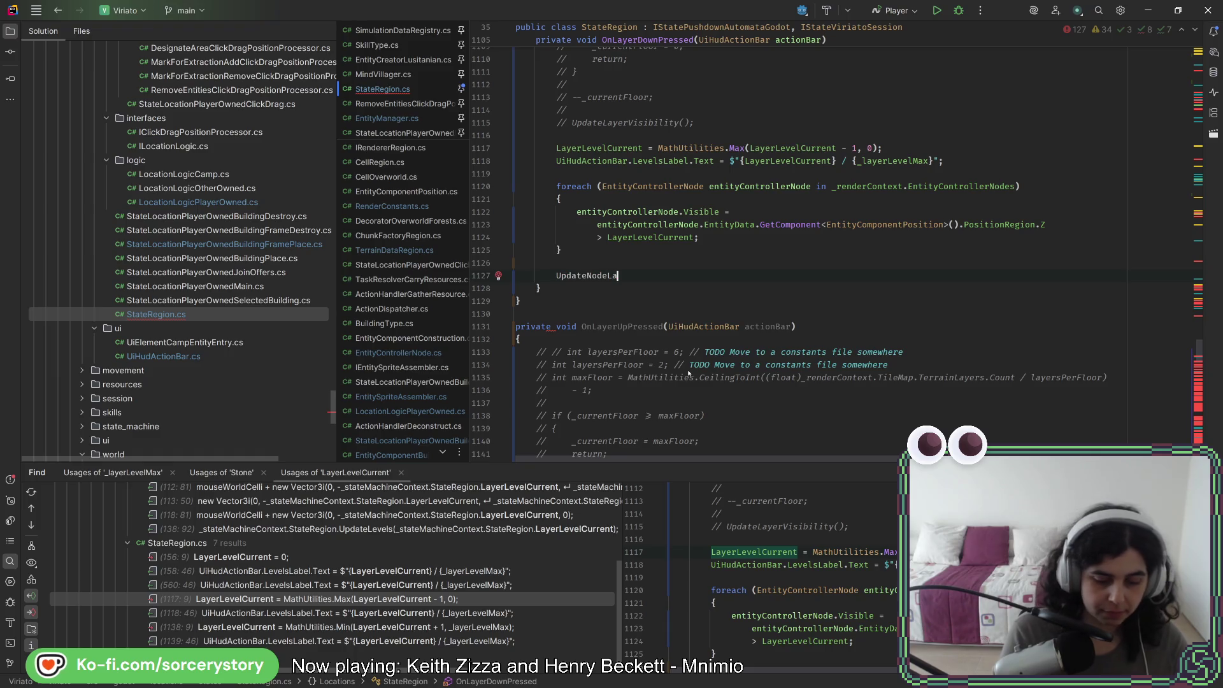
key("BackSpace")
type("bility()")
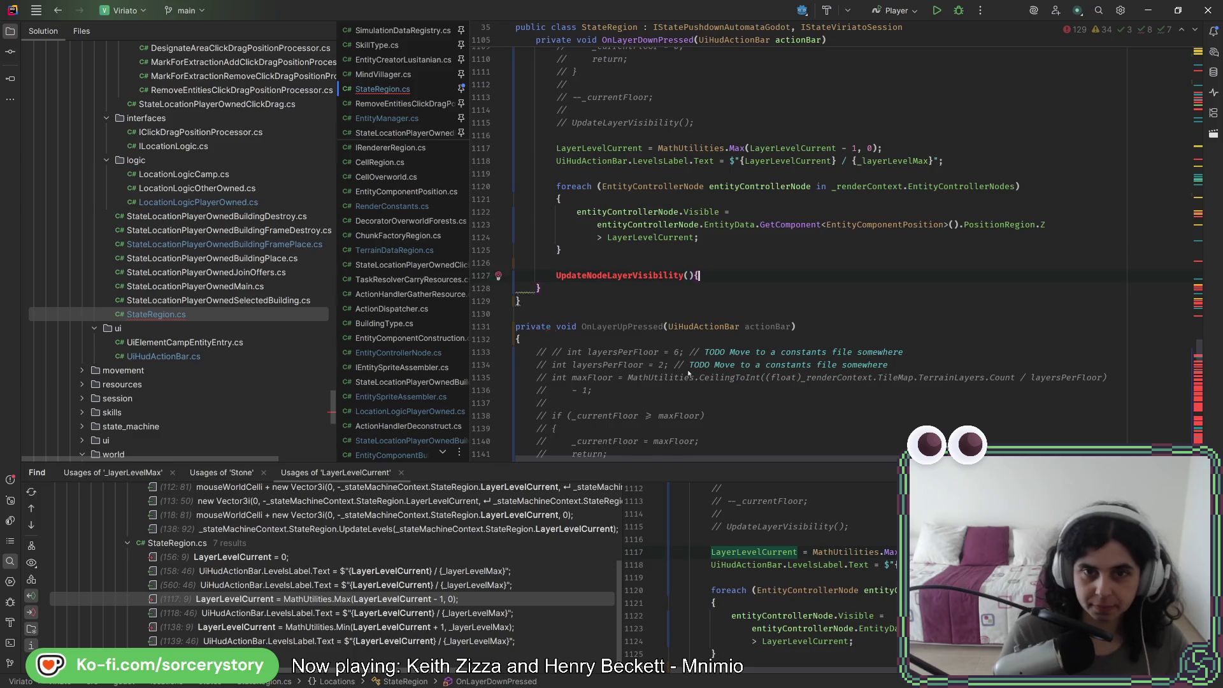
type(";")
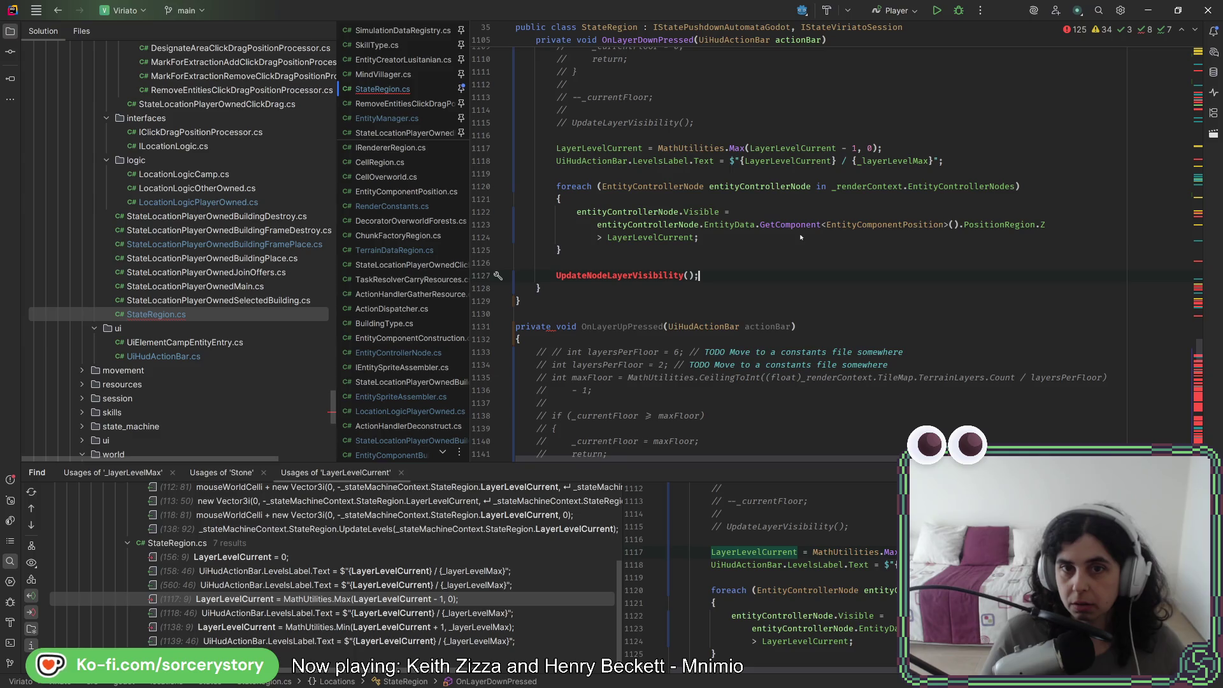
key("Delete")
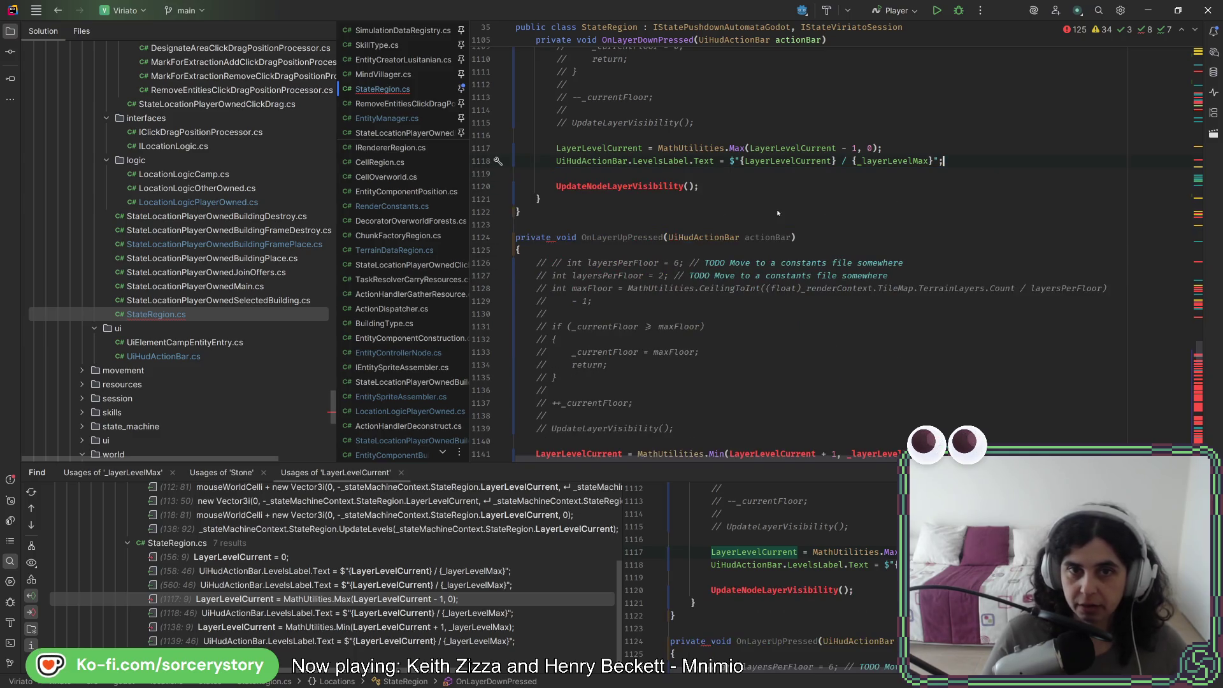
key("alt+Return")
key("Return")
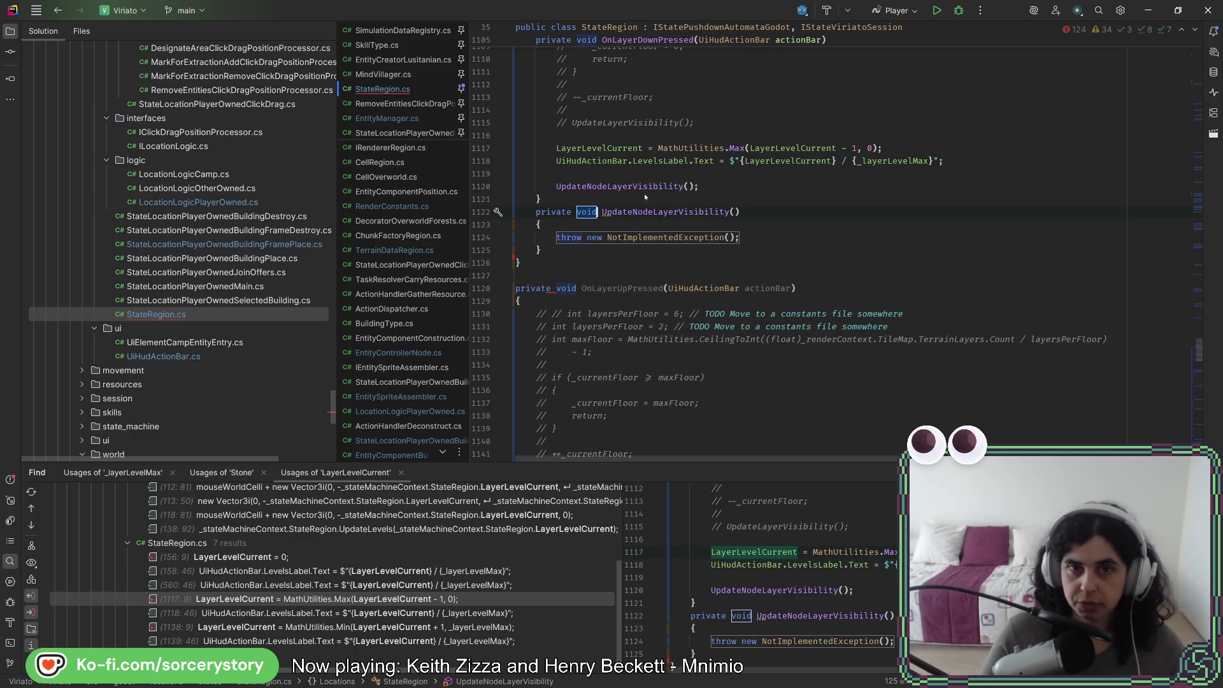
type("foreach (EntityControllerNode entityControllerNode in _renderContext.EntityControllerNodes) {     entityControllerNode.Visible =         entityControllerNode.EntityData.GetComponent<EntityComponentPosition>().PositionRegion.Z         > LayerLevelCurrent; }")
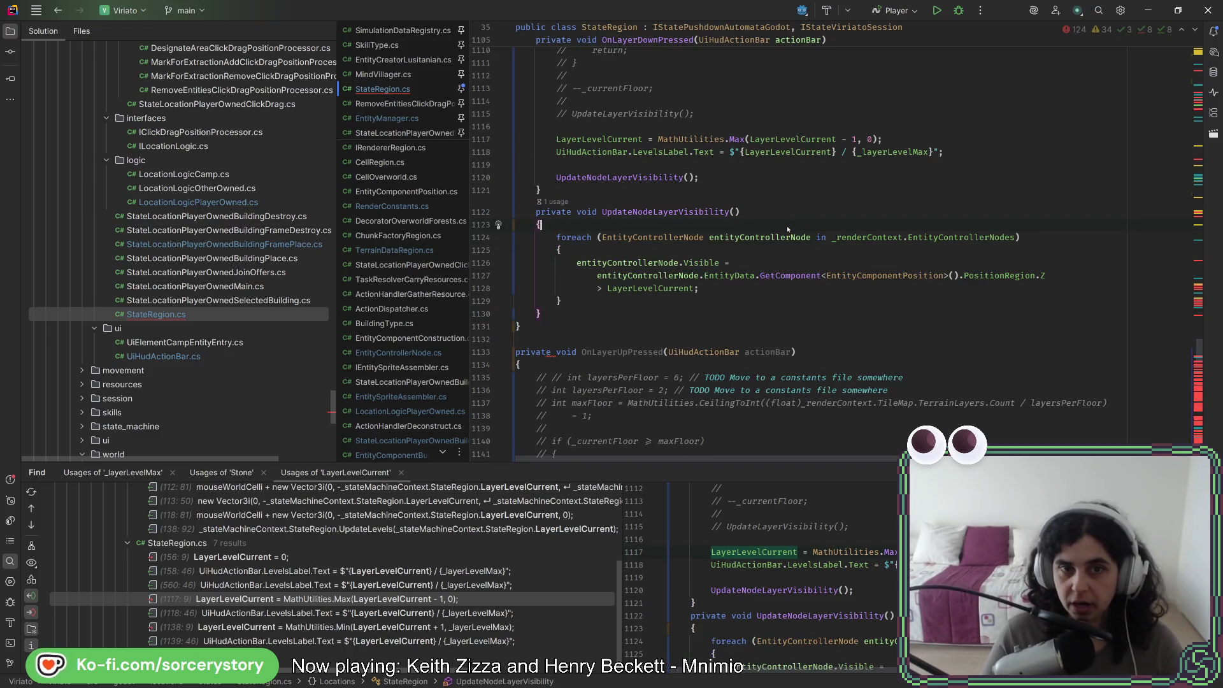
key("ctrl+z")
Copy the UpdateNodeLayerVisibility() call lines from OnLayerDownPressed
scroll(787, 248, "up", 2)
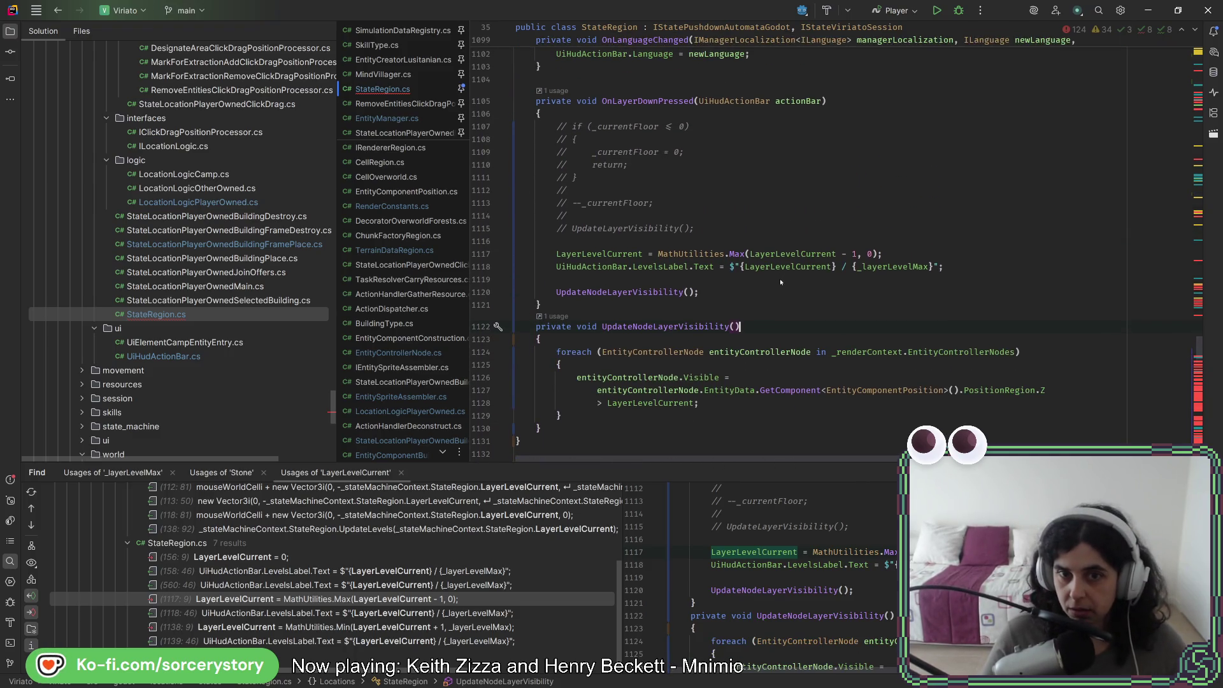
left_click(635, 308)
left_click(721, 288)
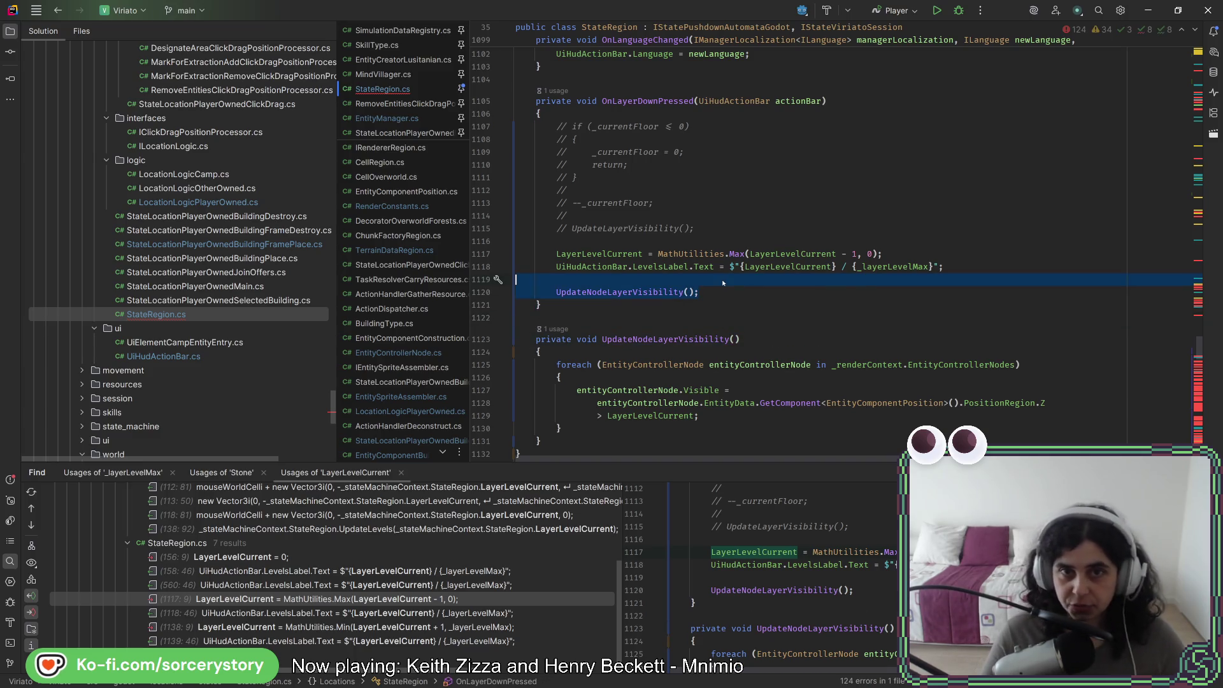
scroll(679, 327, "up", 6)
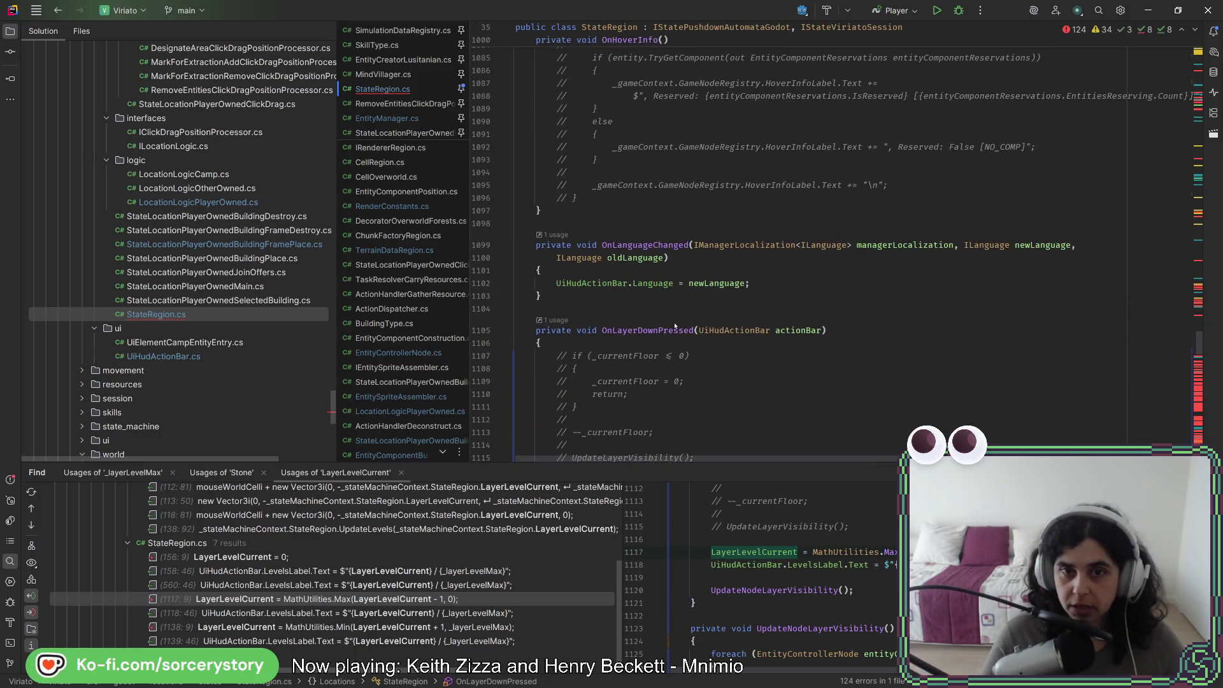
key("shift+Up")
scroll(681, 297, "down", 10)
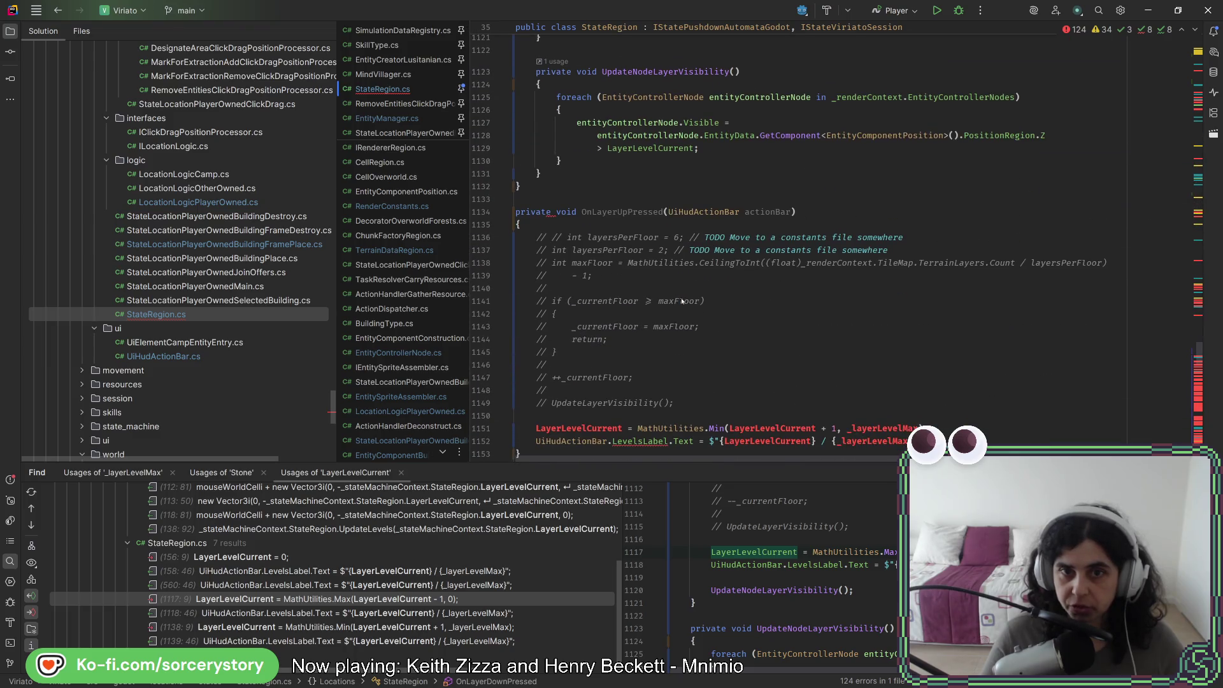
Add the UpdateNodeLayerVisibility() call to OnLayerUpPressed and delete the stray closing brace
left_click(945, 250)
type("UpdateNodeLayerVisibility();")
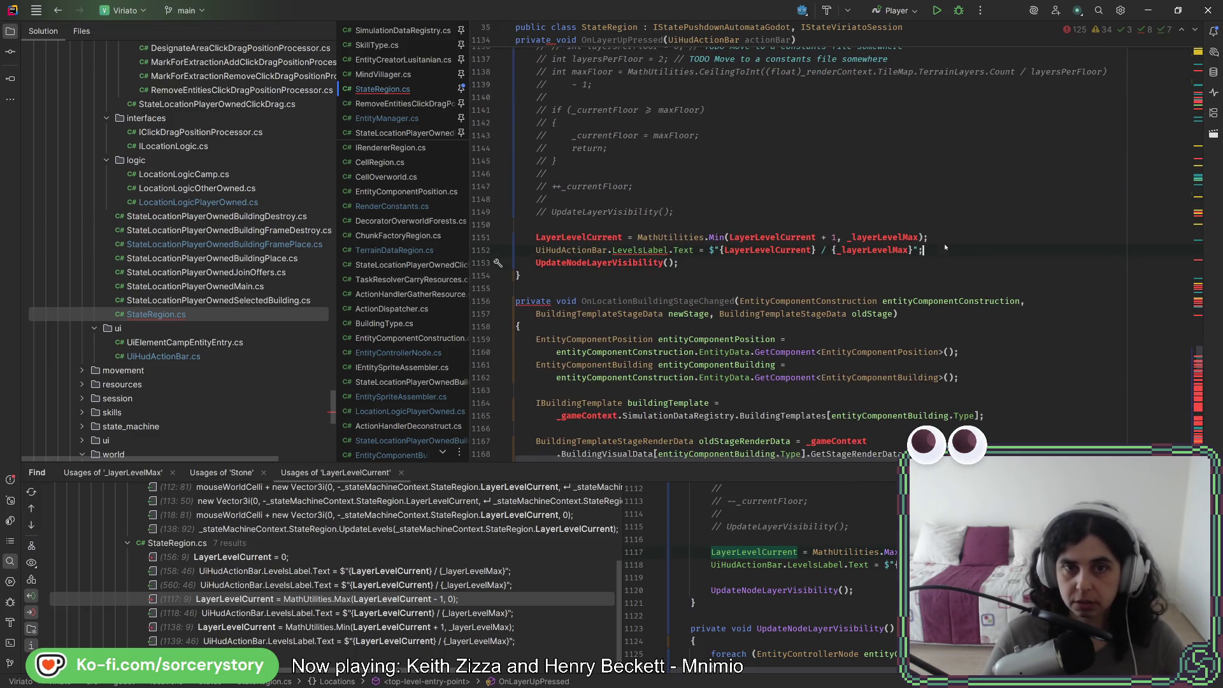
scroll(880, 297, "up", 6)
left_click(618, 250)
key("BackSpace")
key("BackSpace")
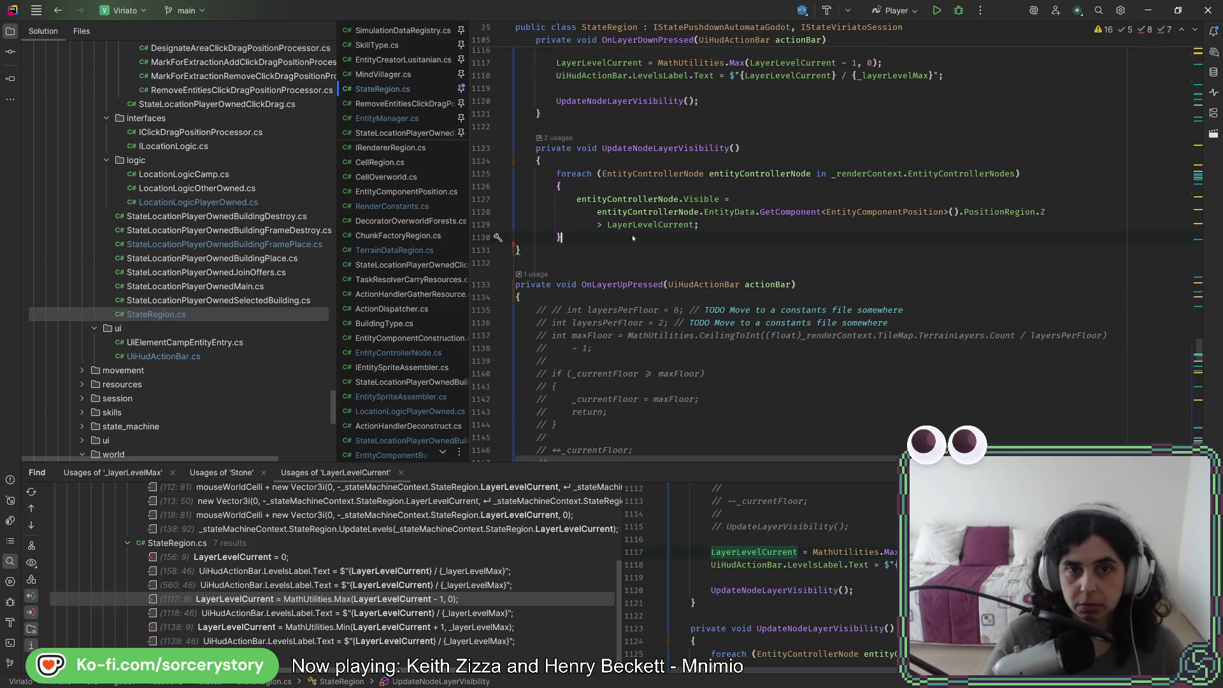
Reformat StateRegion.cs with Code Cleanup and switch to the Godot editor
scroll(632, 235, "up", 4)
scroll(634, 261, "down", 10)
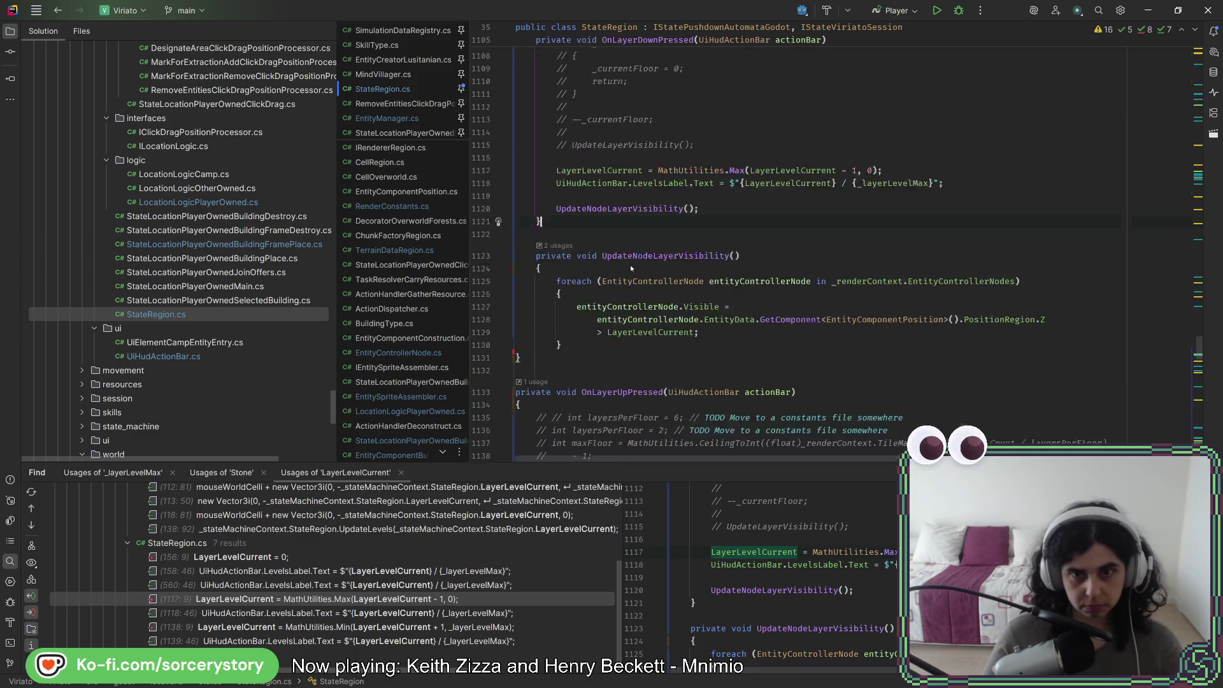
scroll(634, 281, "down", 2)
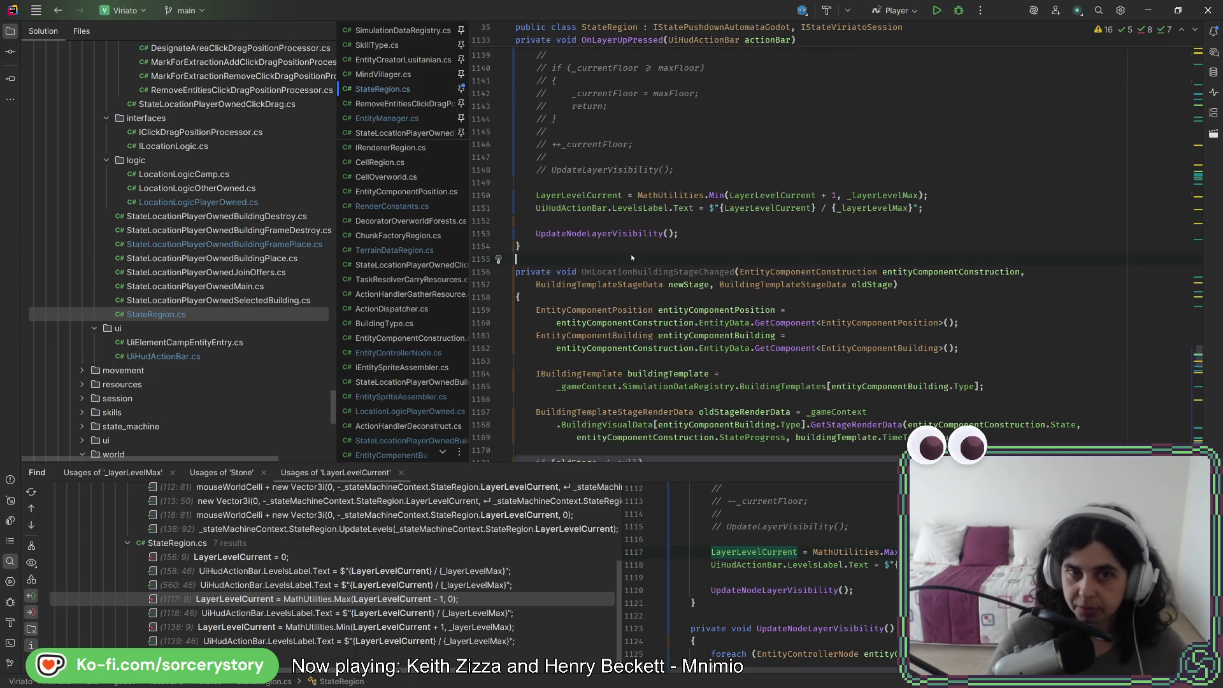
key("ctrl+alt+l")
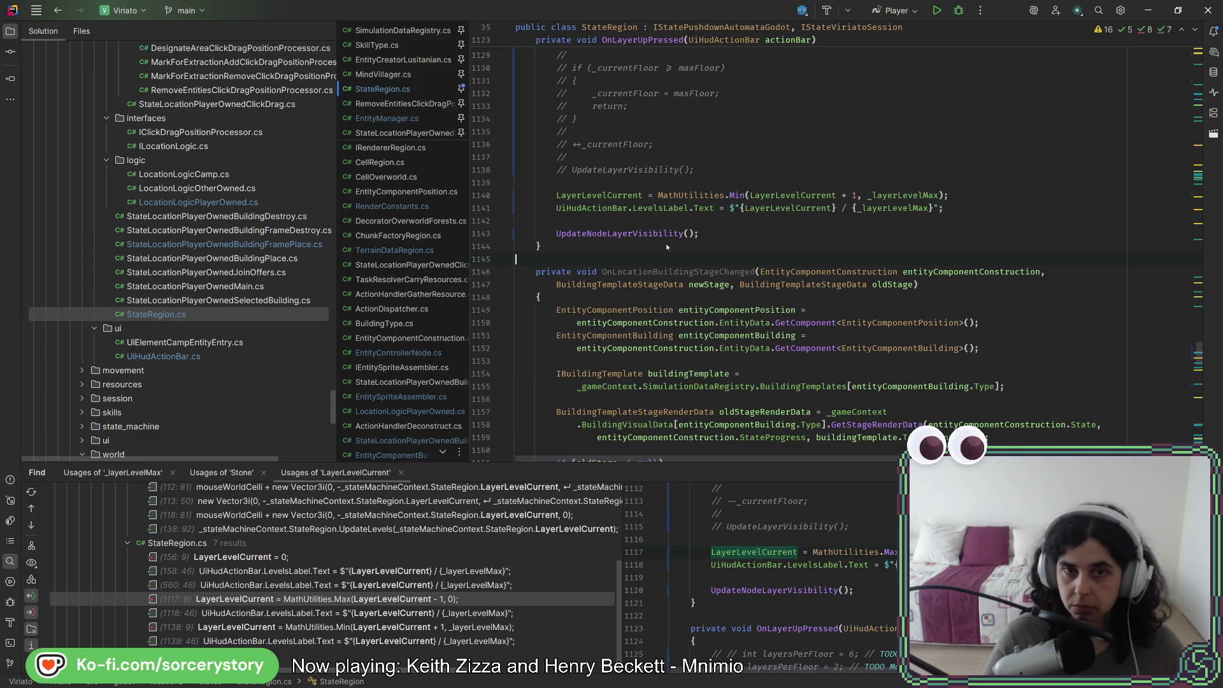
scroll(675, 255, "up", 7)
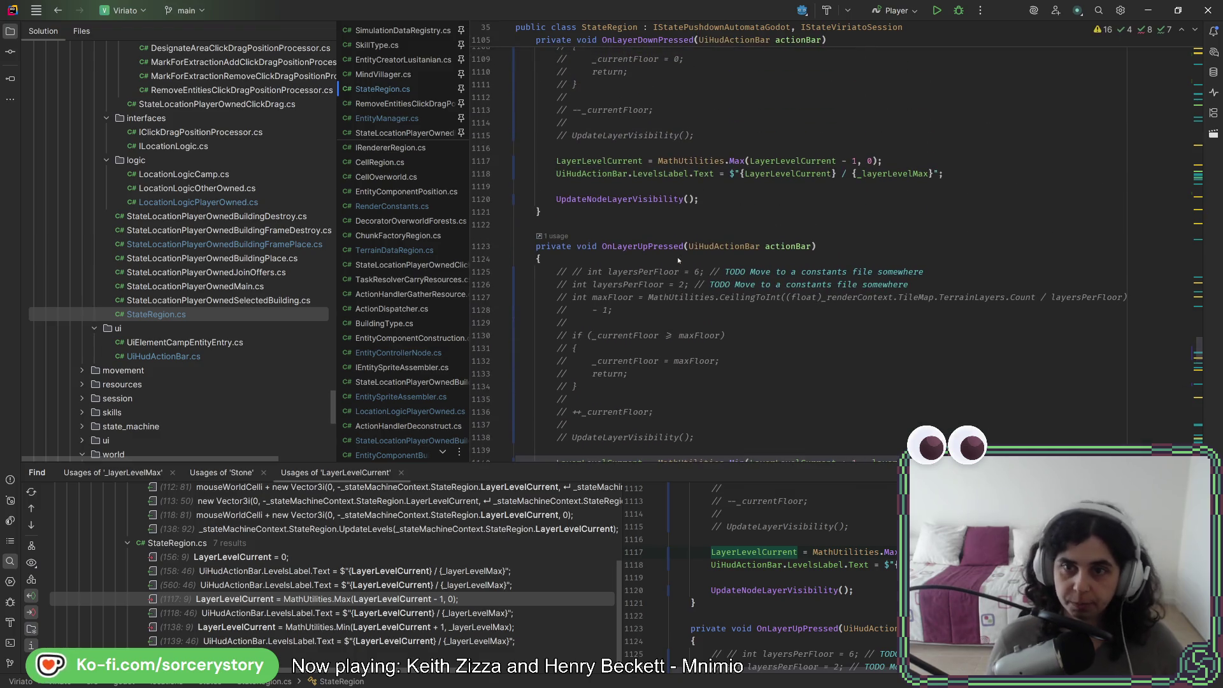
key("alt+Tab")
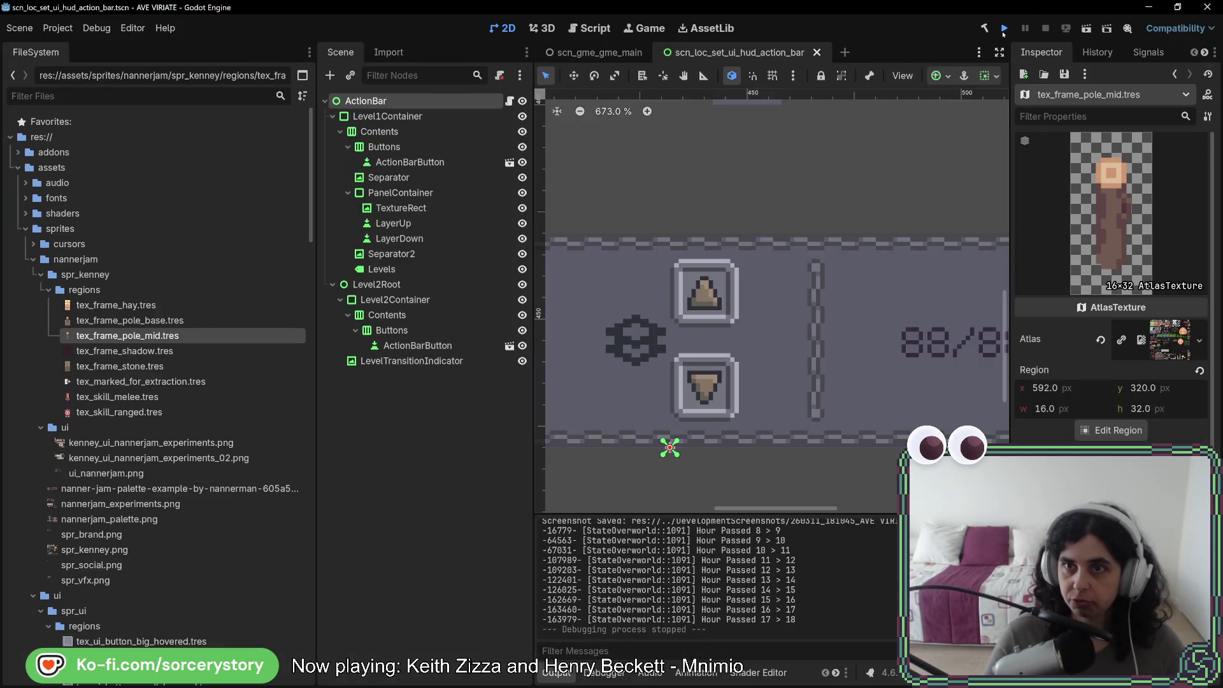
Run the game, start a new game, enter the player settlement and raise the layer to 1/1
left_click(1004, 32)
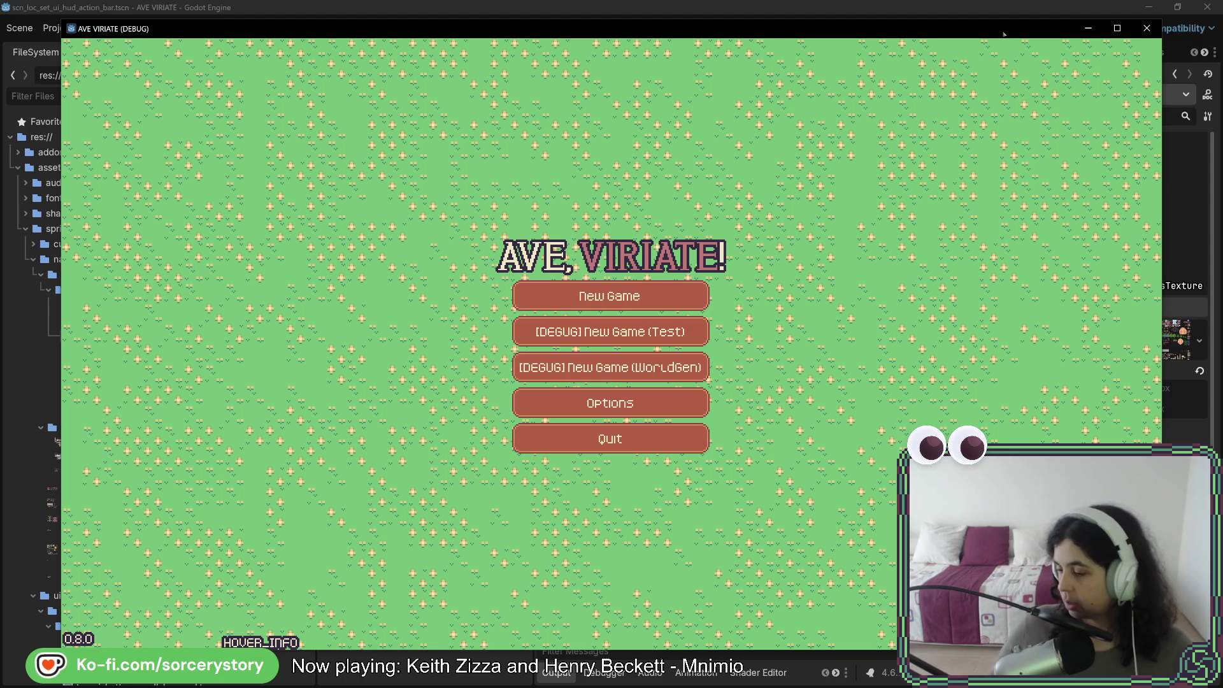
left_click(666, 296)
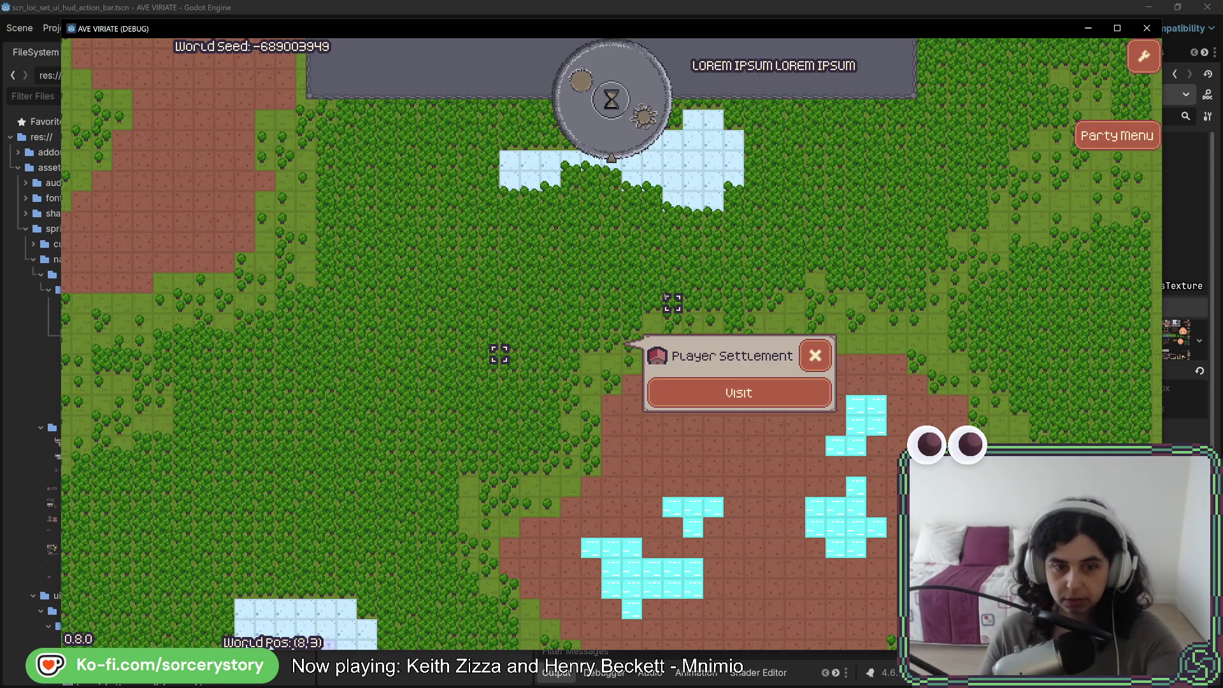
left_click(739, 393)
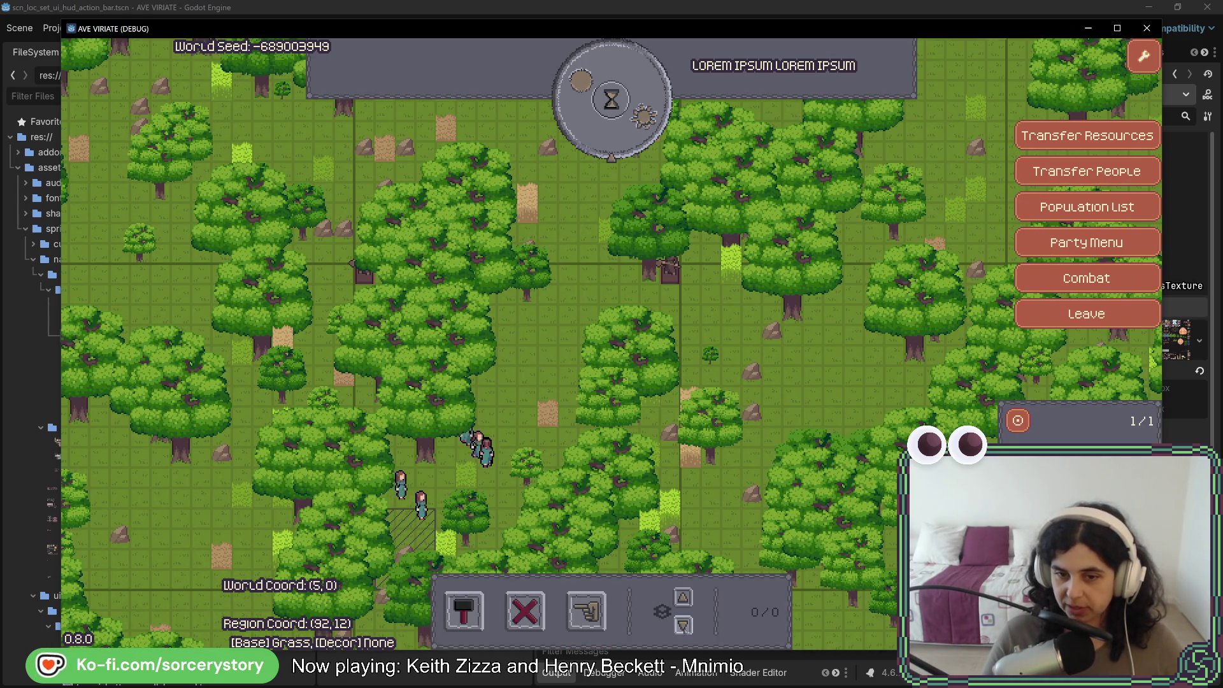
left_click(464, 610)
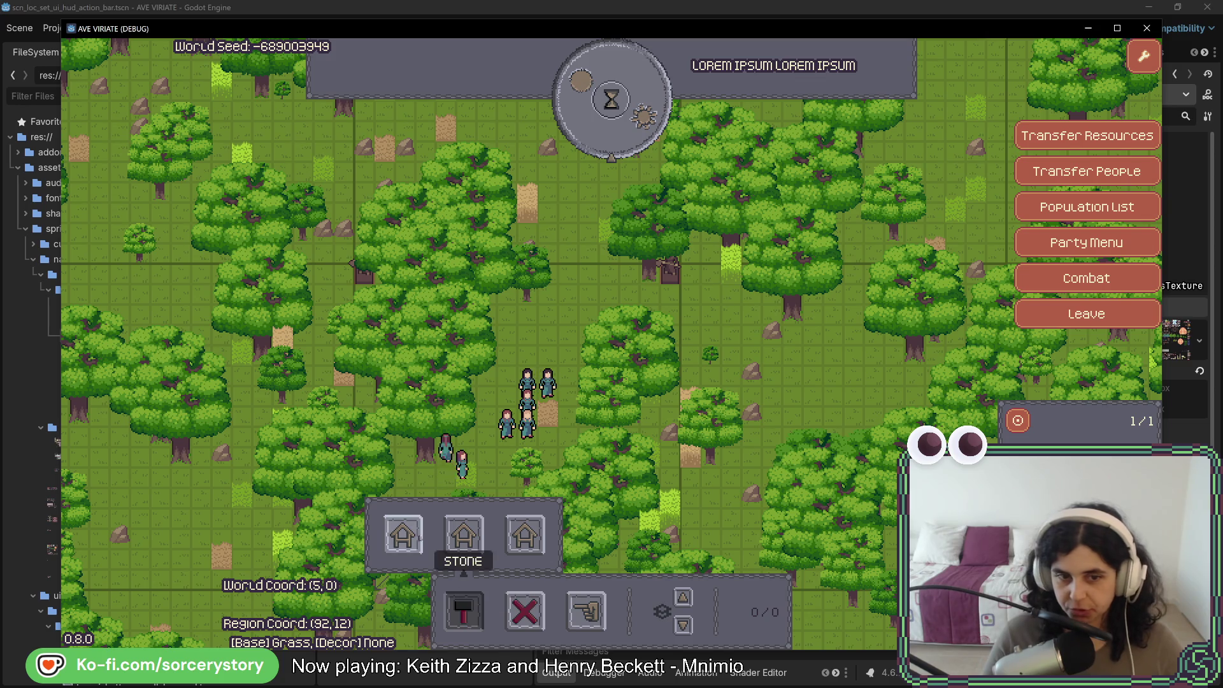
key("d")
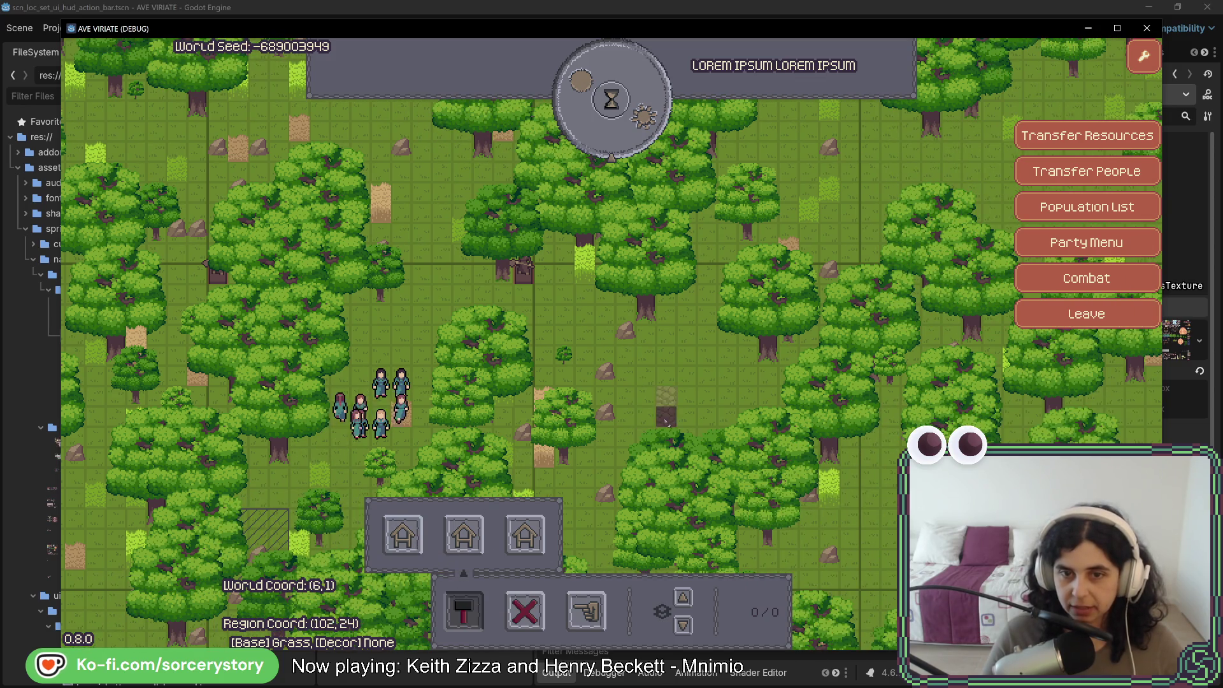
left_click(666, 420)
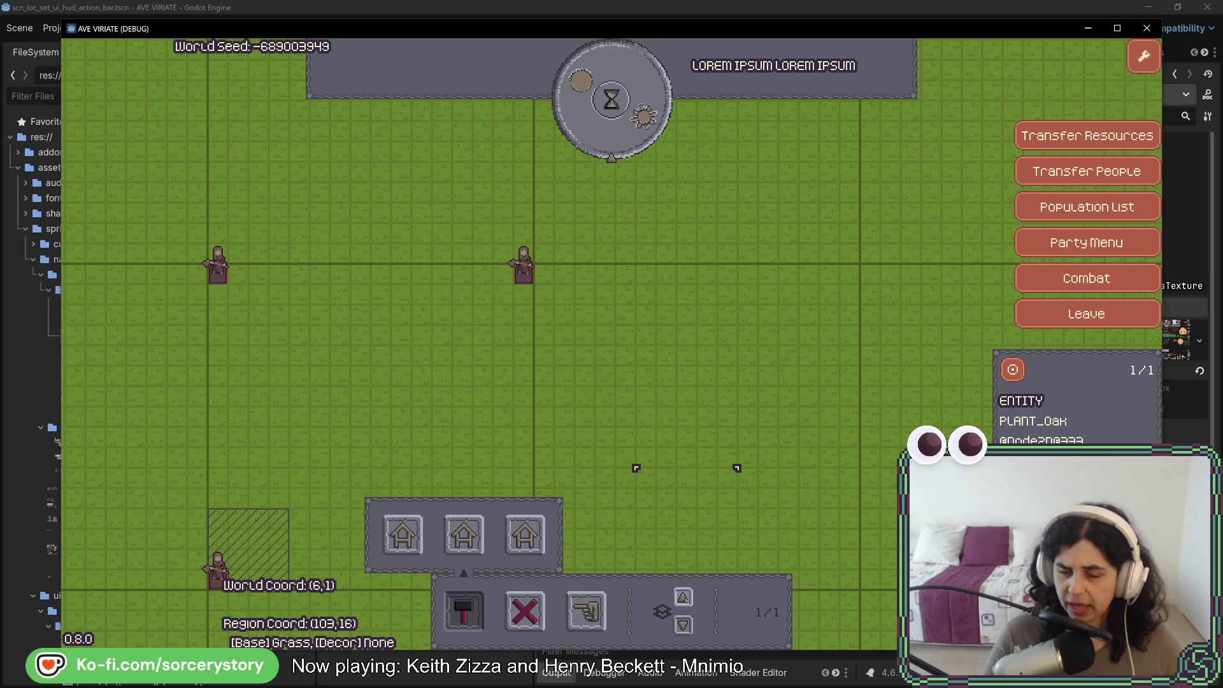
Return to StateRegion.cs in Rider to review the code
key("alt+Tab")
scroll(774, 300, "up", 4)
scroll(757, 343, "down", 8)
scroll(757, 348, "down", 12)
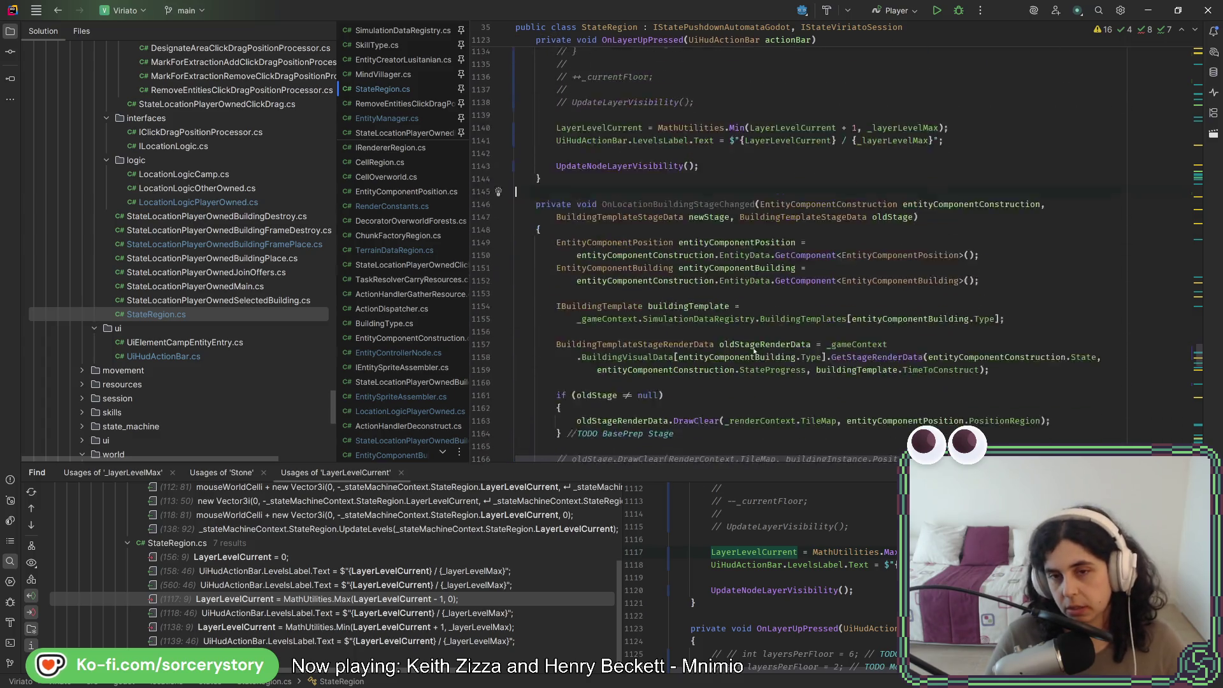
Change UpdateNodeLayerVisibility's check to Z <= LayerLevelCurrent and save with code cleanup
scroll(767, 384, "up", 13)
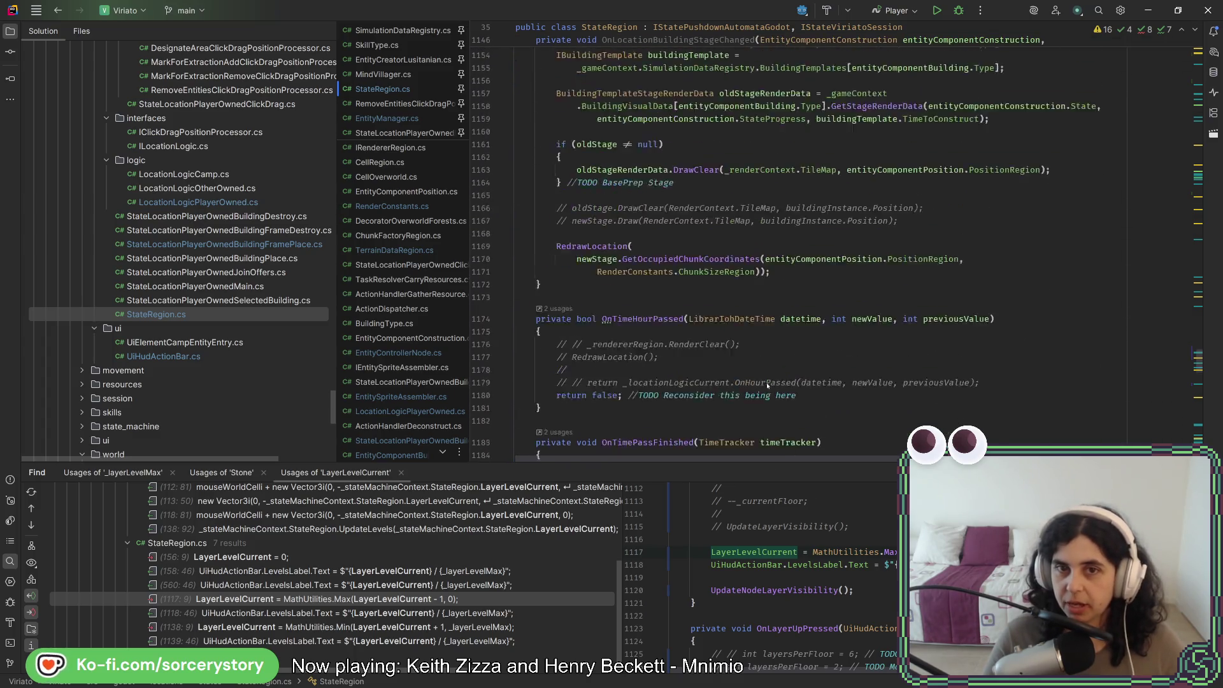
left_click(618, 348)
left_click(618, 348, "ctrl")
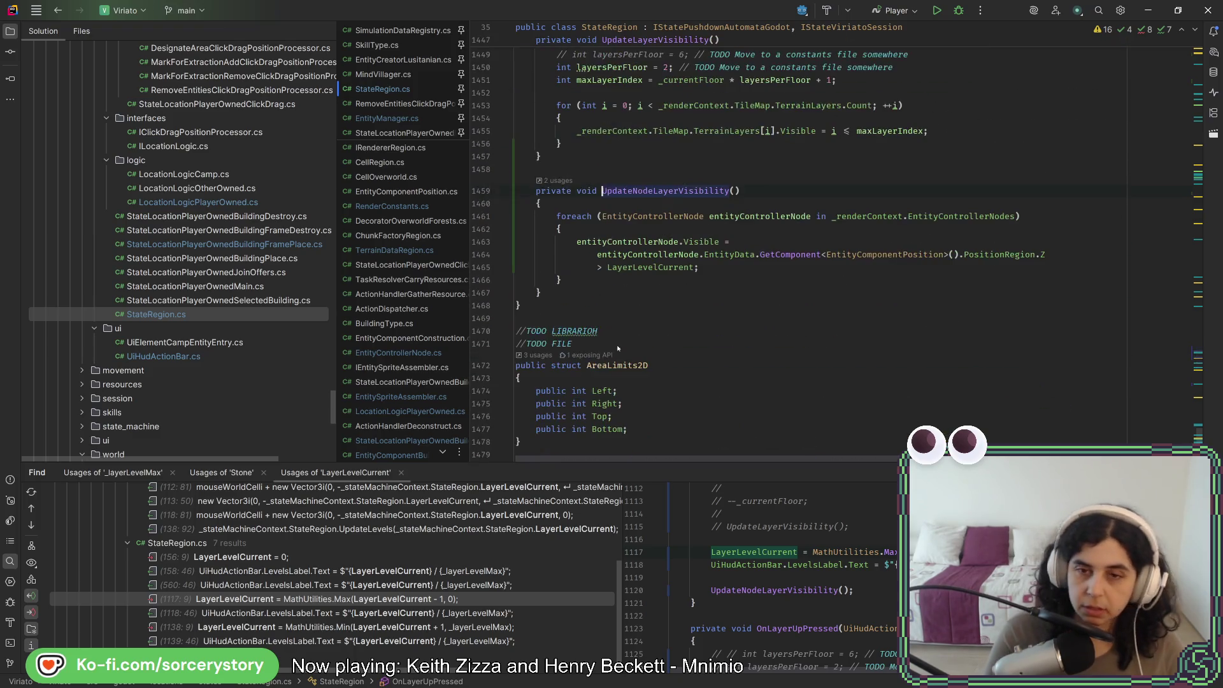
left_click(600, 268)
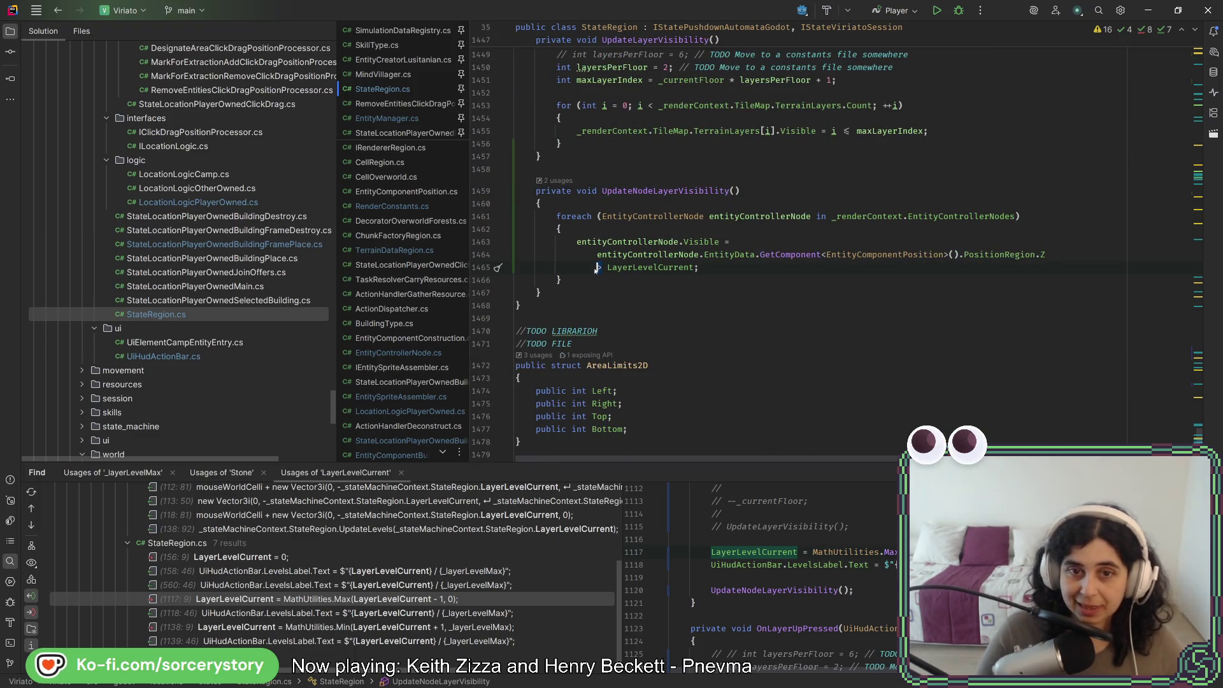
type("=")
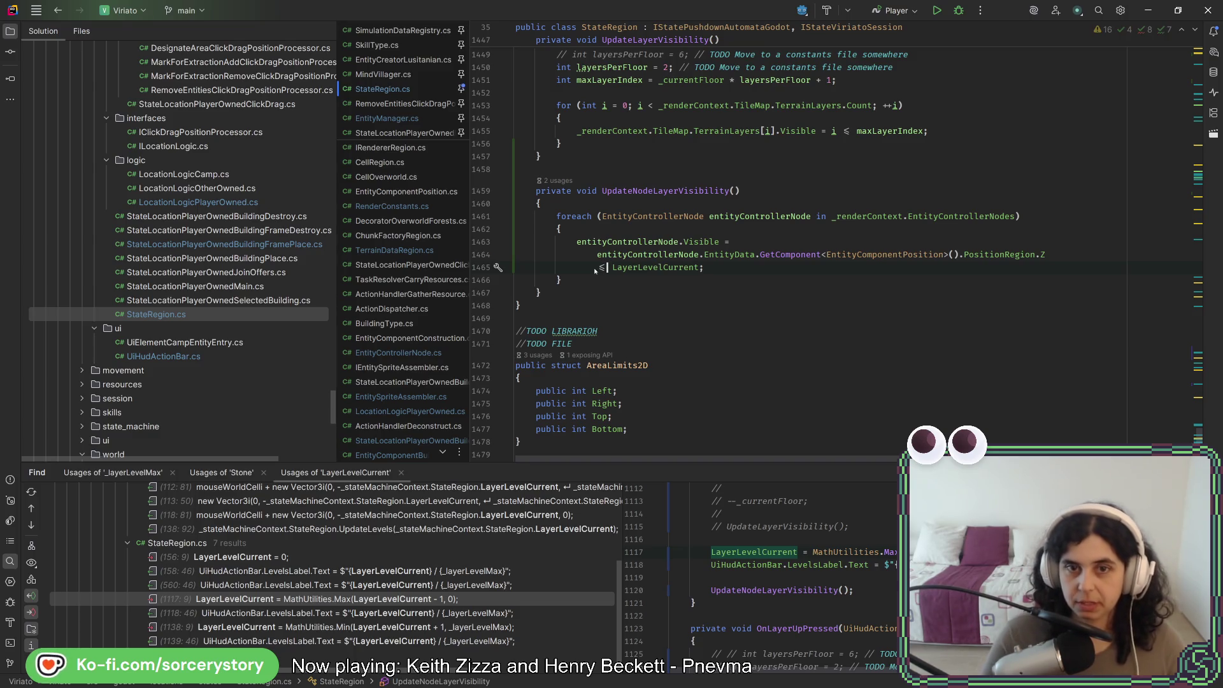
key("ctrl+alt+l")
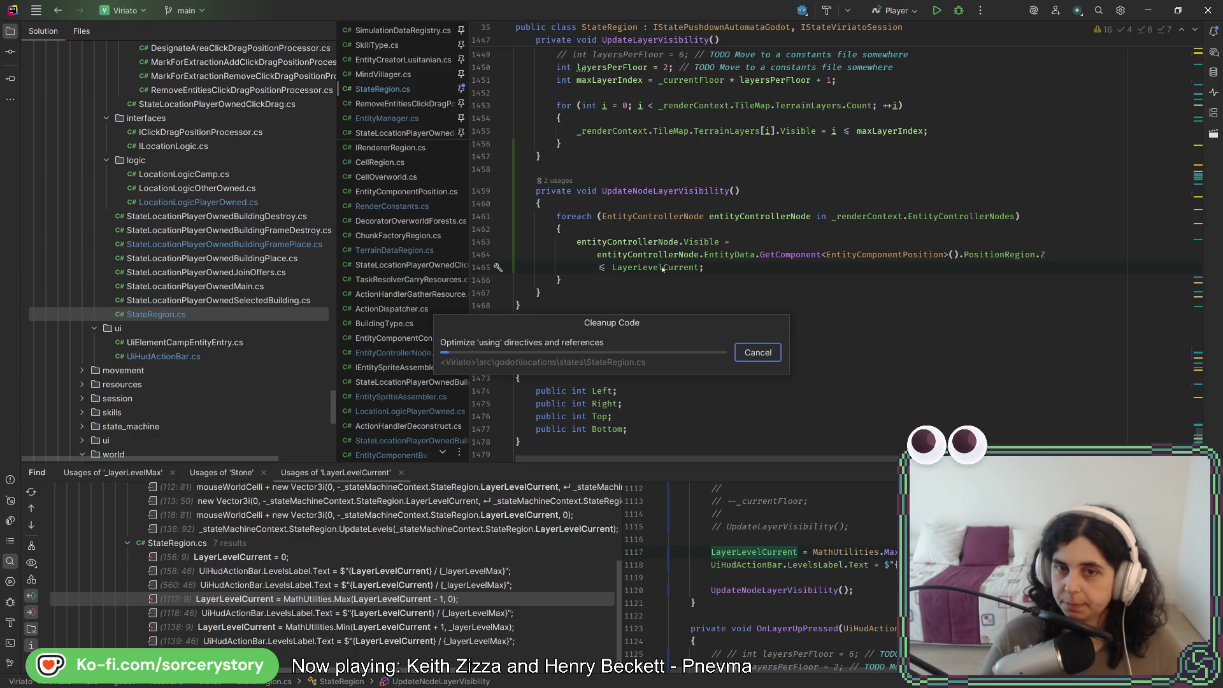
key("alt+Tab")
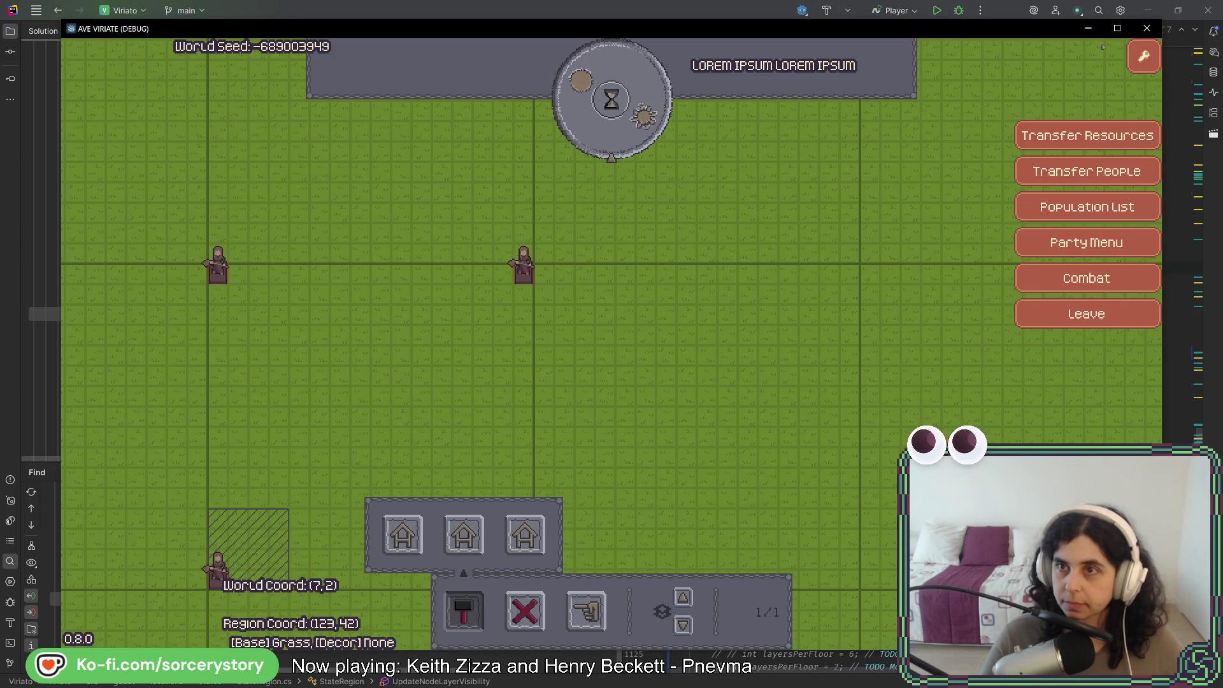
Close the old game, rerun it and start a new game in the player settlement
left_click(1146, 30)
key("alt+Tab")
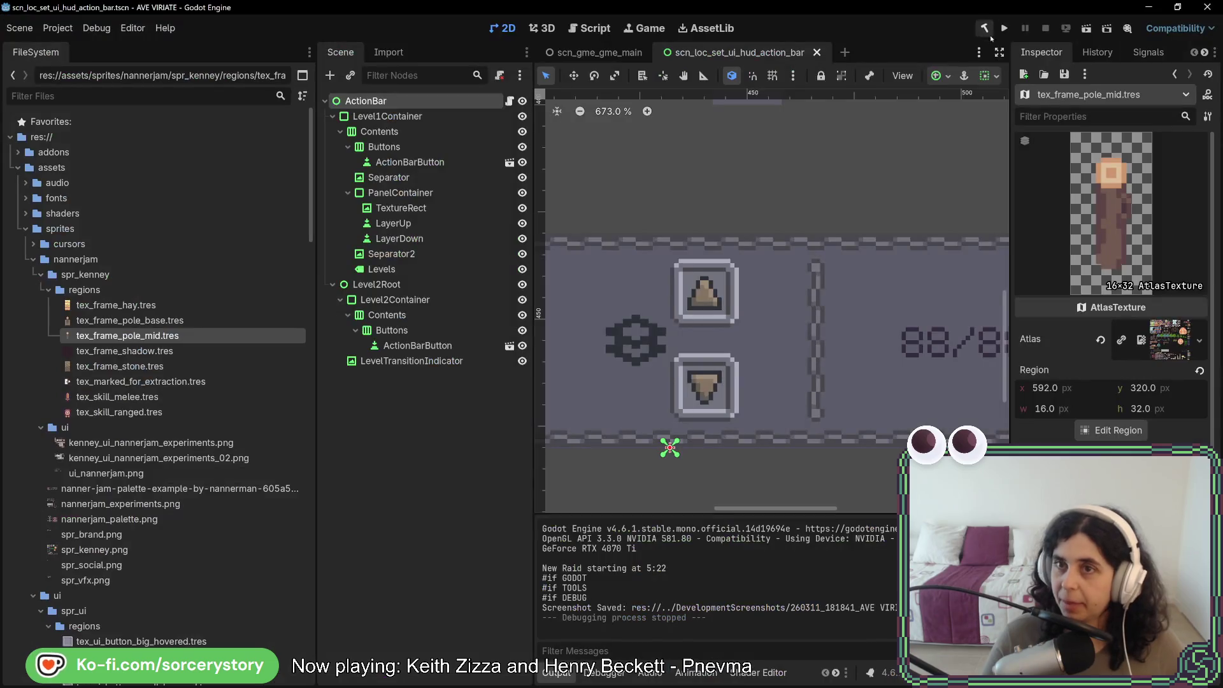
left_click(1005, 30)
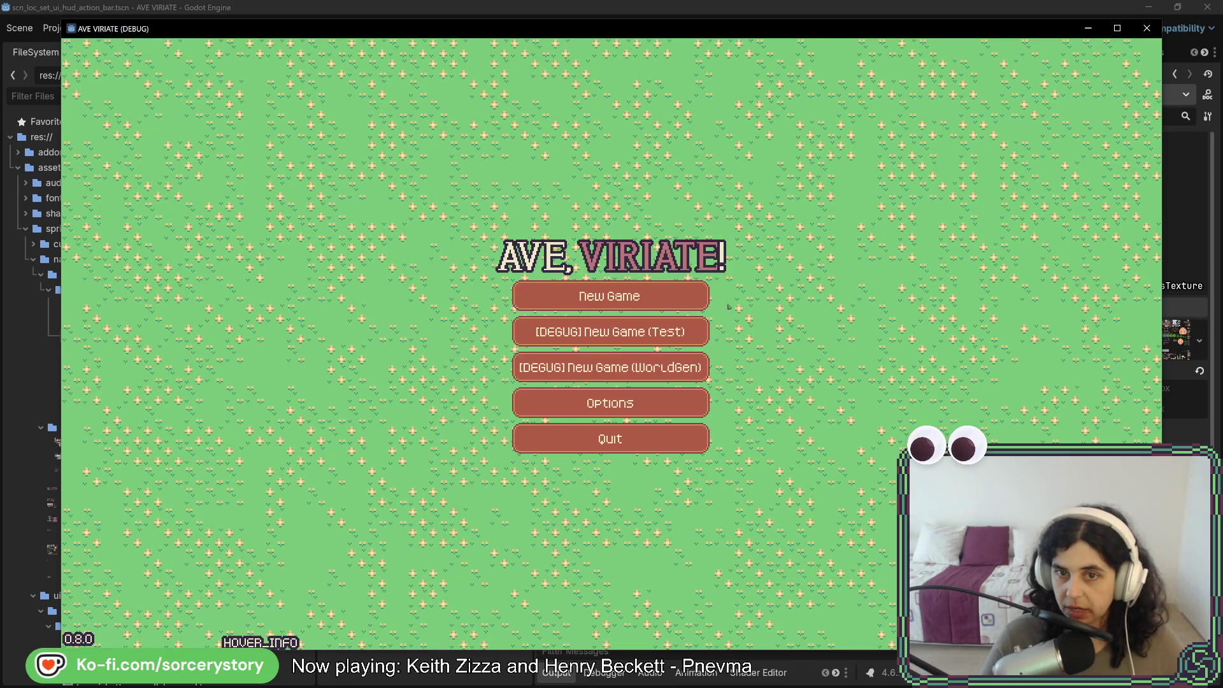
left_click(684, 304)
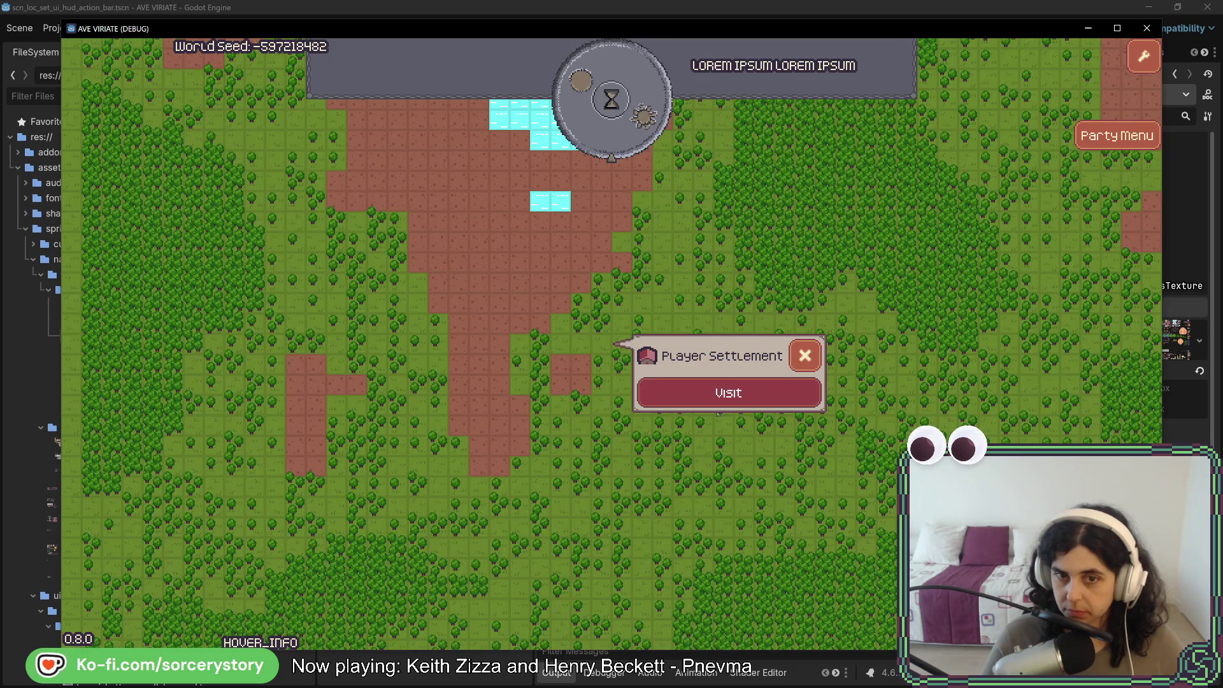
left_click(728, 391)
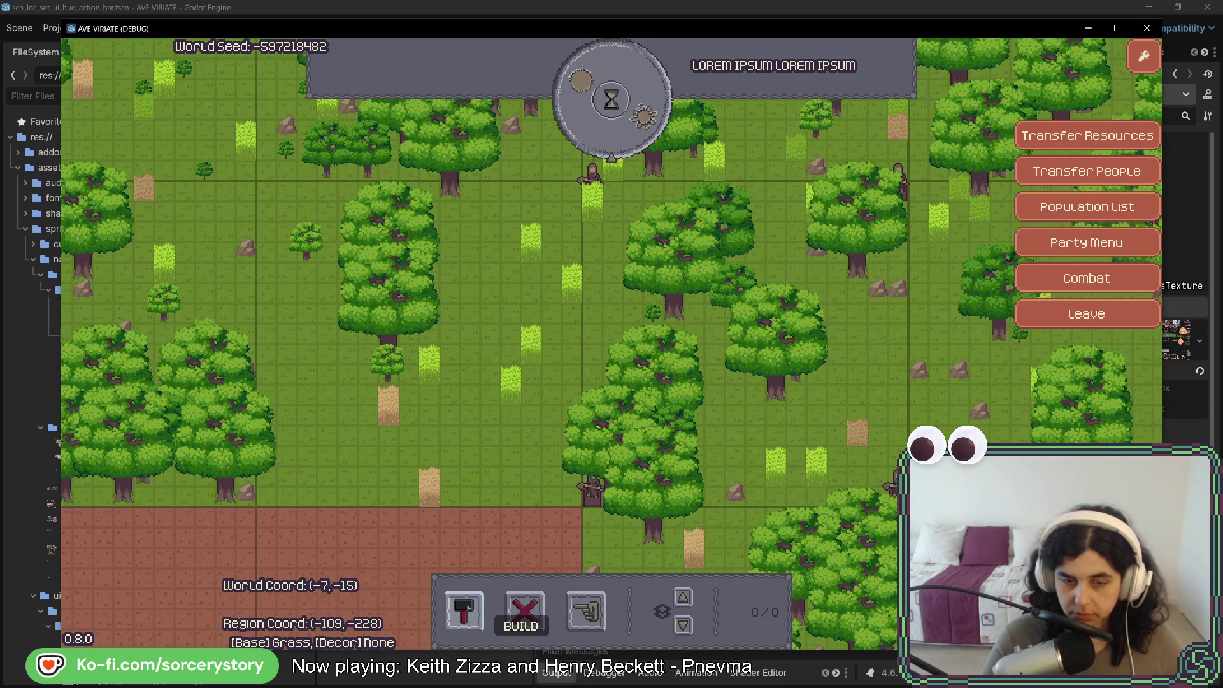
Place a stone house, pass one hour, and step the layer level down to 2/5
left_click(463, 611)
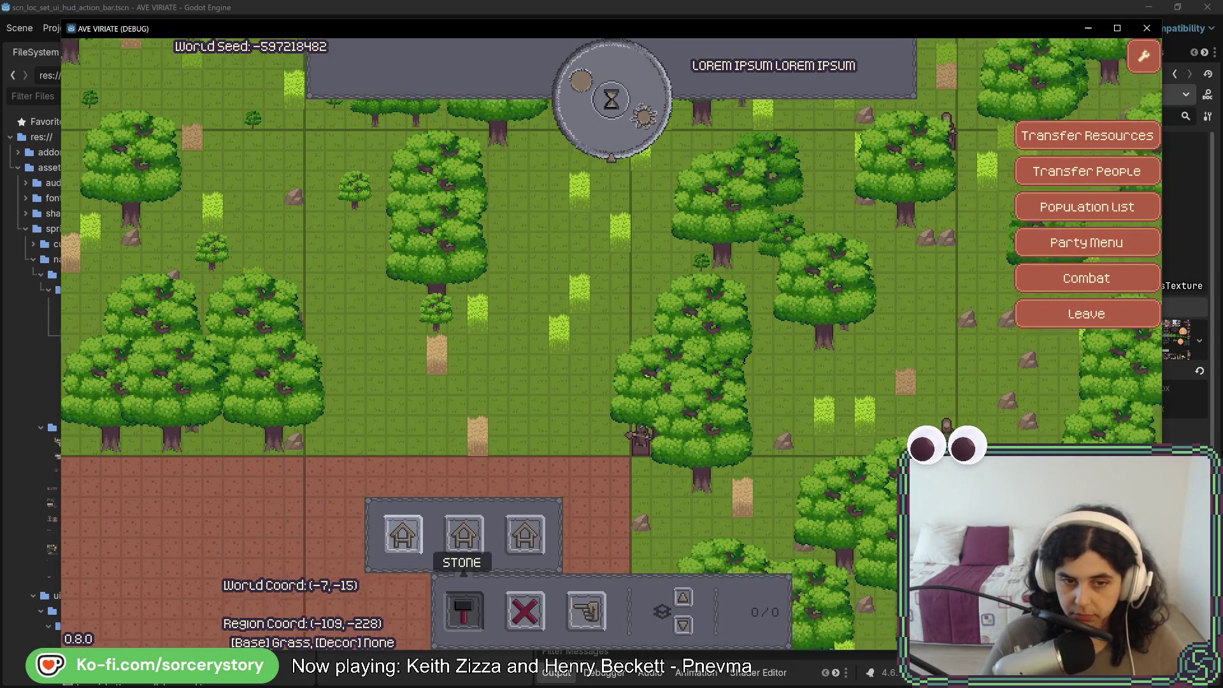
left_click(403, 534)
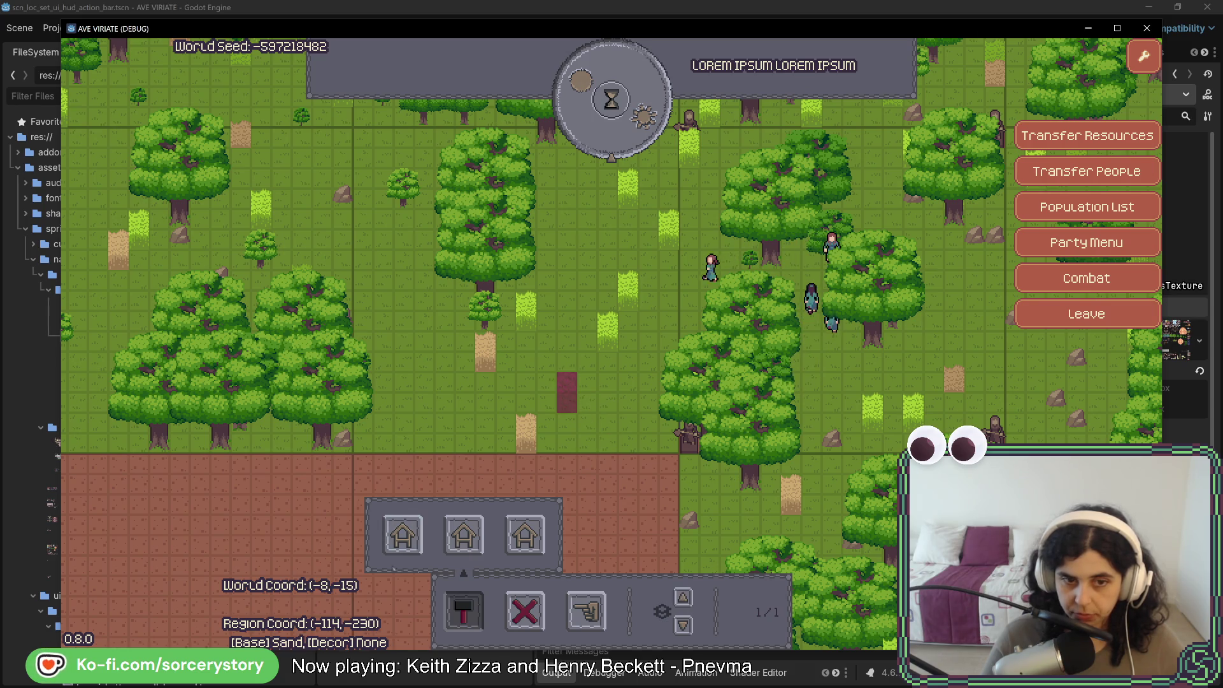
left_click(564, 380)
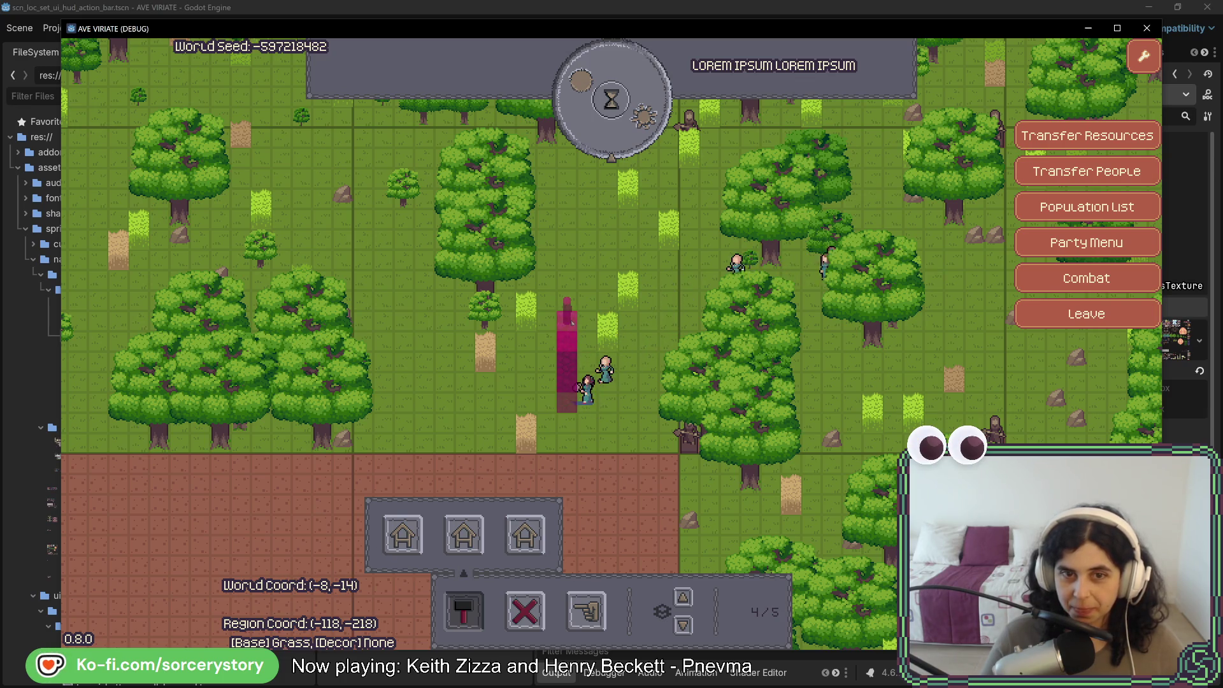
left_click(660, 167)
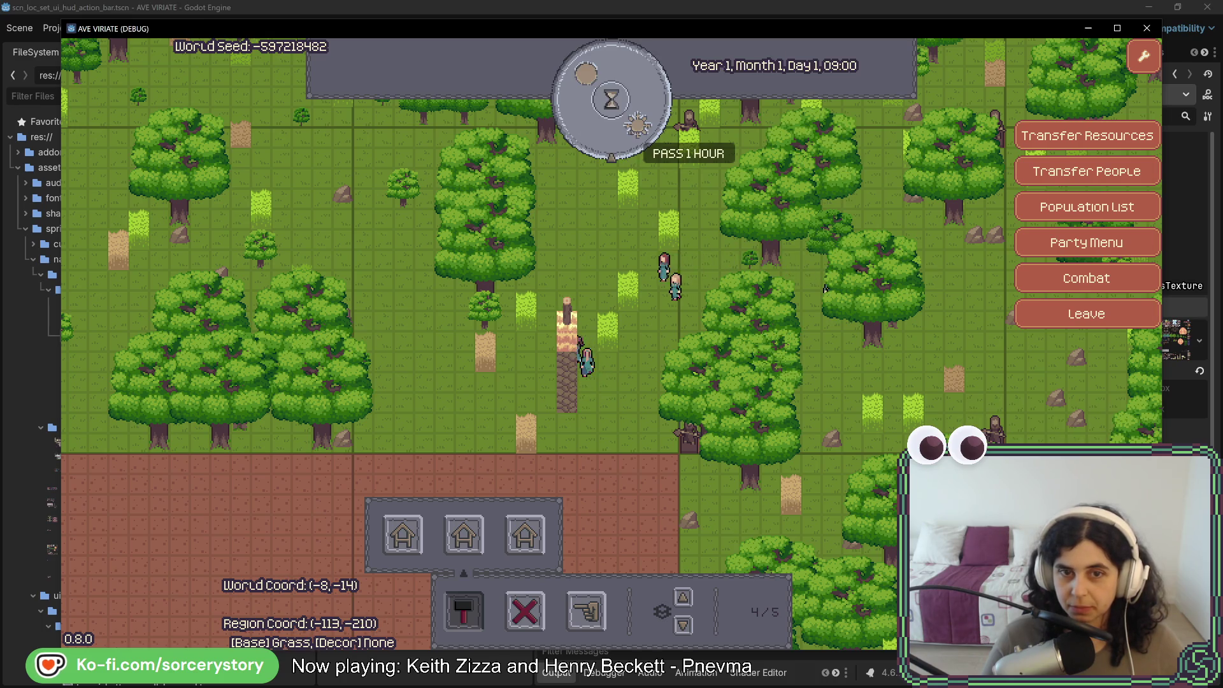
left_click(683, 625)
left_click(683, 597)
left_click(683, 626)
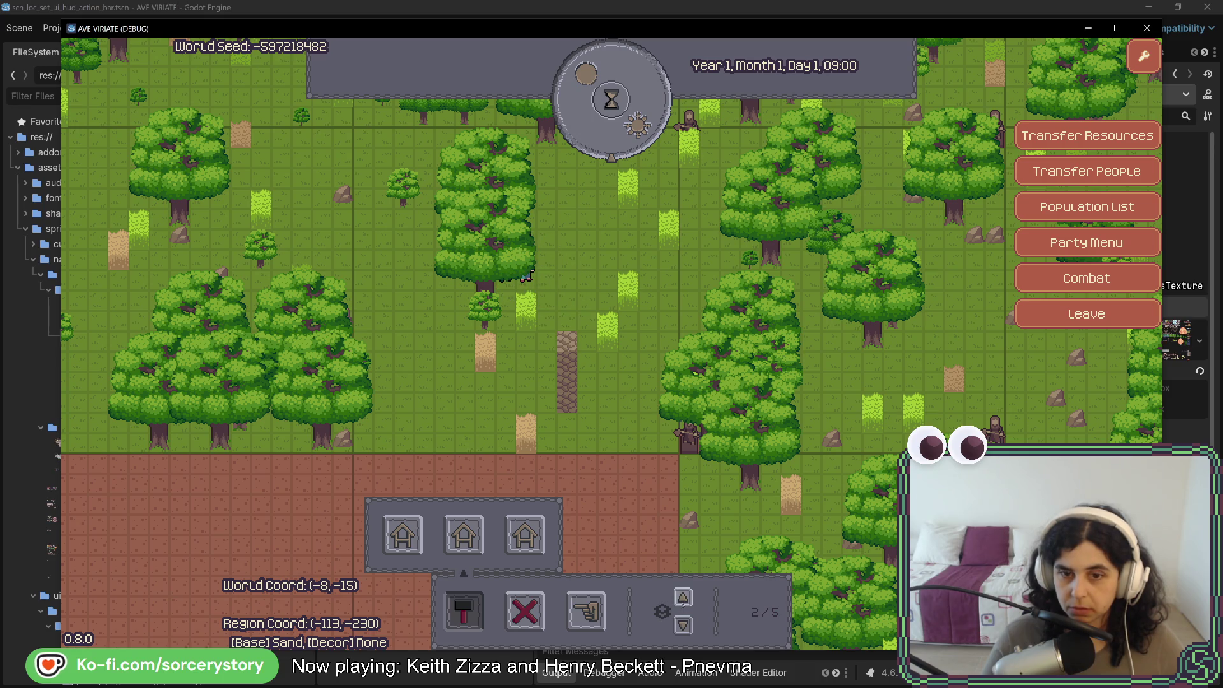
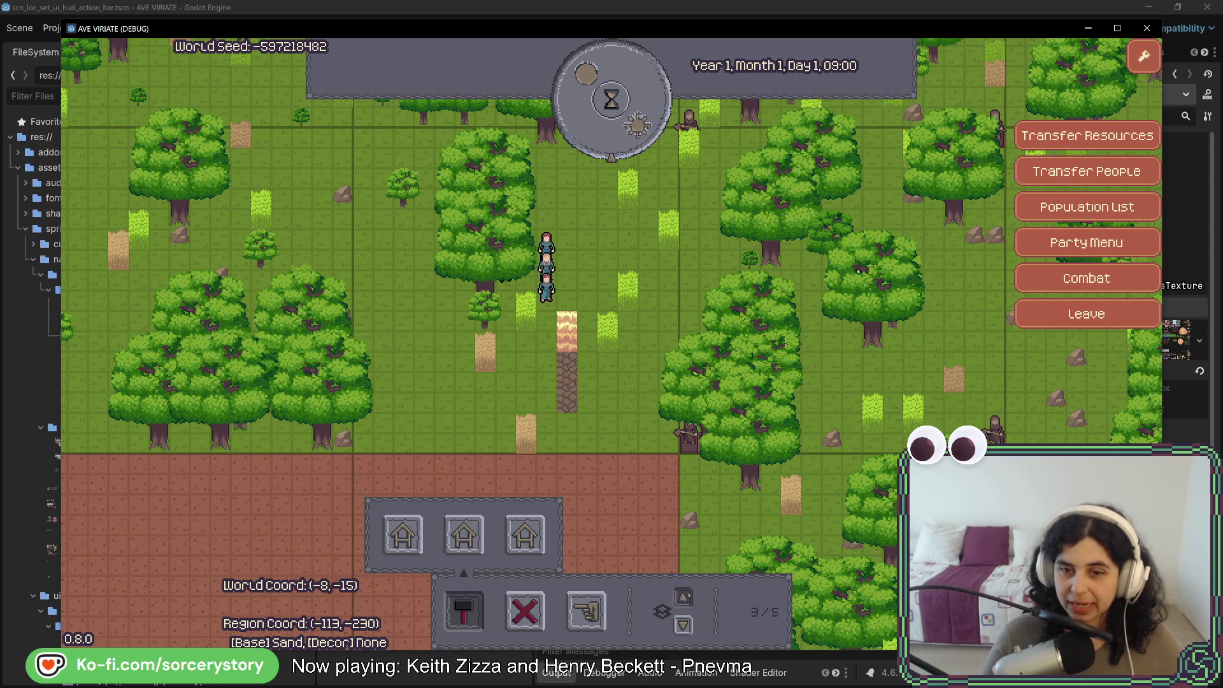
Check the villagers' info panel, then take all four workers off the pole construction
left_click(524, 278)
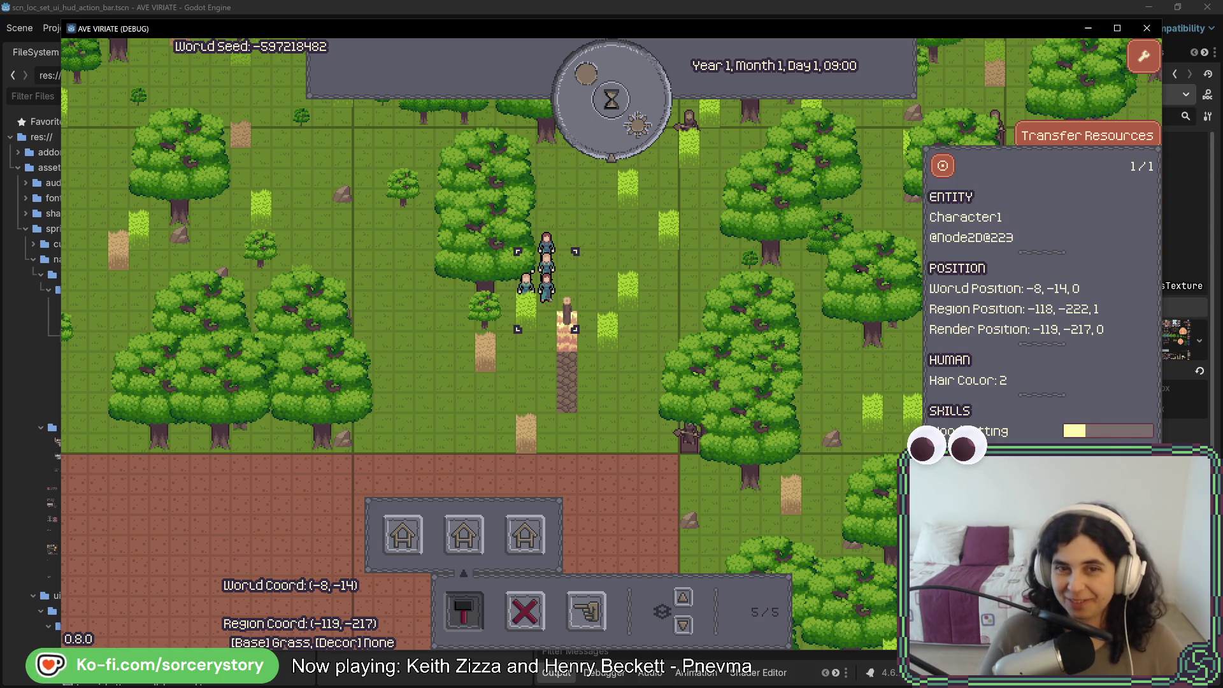
key("Escape")
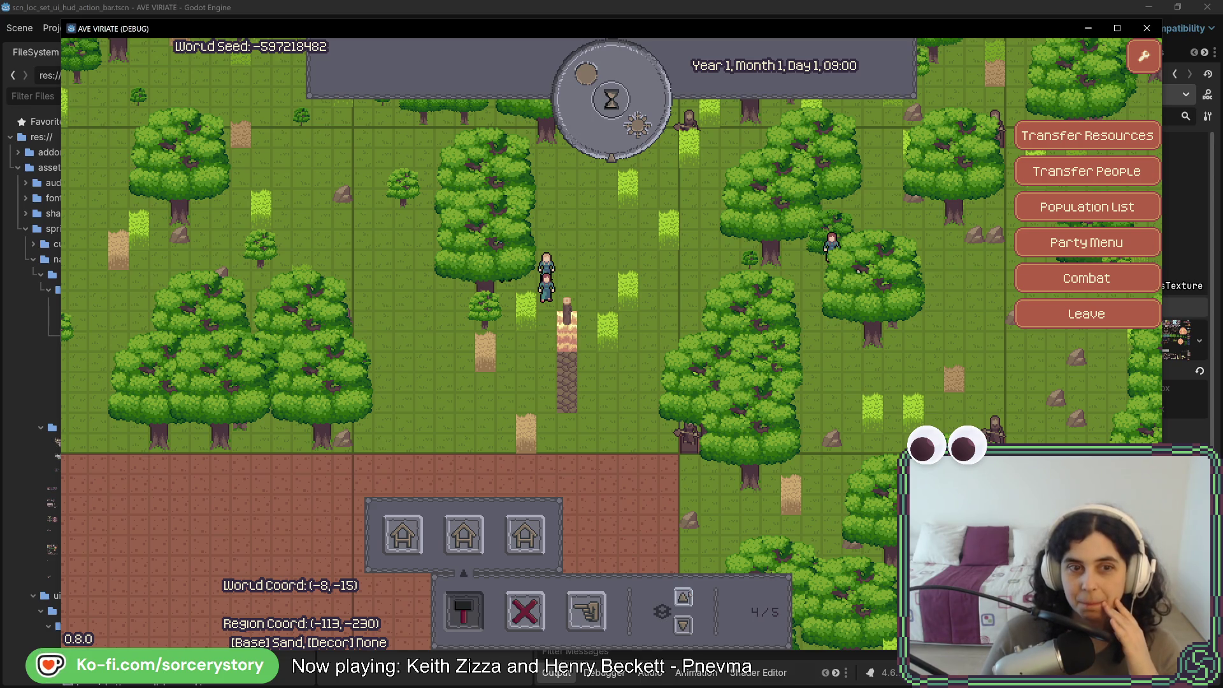
left_click(683, 625)
left_click(683, 626)
left_click(683, 625)
left_click(683, 625)
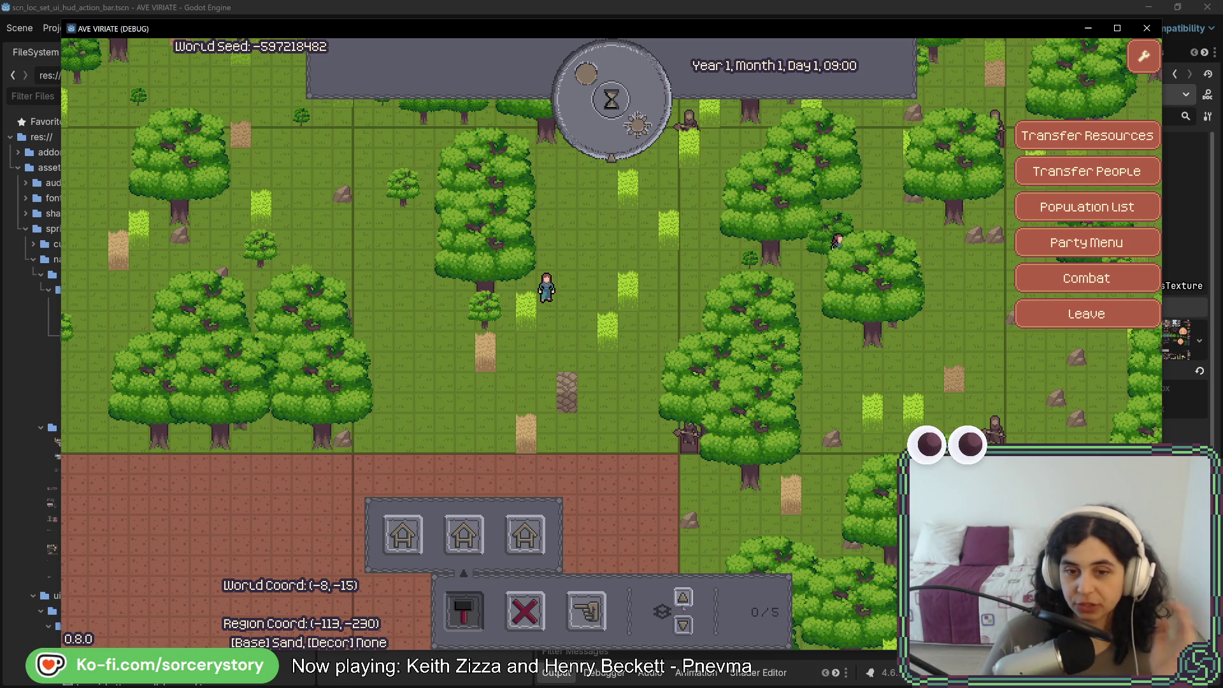
Add one worker back, remove it again, then reassign one worker to the construction
left_click(683, 597)
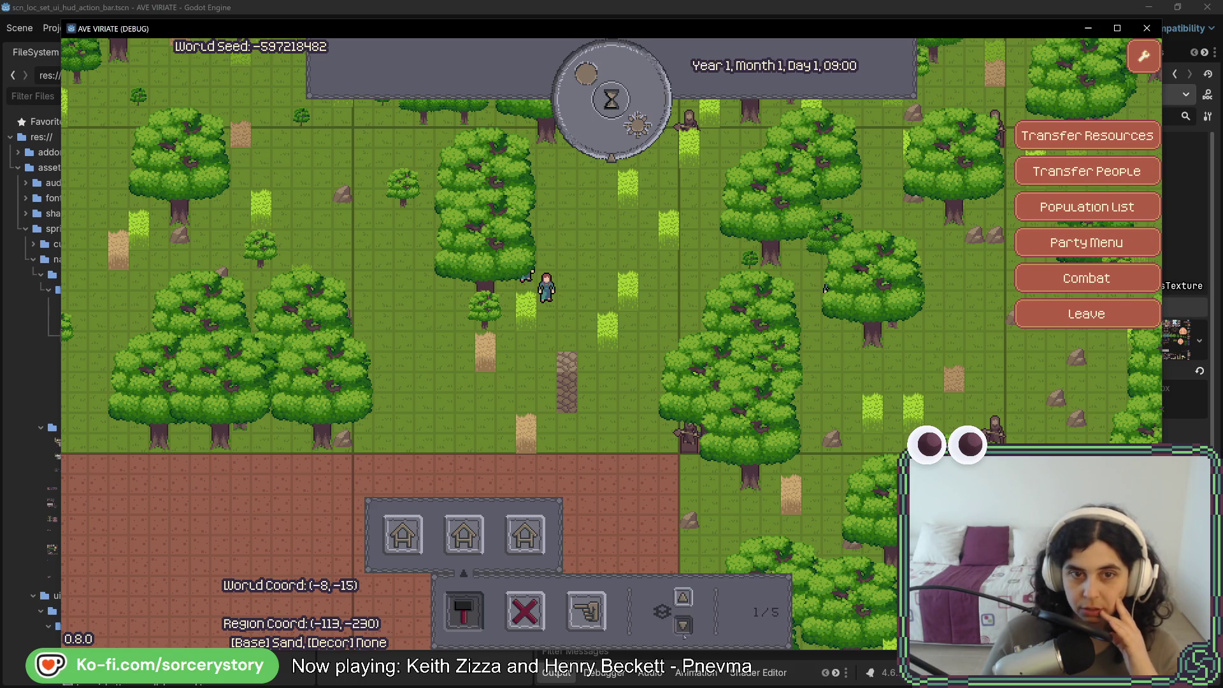
left_click(683, 626)
left_click(683, 597)
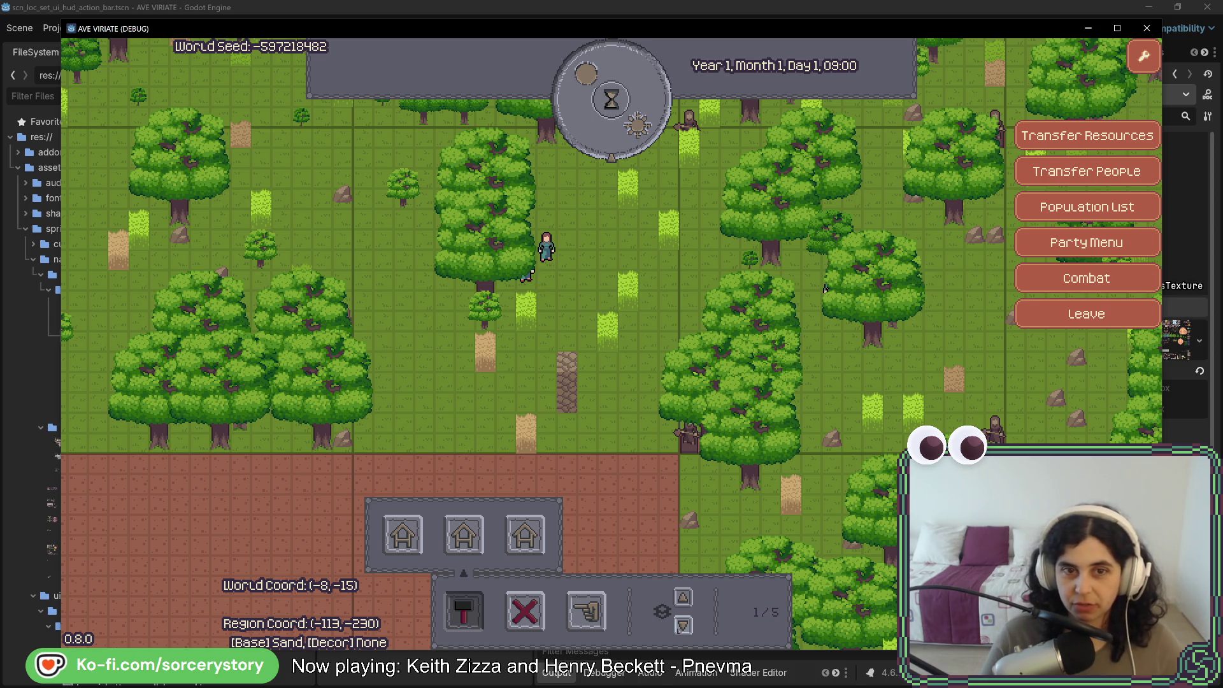
Inspect the oak tree, lower the construction's workers, then stop and rerun the project
left_click(503, 294)
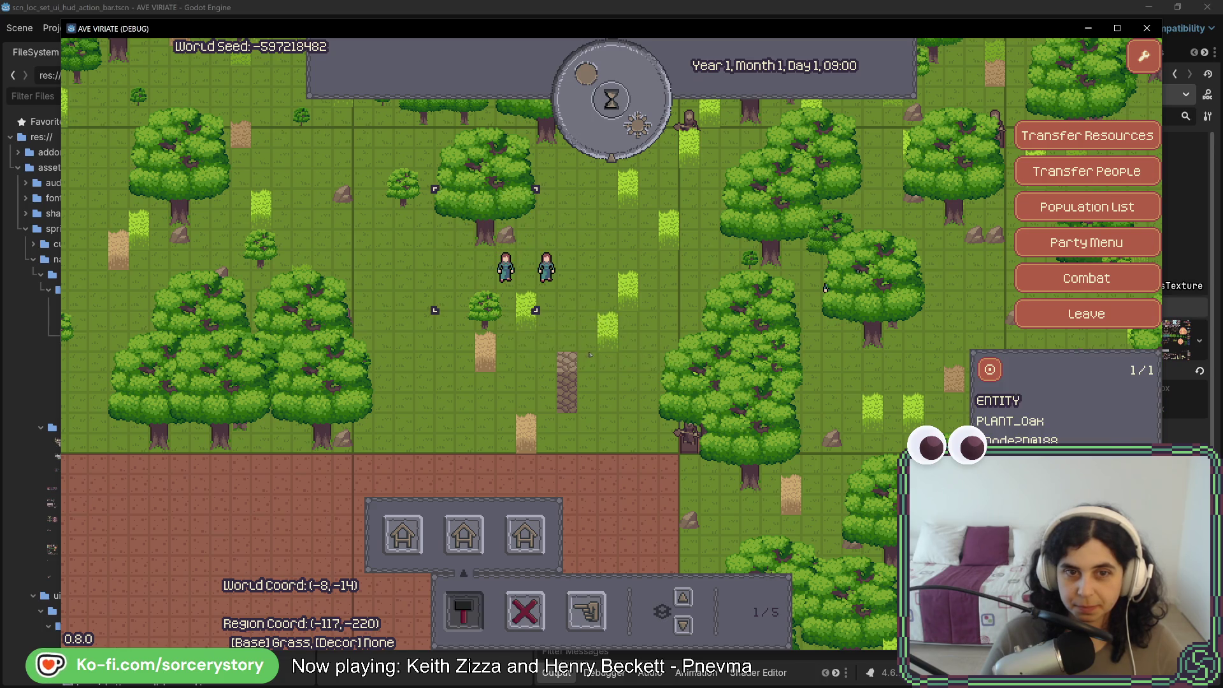
key("Escape")
left_click(685, 625)
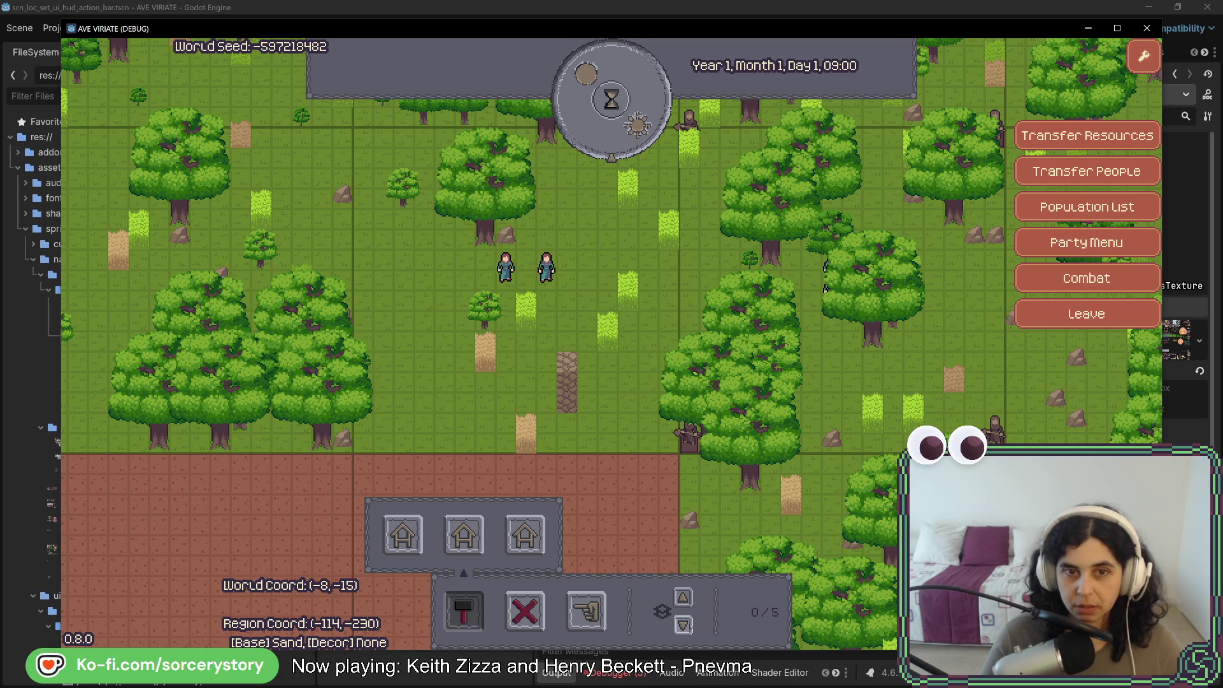
left_click(1146, 28)
left_click(1006, 28)
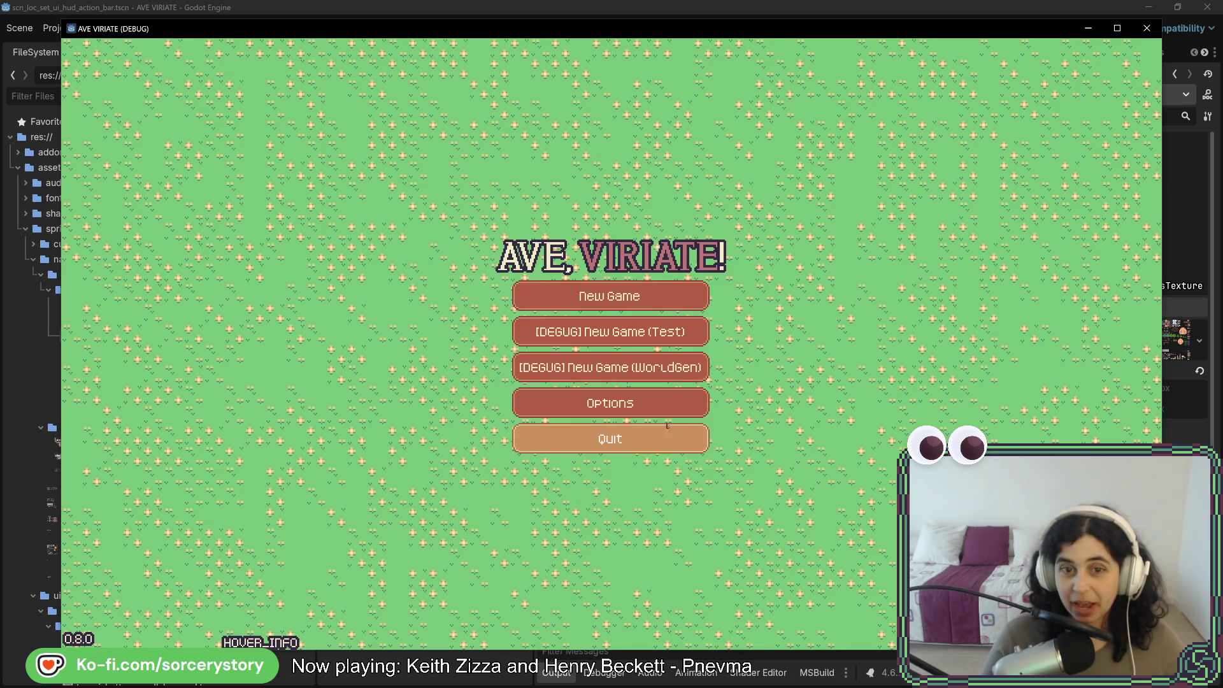
Start a new game, enter the settlement and place a storage building from the build menu
left_click(646, 298)
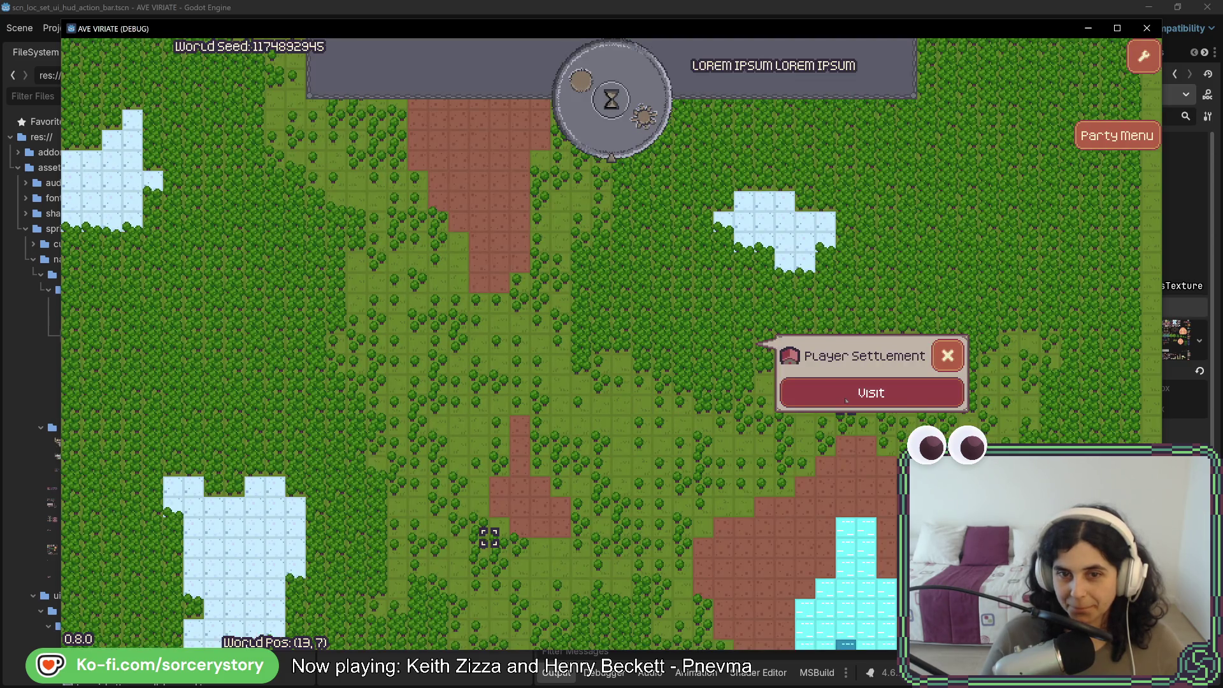
left_click(846, 394)
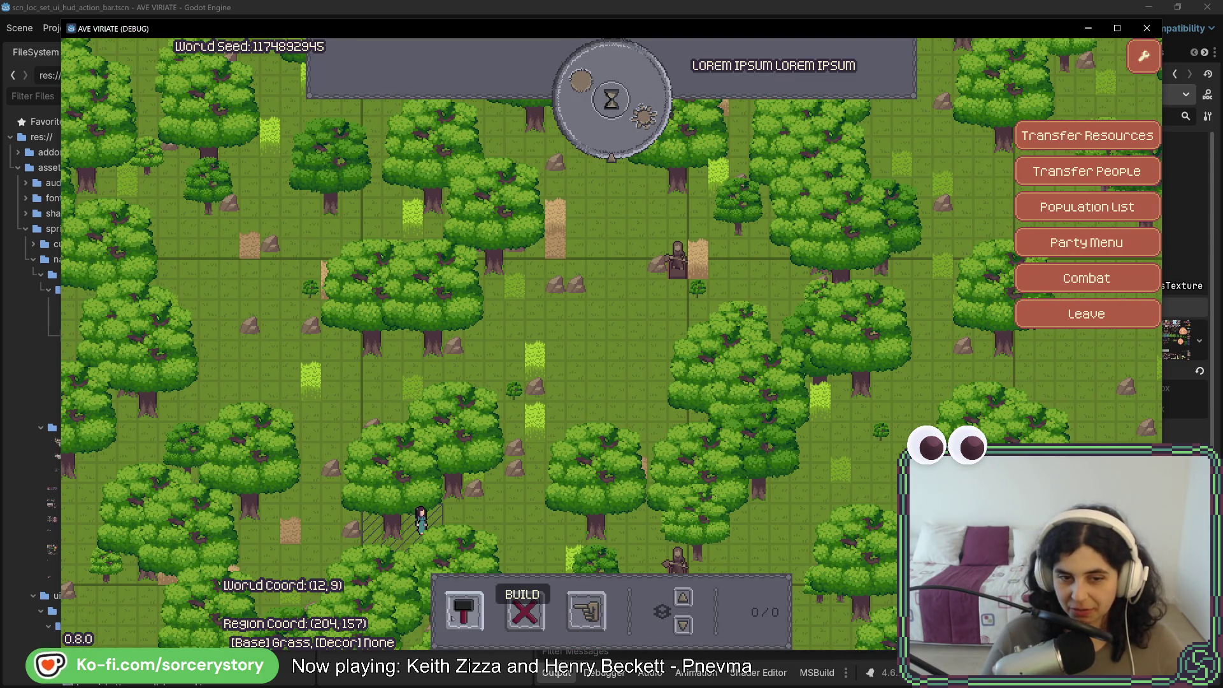
left_click(465, 610)
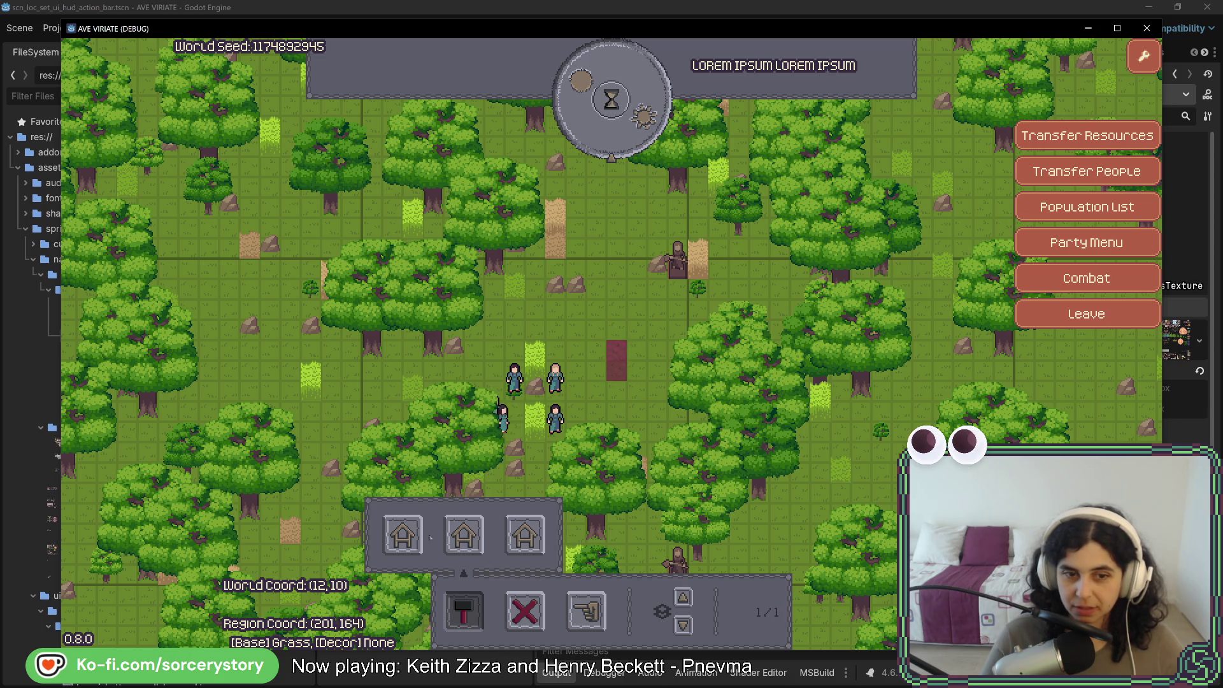
left_click(464, 535)
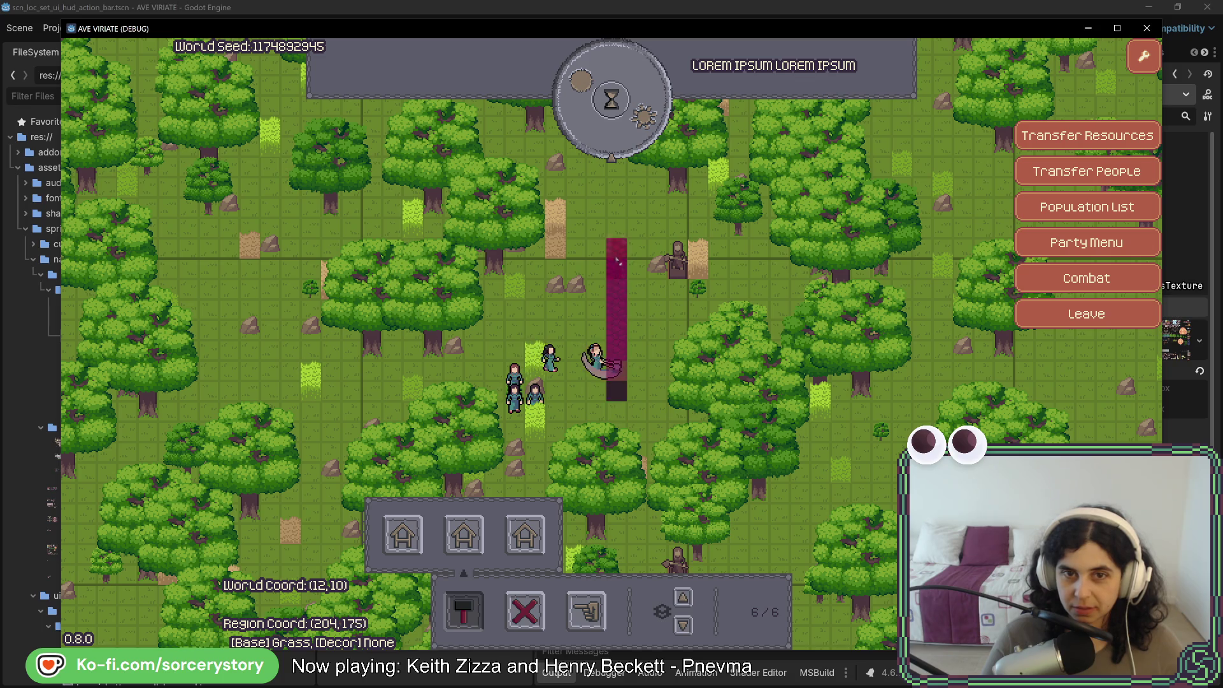
Pass one hour of game time and withdraw every worker from the road construction
left_click(628, 134)
left_click(683, 625)
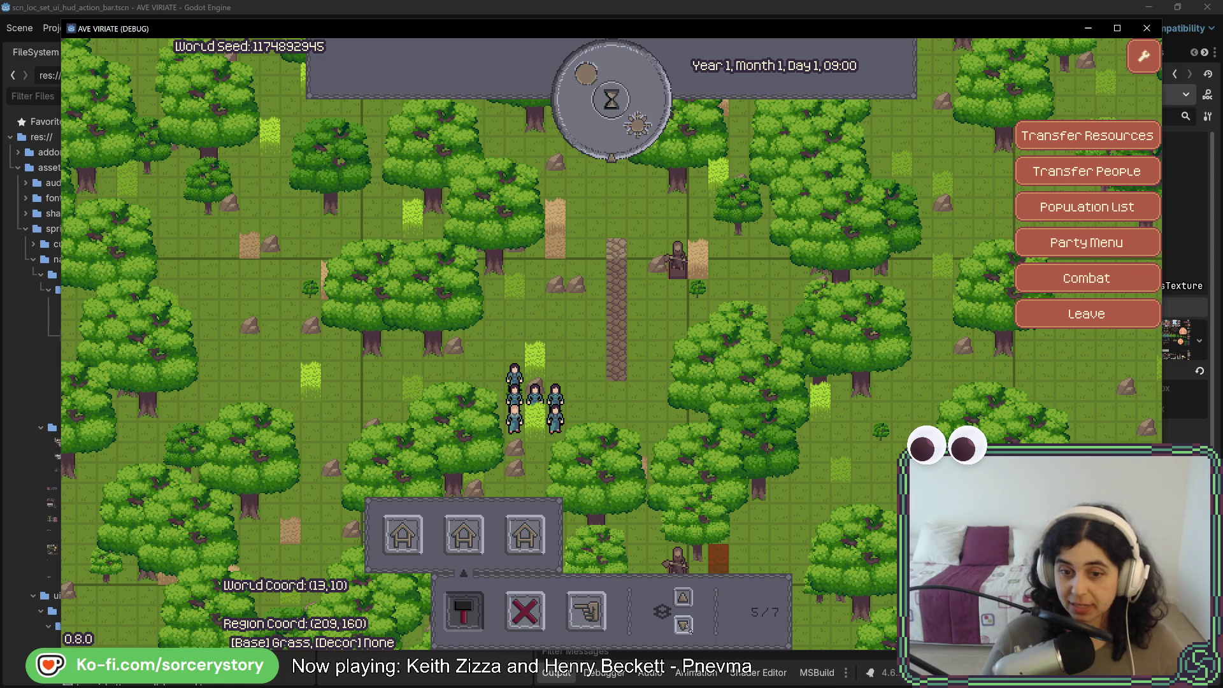
left_click(683, 625)
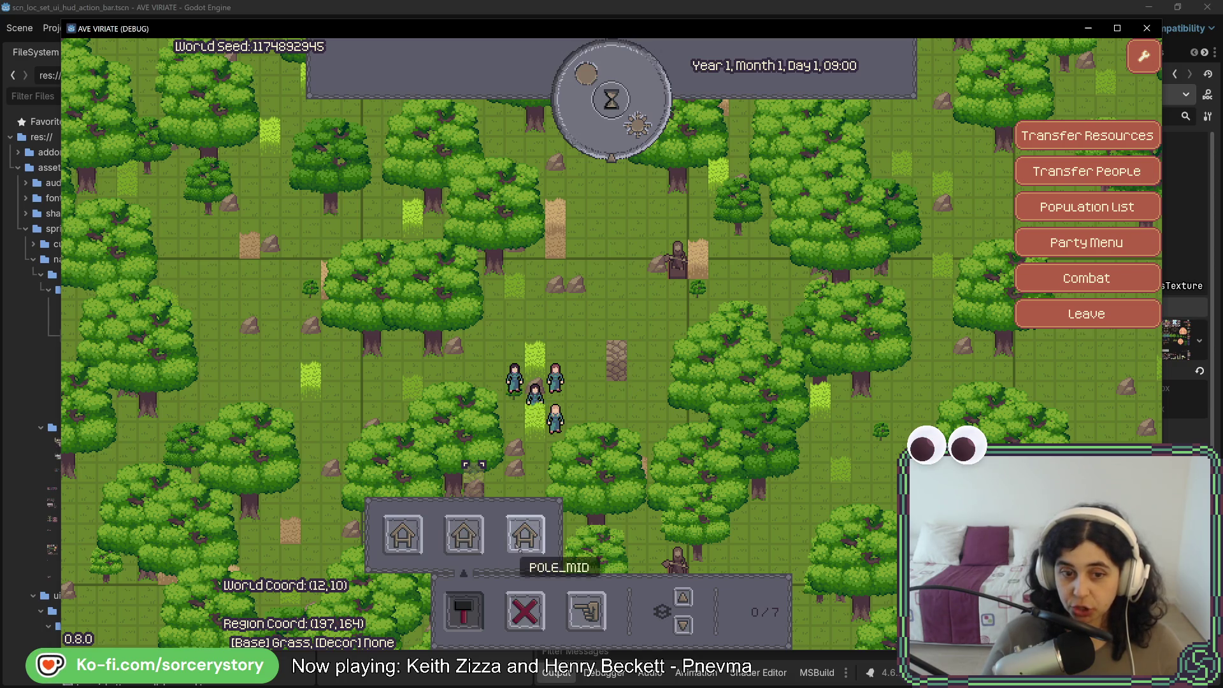
key("a")
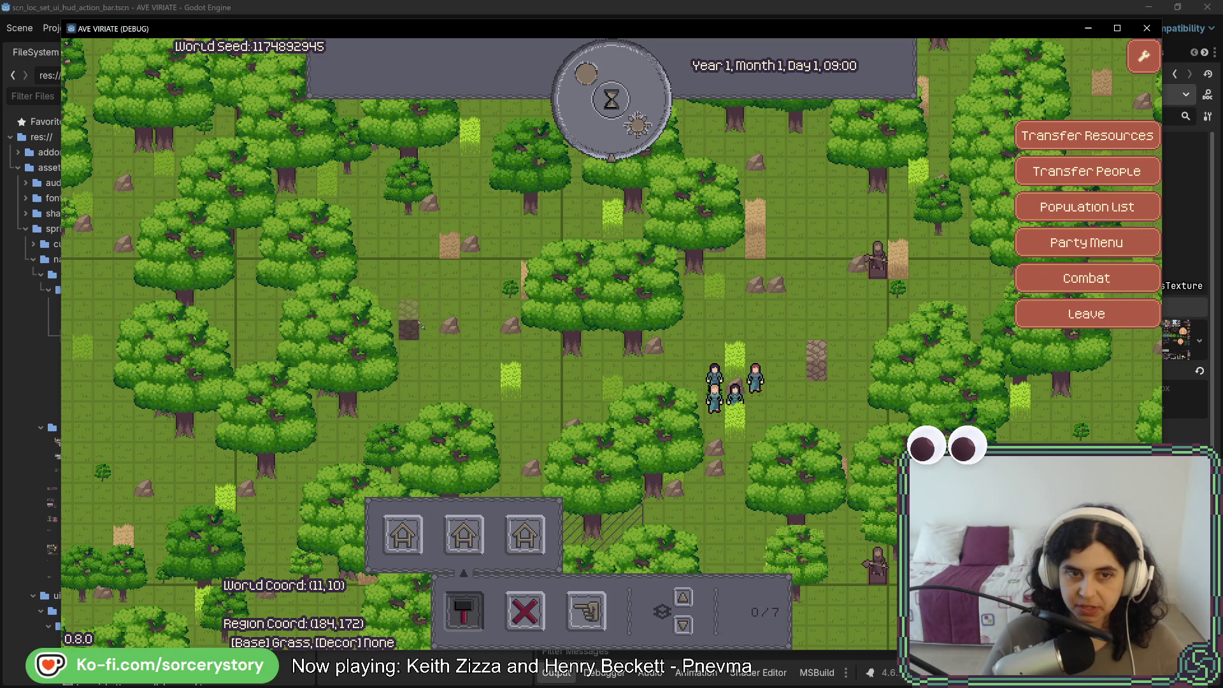
Drag out a multi-tile building strip on the map beside the settlers
left_click(430, 344)
mouse_move(437, 352)
left_mouse_down()
mouse_move(440, 404)
mouse_move(455, 404)
mouse_move(450, 351)
mouse_move(479, 327)
mouse_move(472, 296)
mouse_move(459, 303)
mouse_move(491, 354)
left_mouse_up()
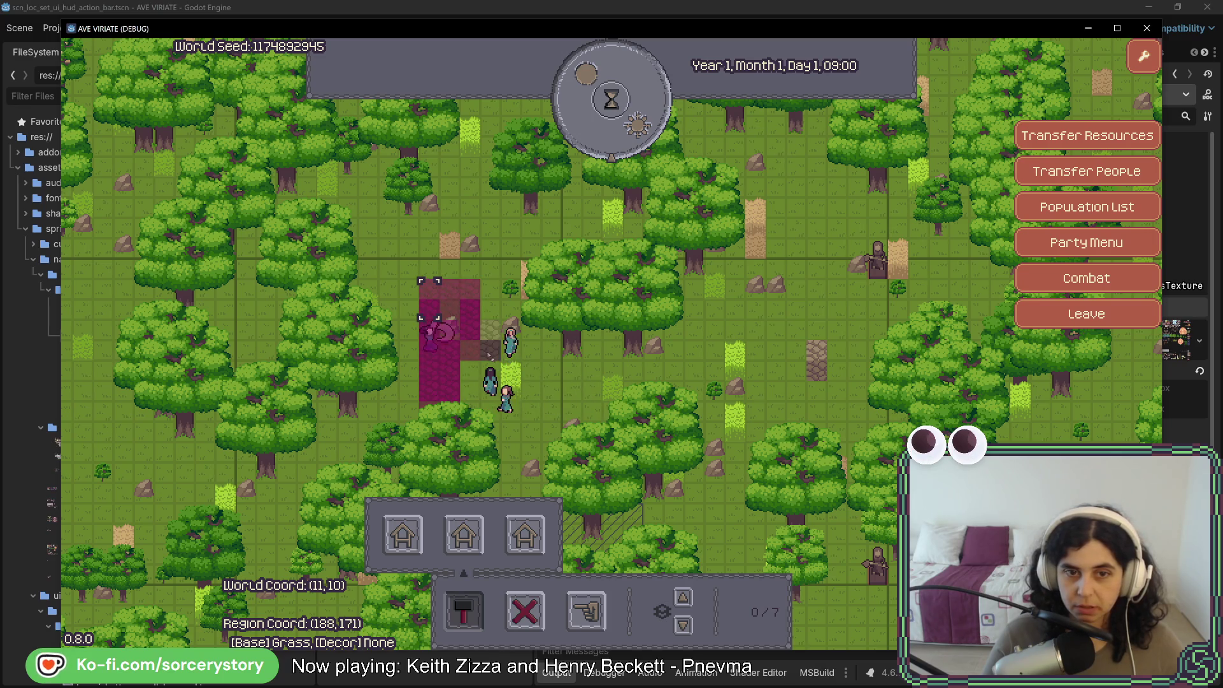
key("d")
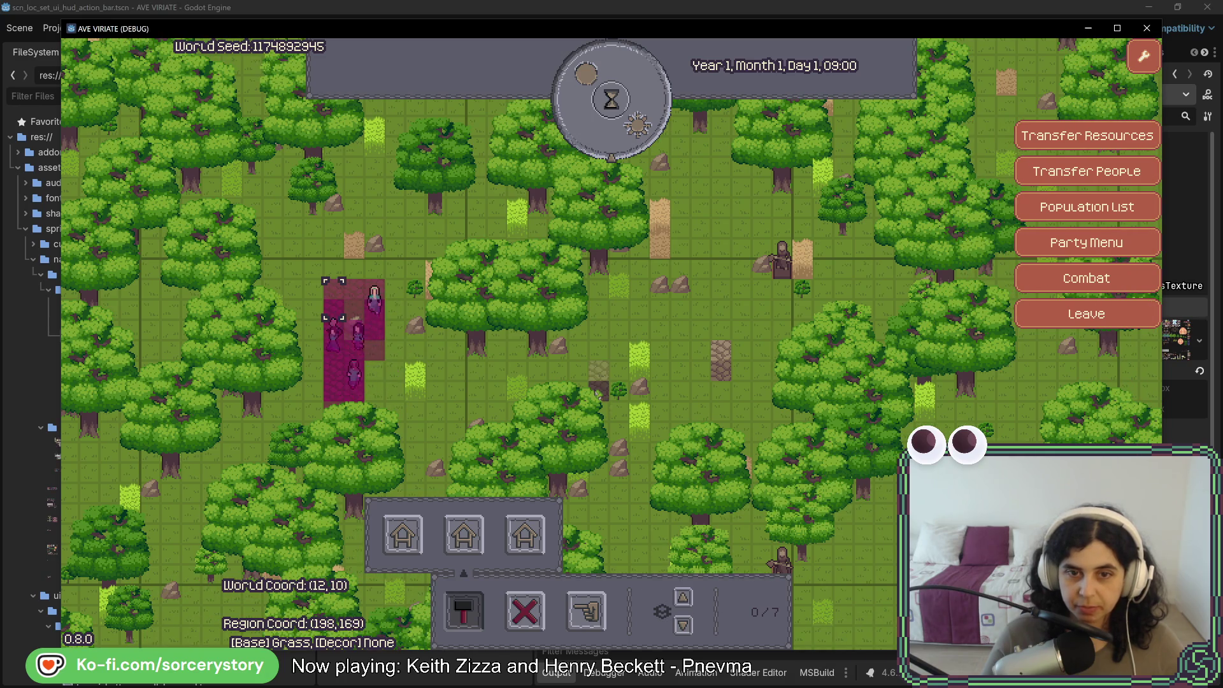
Inspect a grass tile, close its info, and reduce the new building's workers to 0/7
left_click(679, 556)
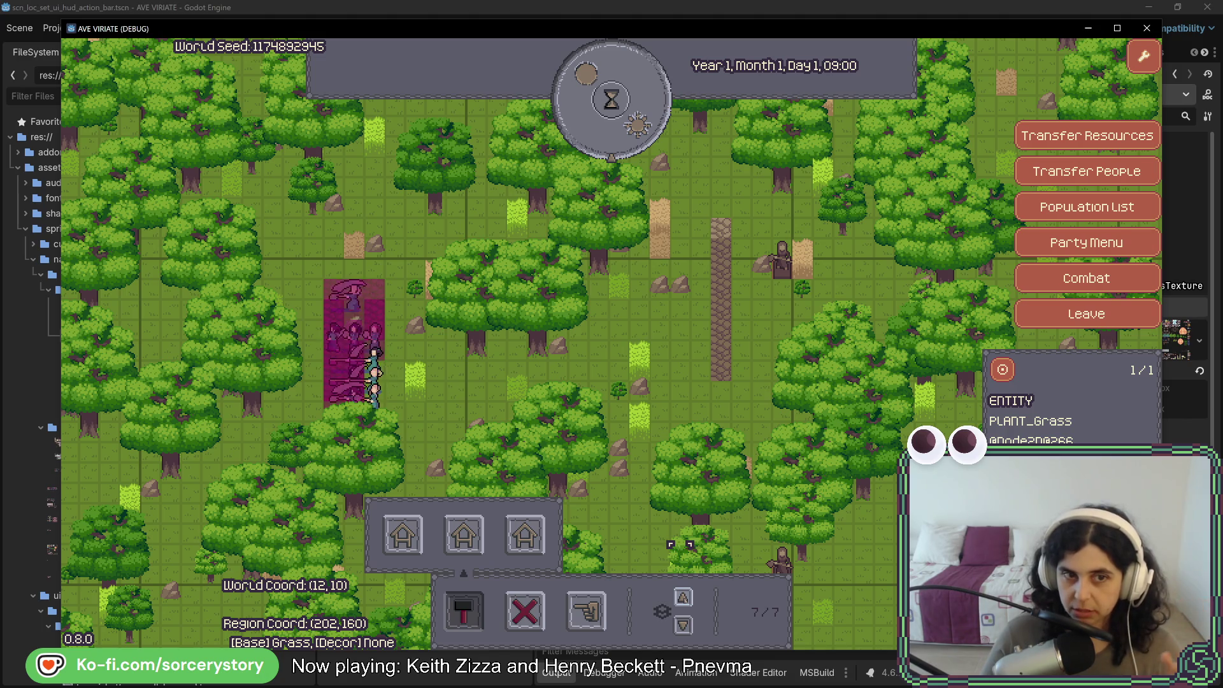
right_click(638, 530)
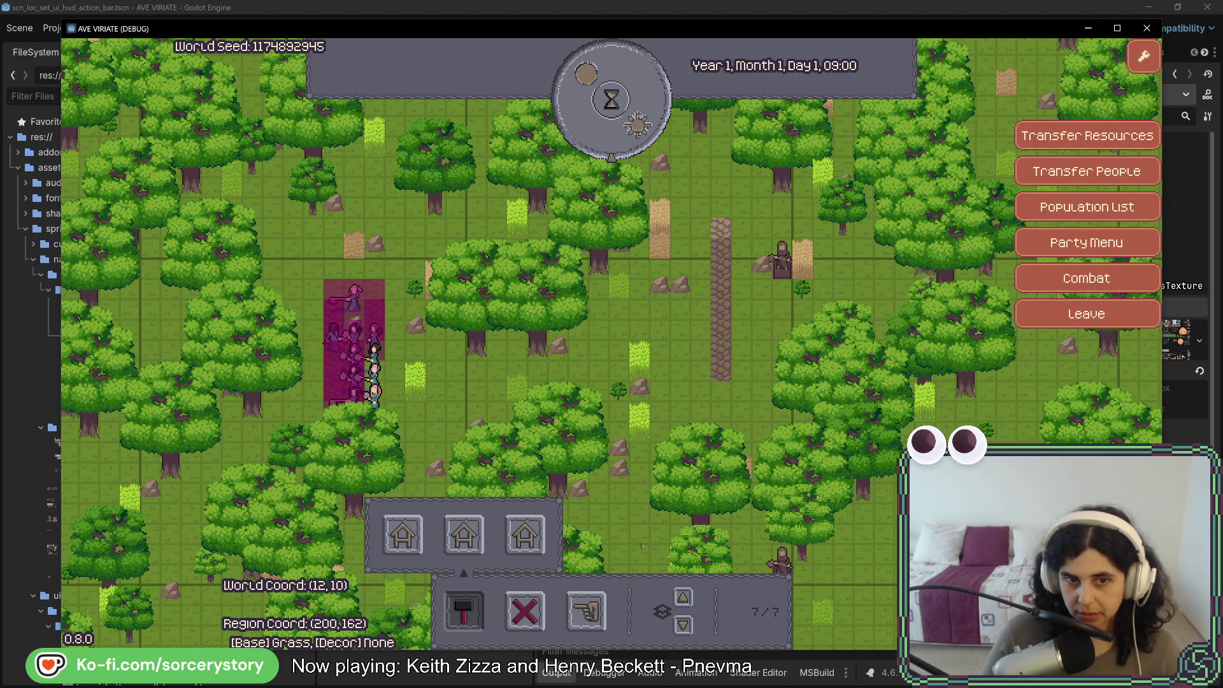
left_click(685, 626)
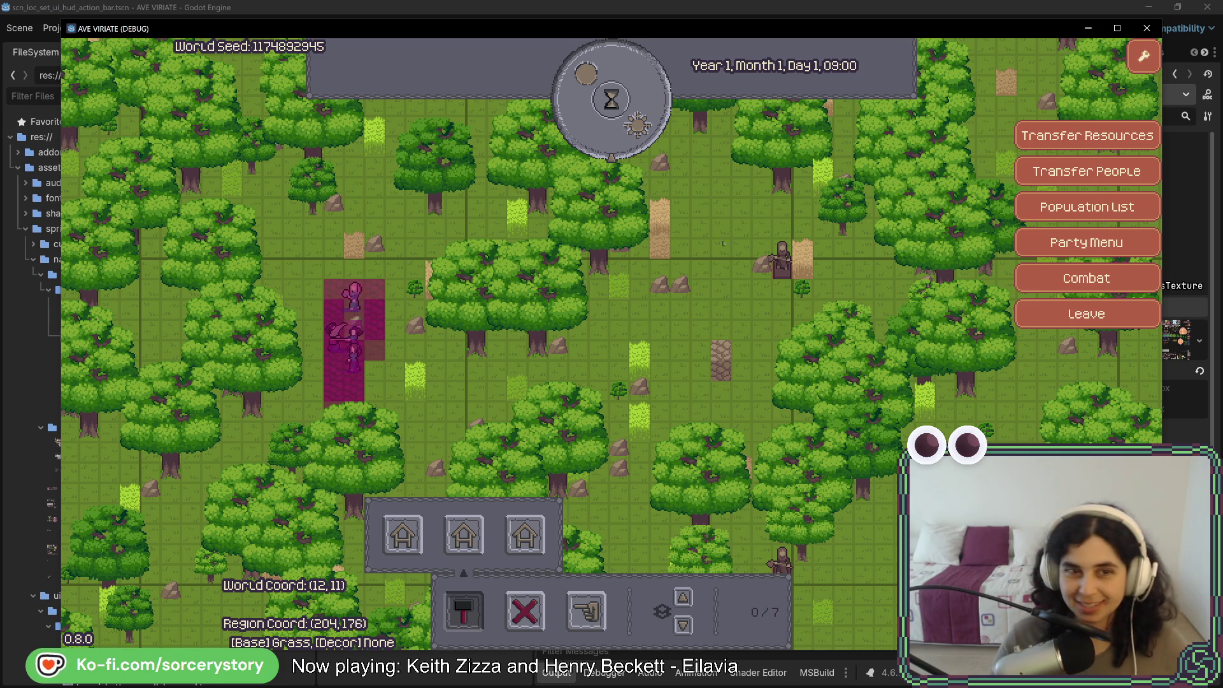
key("a")
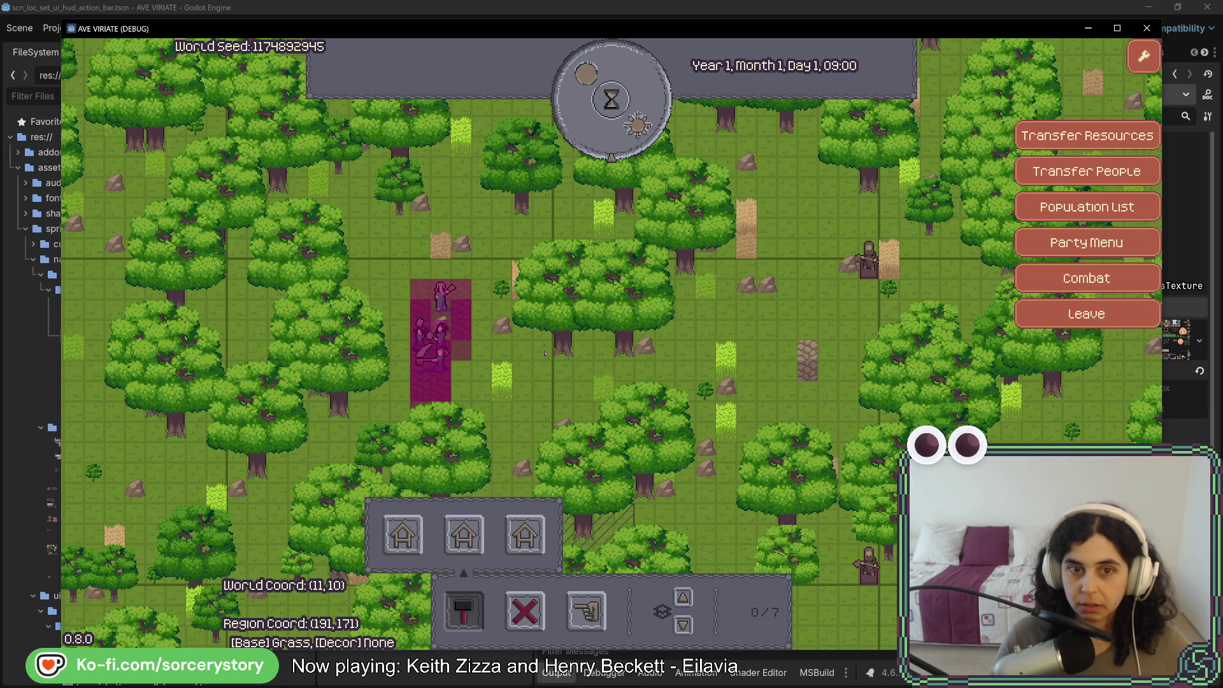
Pass an hour to 10:00, assign then withdraw six workers, and close the game window
key("a")
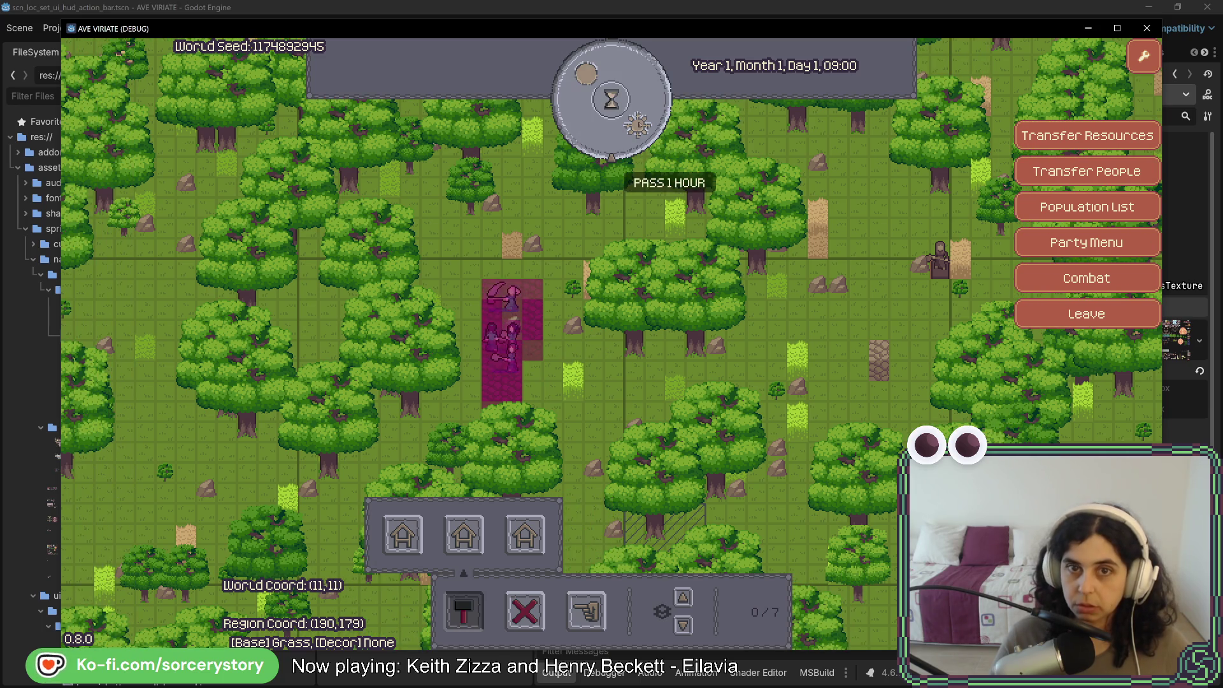
key("space")
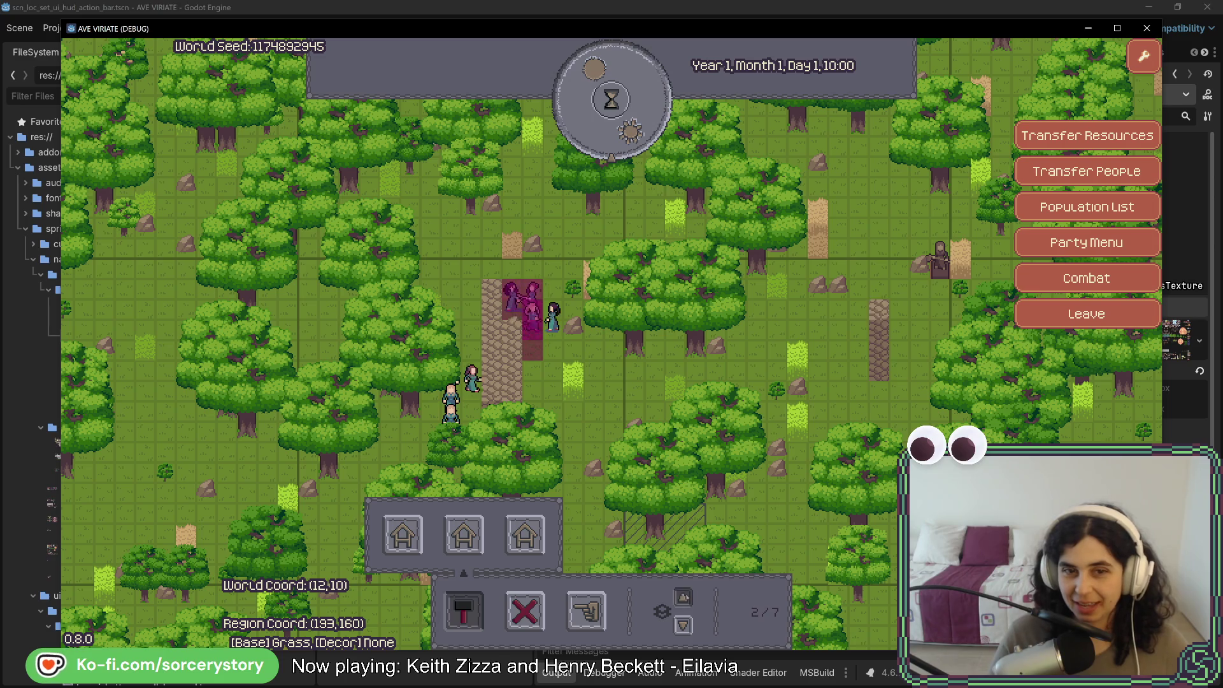
left_click(683, 597)
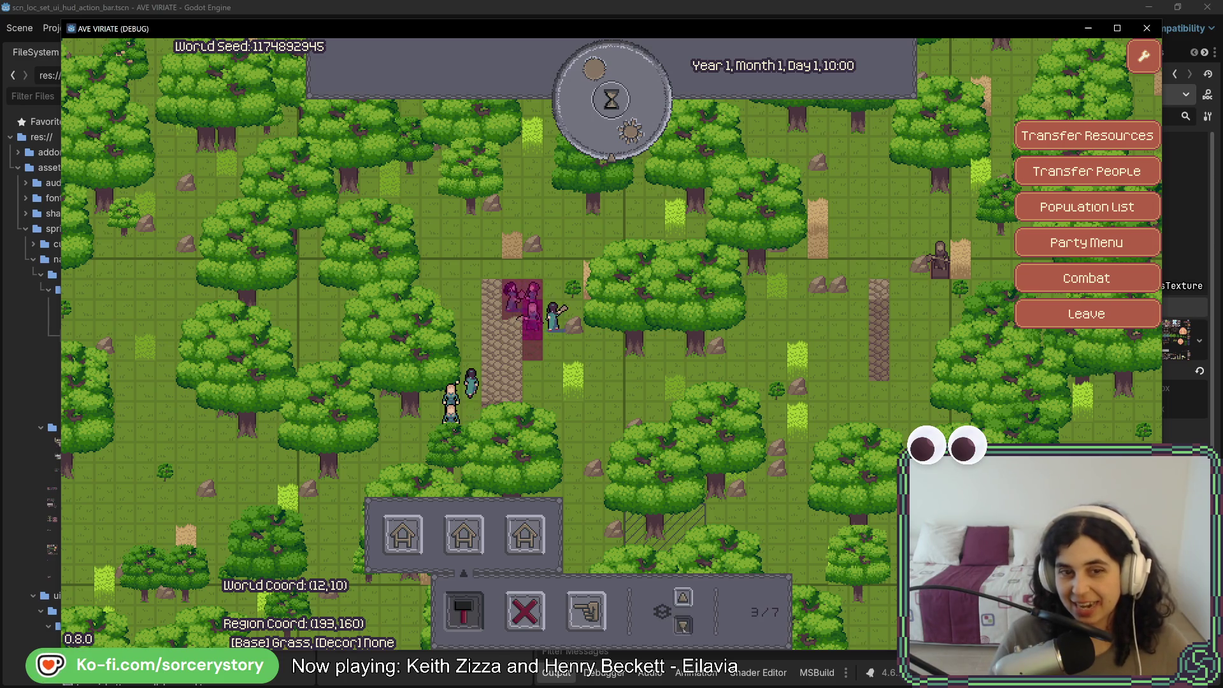
left_click(683, 625)
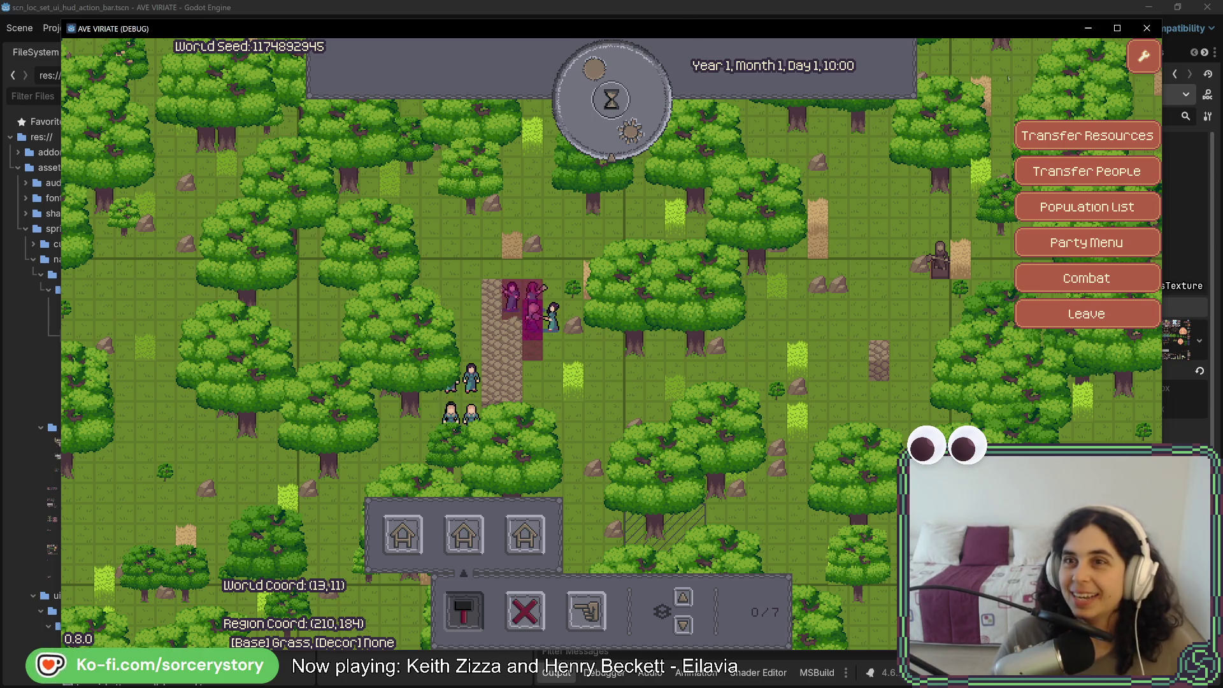
left_click(1146, 29)
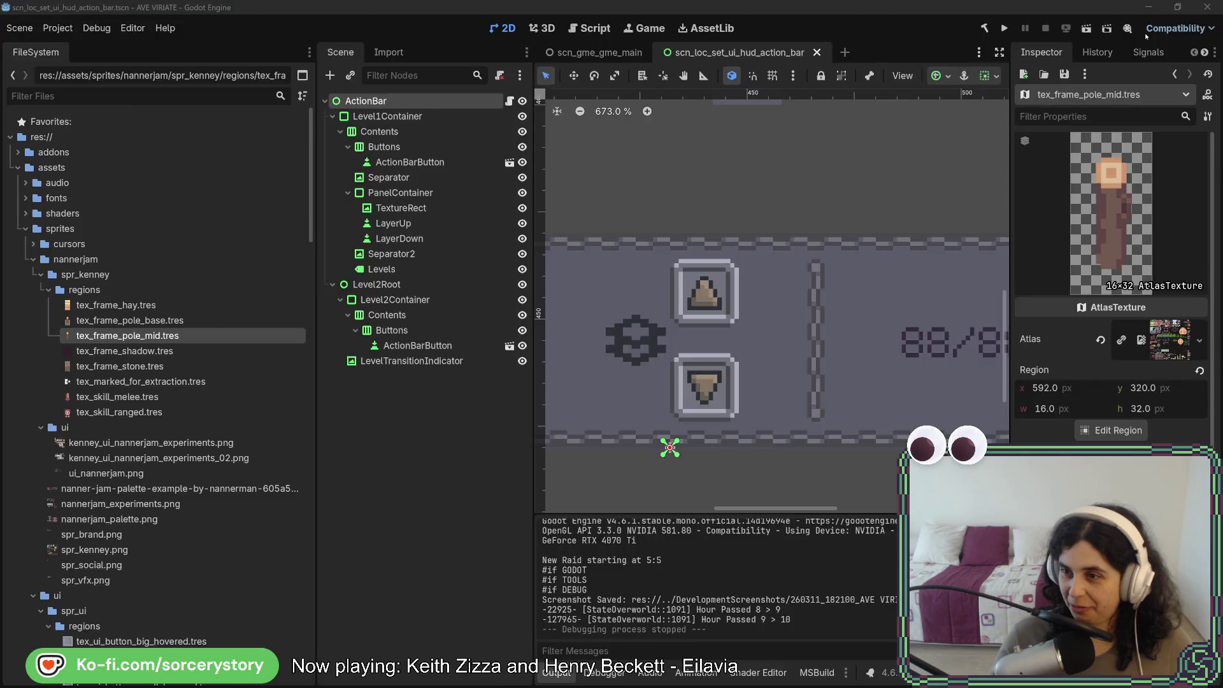
In Rider, open TaskResolverConstructFrame.cs from core/behavior/tasks/resolvers to view its TryResolve method
key("alt+Tab")
scroll(226, 310, "up", 5)
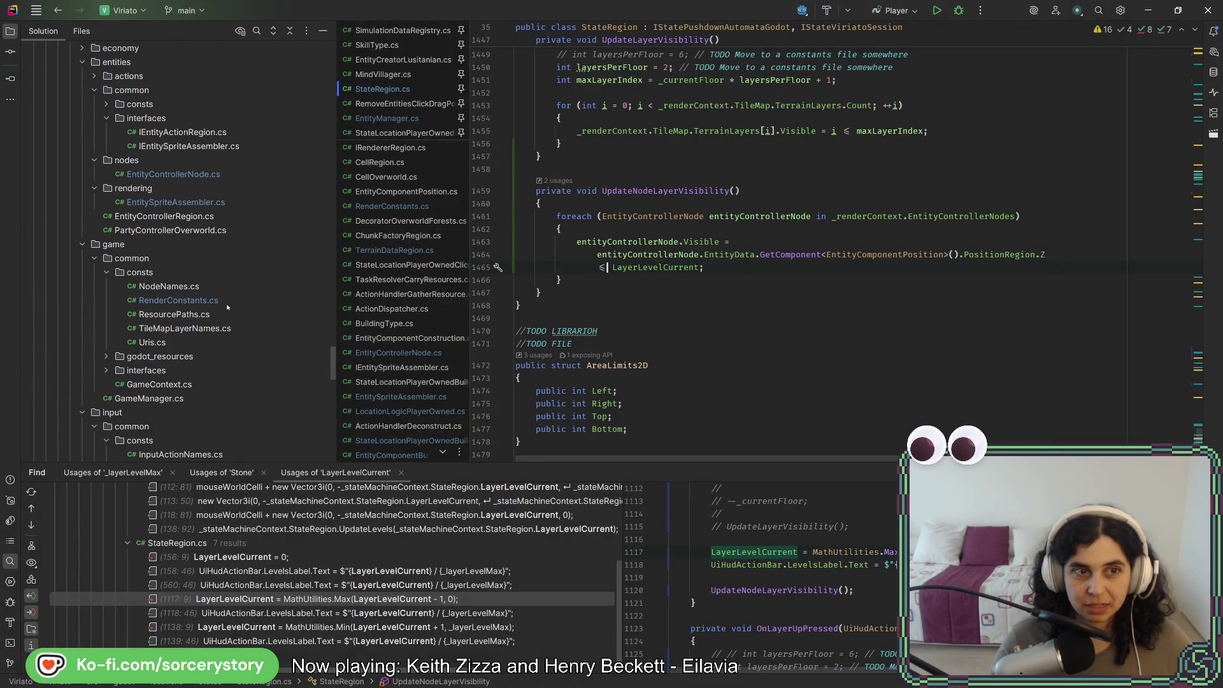
scroll(227, 307, "up", 2)
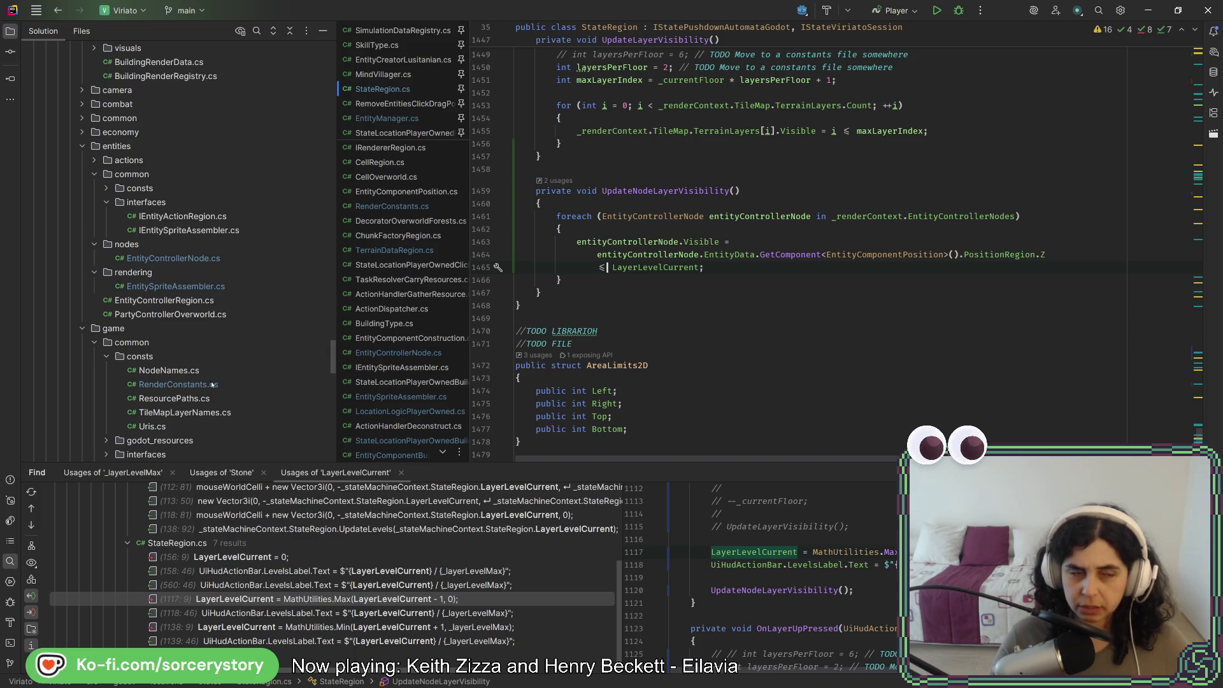
scroll(217, 376, "up", 5)
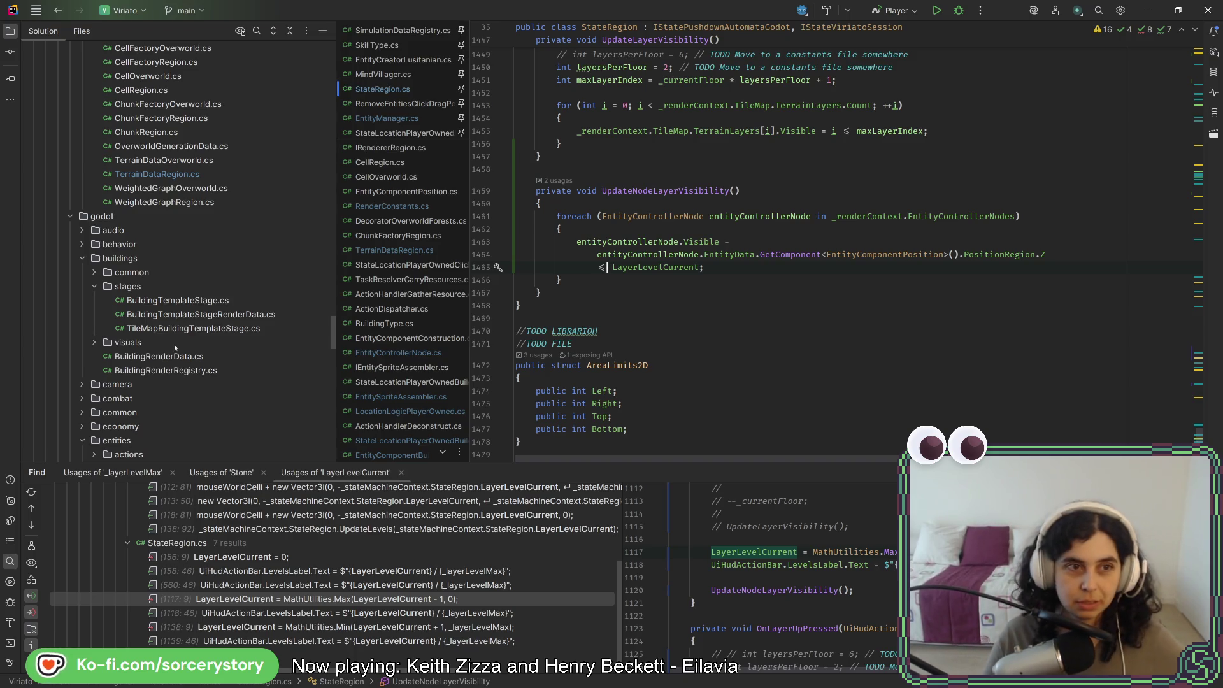
scroll(276, 351, "up", 5)
scroll(276, 351, "up", 5)
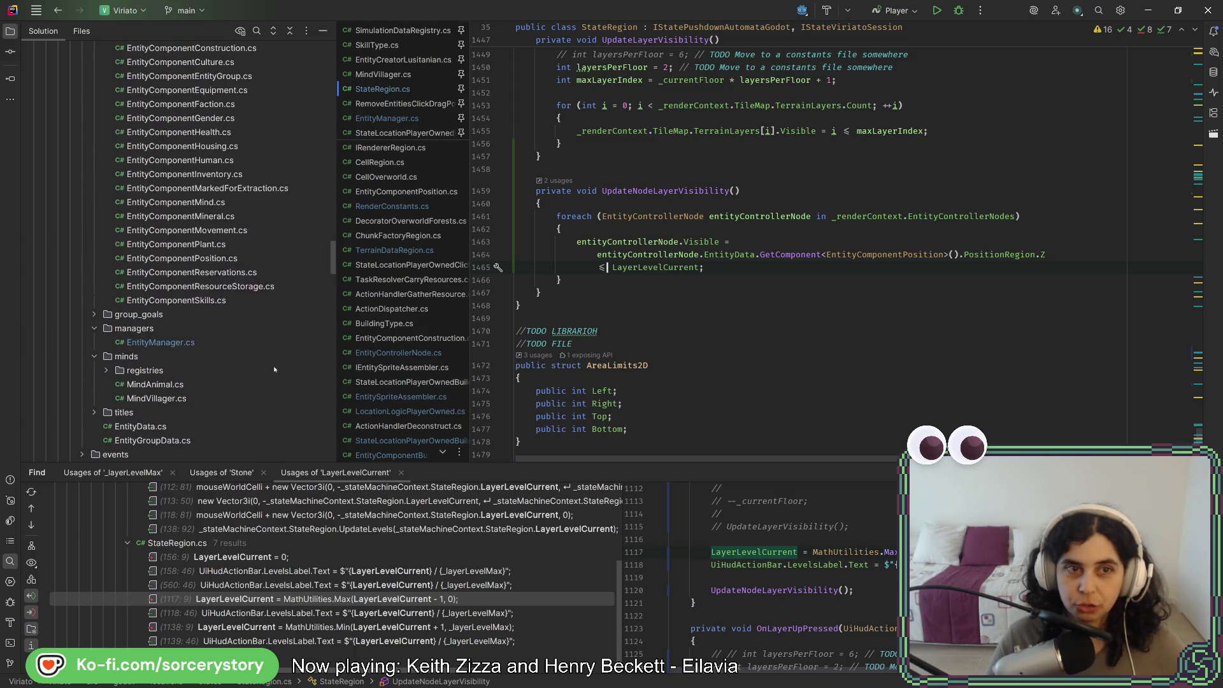
scroll(274, 369, "up", 5)
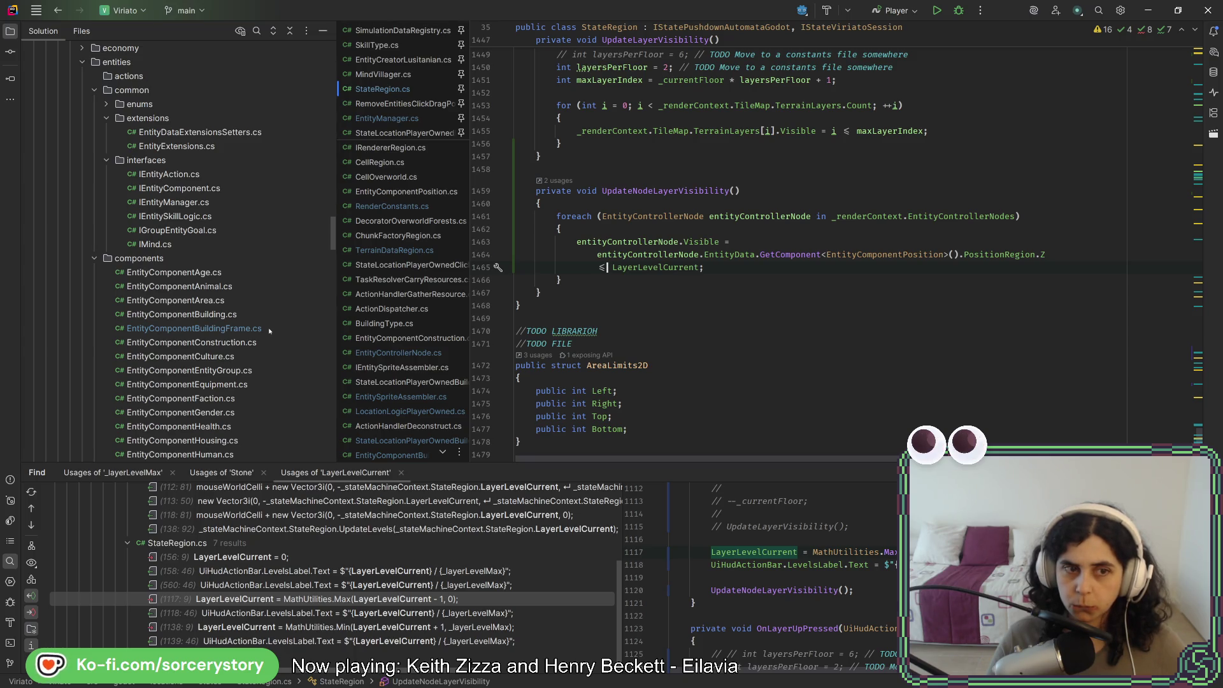
scroll(269, 331, "down", 15)
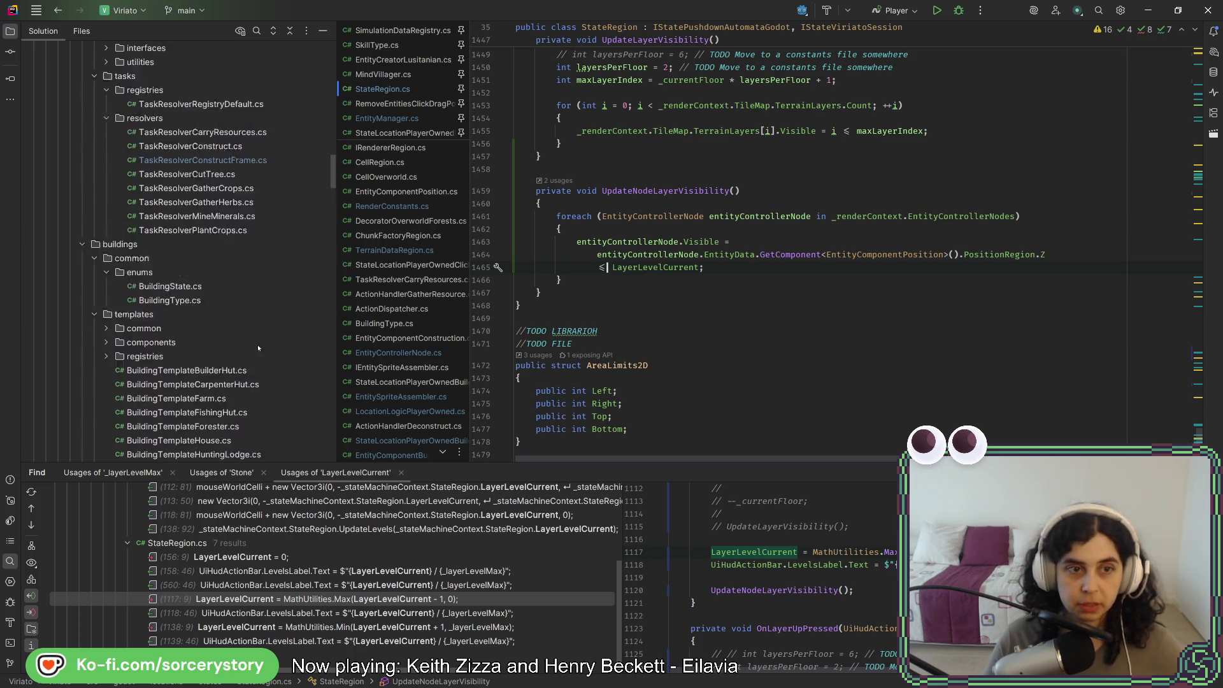
scroll(276, 322, "up", 3)
double_click(275, 327)
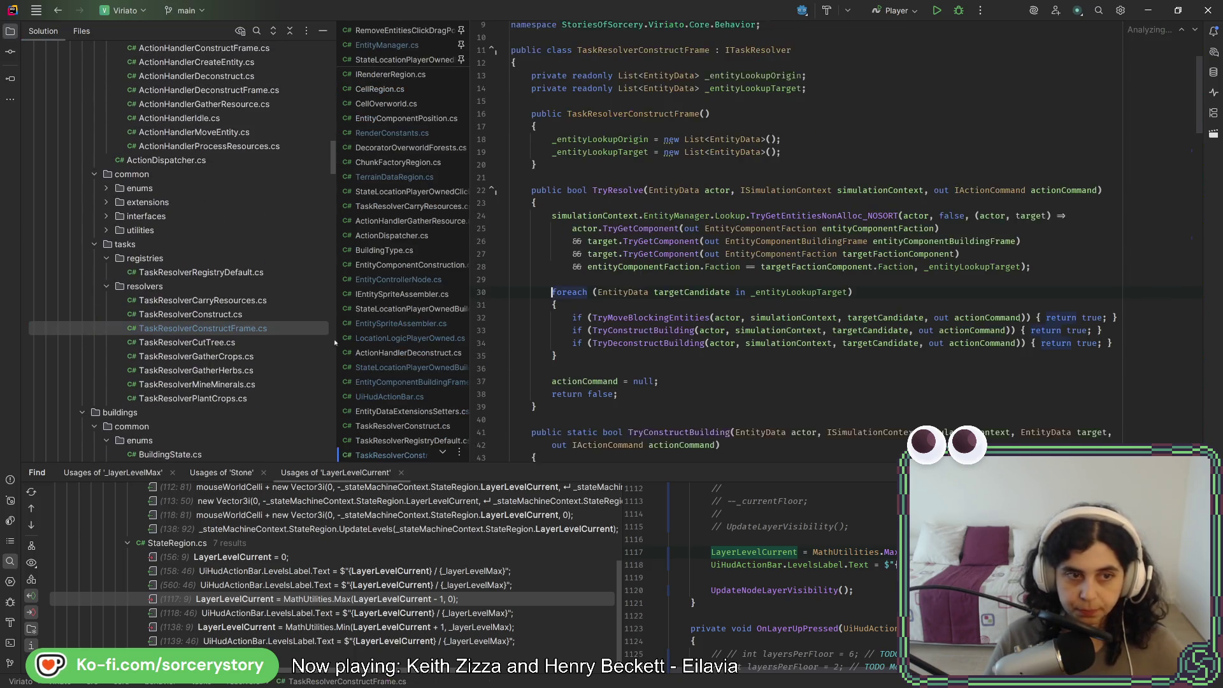
In ActionHandlerConstruct.cs, replace targetComponentPosition.PositionRegion with actionCommand.TargetInteractionPosition
scroll(200, 321, "up", 7)
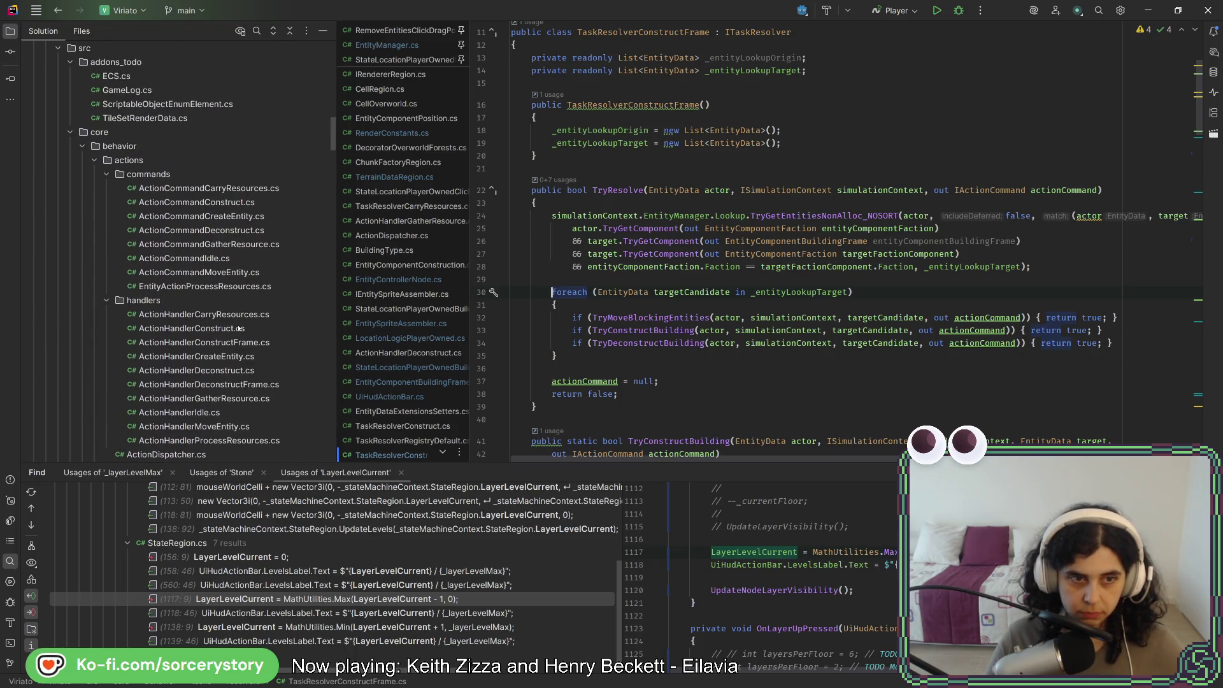
double_click(240, 329)
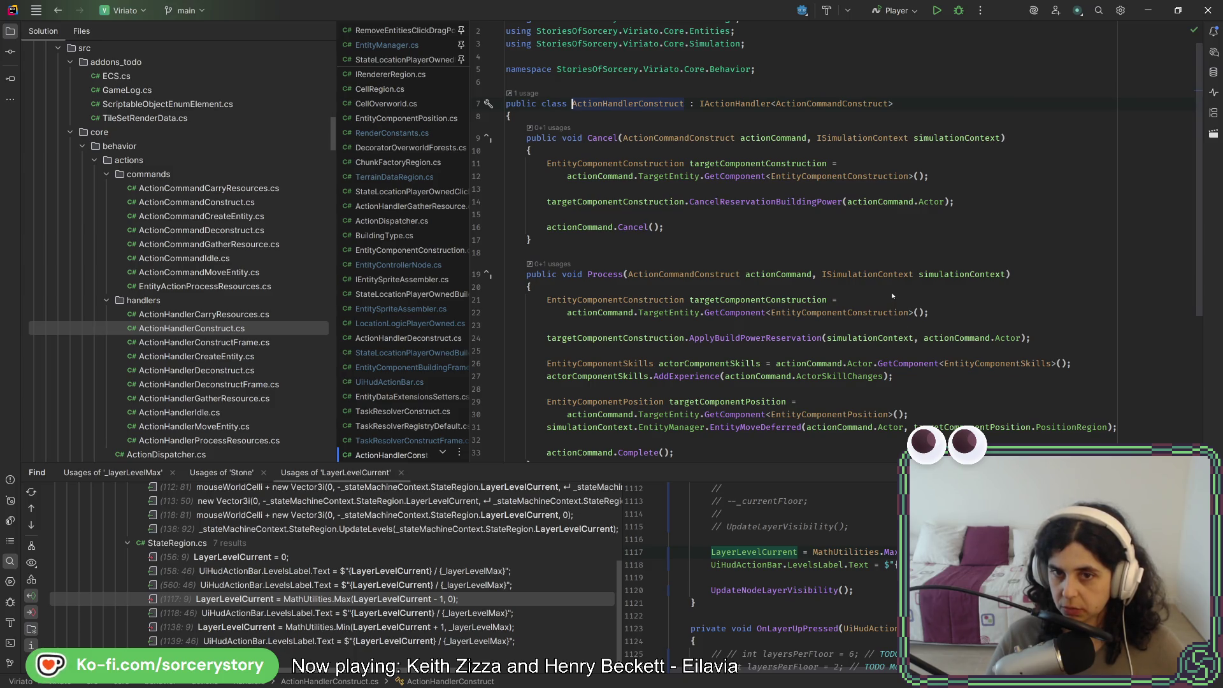
scroll(878, 302, "down", 2)
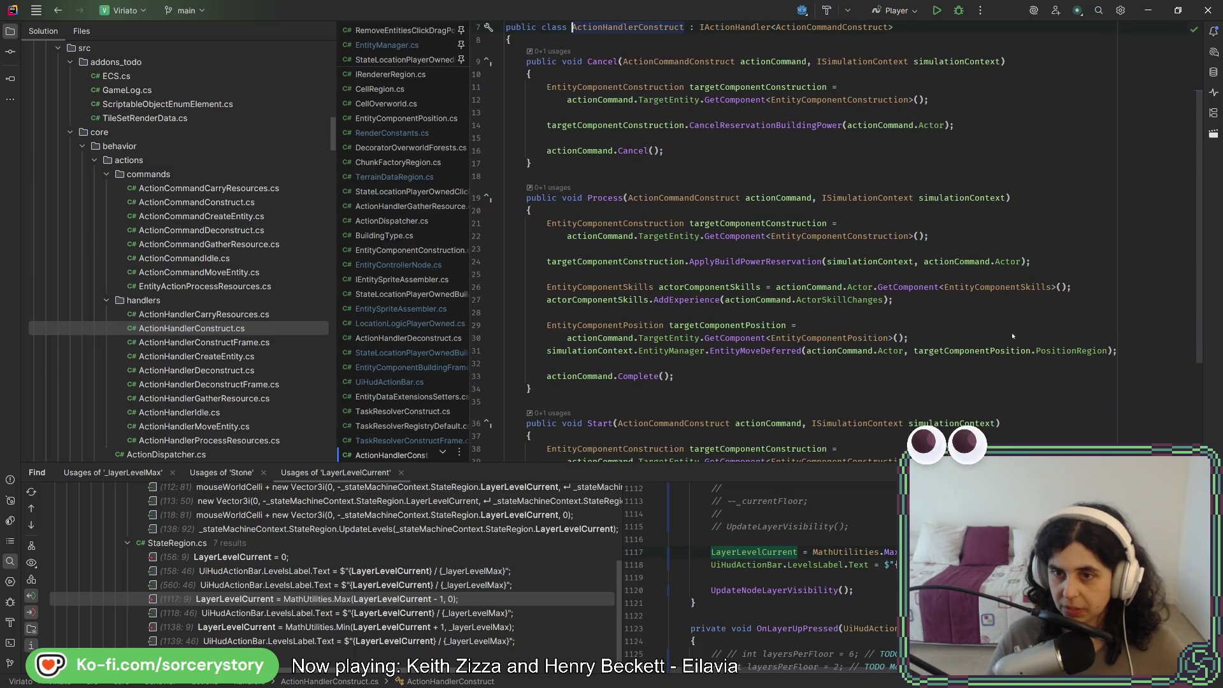
mouse_move(1047, 352)
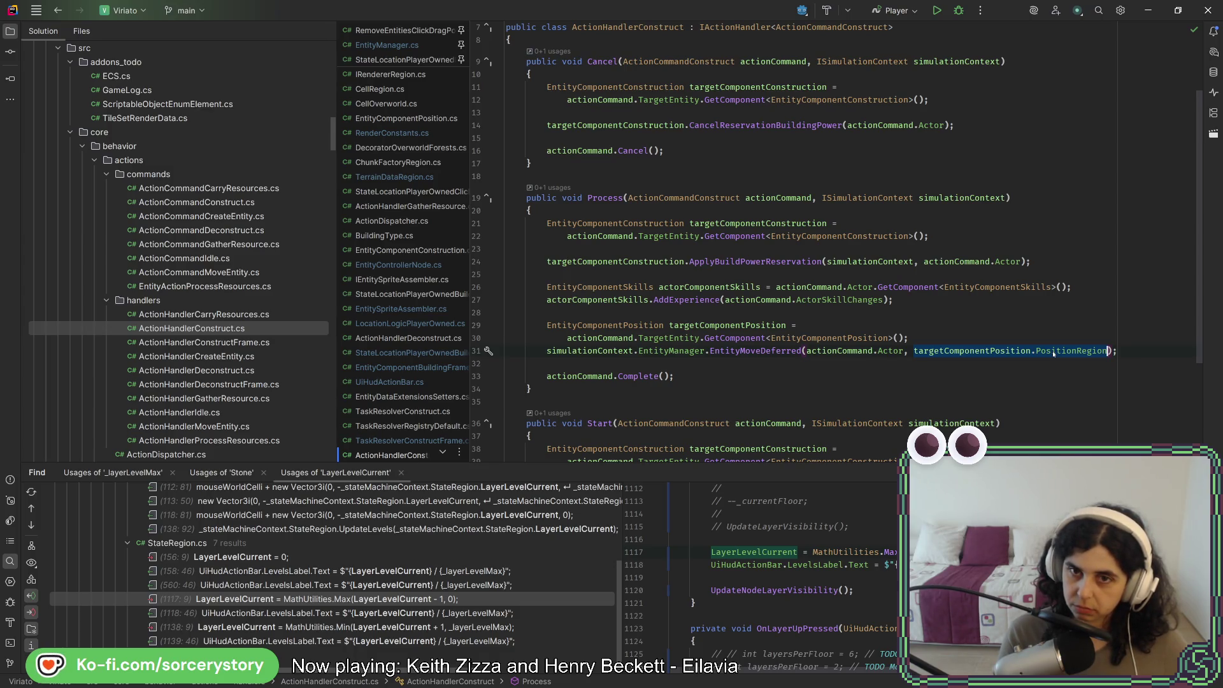
type("actionCommand.TargetInteractionPosition")
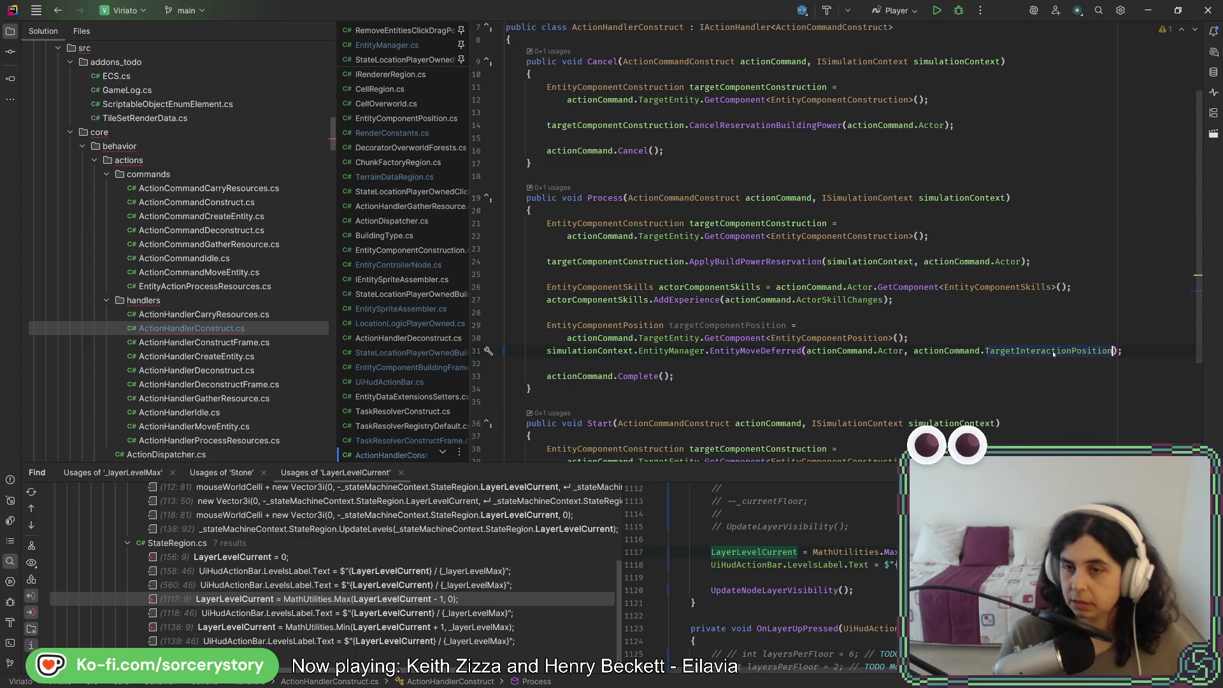
left_click(913, 350, "shift")
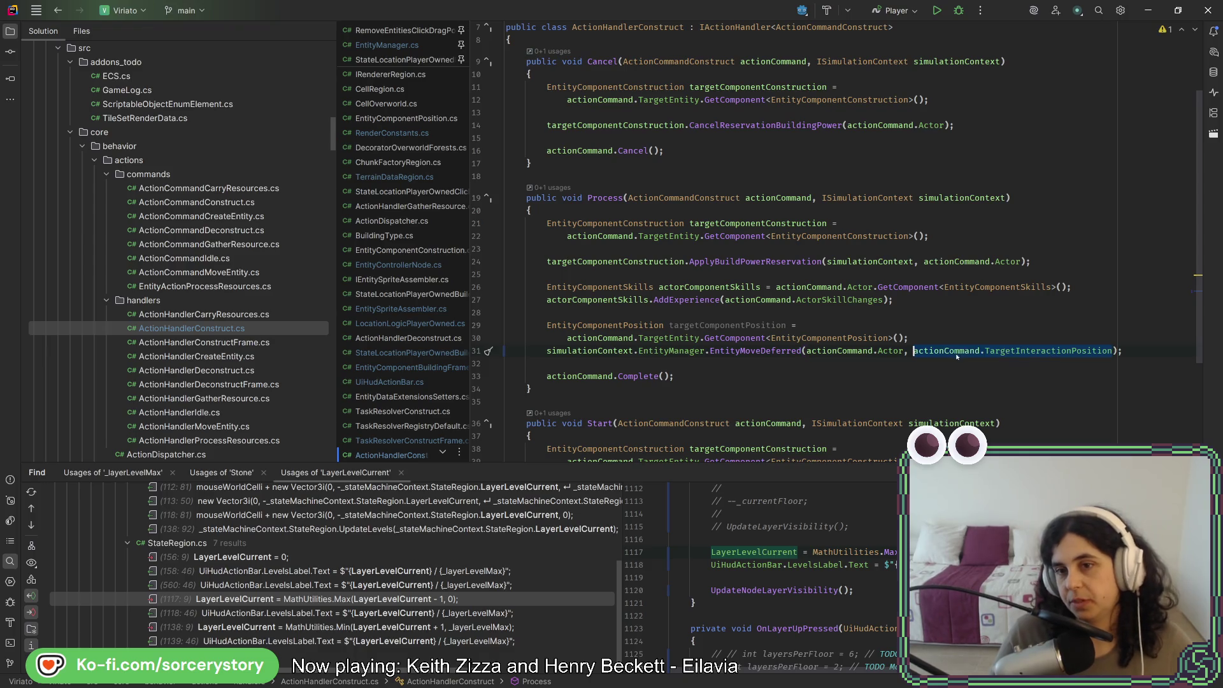
Paste actionCommand.TargetInteractionPosition over the old argument in ActionHandlerDeconstruct.cs
double_click(244, 372)
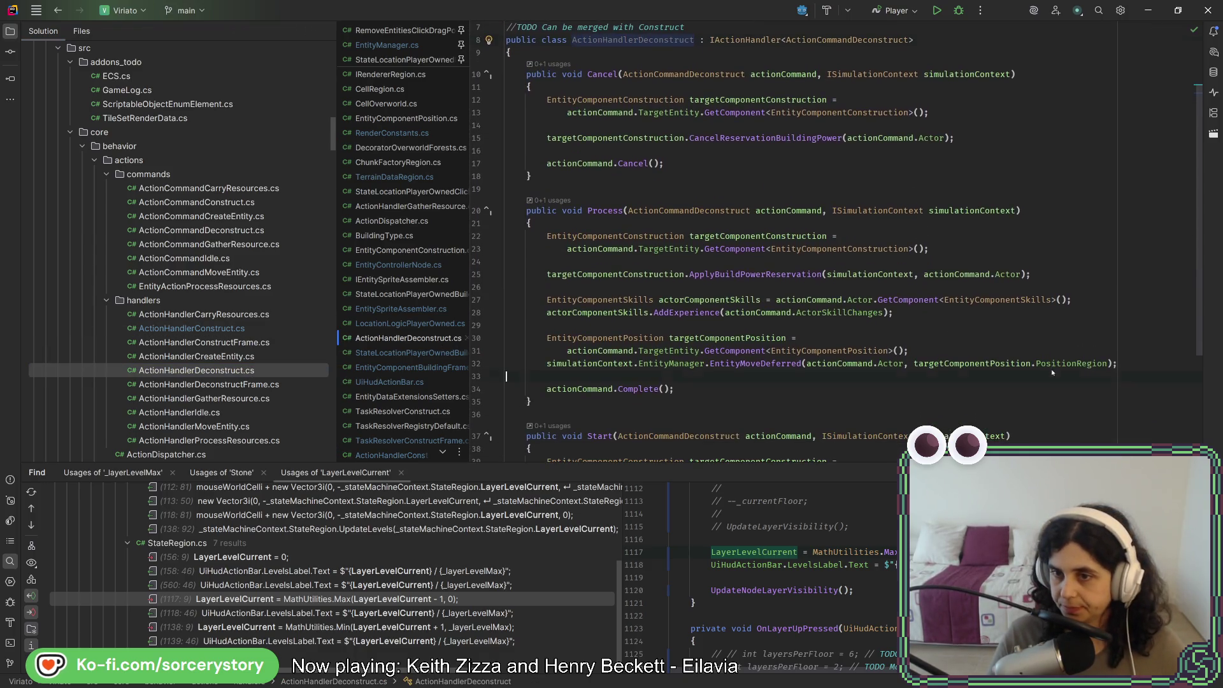
key("ctrl+w")
key("ctrl+w")
type("actionCommand.TargetInteractionPosition")
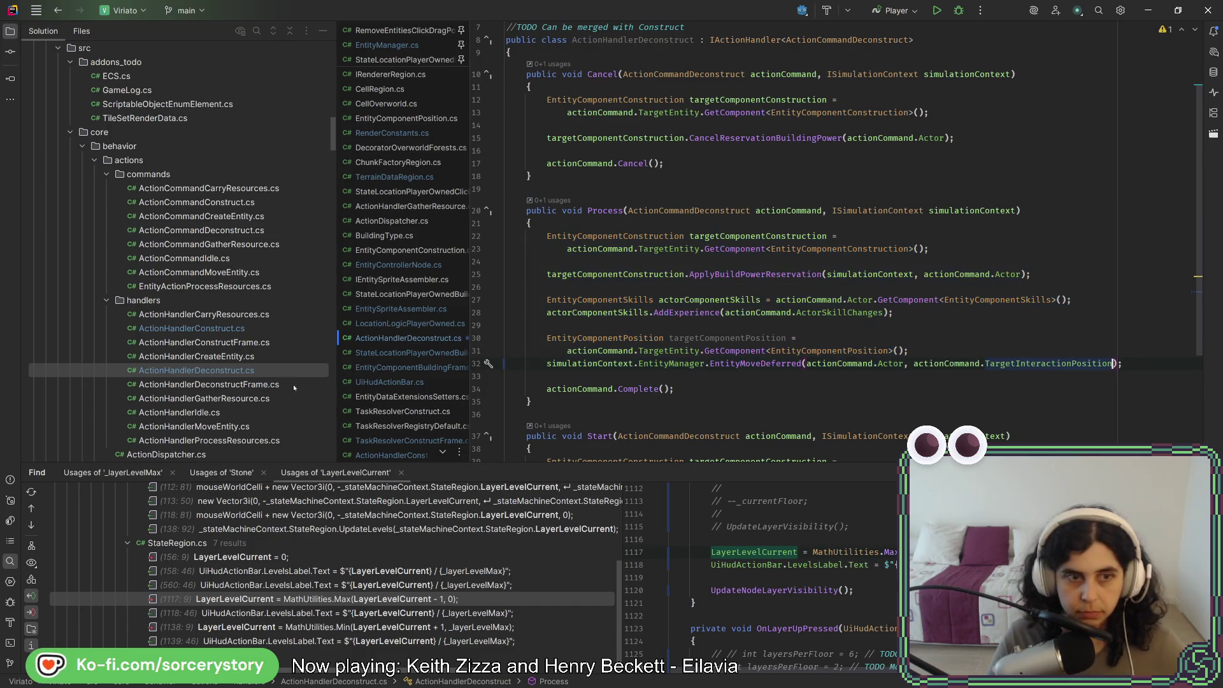
Review ActionHandlerCarryResources.cs, then build and run the game under the debugger
double_click(239, 315)
scroll(828, 287, "down", 4)
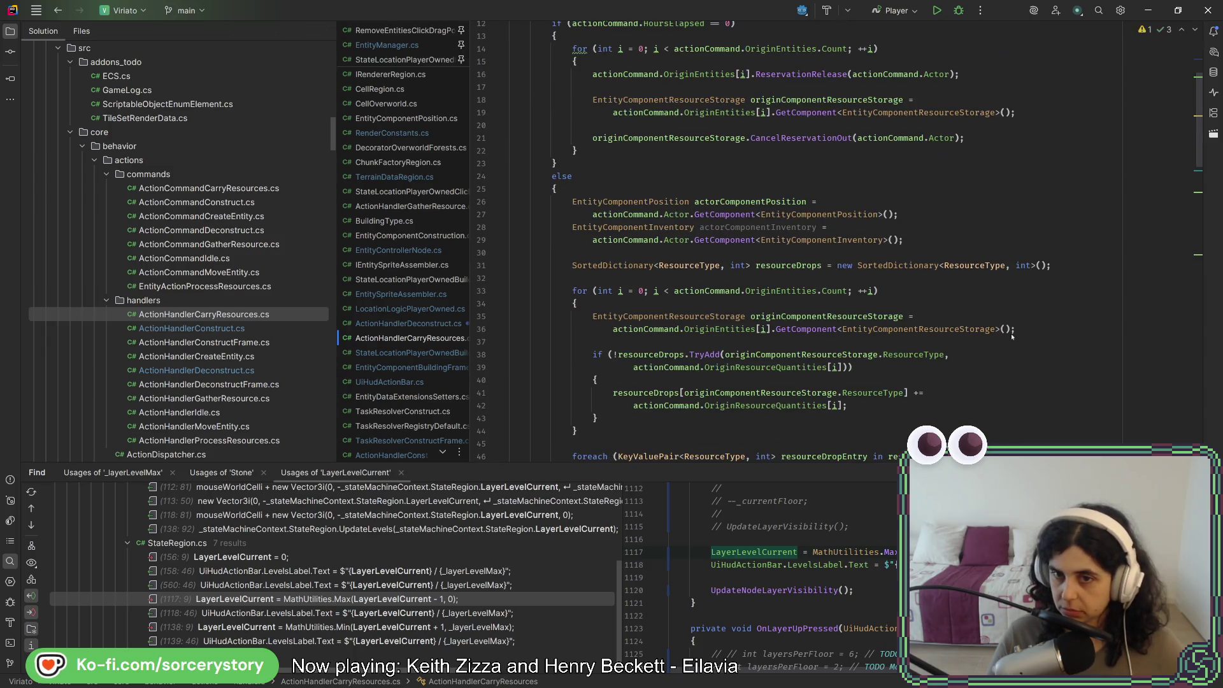
scroll(1012, 337, "up", 3)
scroll(1006, 336, "down", 7)
scroll(1004, 336, "down", 5)
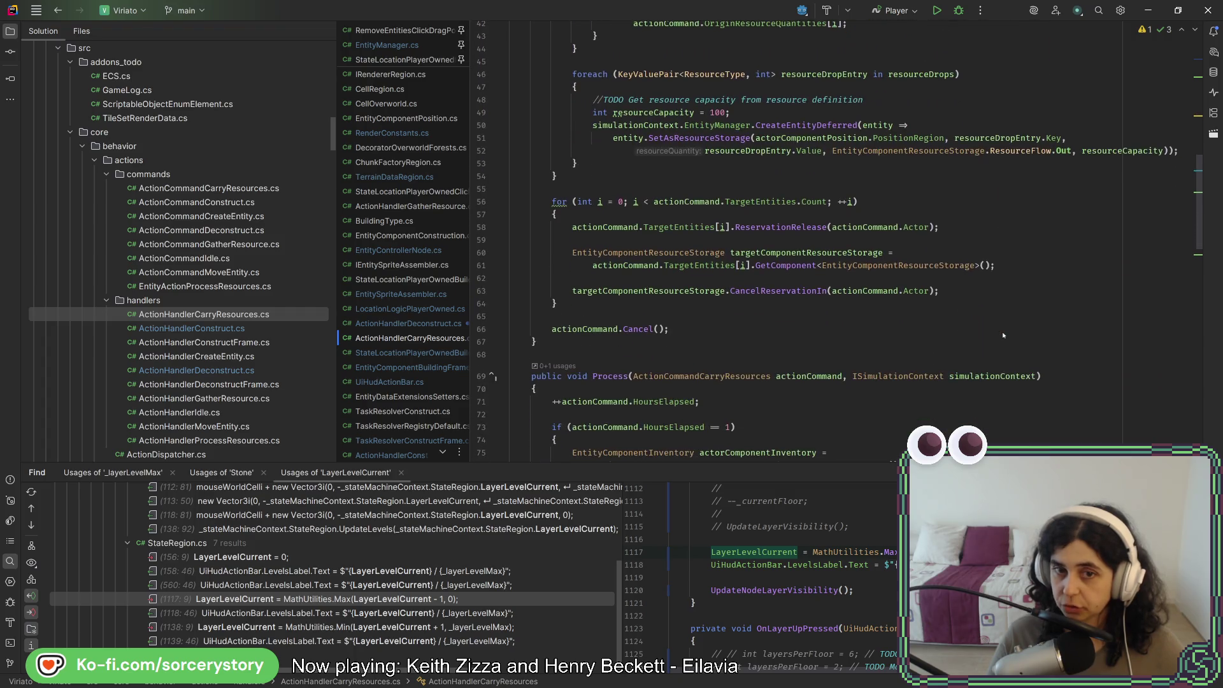
scroll(1002, 333, "up", 7)
scroll(999, 329, "up", 2)
scroll(999, 332, "down", 5)
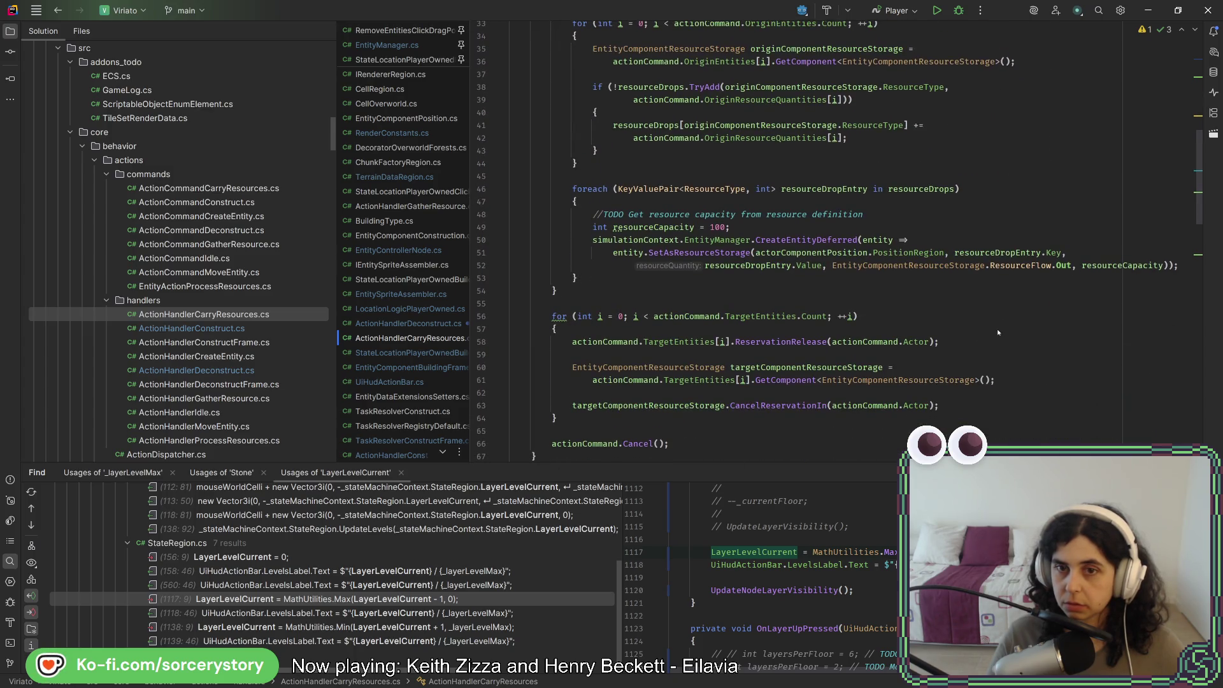
scroll(999, 332, "down", 1)
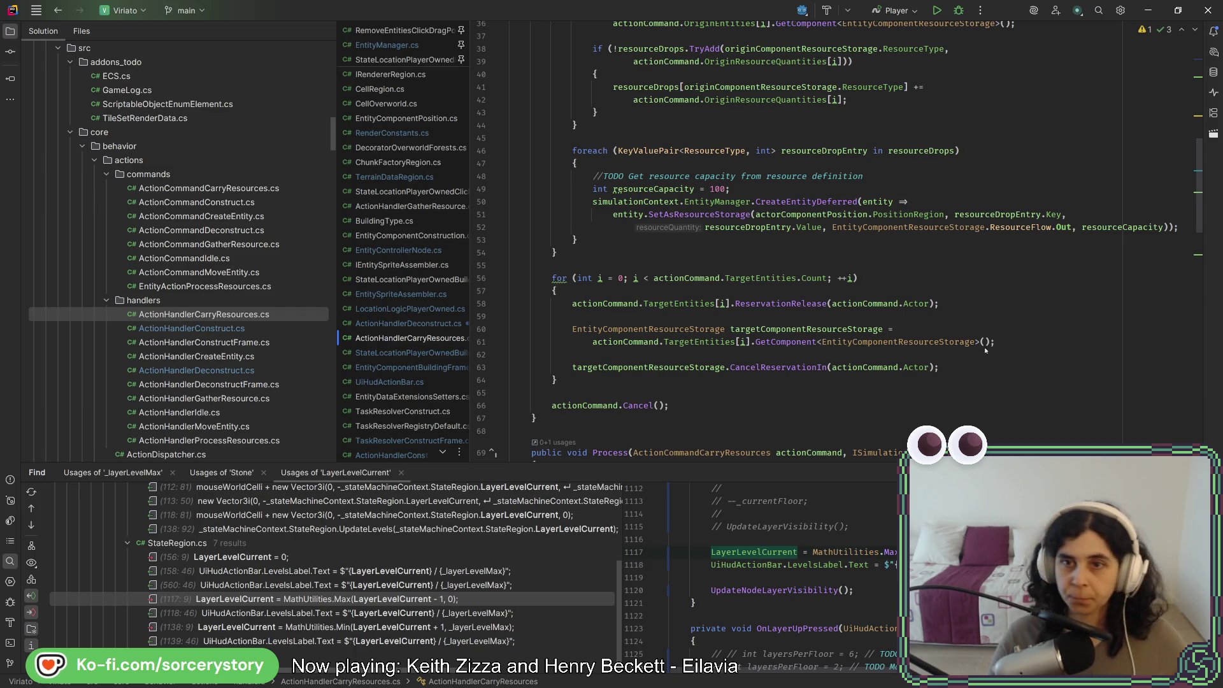
scroll(991, 347, "up", 8)
scroll(984, 349, "up", 4)
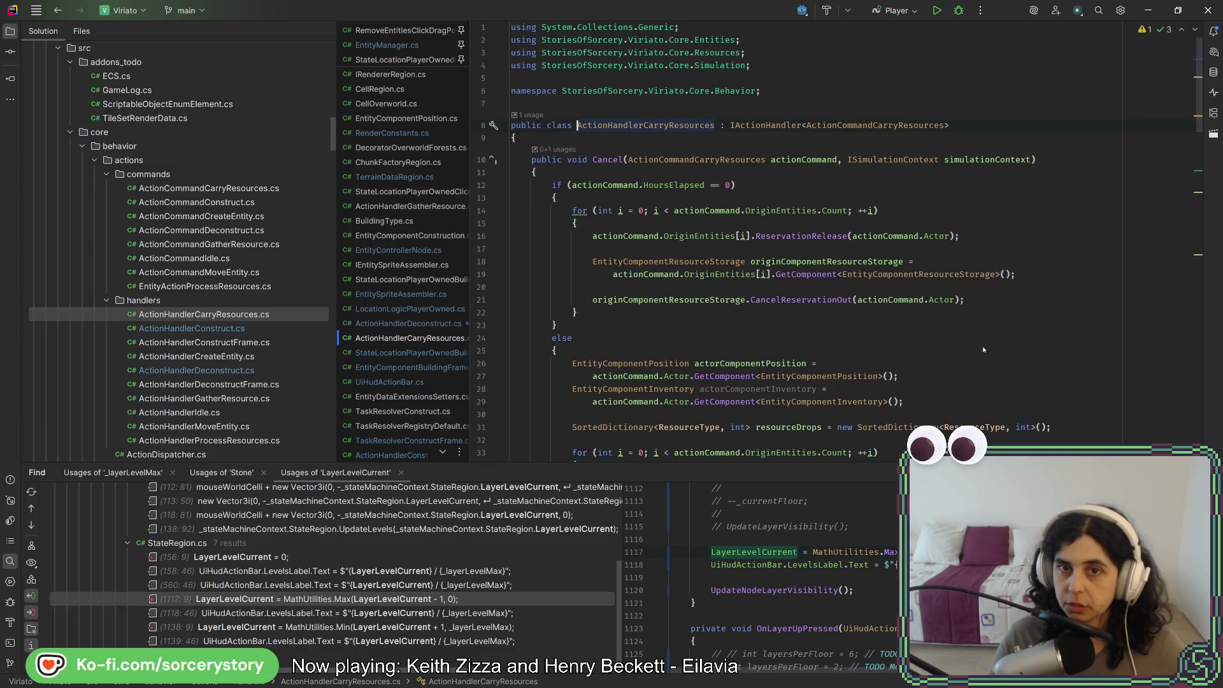
scroll(906, 376, "down", 20)
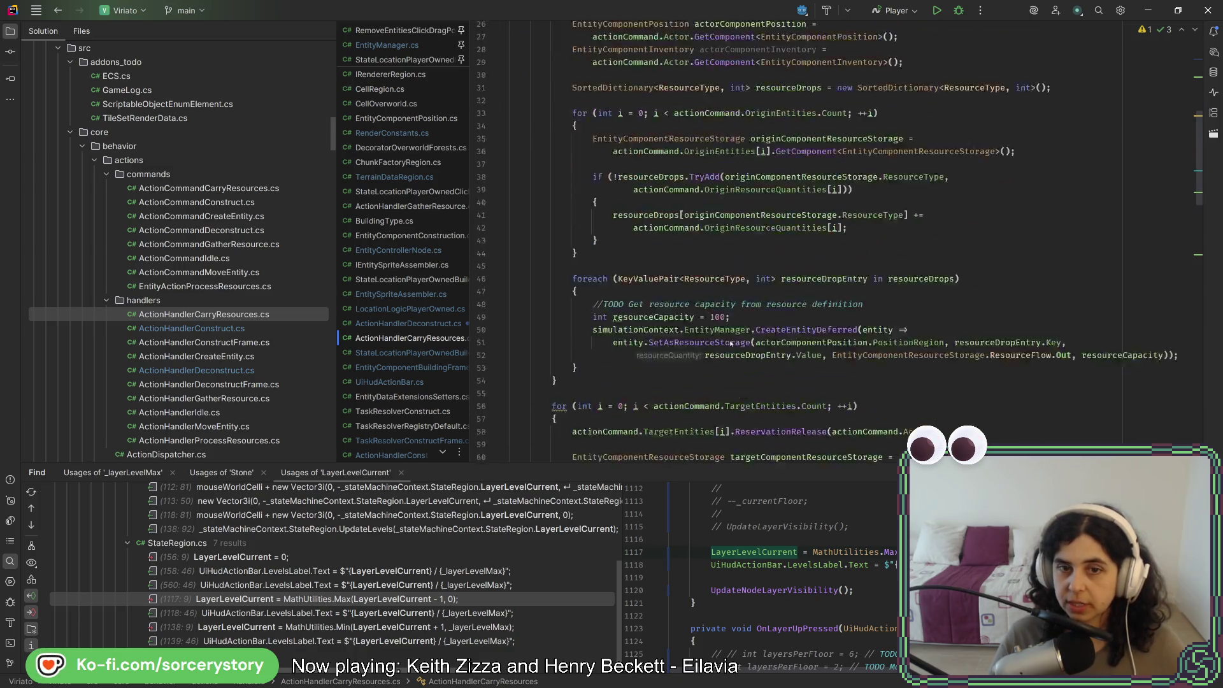
scroll(739, 276, "down", 4)
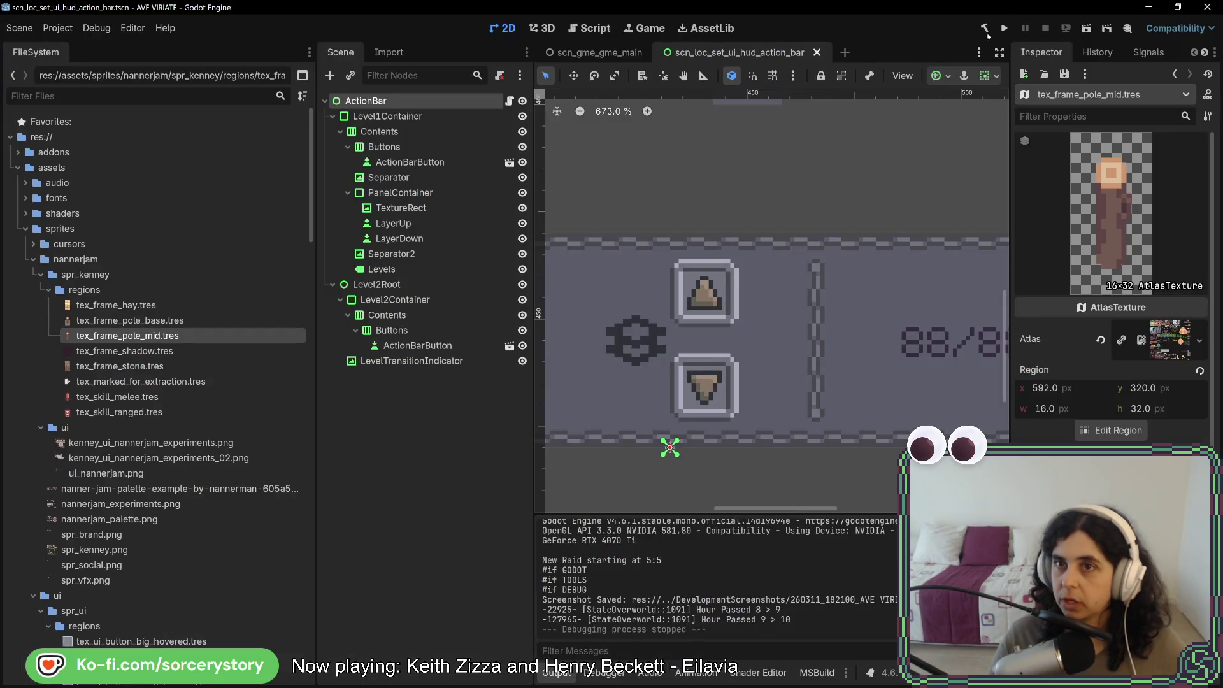
left_click(1006, 28)
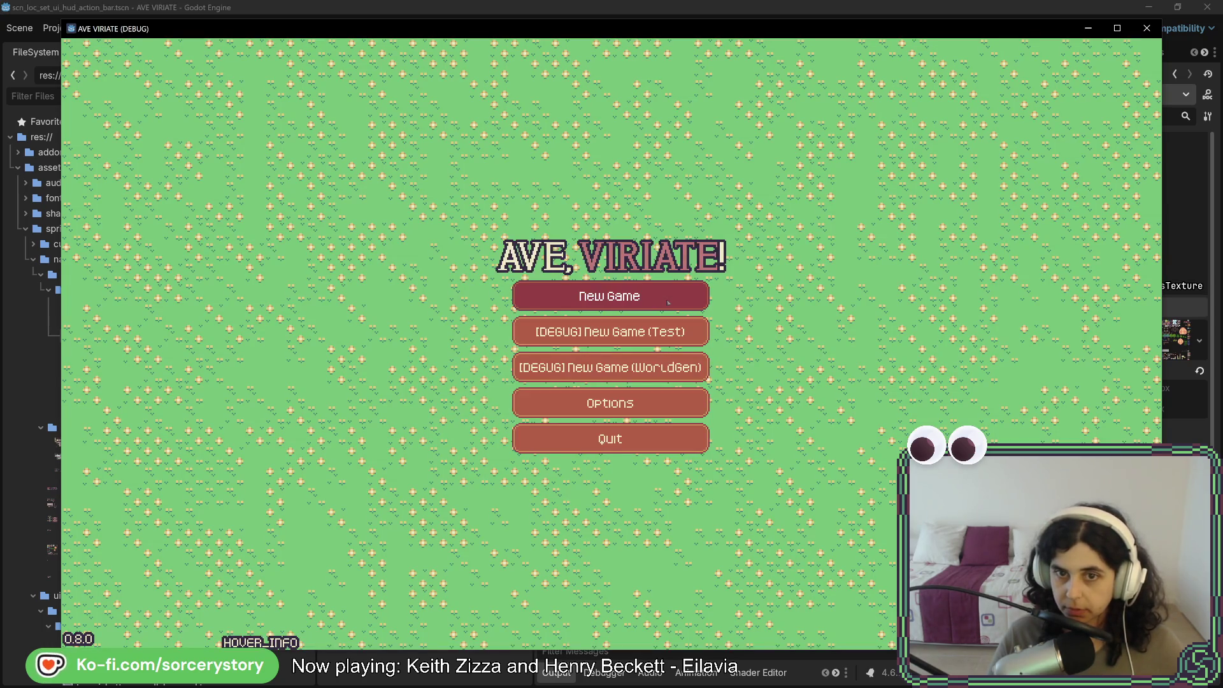
Start a new game, visit the settlement and place a stone path on the map
left_click(668, 302)
left_click(790, 398)
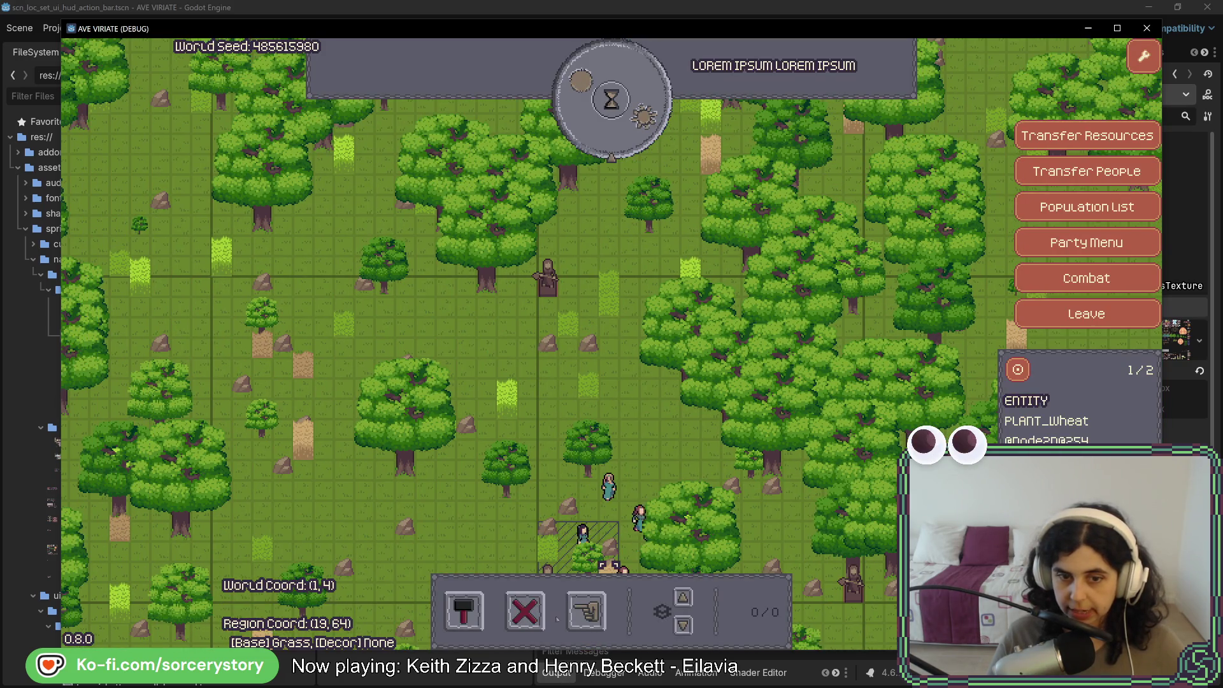
left_click(464, 610)
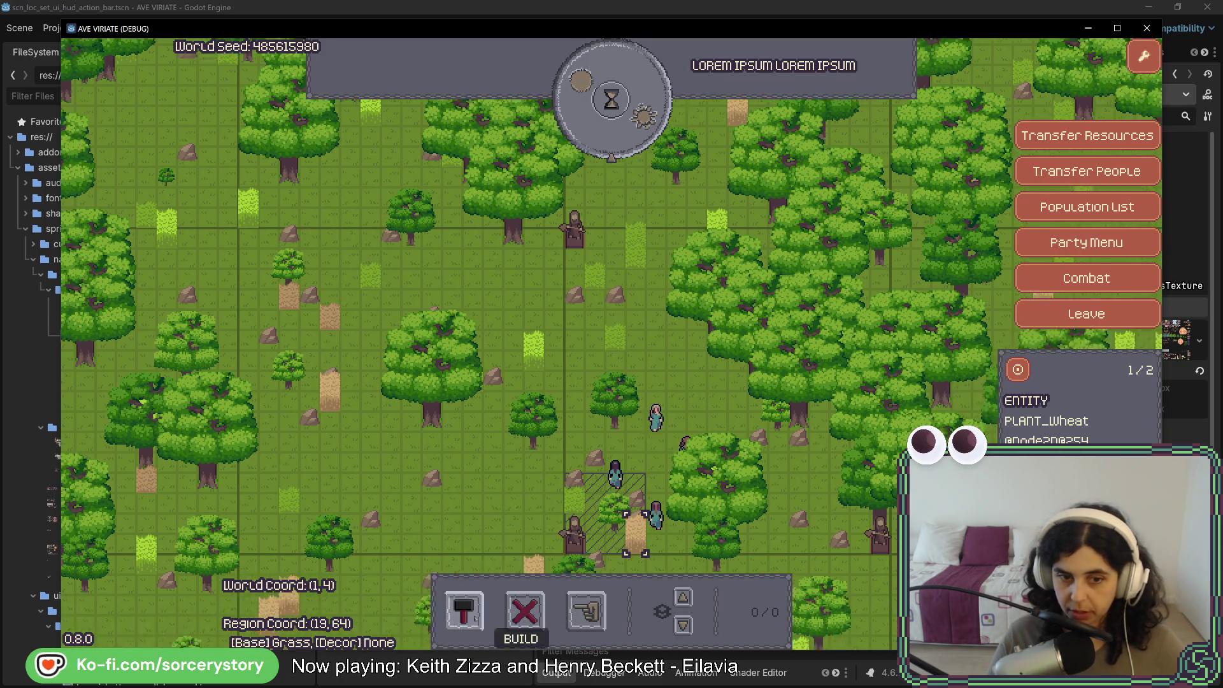
left_click(403, 539)
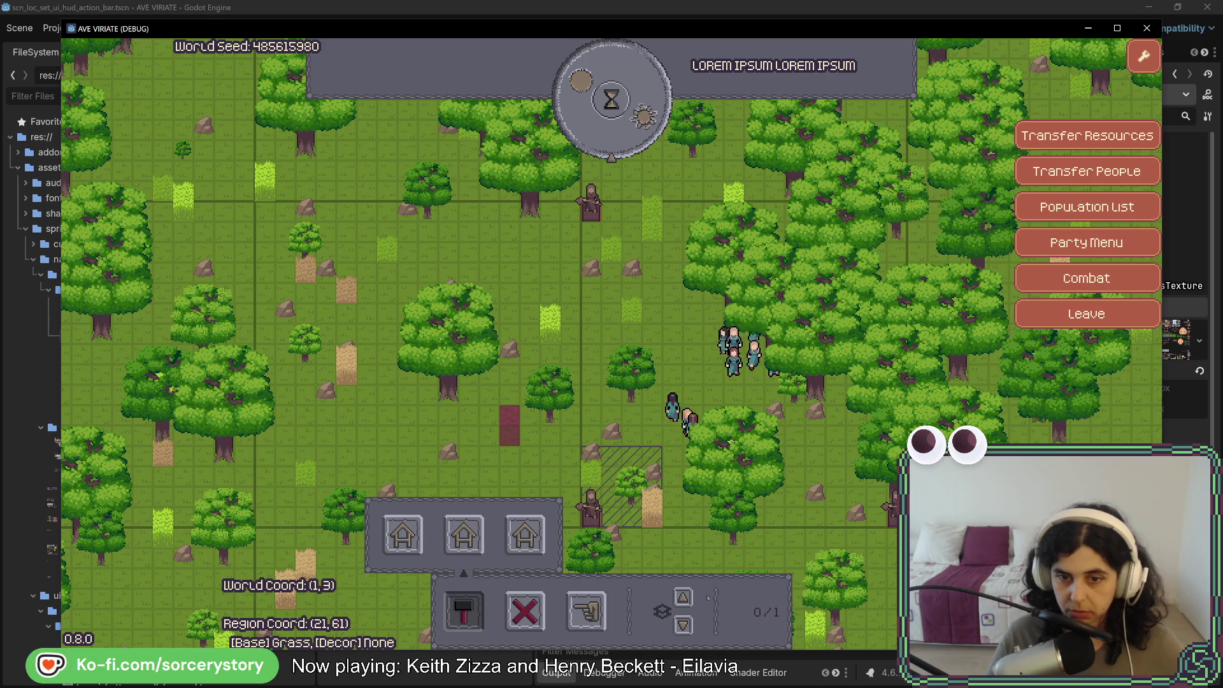
left_click(510, 425)
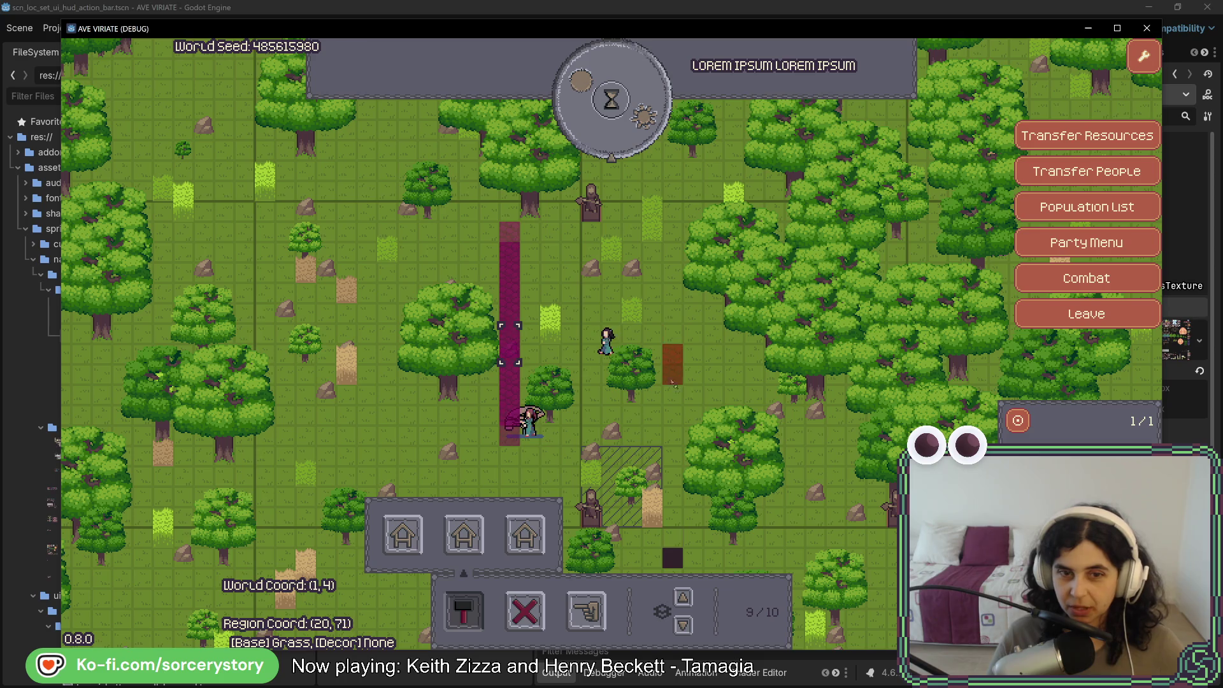
left_click(712, 377)
key("a")
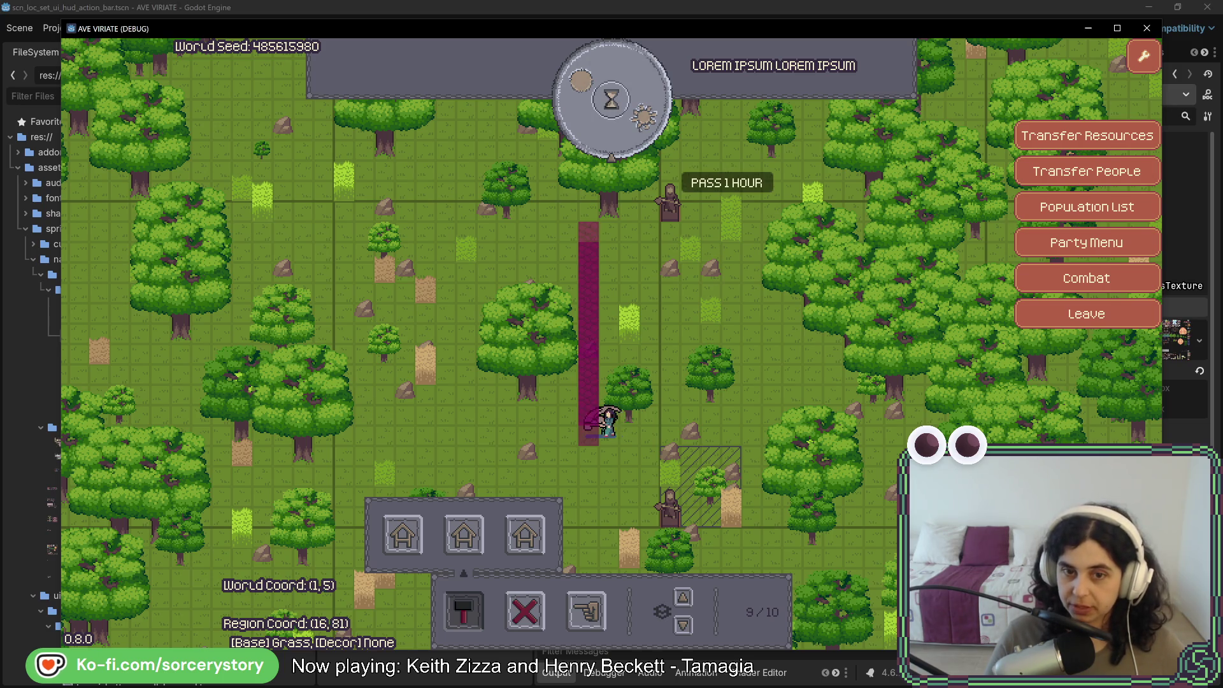
Pass one hour, close the game with F8, and jump to the StateRegion.cs error
left_click(613, 133)
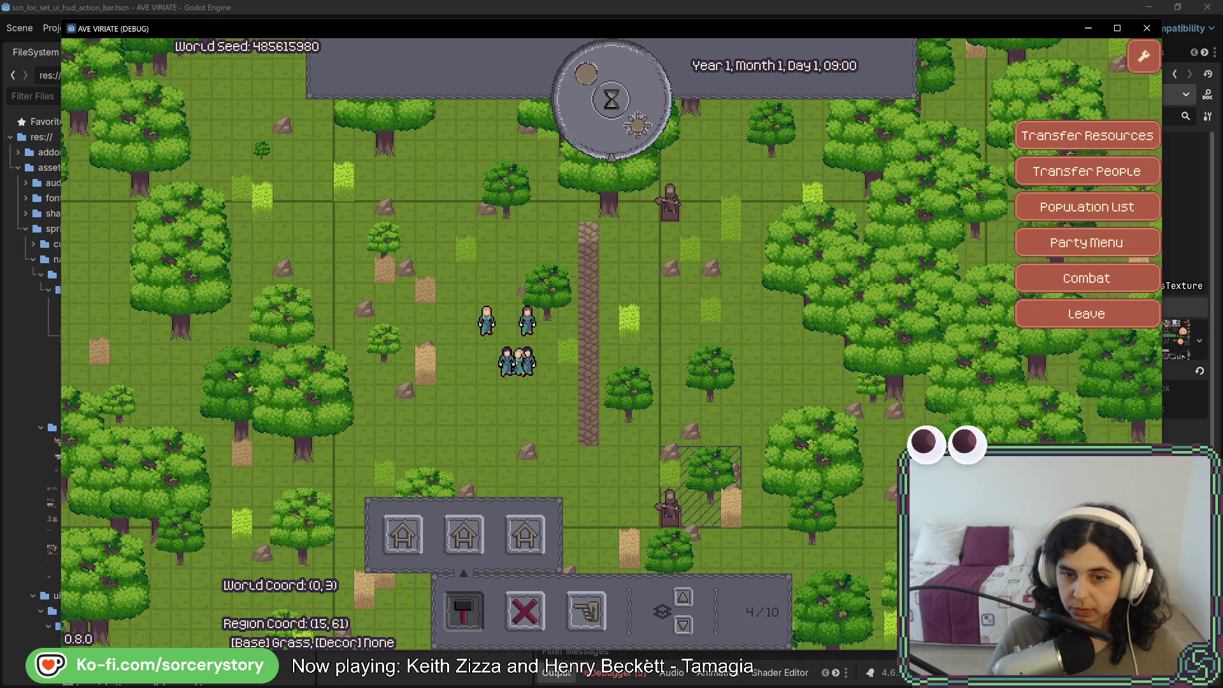
key("F8")
double_click(712, 572)
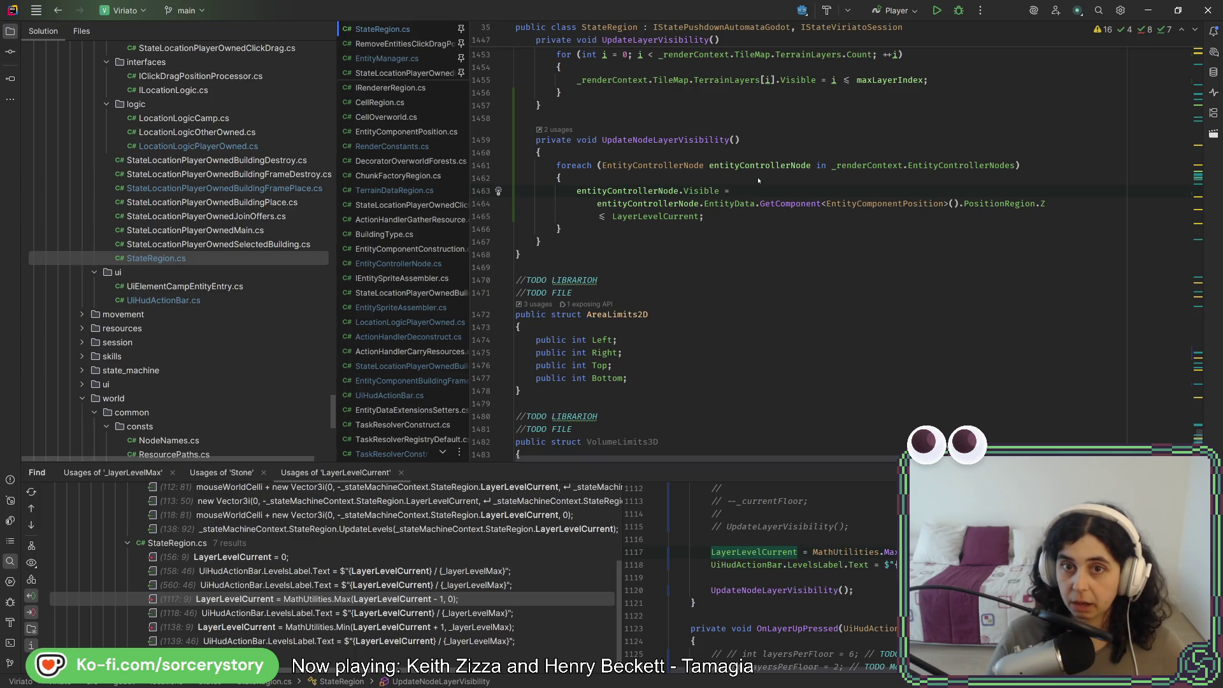
Insert 'if(!entityControllerNode.Active){continue;}' before the Visible assignment, then relaunch the game from Godot
key("ctrl+alt+Return")
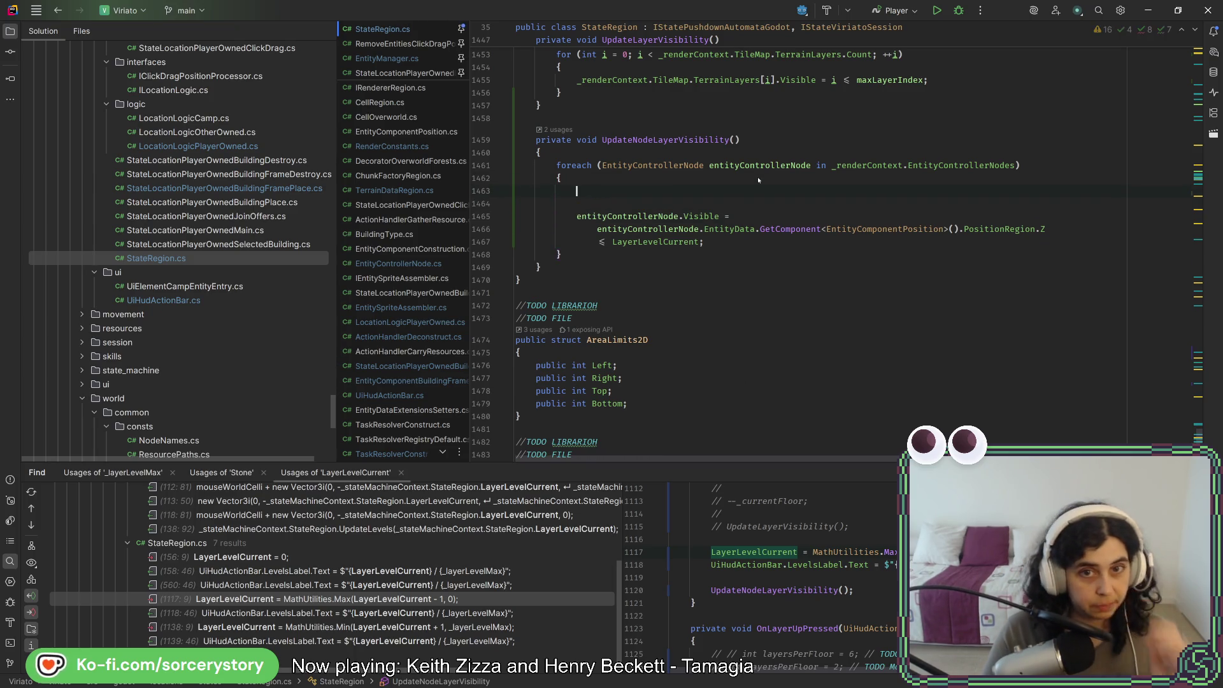
type("if(e")
key("Return")
type(".ac)")
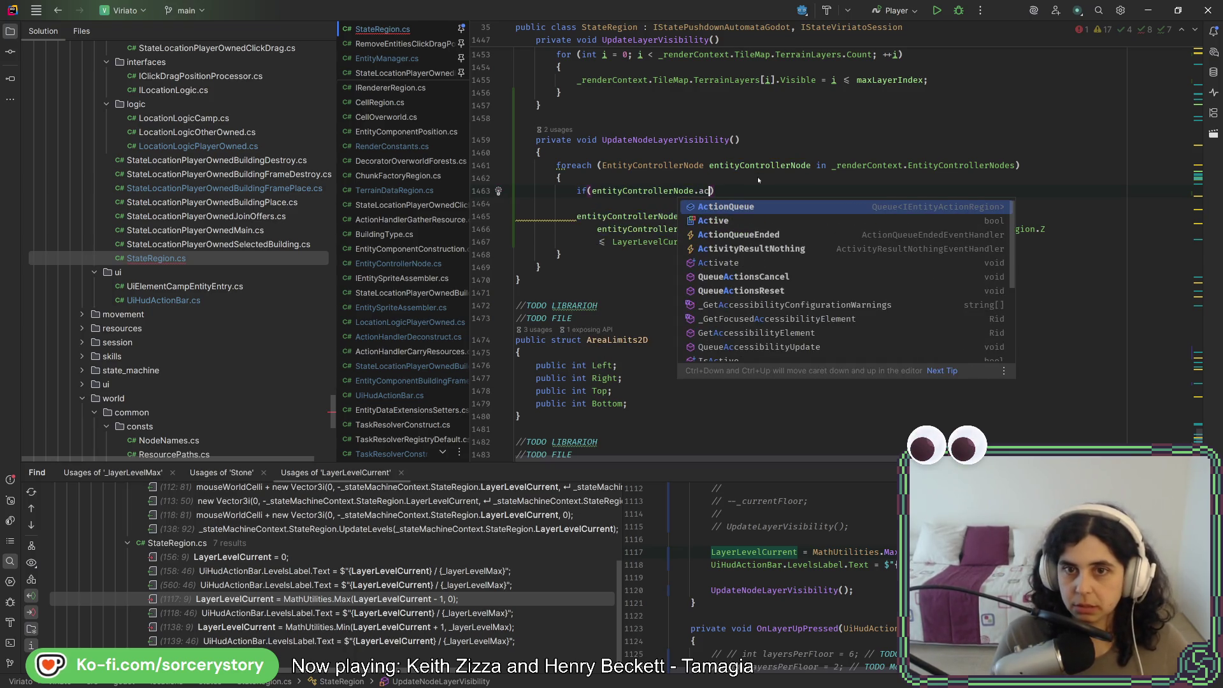
key("Return")
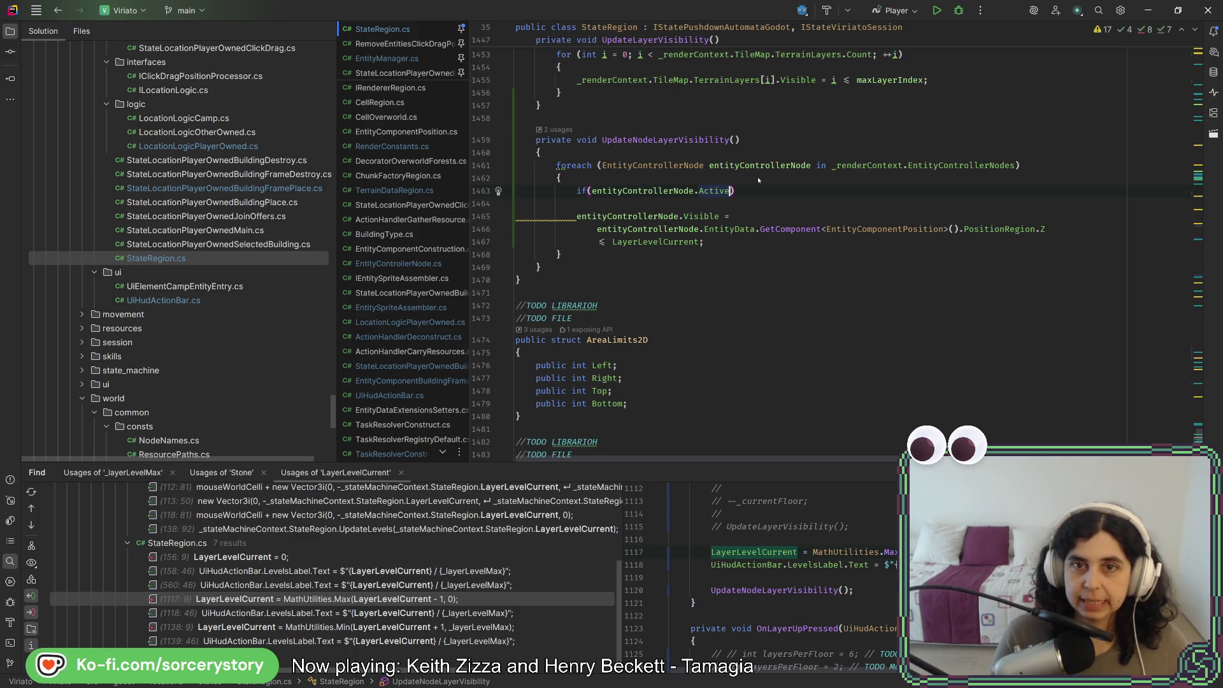
key("Home")
key("Right")
key("Right")
key("Right")
type("!")
key("End")
type("{continue;")
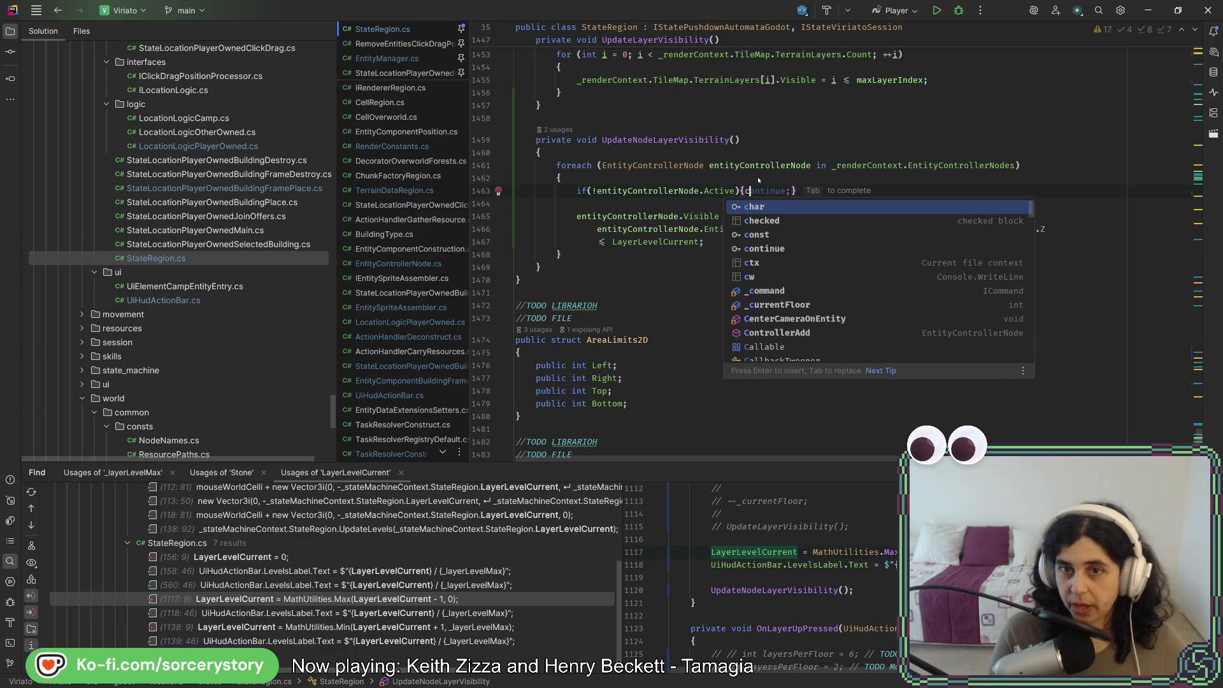
key("alt+Tab")
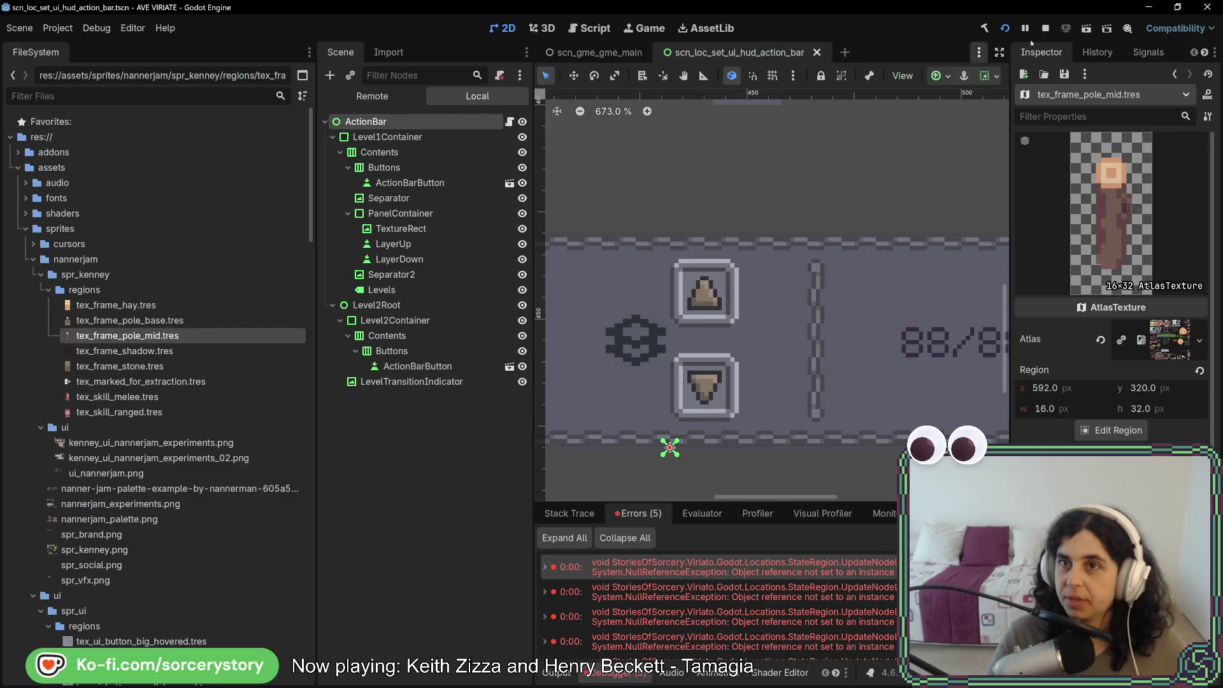
left_click(1004, 29)
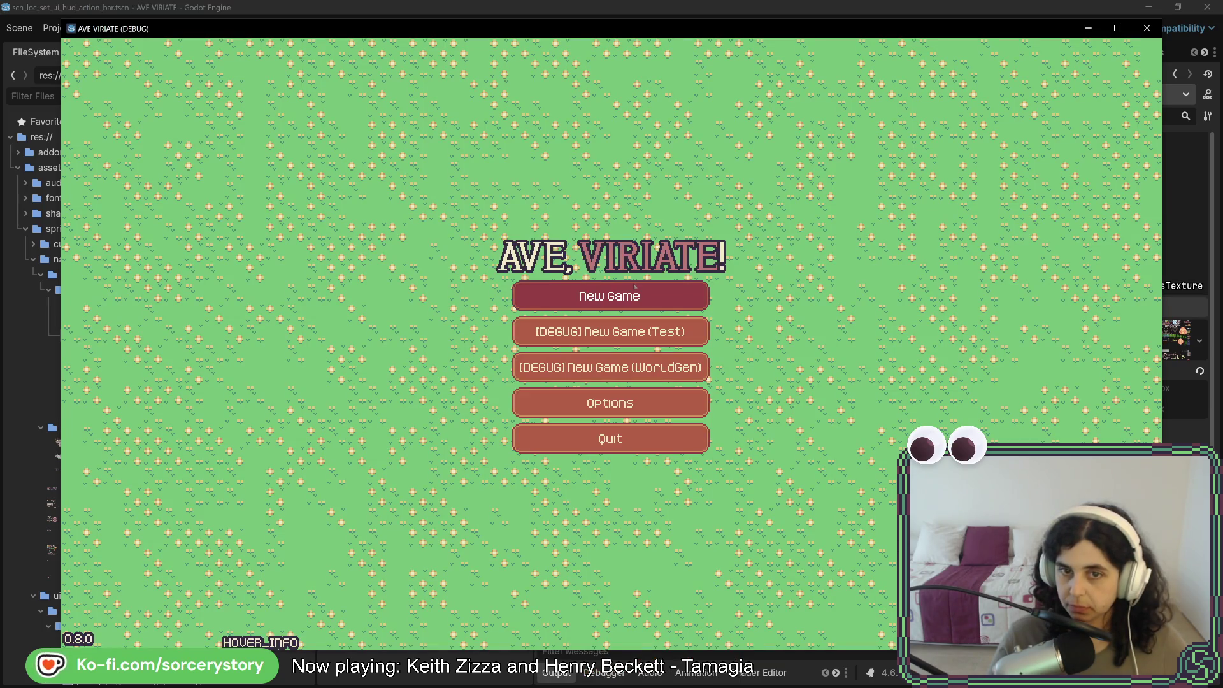
Start a new game, visit the player settlement and place a building frame on a tile
left_click(635, 289)
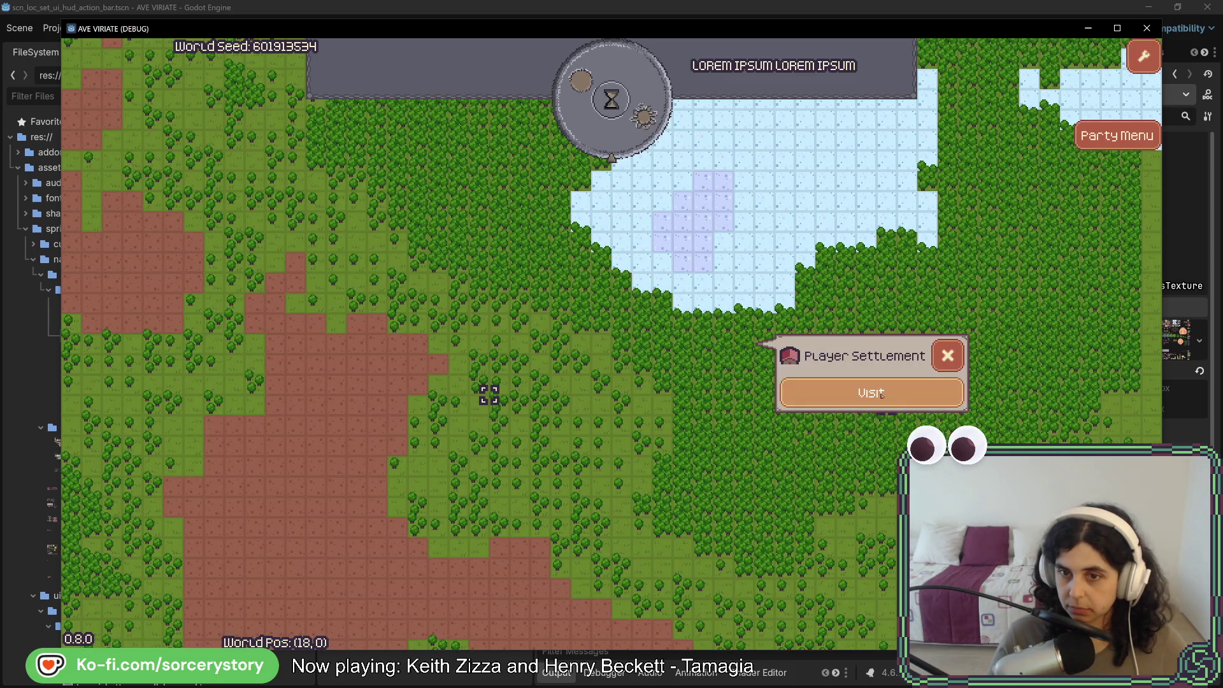
left_click(872, 393)
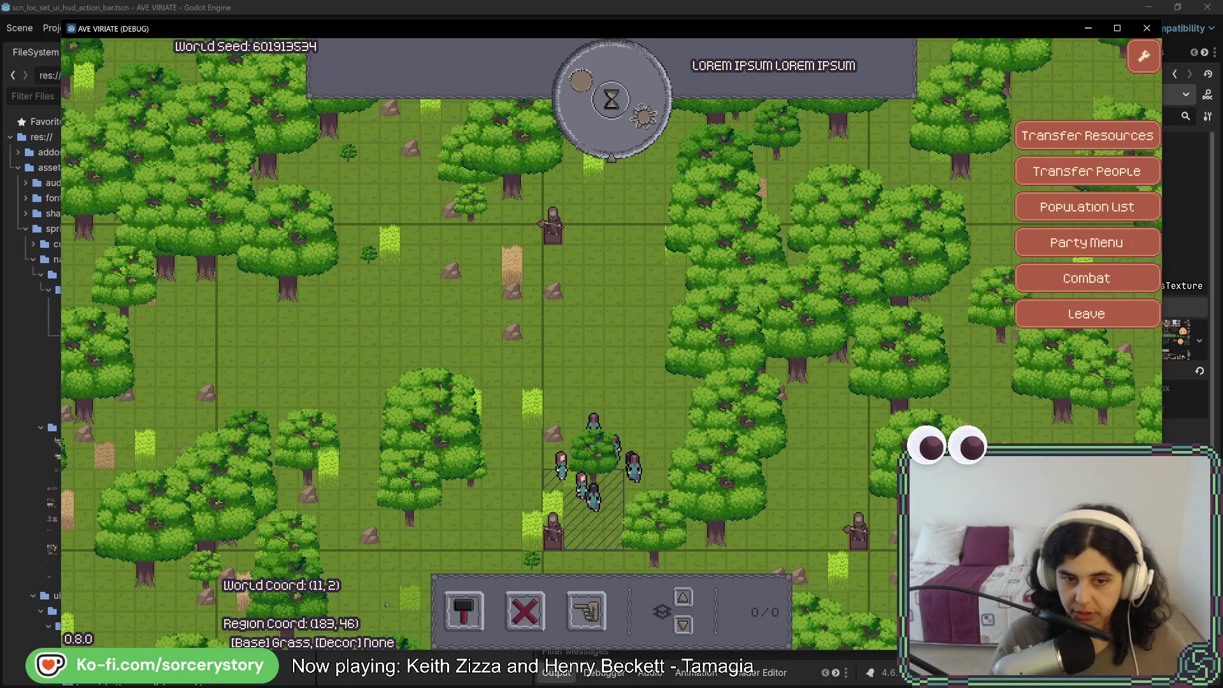
left_click(464, 610)
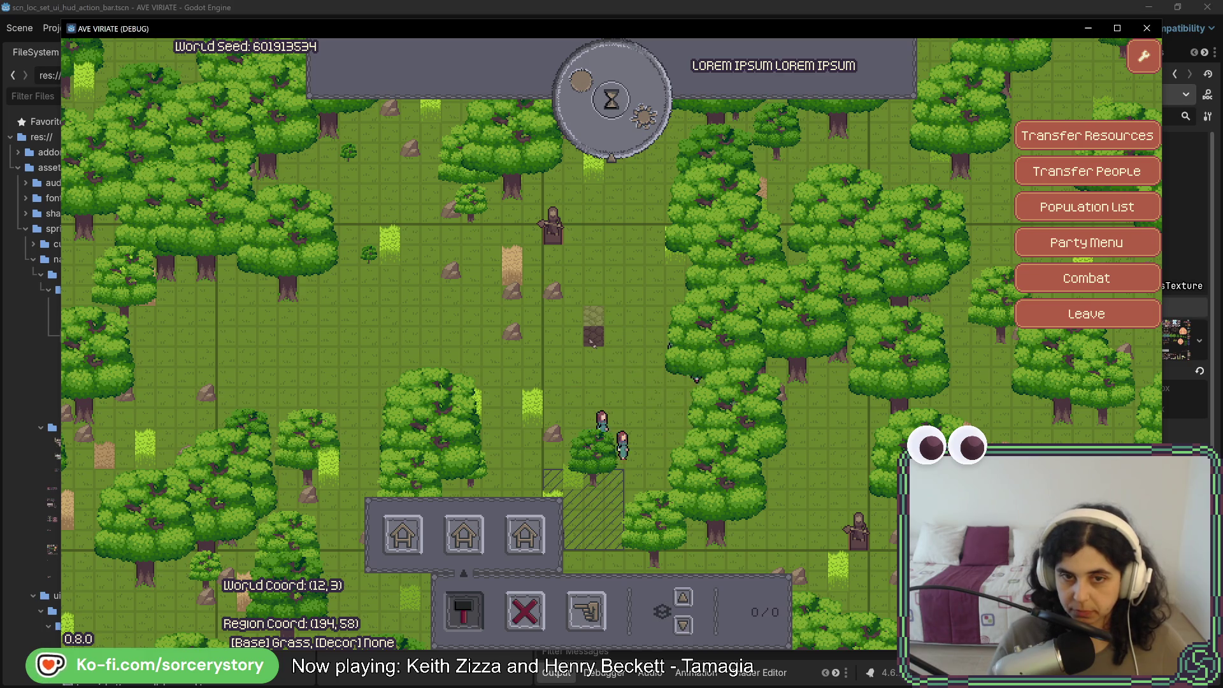
left_click(592, 340)
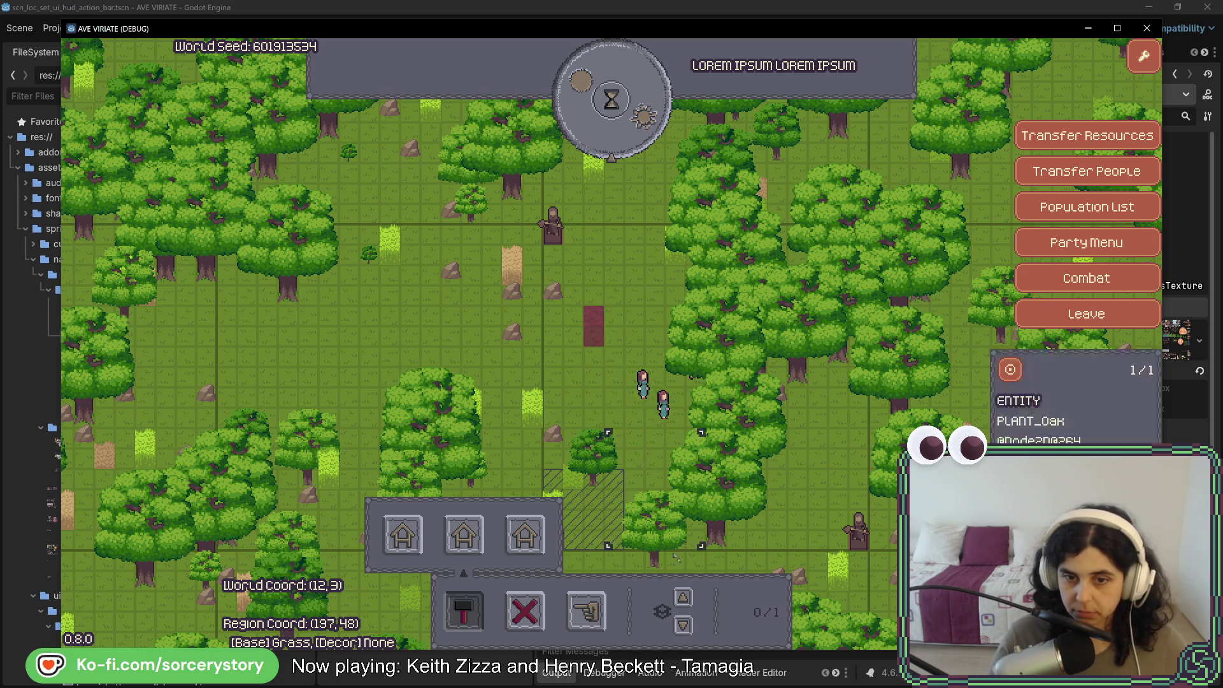
Raise the magenta frame's counter seven times with the up arrow, panning to follow it
left_click(683, 597)
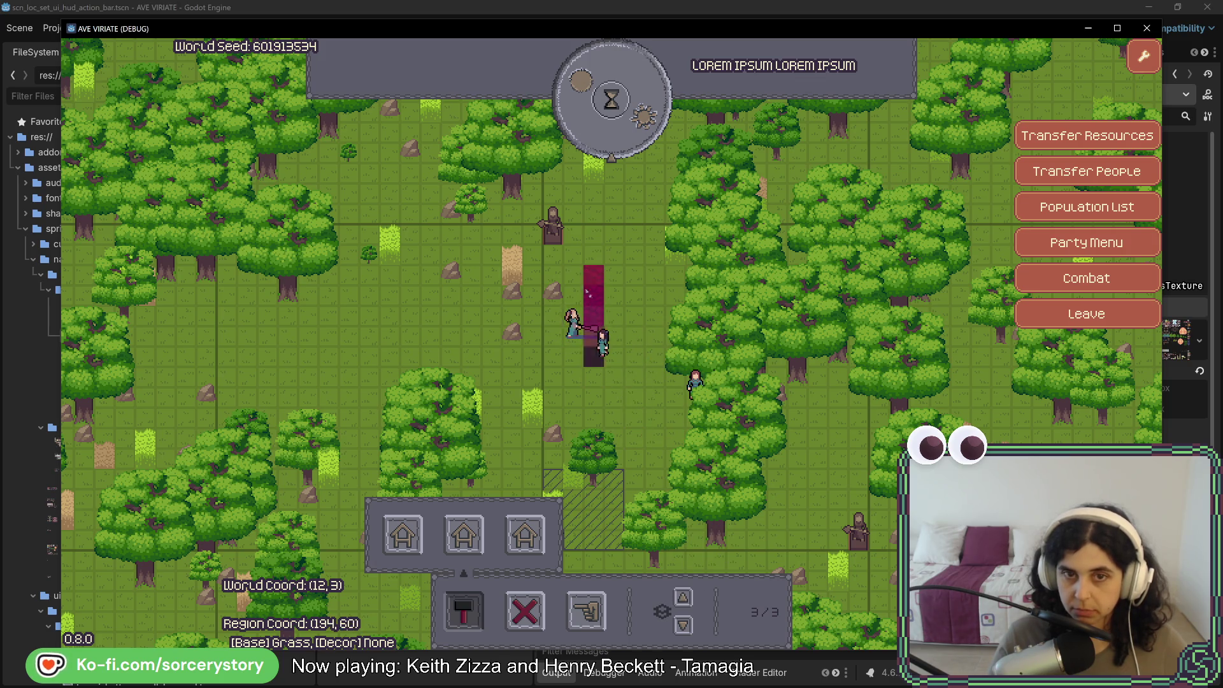
left_click(685, 596)
left_click(685, 594)
left_click(684, 596)
key("w")
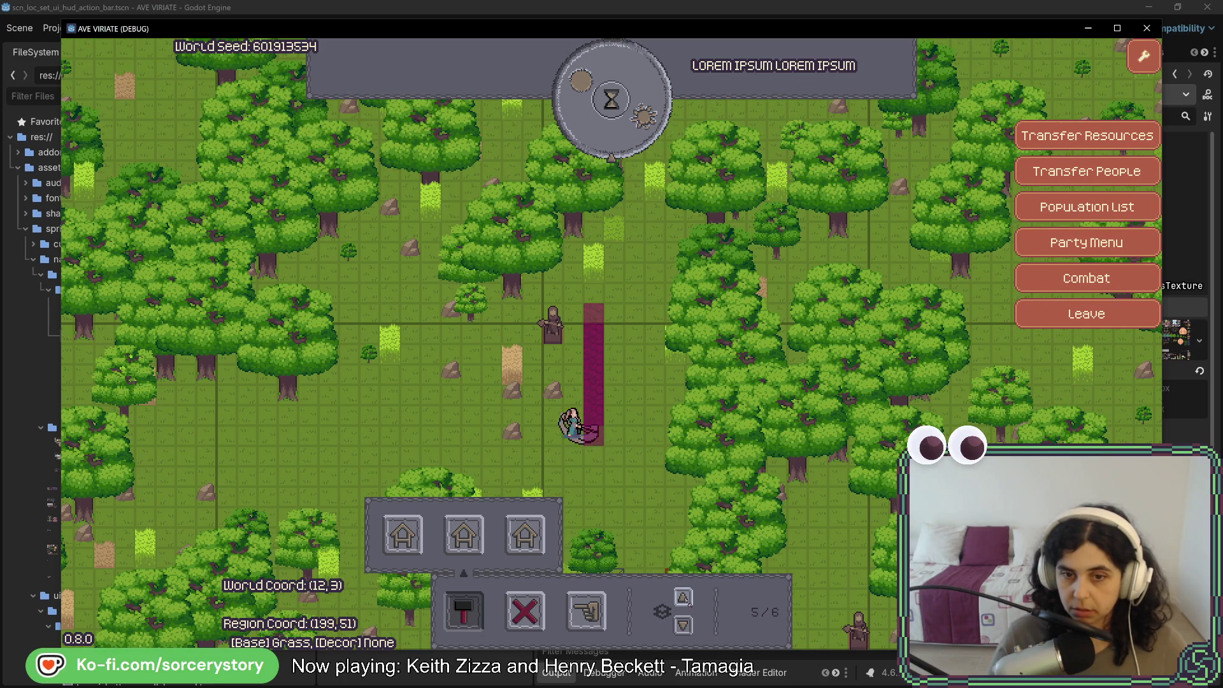
left_click(684, 597)
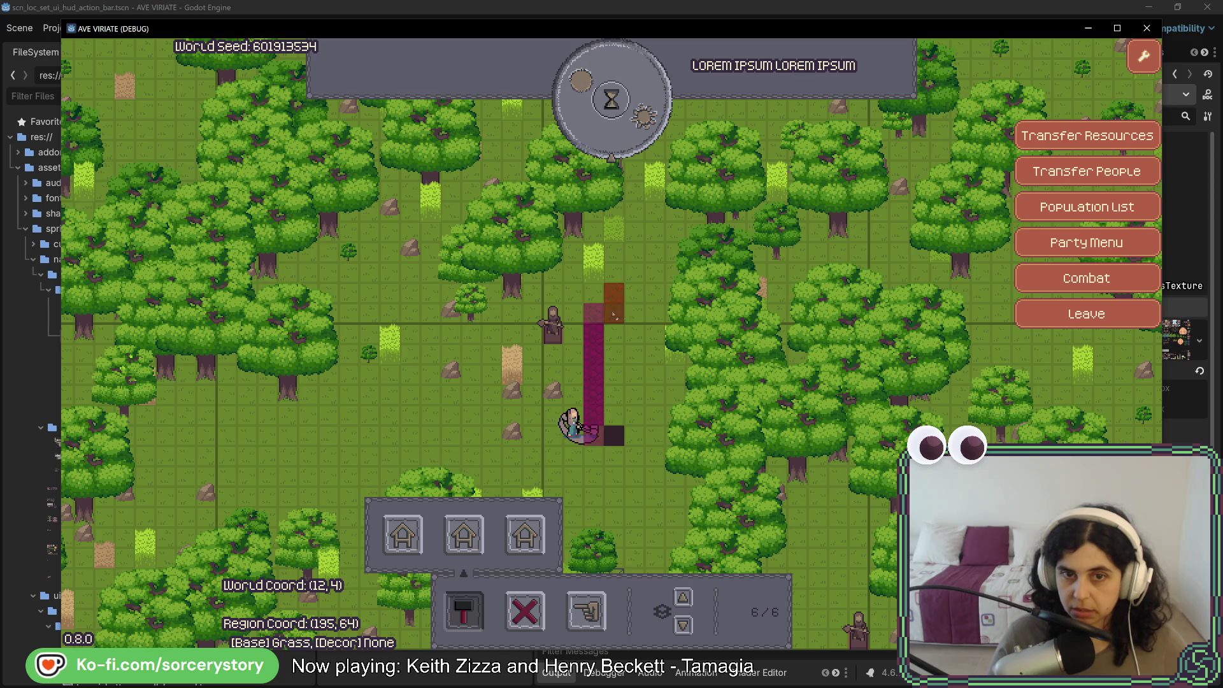
left_click(683, 597)
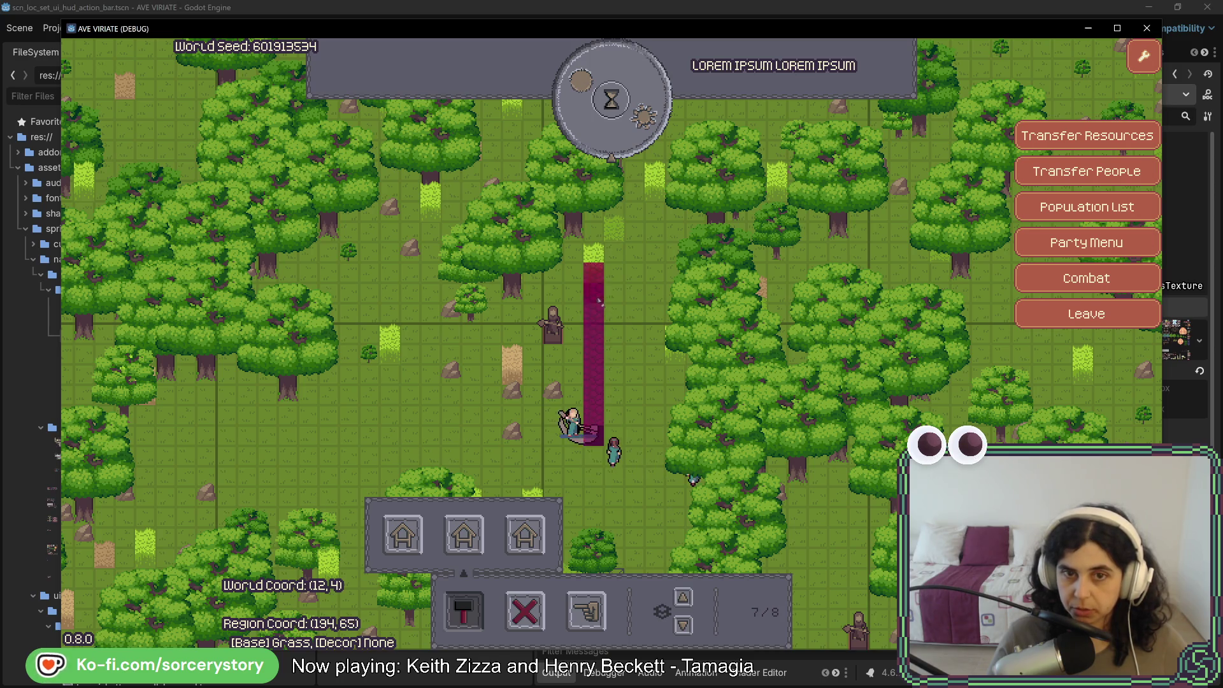
left_click(683, 597)
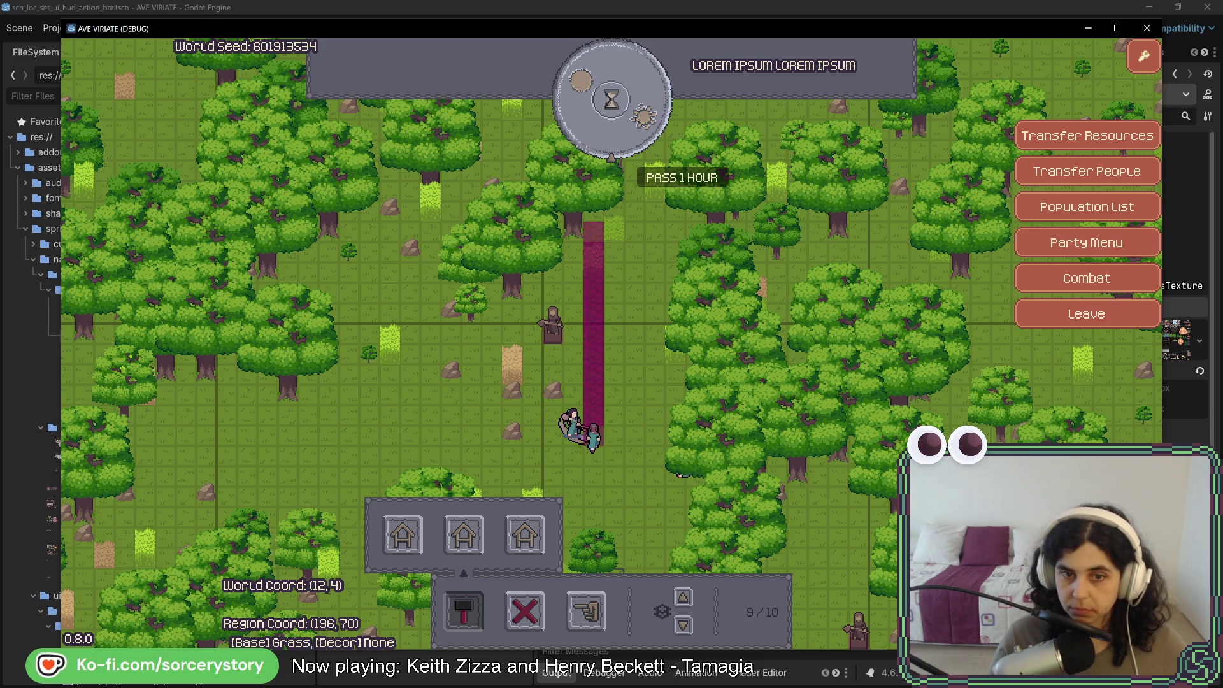
Pass one hour, step the counter down from 9/10 to 0/10, and return to Rider
left_click(628, 156)
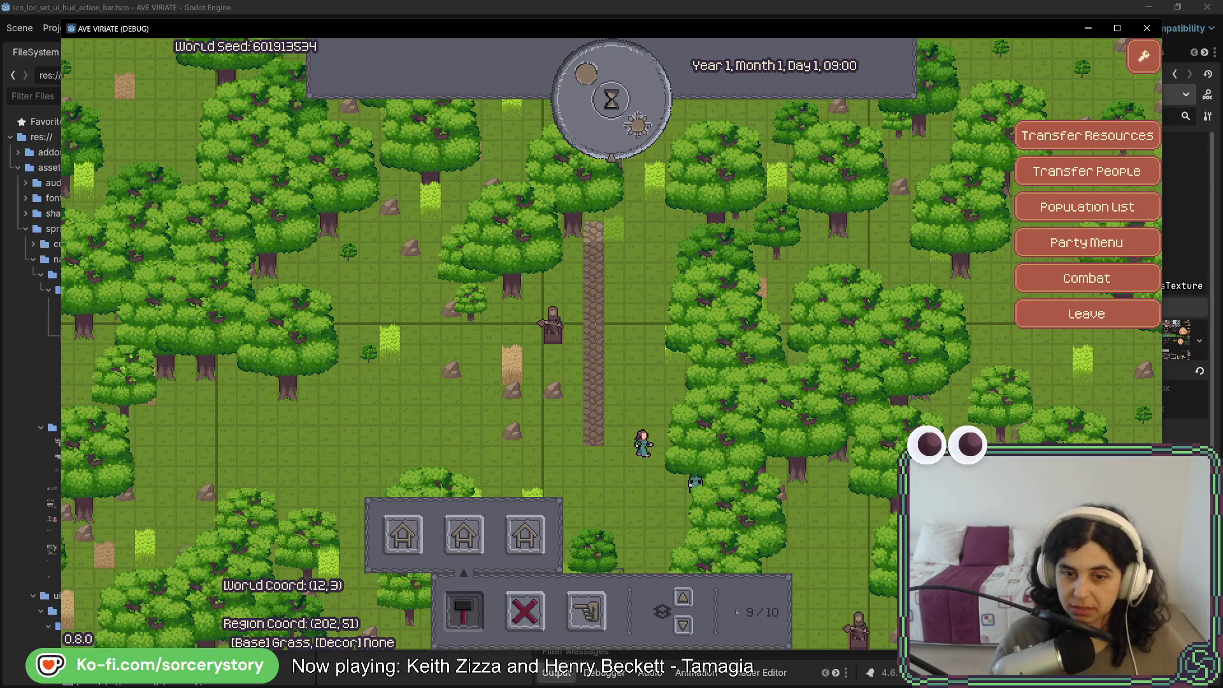
key("s")
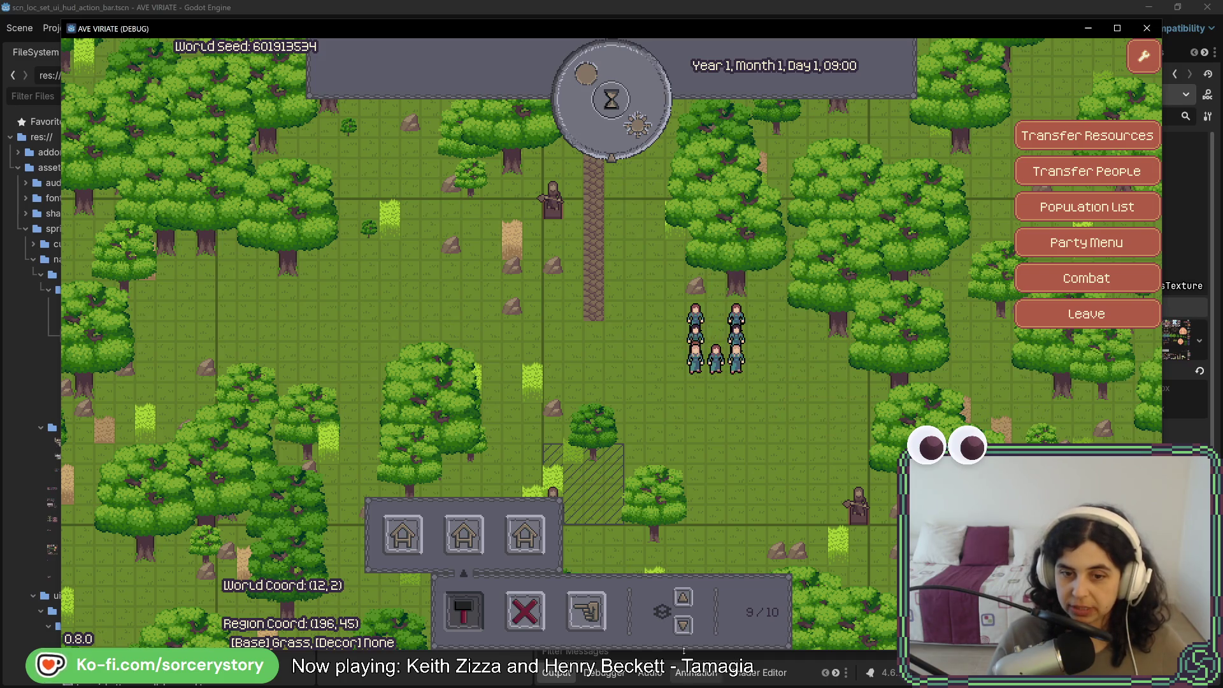
left_click(683, 626)
left_click(683, 626)
left_click(683, 626)
left_click(683, 625)
left_click(683, 625)
left_click(683, 626)
left_click(683, 625)
left_click(683, 626)
left_click(683, 626)
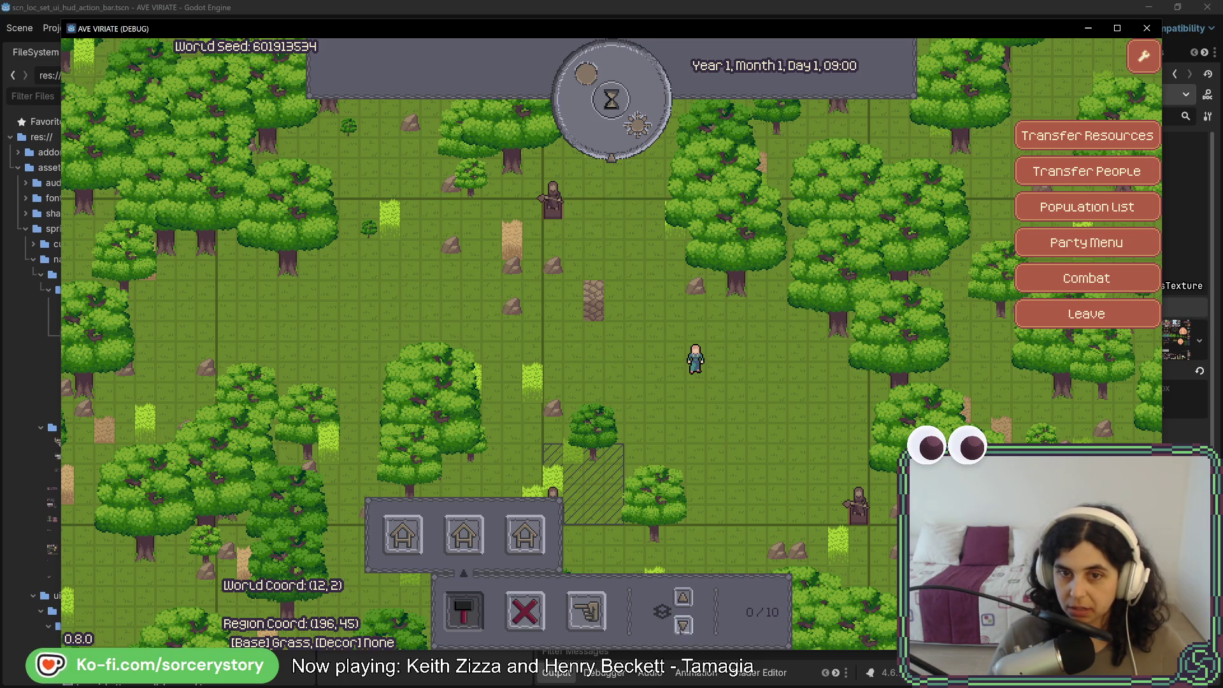
key("alt+Tab")
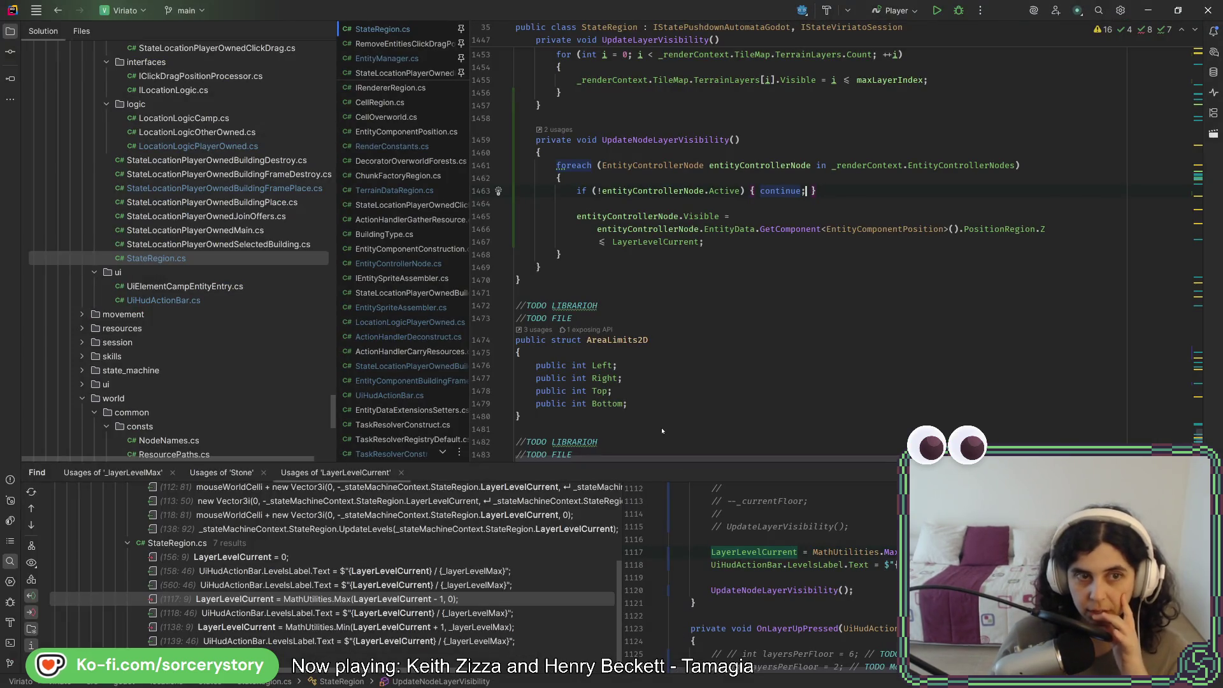
Open TaskResolverConstructFrame.cs, then ActionHandlerConstruct.cs, and clear the TargetInteractionPosition selection
scroll(283, 201, "up", 15)
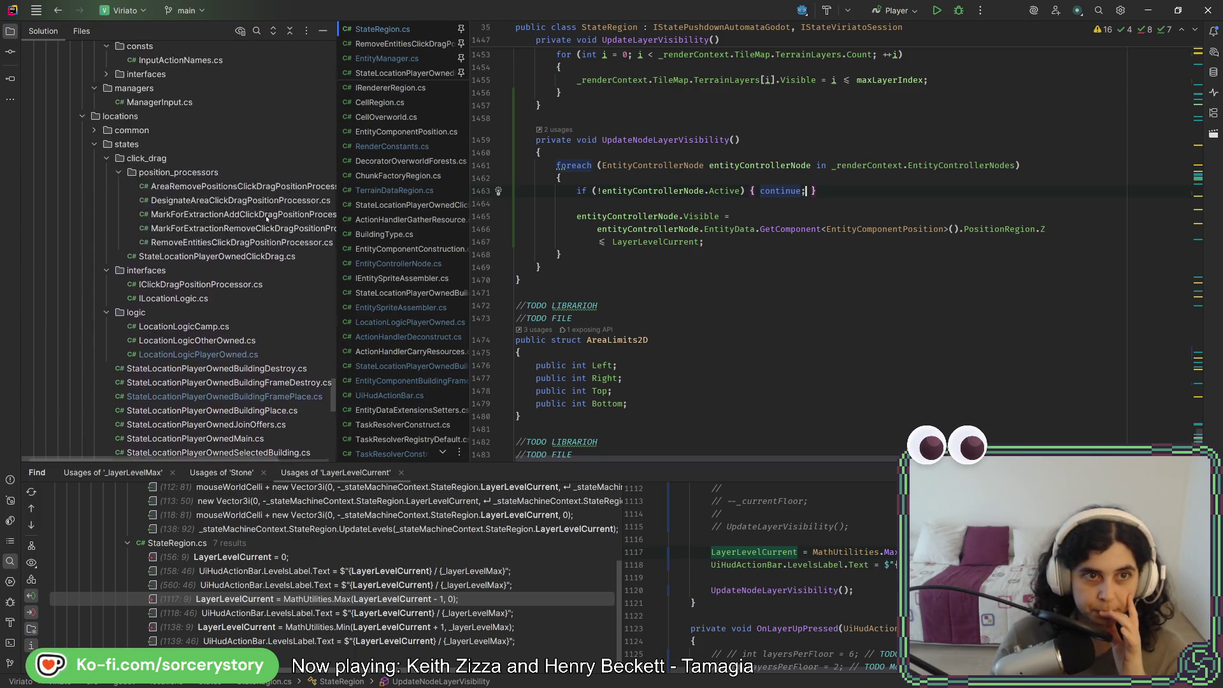
scroll(248, 205, "up", 15)
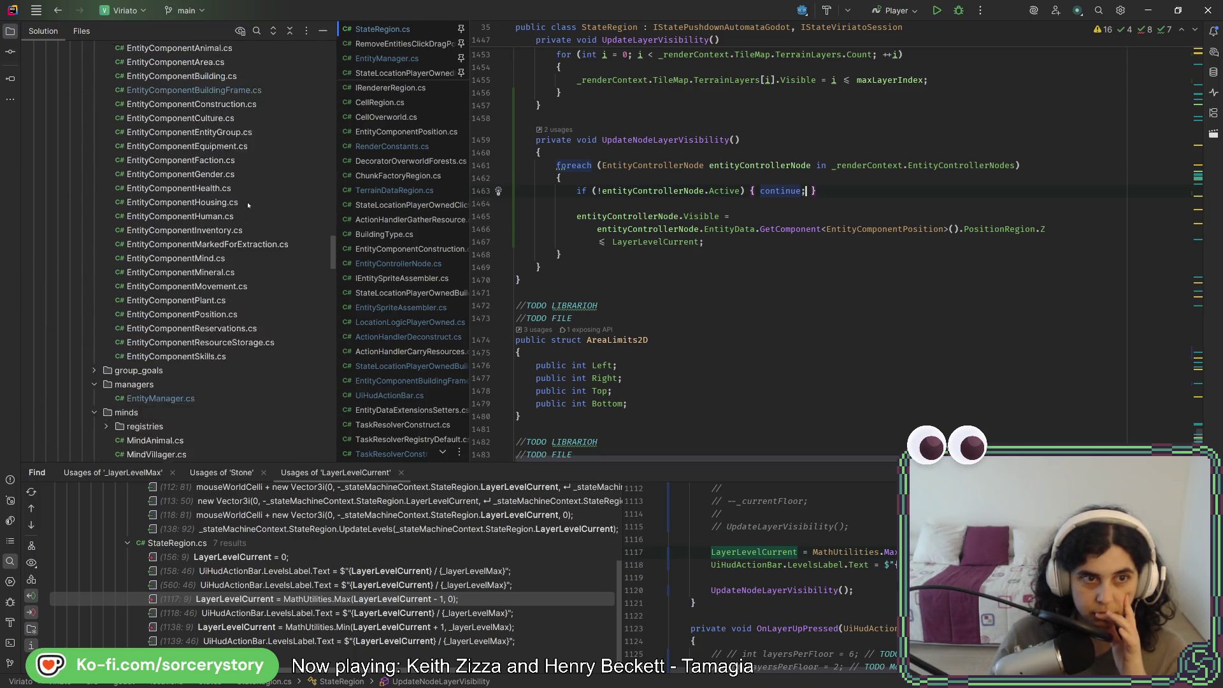
scroll(243, 202, "up", 10)
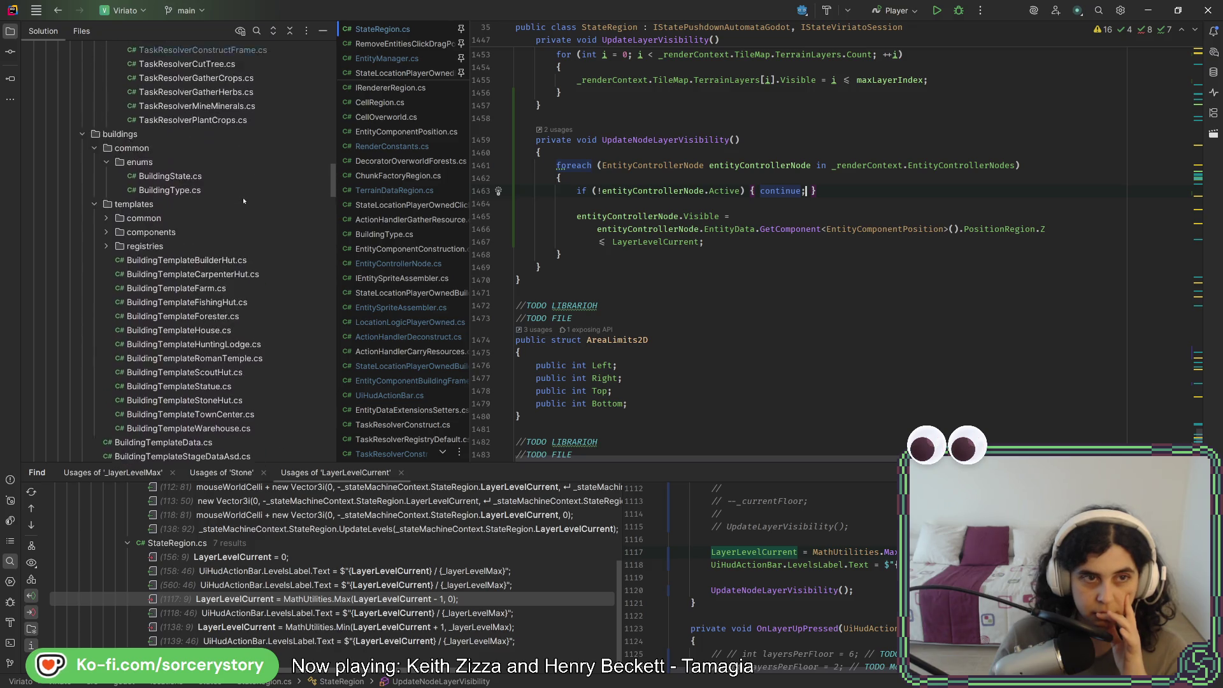
double_click(246, 317)
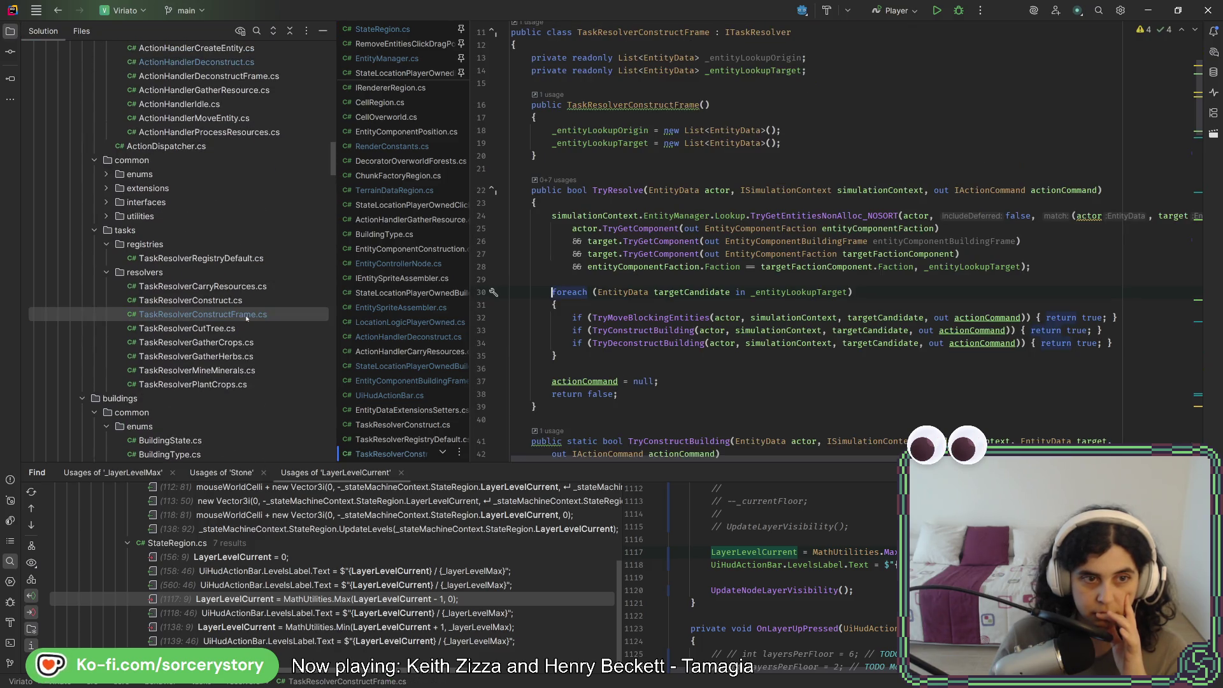
scroll(245, 255, "up", 5)
double_click(244, 190)
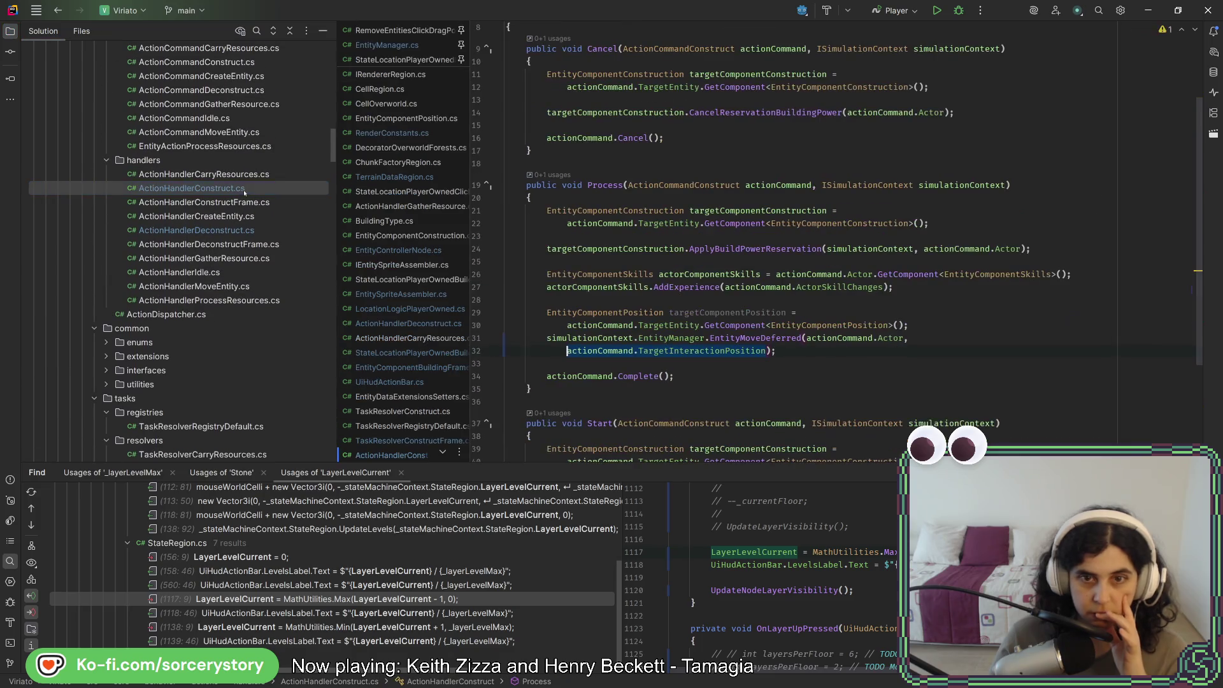
left_click(705, 351)
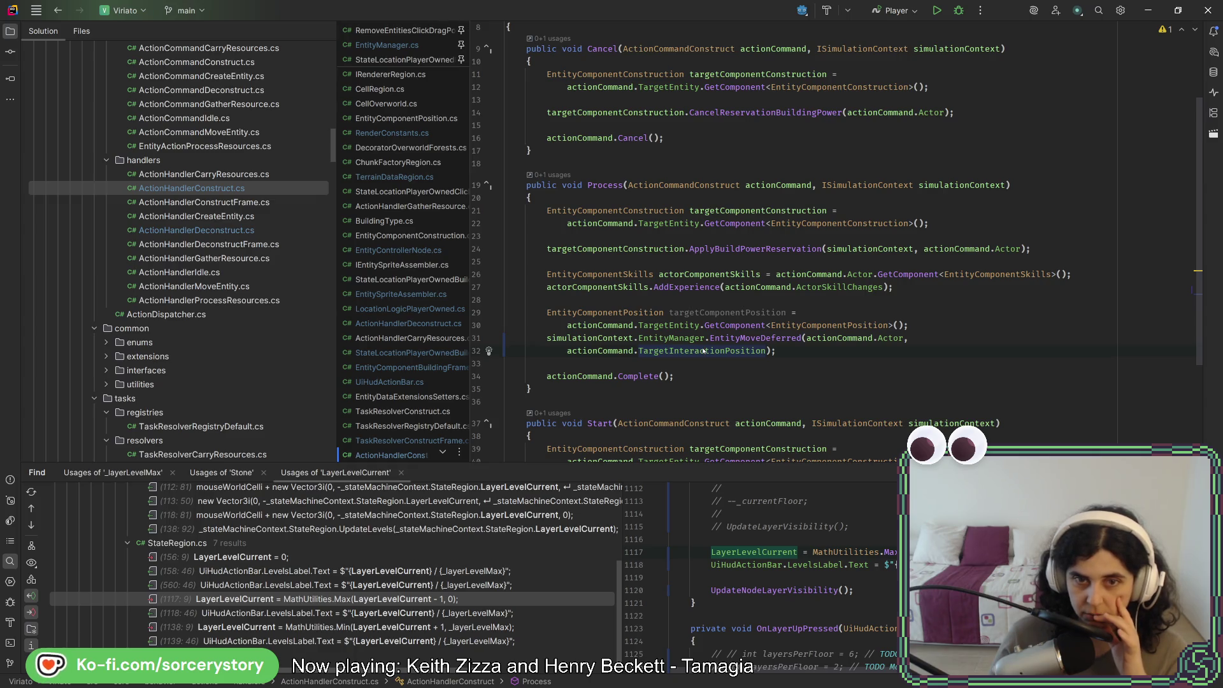
Browse the code and open StateLocationPlayerOwnedBuildingFramePlace.cs
scroll(307, 323, "up", 10)
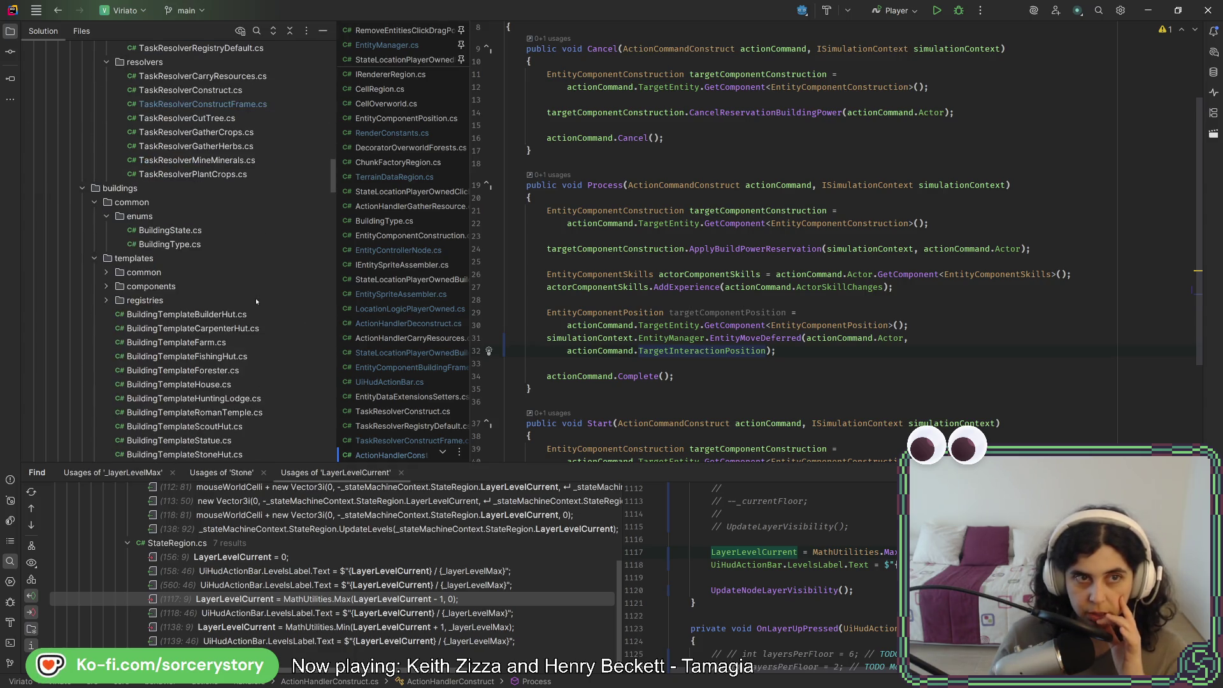
scroll(252, 301, "down", 10)
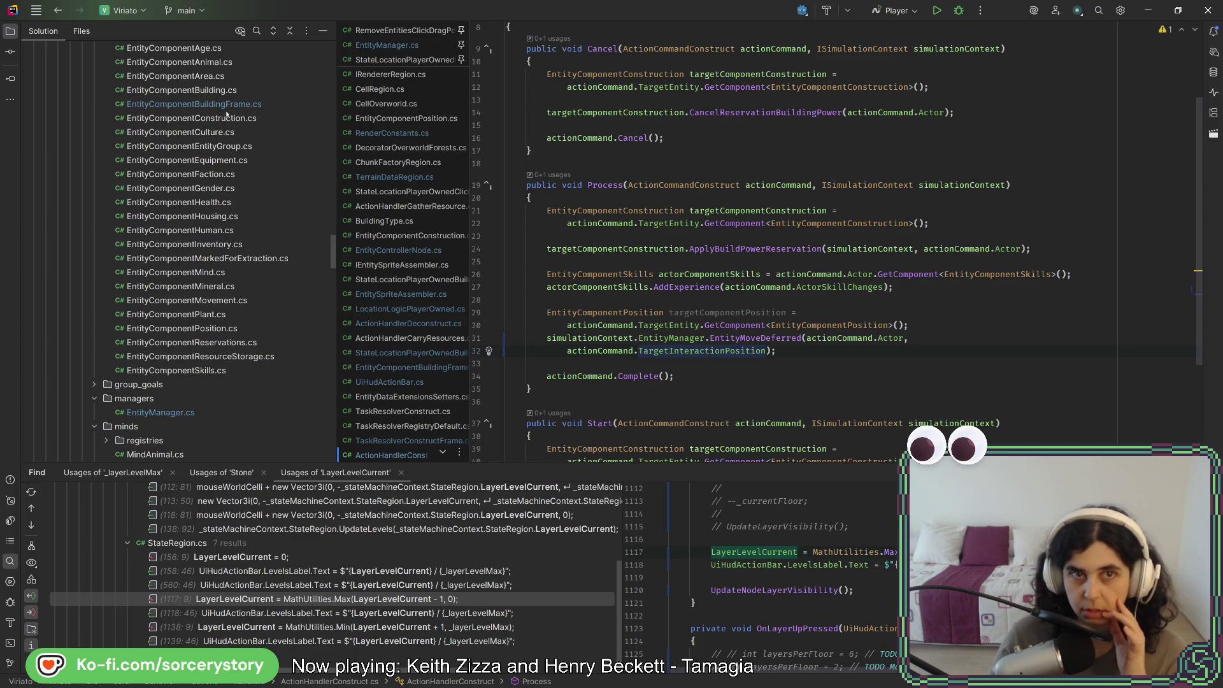
scroll(223, 191, "down", 15)
scroll(220, 230, "down", 8)
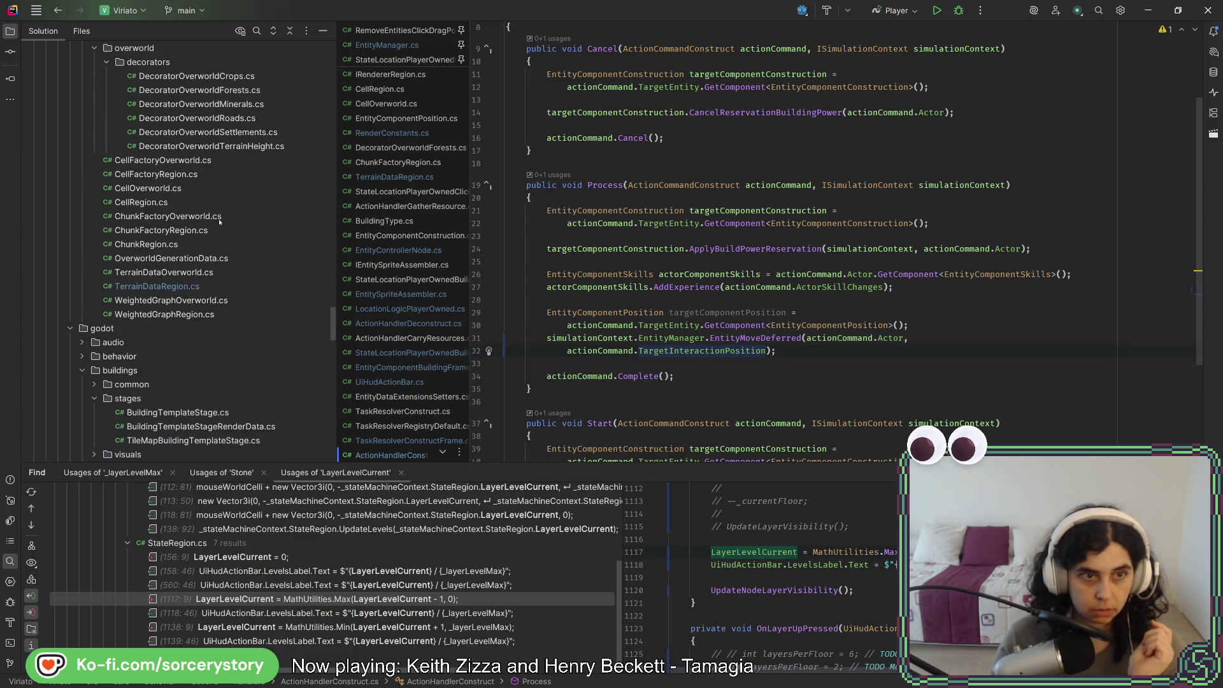
scroll(219, 221, "down", 15)
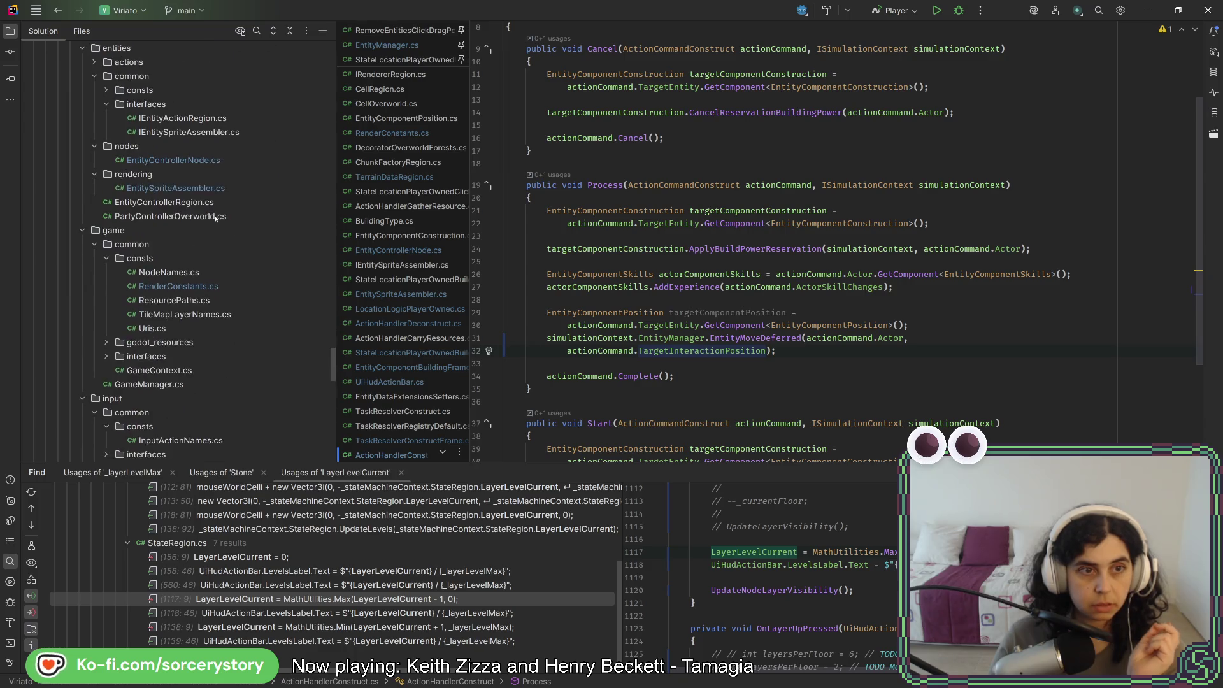
scroll(216, 219, "down", 7)
double_click(219, 188)
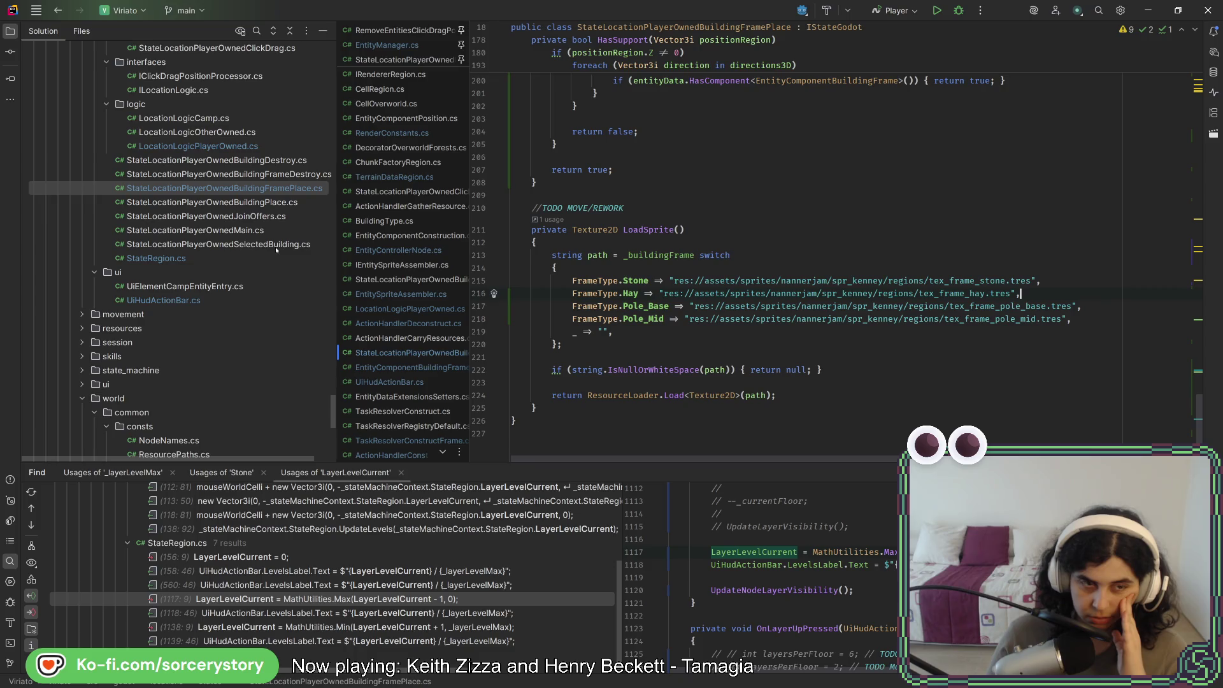
Reopen TaskResolverConstructFrame.cs and scroll to its TryConstructBuilding method
scroll(276, 250, "down", 10)
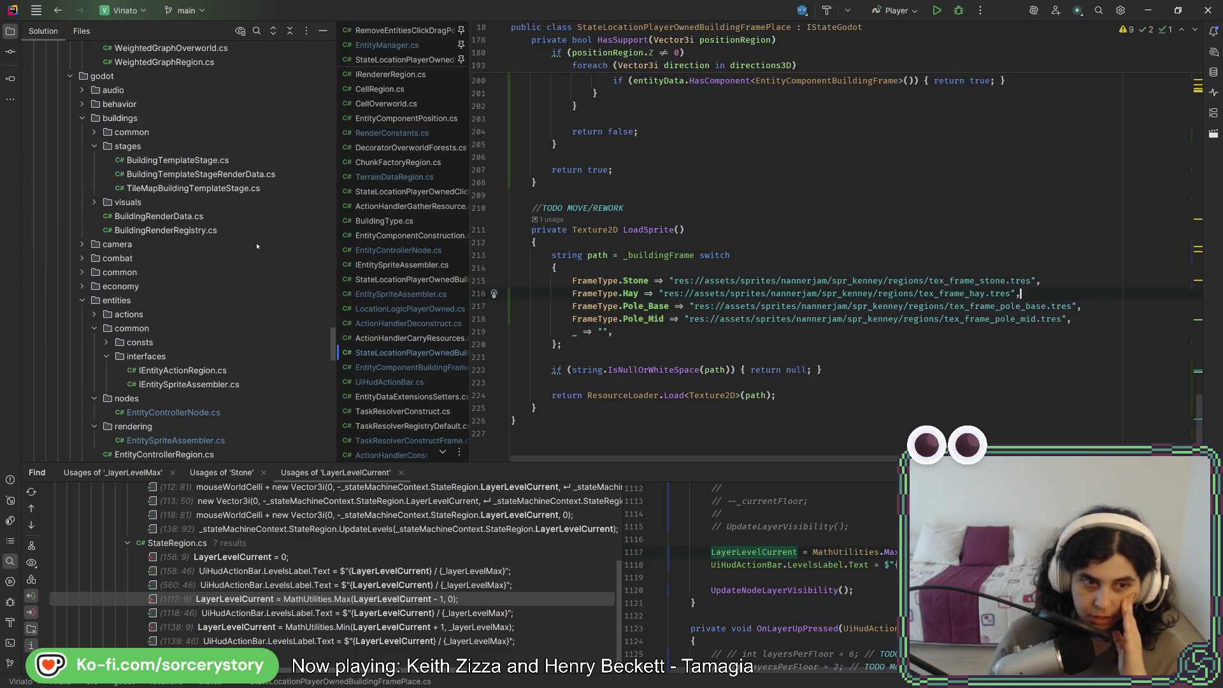
scroll(250, 240, "down", 15)
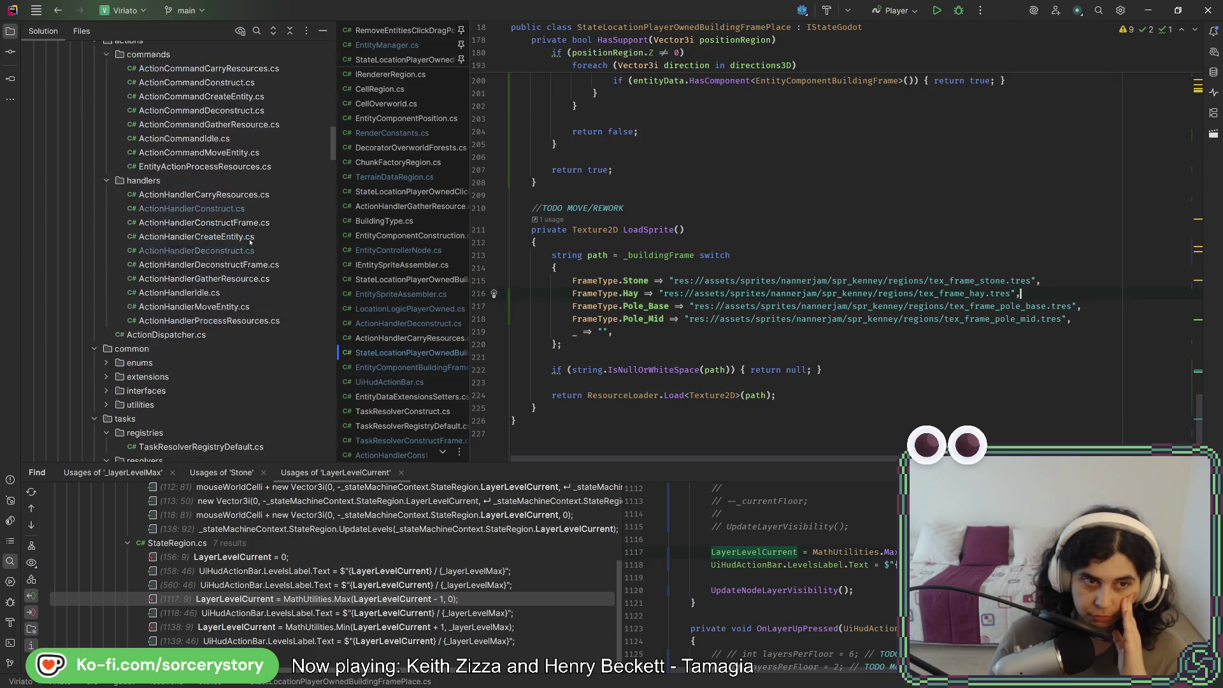
scroll(250, 242, "down", 15)
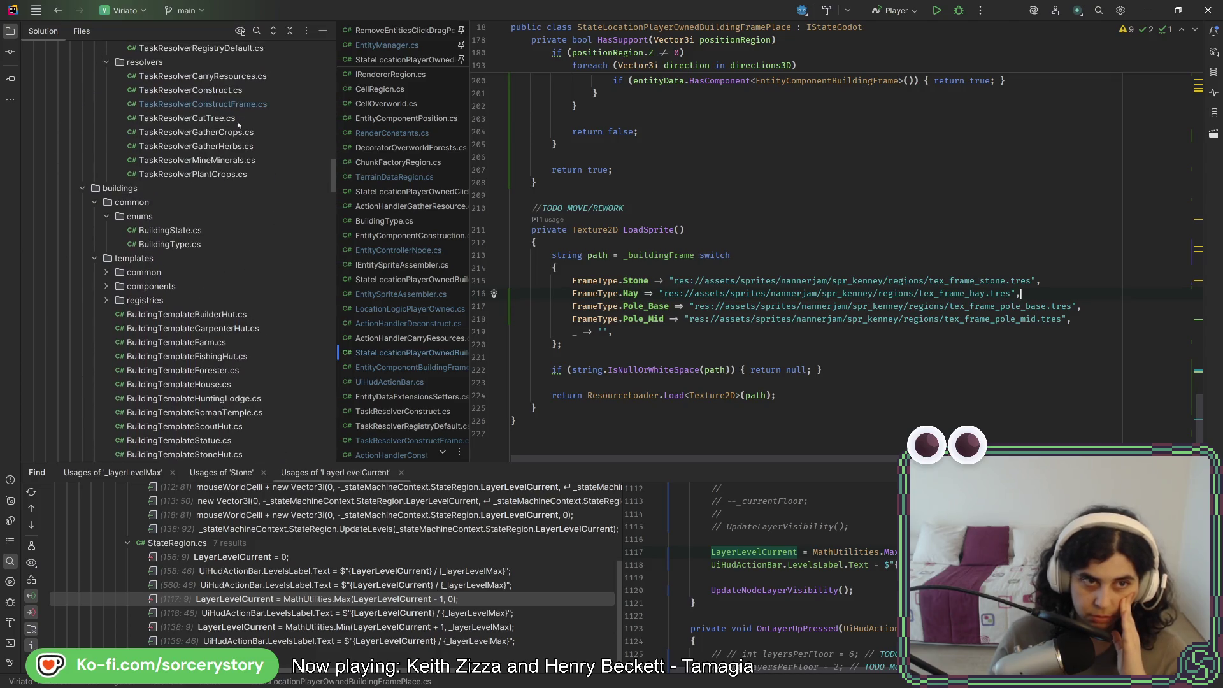
left_click(231, 106)
double_click(231, 107)
scroll(900, 329, "down", 8)
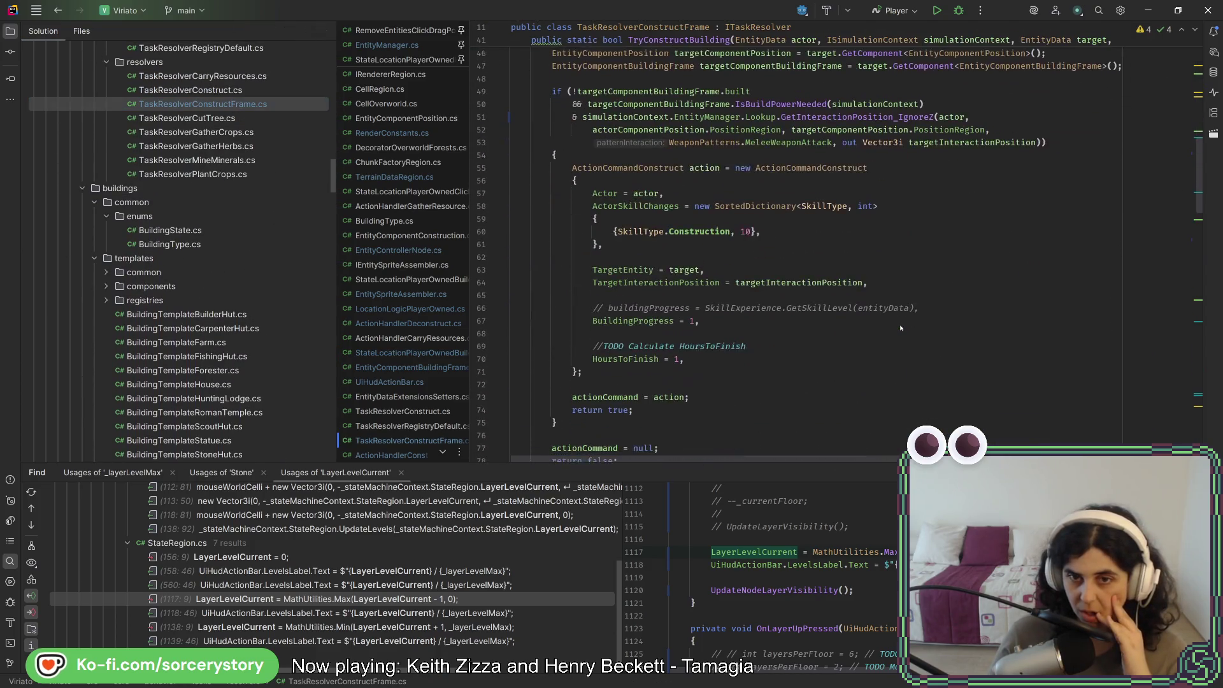
left_click(839, 277)
scroll(838, 278, "up", 4)
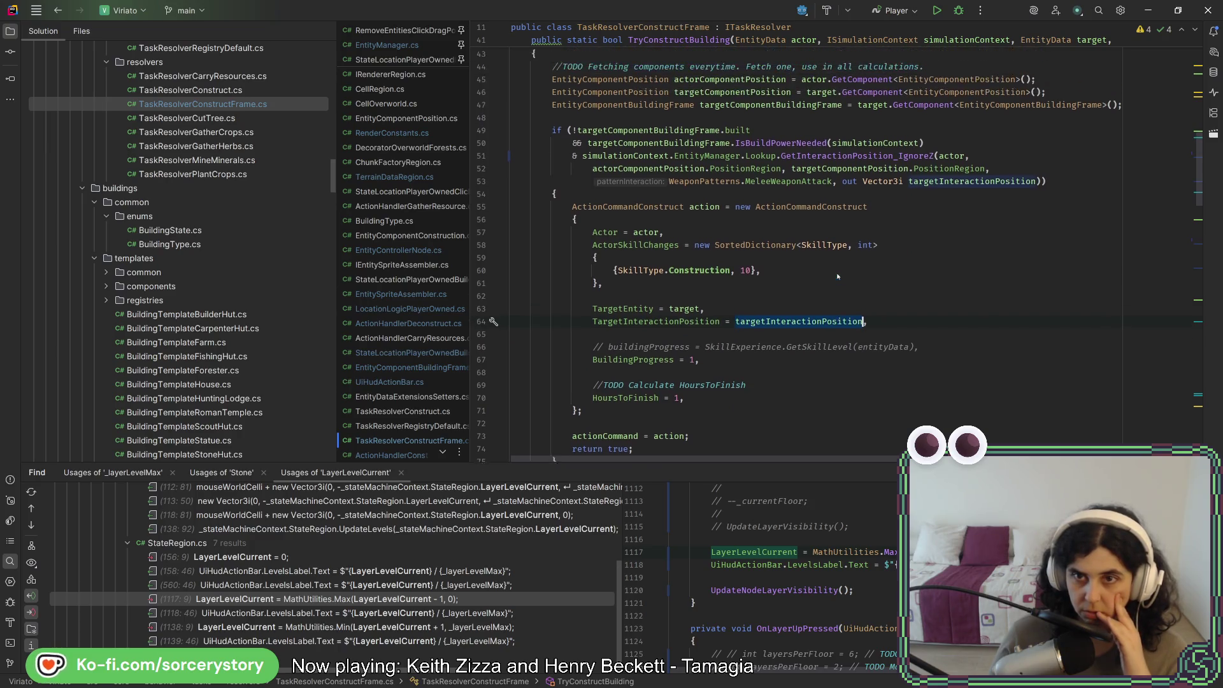
left_click(838, 264, "ctrl")
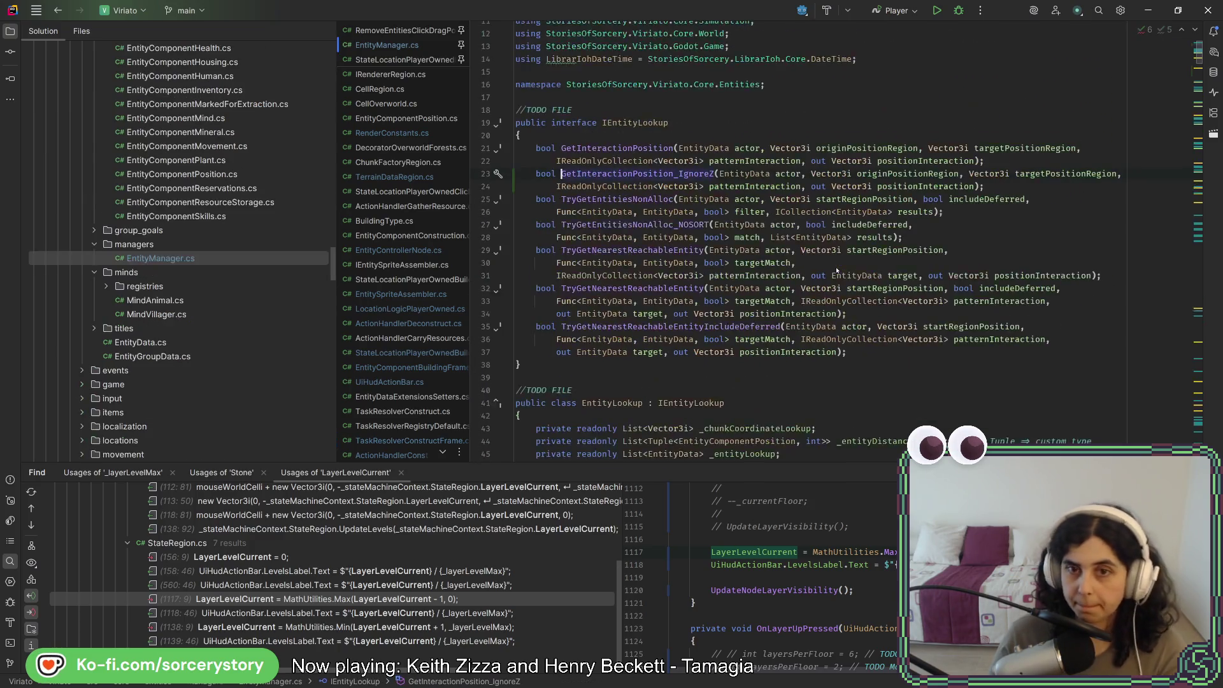
left_click(659, 175, "ctrl")
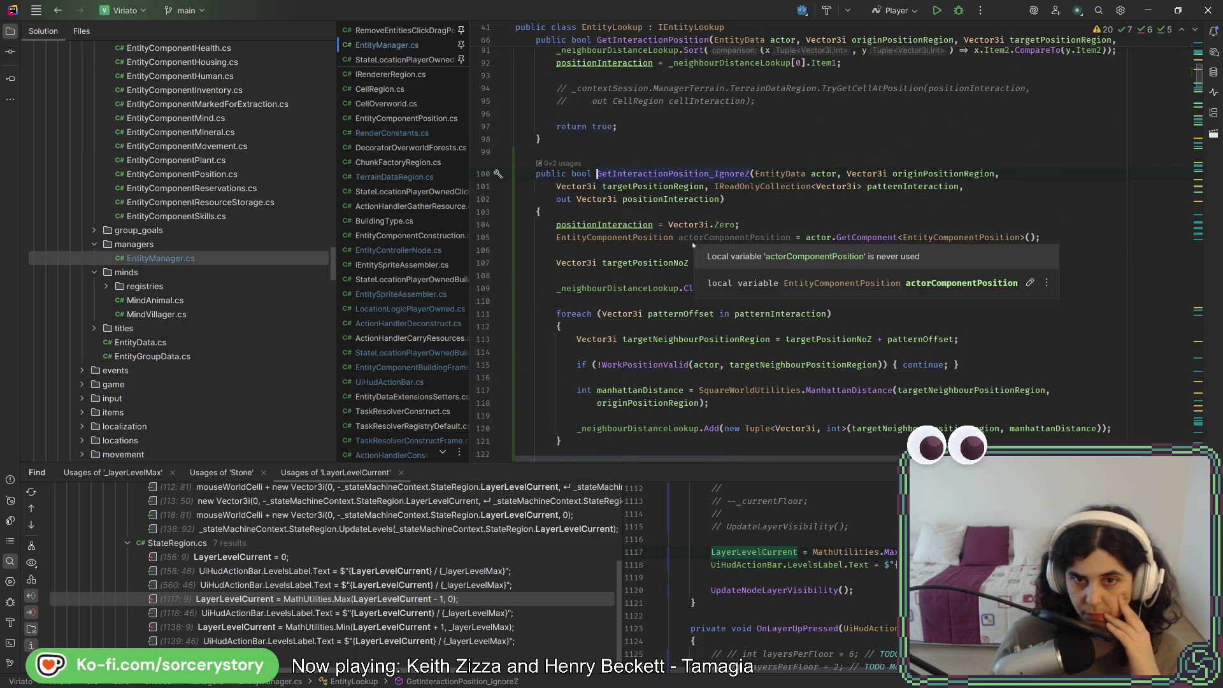
scroll(665, 264, "down", 5)
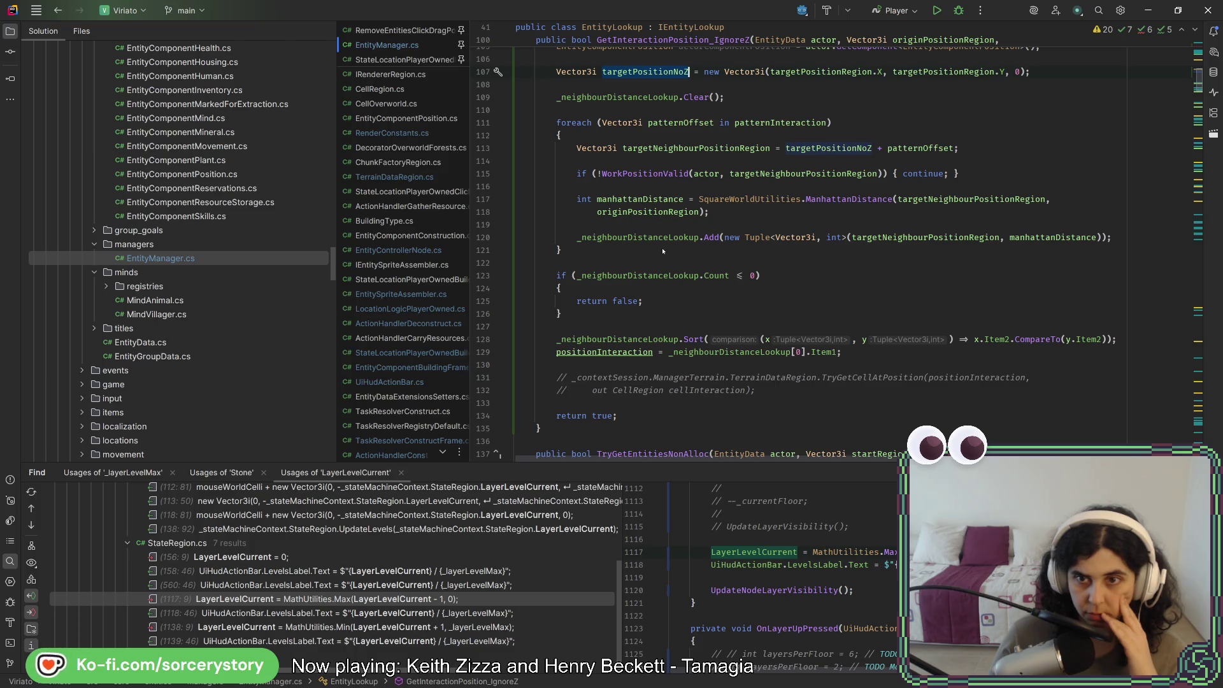
scroll(663, 250, "up", 3)
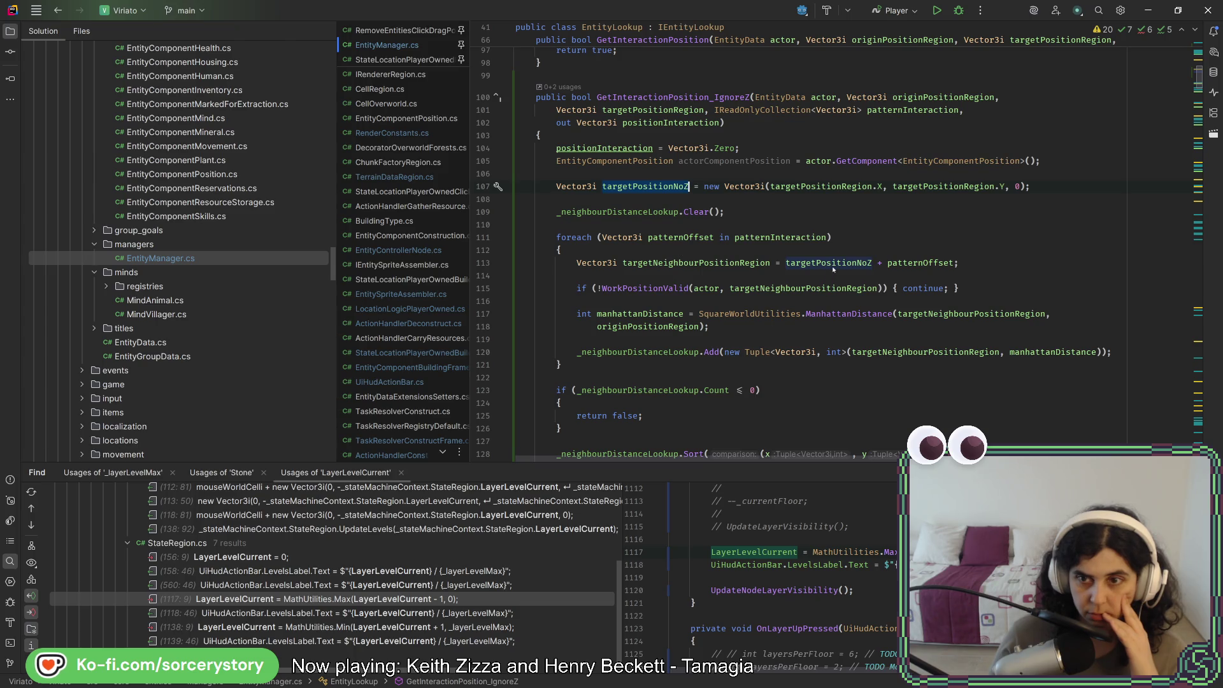
mouse_move(833, 270)
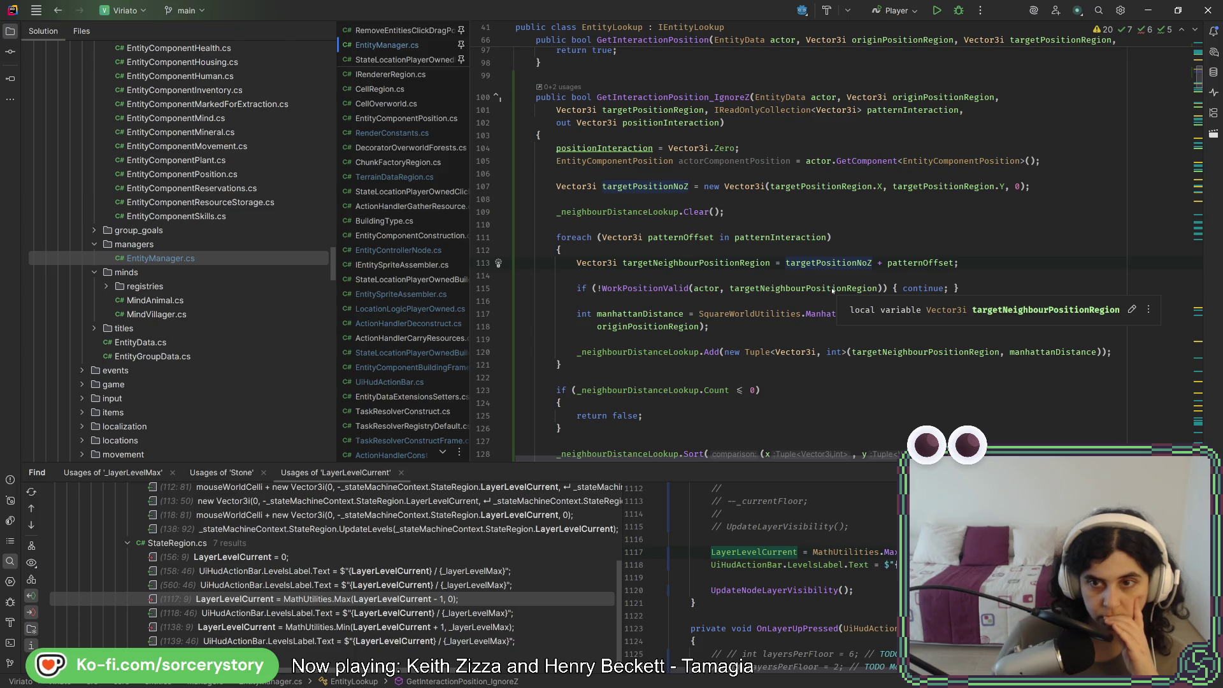
left_click(892, 352)
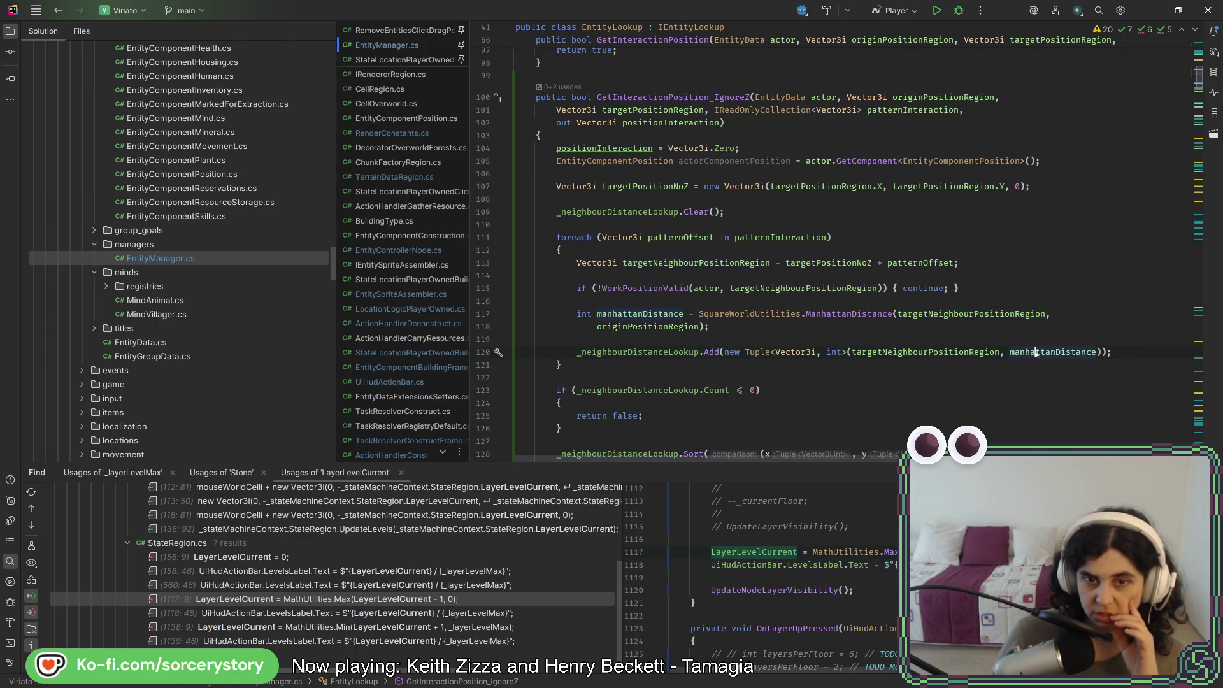
scroll(1036, 352, "down", 2)
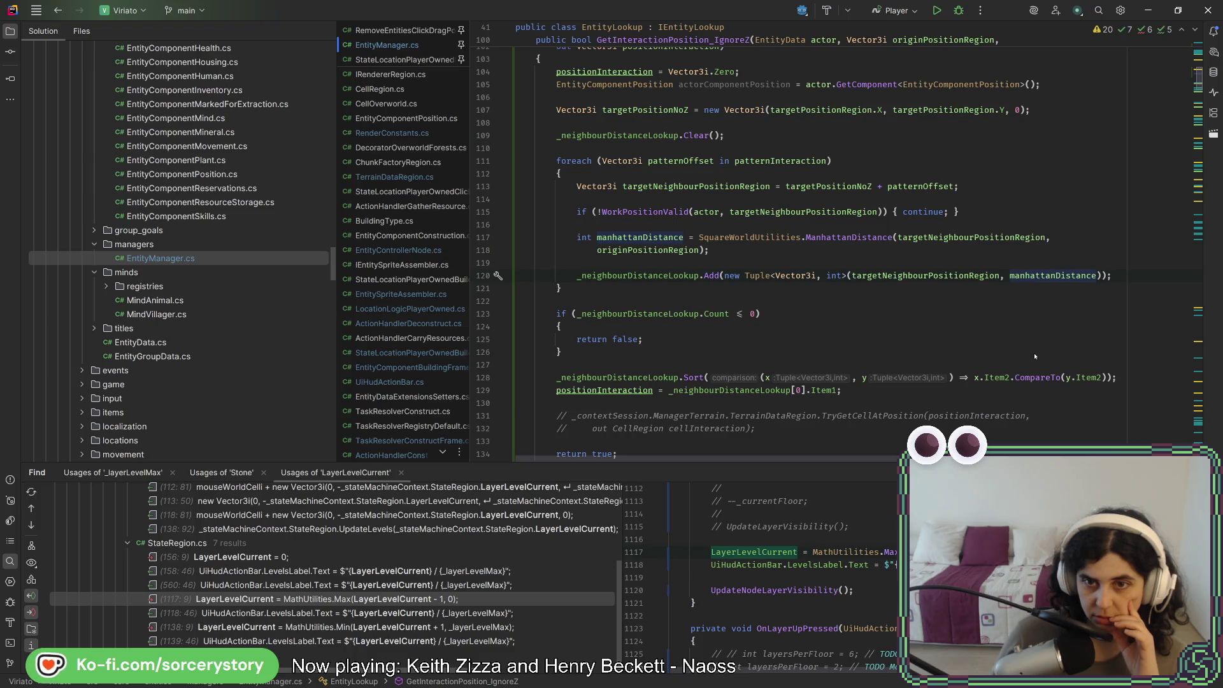
left_click(999, 275)
left_click(1067, 275)
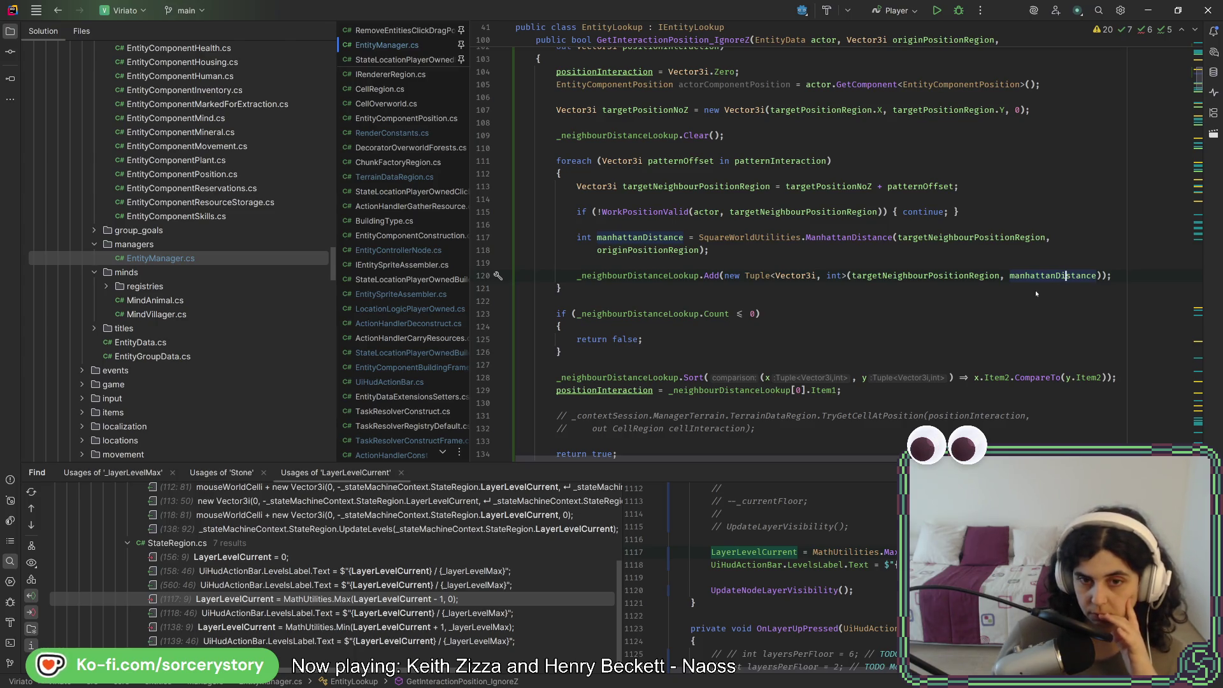
left_click(56, 13)
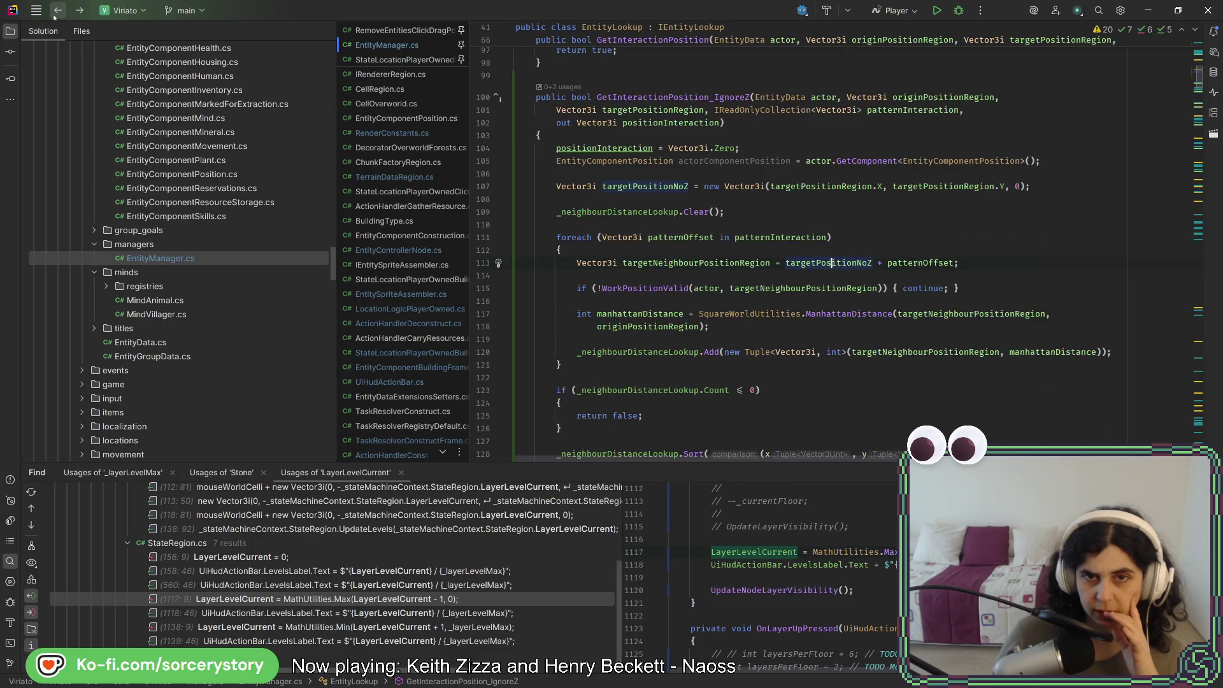
left_click(56, 13)
left_click(56, 13)
left_click(56, 13)
left_click(56, 13)
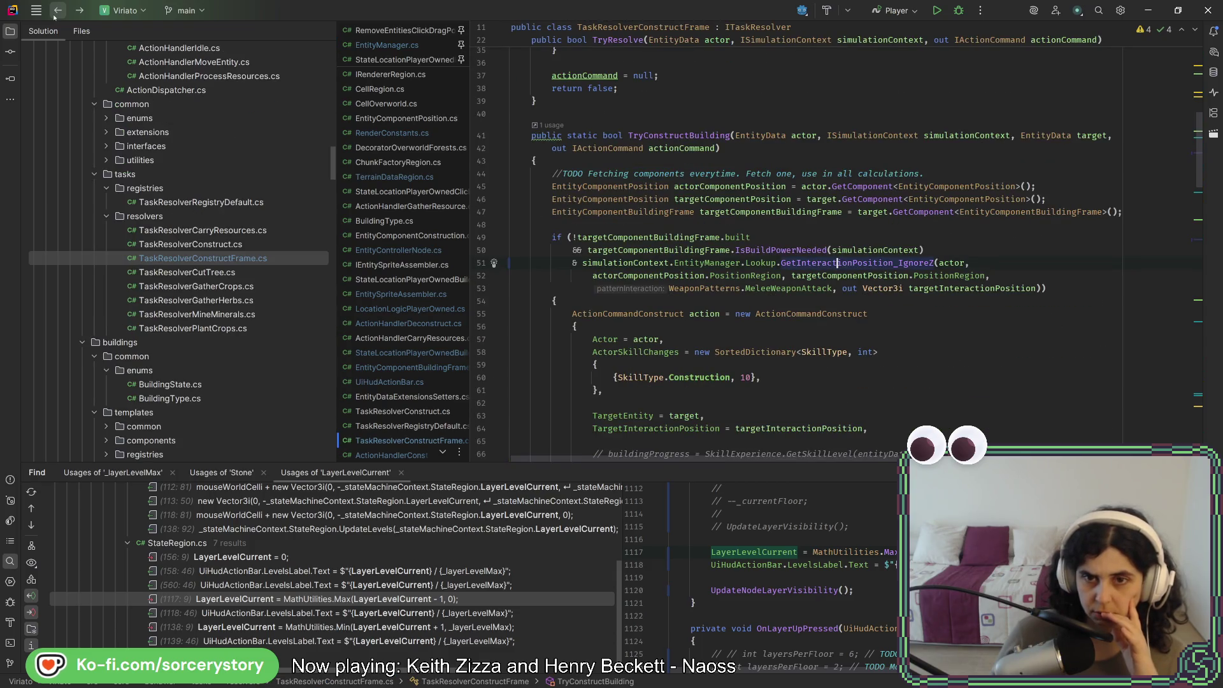
left_click(482, 314)
Launch the game under the debugger and resume past the early breakpoint hits to TryConstructBuilding
left_click(959, 11)
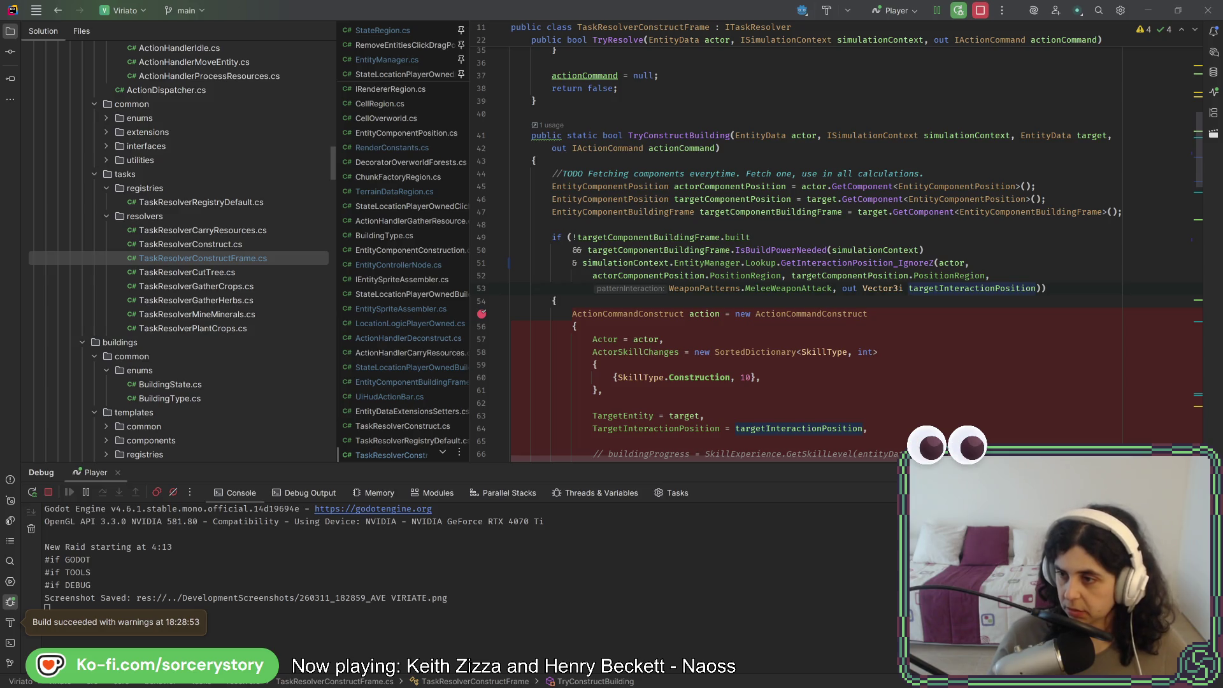
left_click(937, 11)
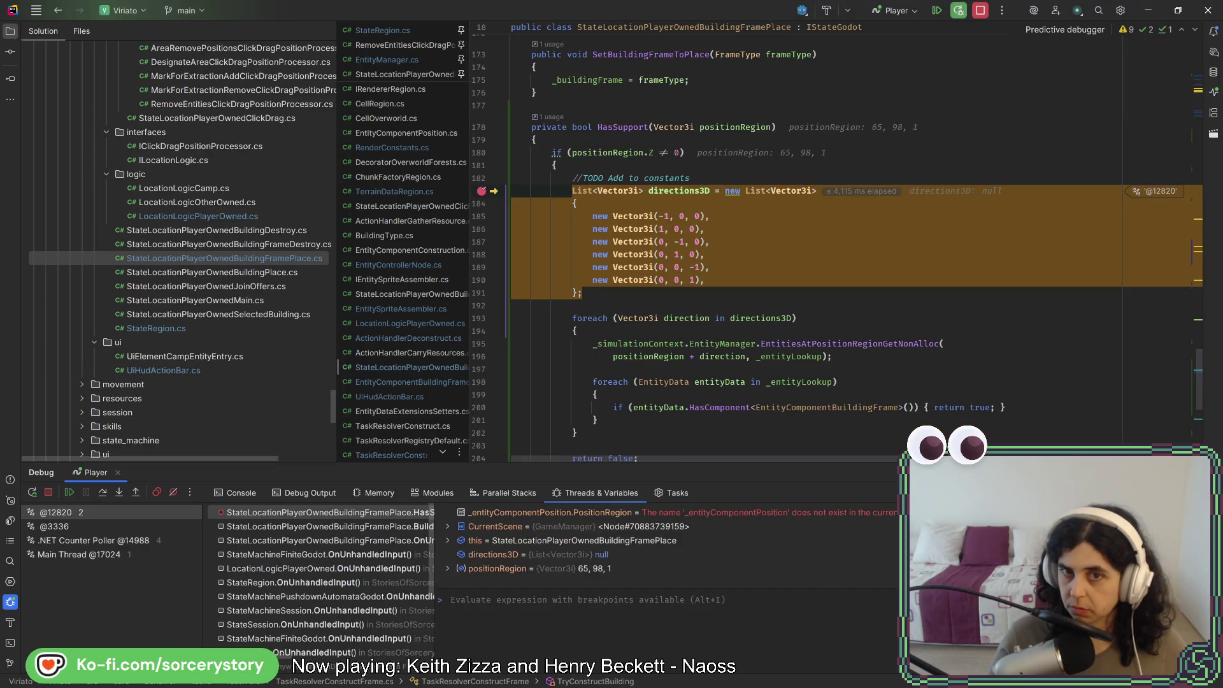
left_click(936, 12)
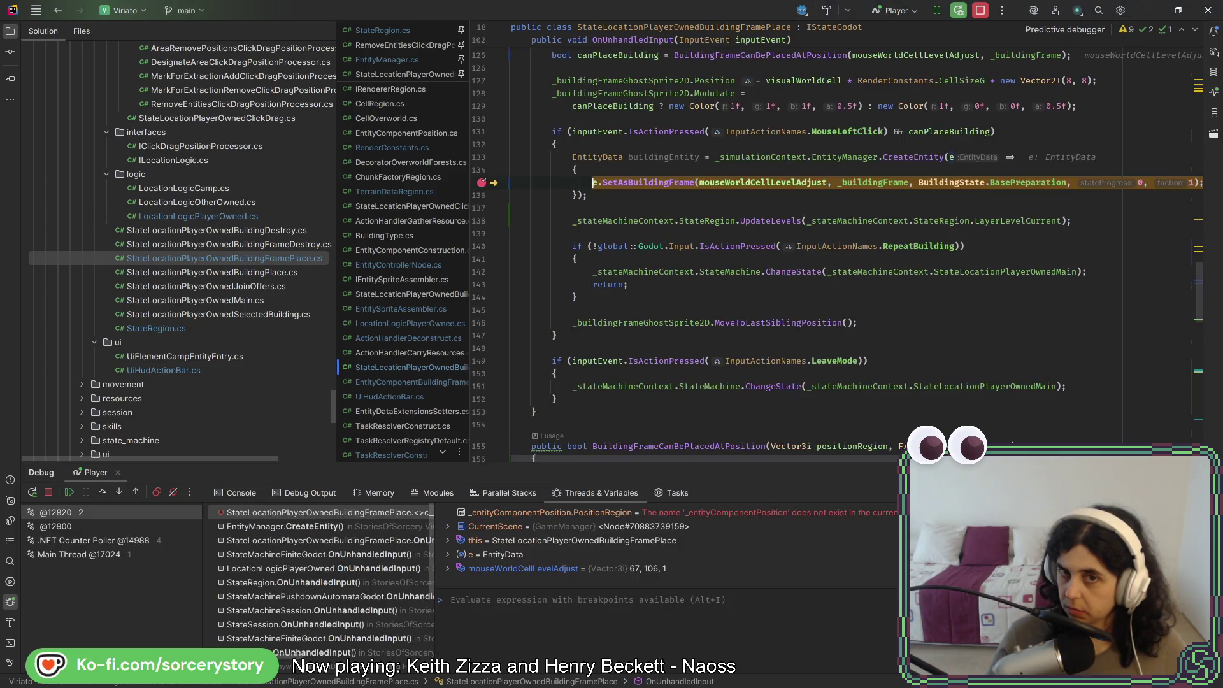
left_click(937, 11)
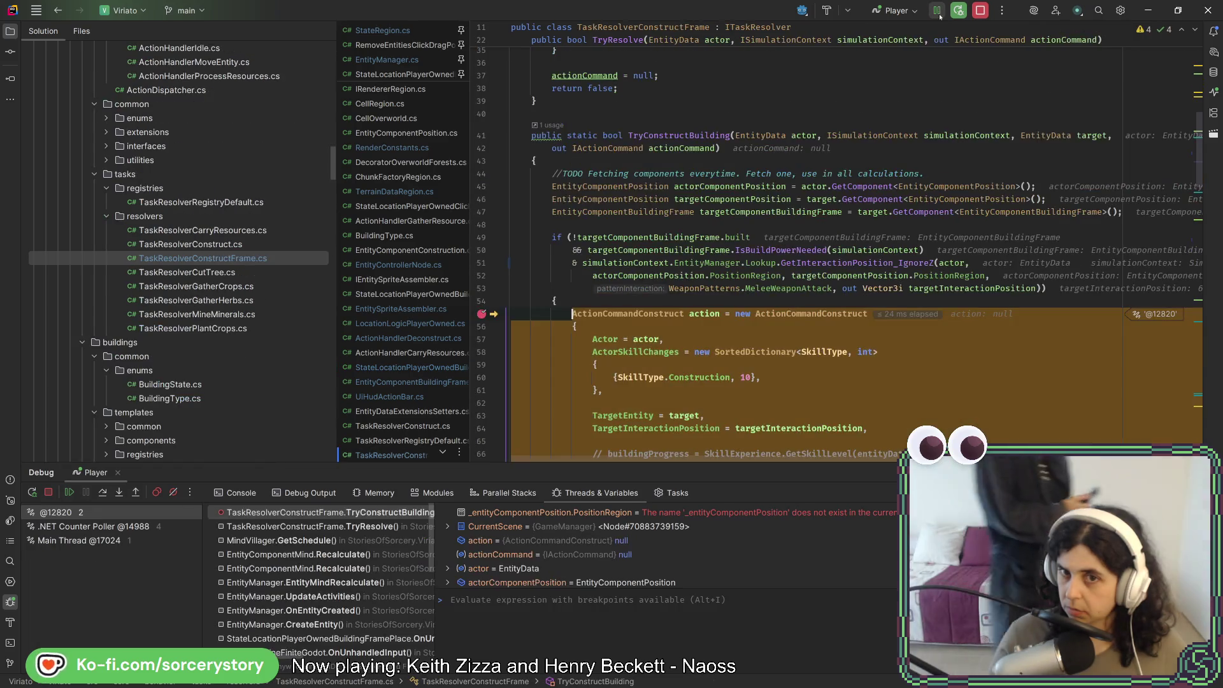
scroll(864, 241, "down", 1)
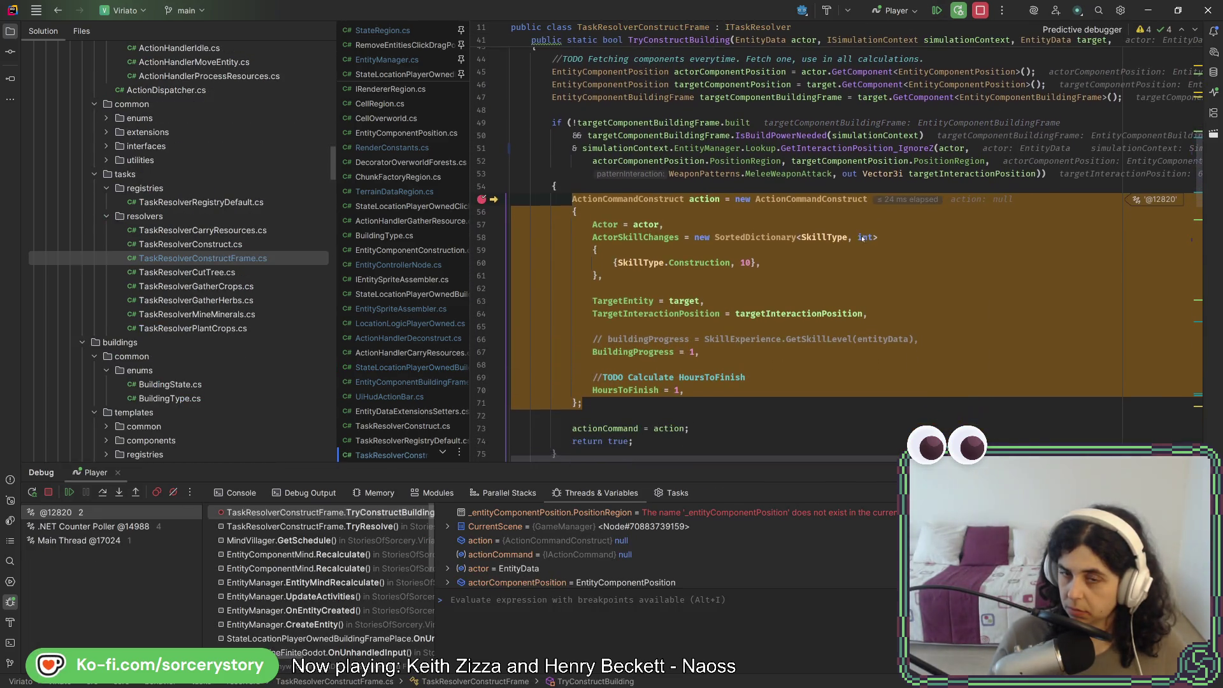
mouse_move(805, 316)
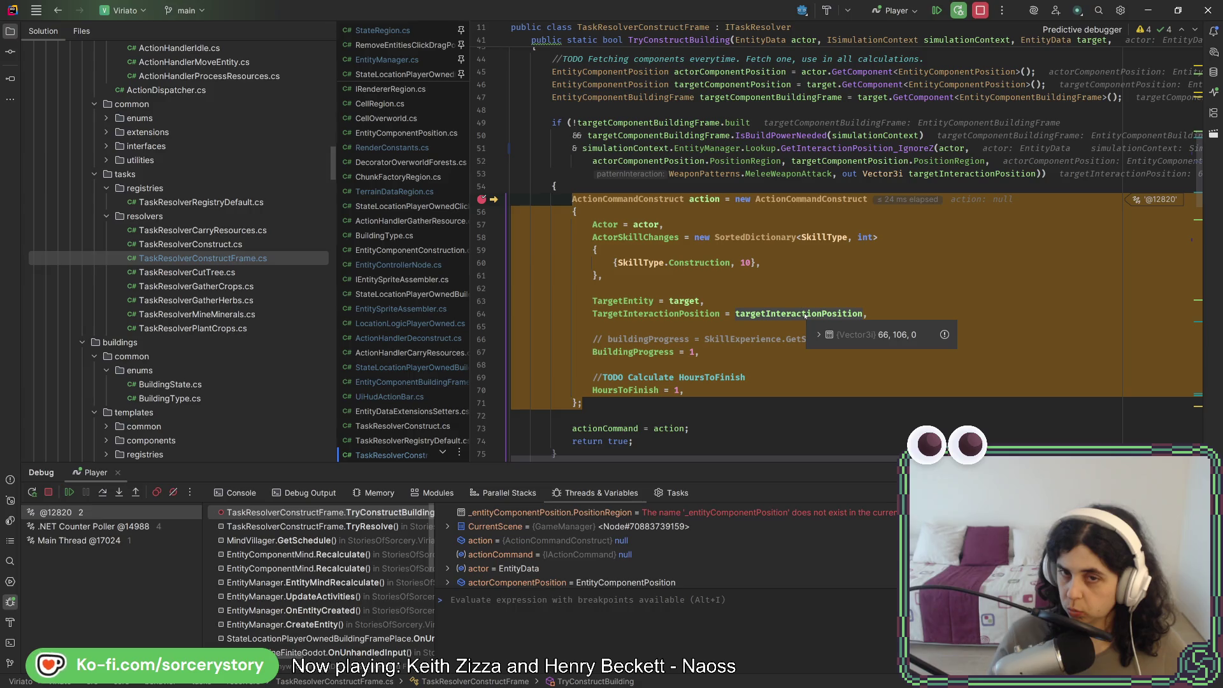
mouse_move(925, 177)
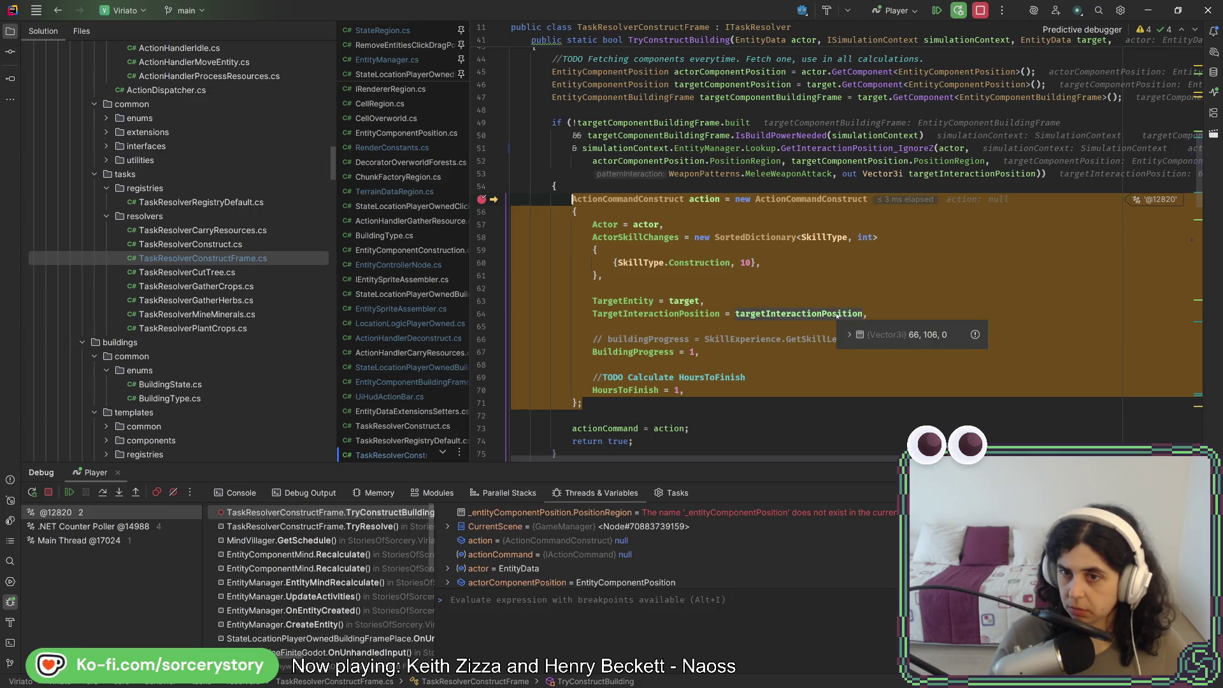
left_click(937, 13)
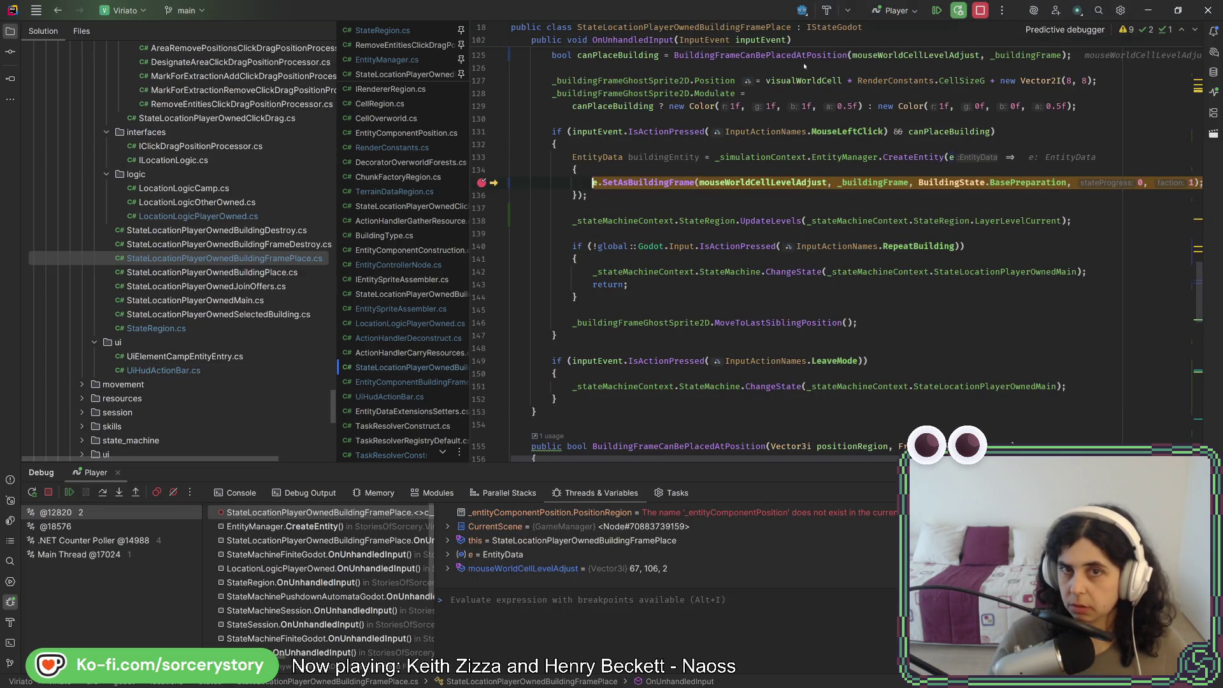
Remove the SetAsBuildingFrame breakpoint with Ctrl+F8 and resume past the repeated hits
key("ctrl+F8")
left_click(936, 11)
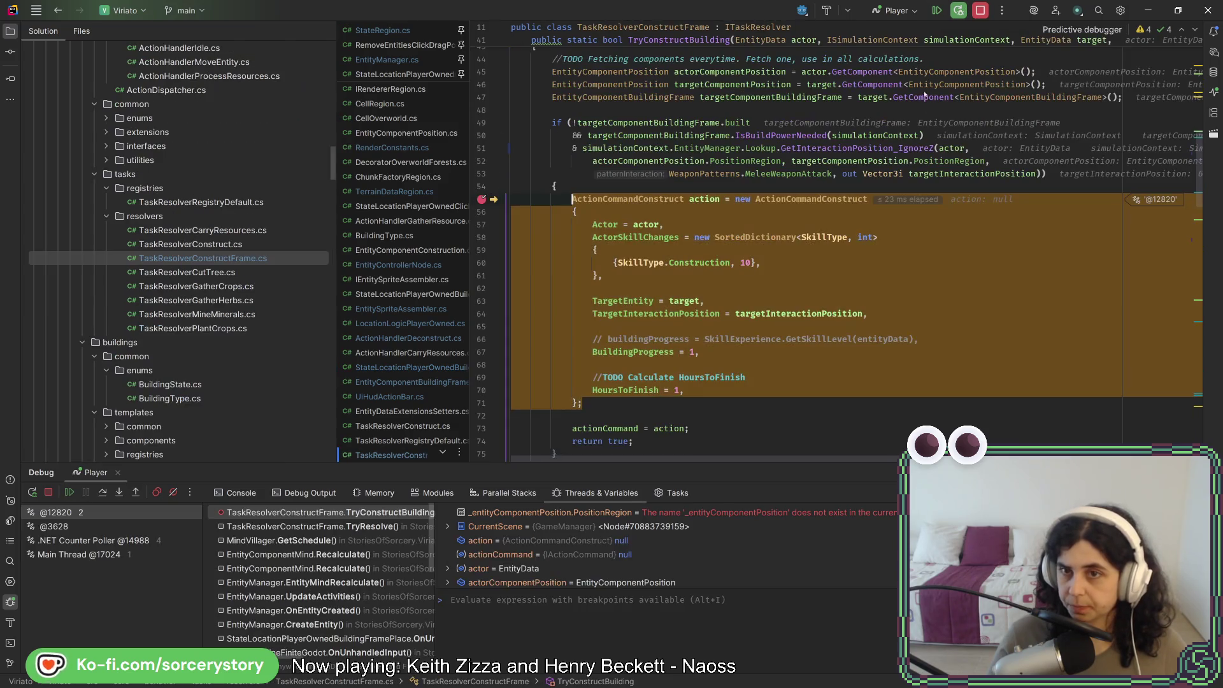
mouse_move(969, 179)
left_click(937, 11)
key("F9")
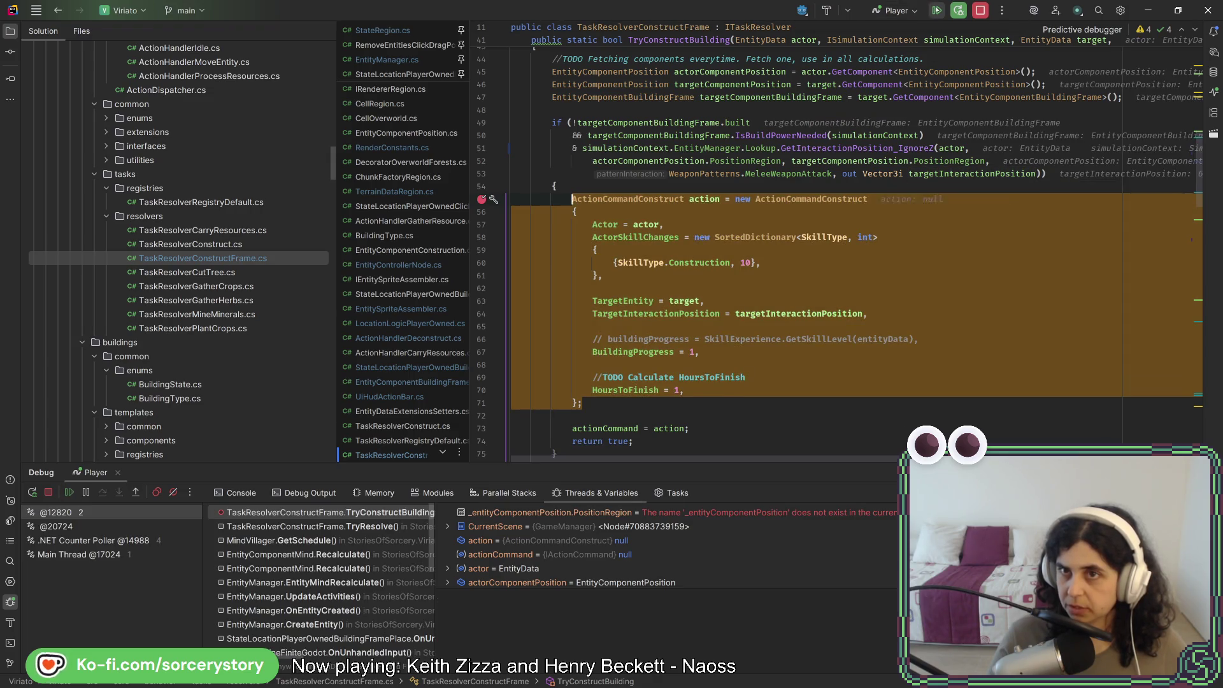
left_click(937, 11)
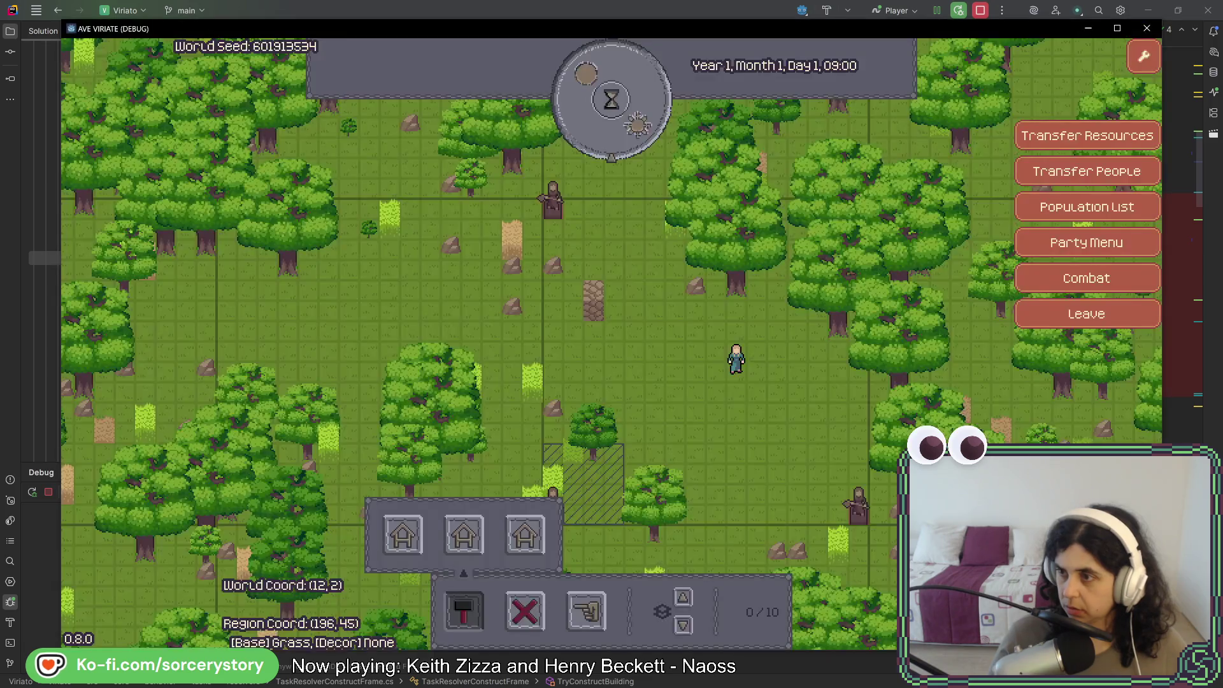
Close the AVE VIRIATE (DEBUG) game window to end the debugging session
left_click(1151, 32)
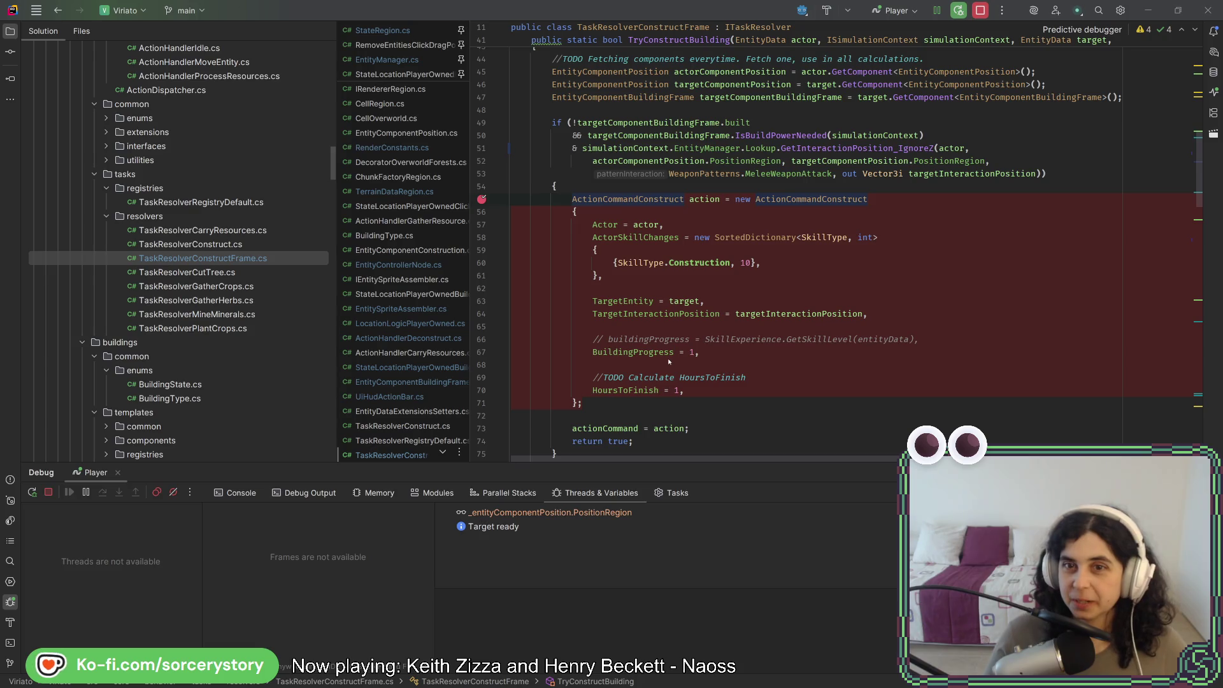
Highlight the targetInteractionPosition usages and open ActionHandlerConstruct.cs
left_click(783, 315)
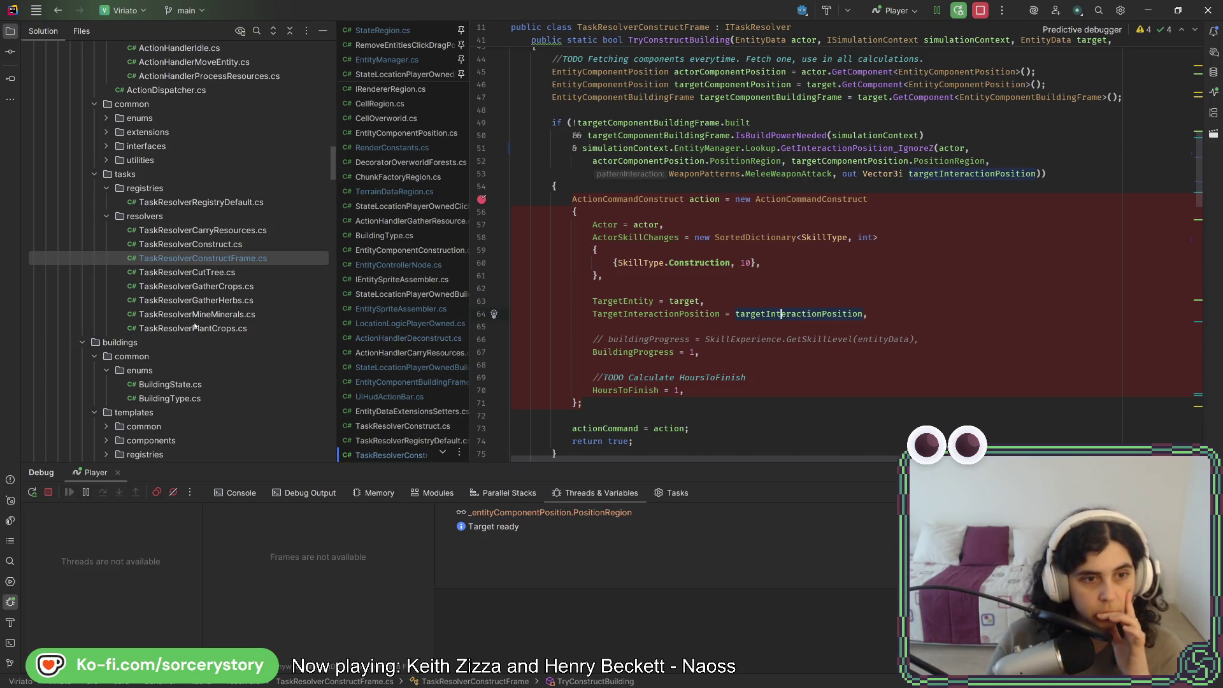
scroll(160, 327, "up", 6)
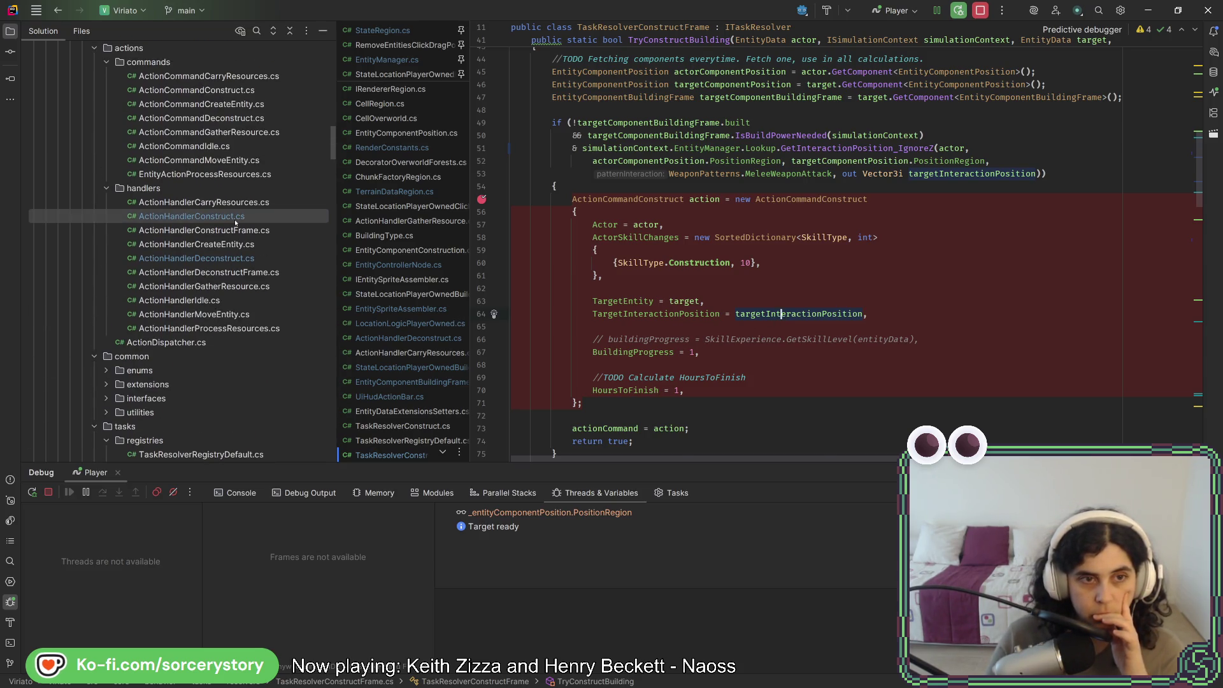
double_click(235, 216)
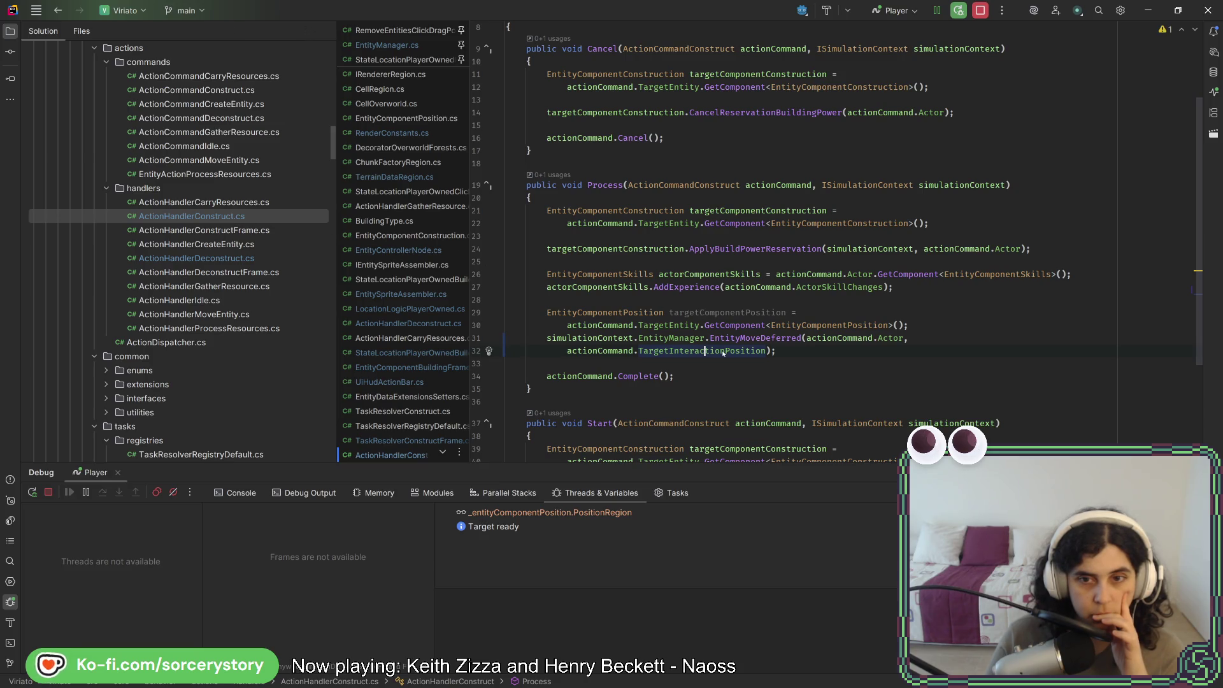
Follow EntityMoveDeferred to its EntityManager implementation and the _entitiesRepositionDeferred field
mouse_move(724, 353)
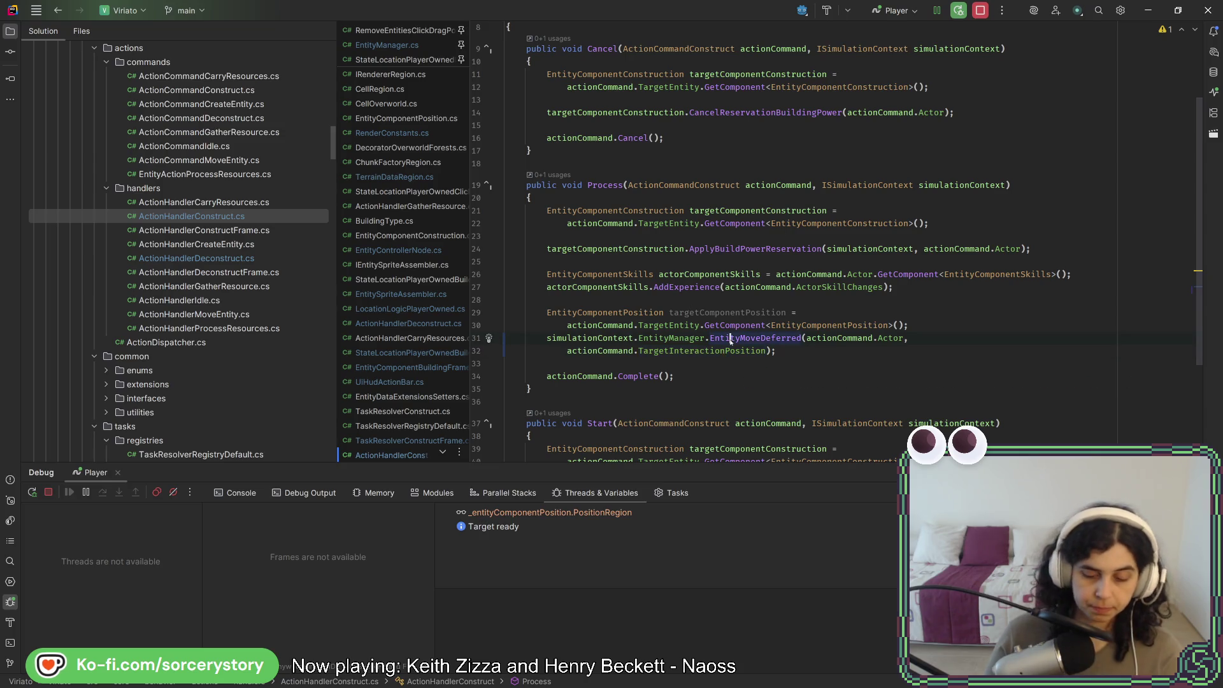
left_click(732, 337, "ctrl")
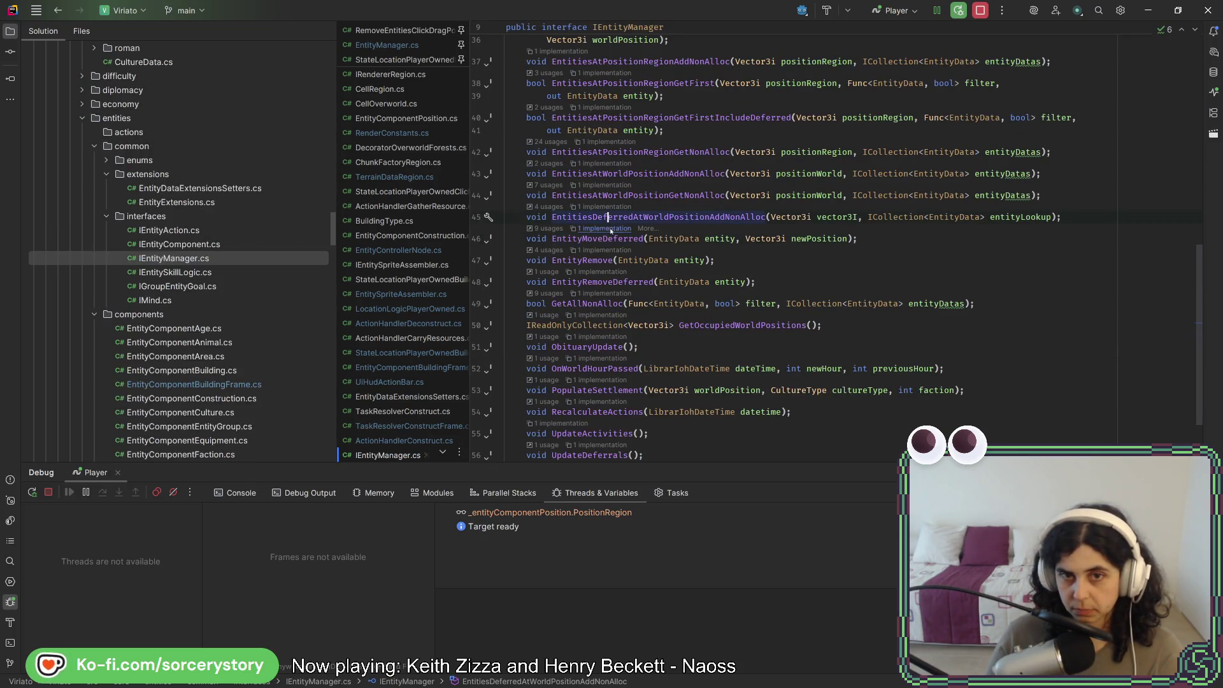
left_click(610, 229)
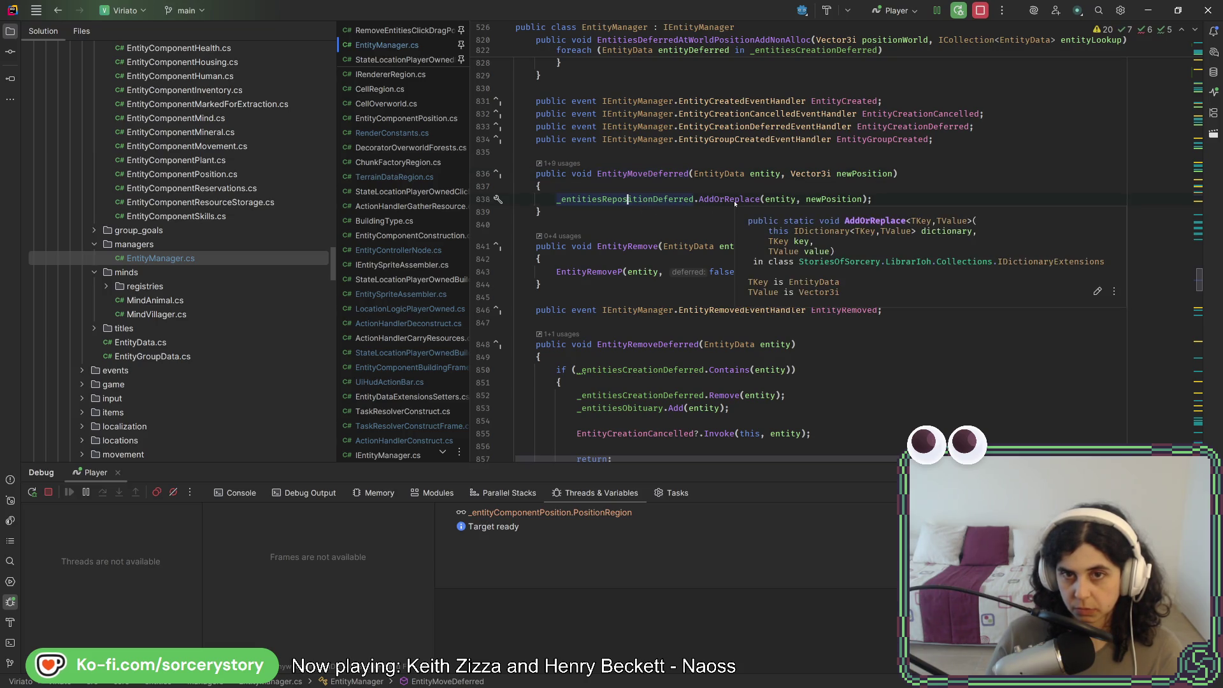
key("ctrl+b")
right_click(828, 204)
Find usages of _entitiesRepositionDeferred and open the line 1390 usage
left_click(892, 283)
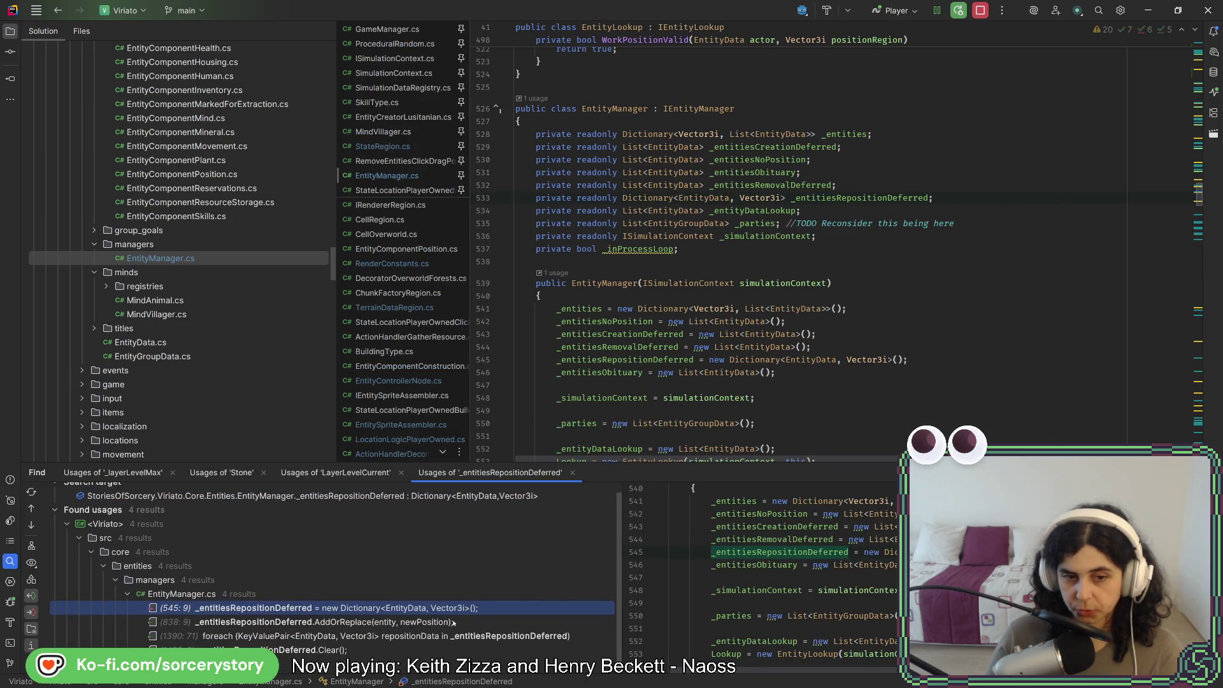
left_click(452, 622)
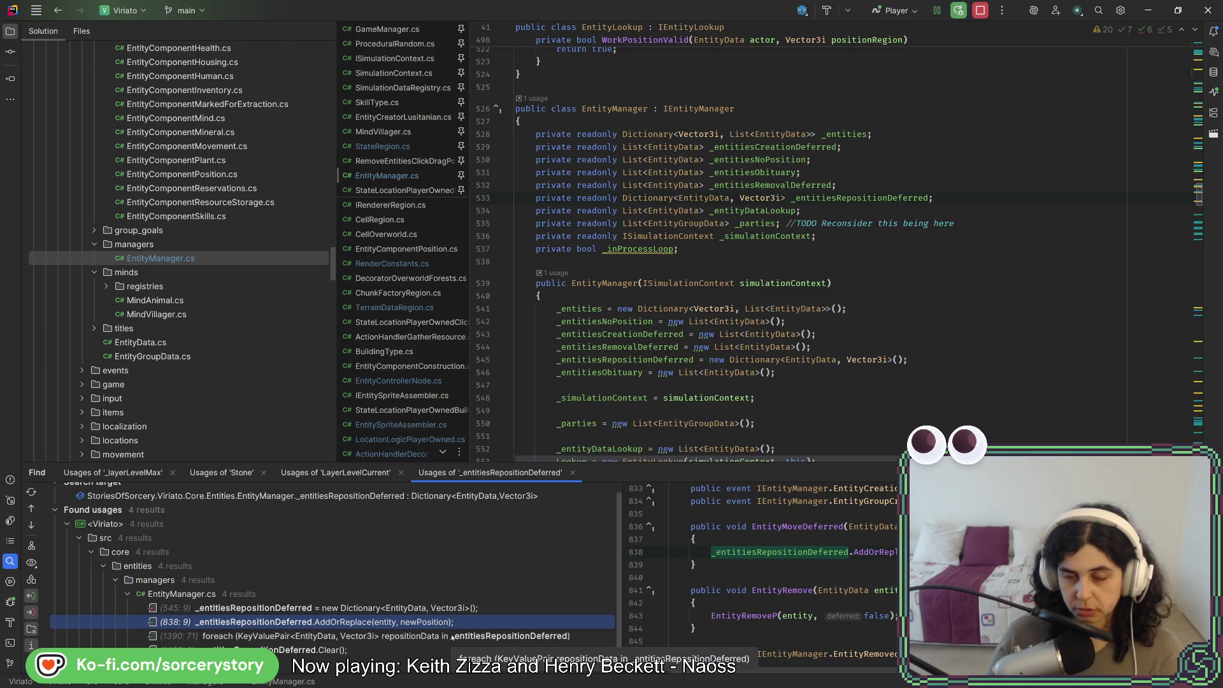
left_click(452, 636)
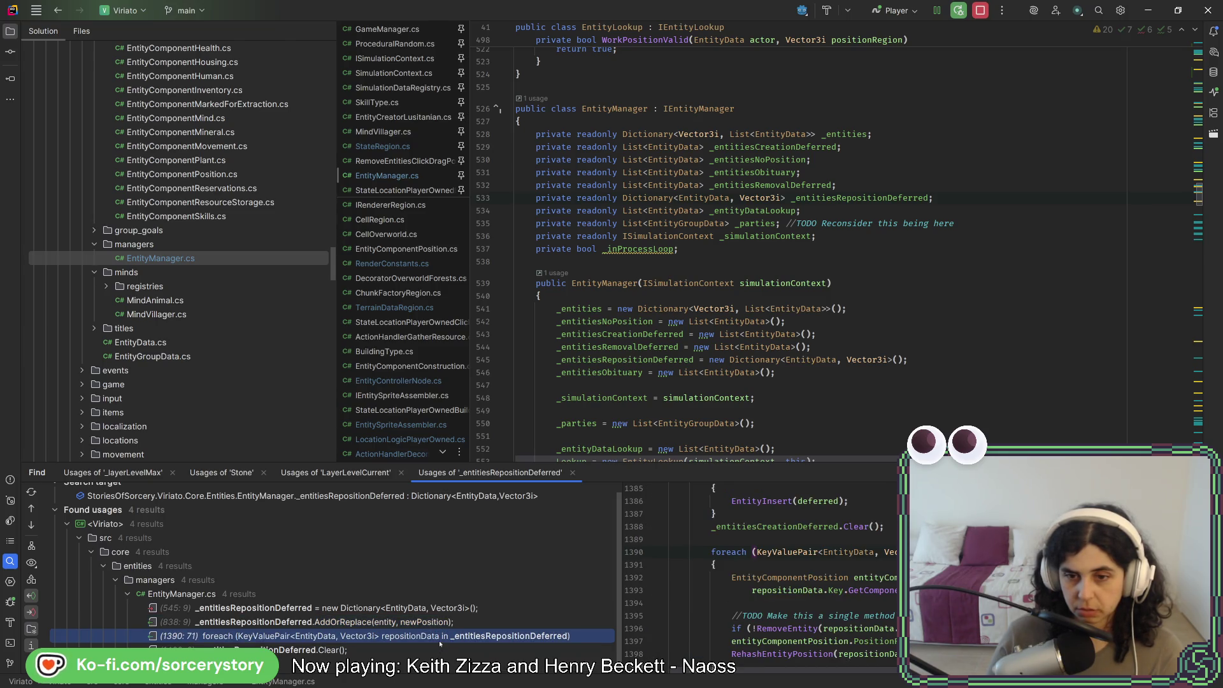
double_click(438, 636)
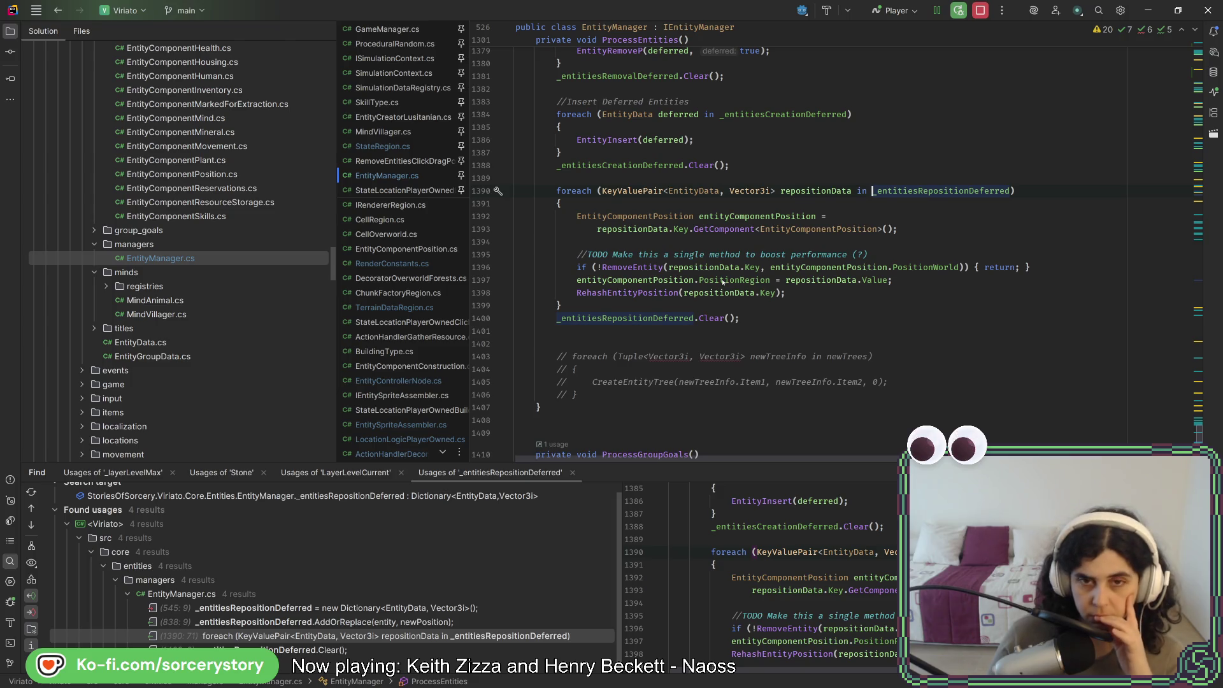
double_click(960, 191)
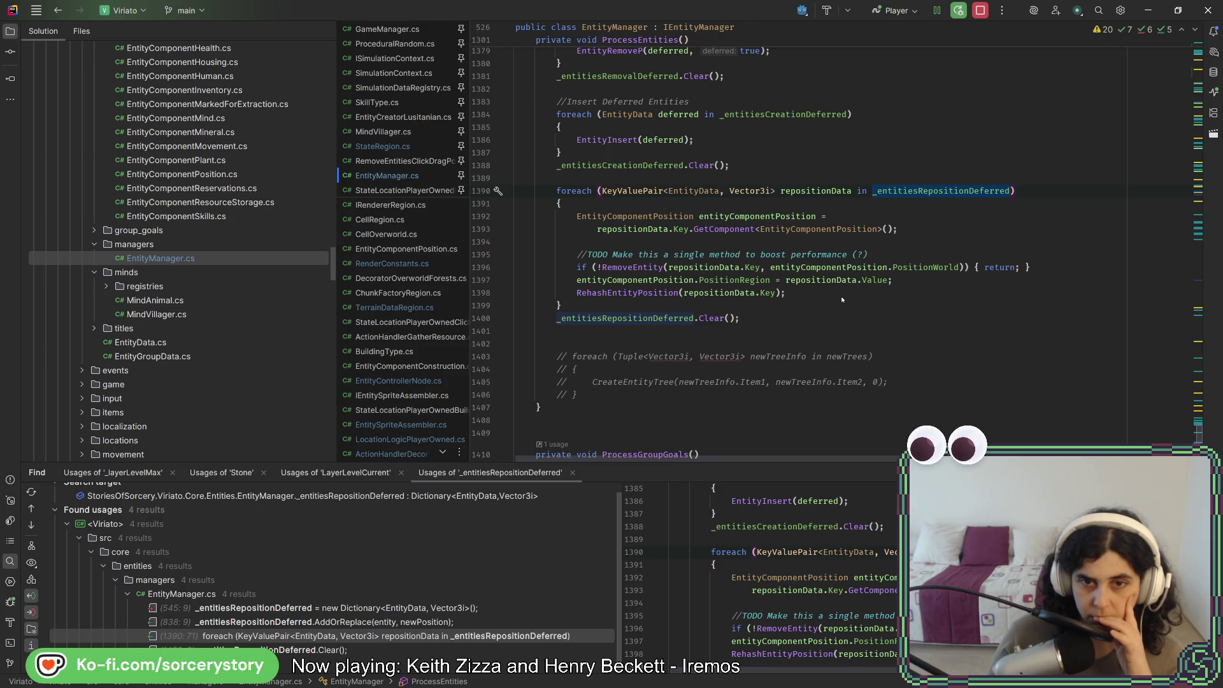
Check the RehashEntityPosition declaration, then navigate back to the IEntityManager interface
mouse_move(635, 297)
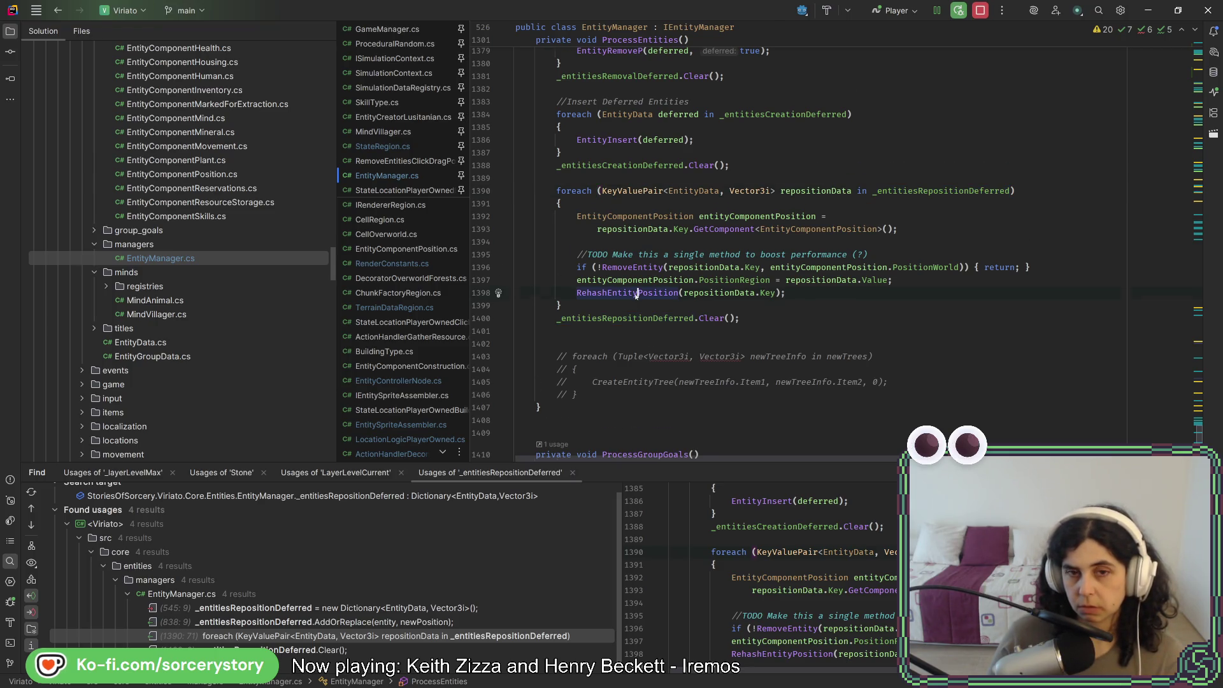
left_click(635, 293, "ctrl")
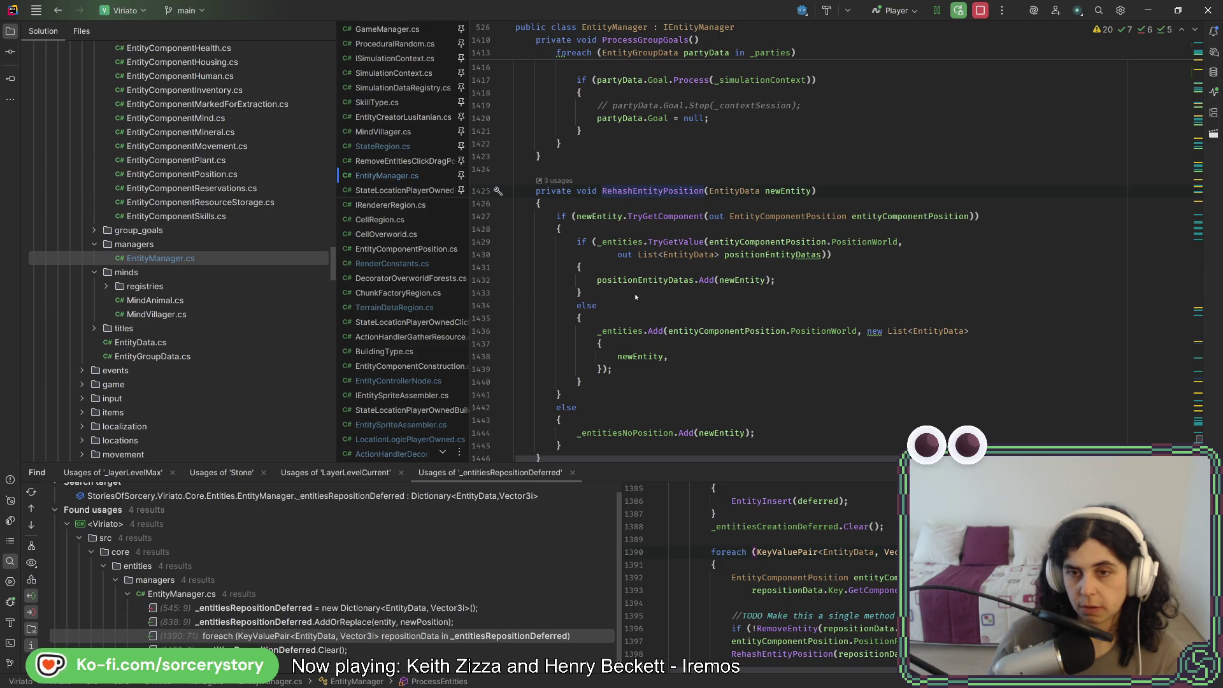
scroll(635, 297, "down", 5)
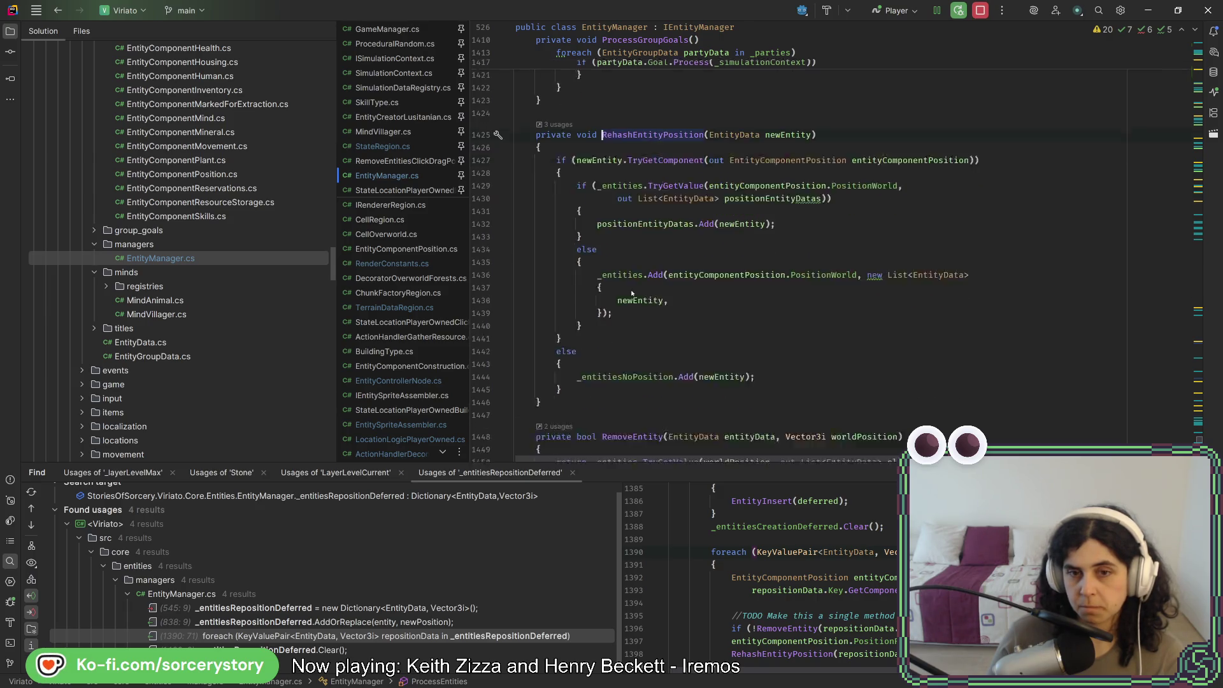
left_click(56, 11)
left_click(56, 11)
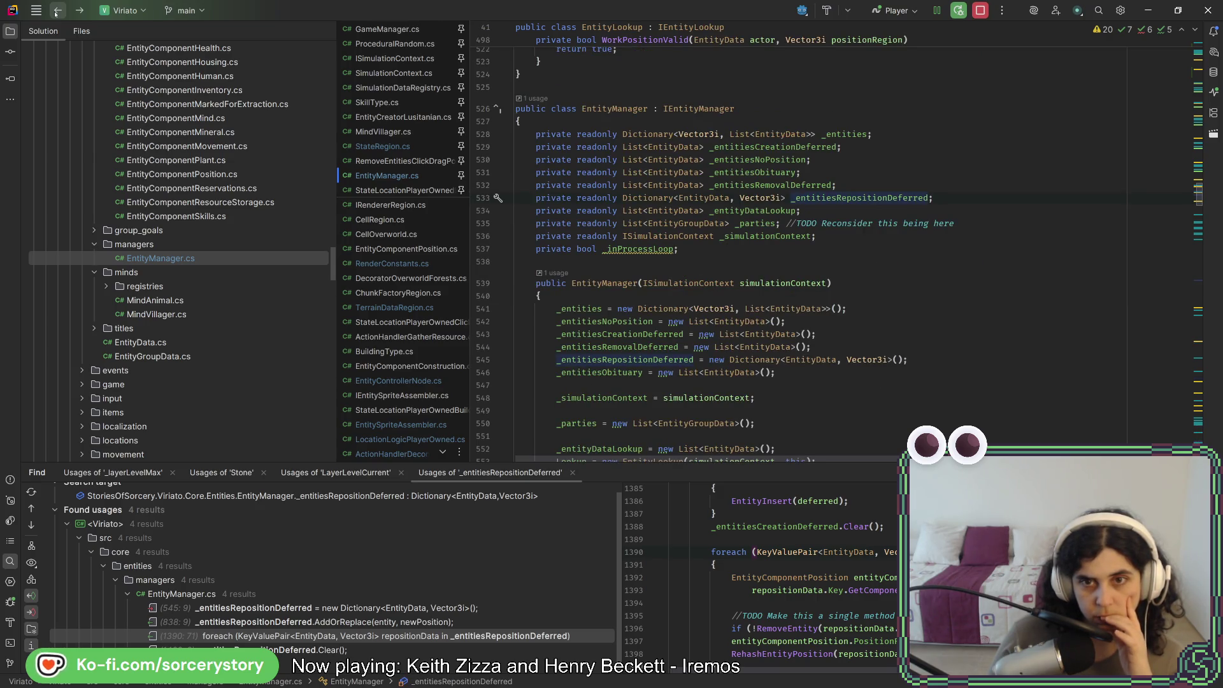
left_click(56, 11)
left_click(57, 11)
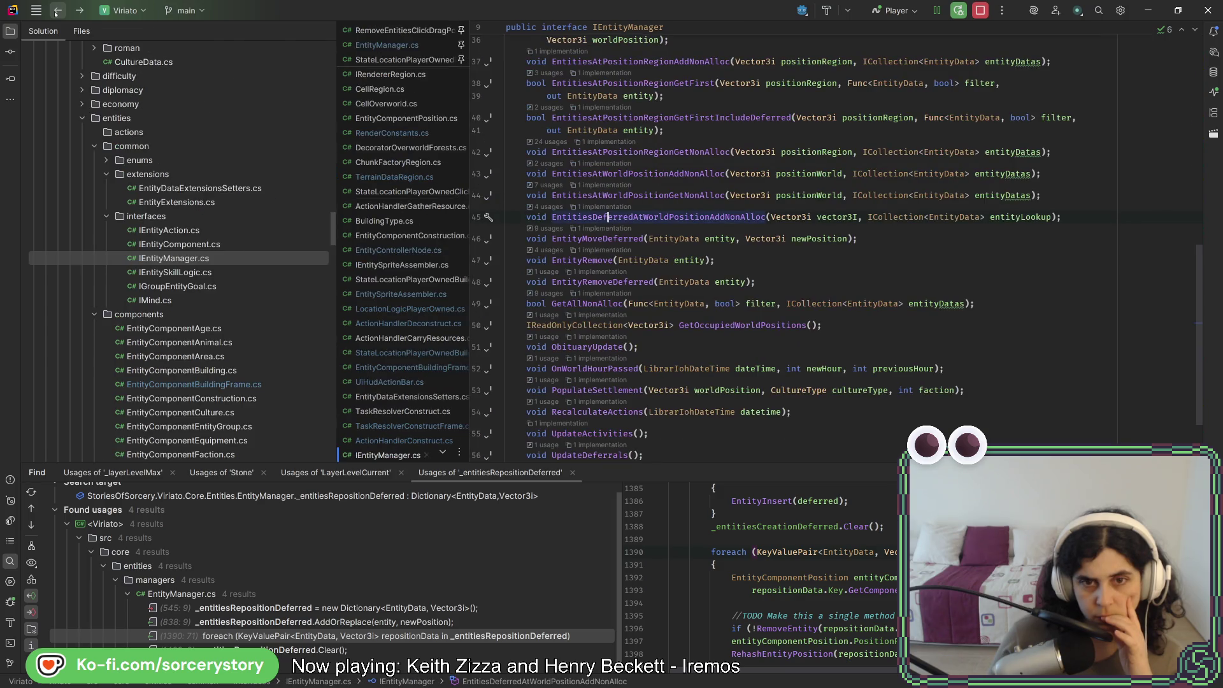
Return to ActionHandlerConstruct.cs, stop the debug session, and open StateRegion.cs
left_click(57, 11)
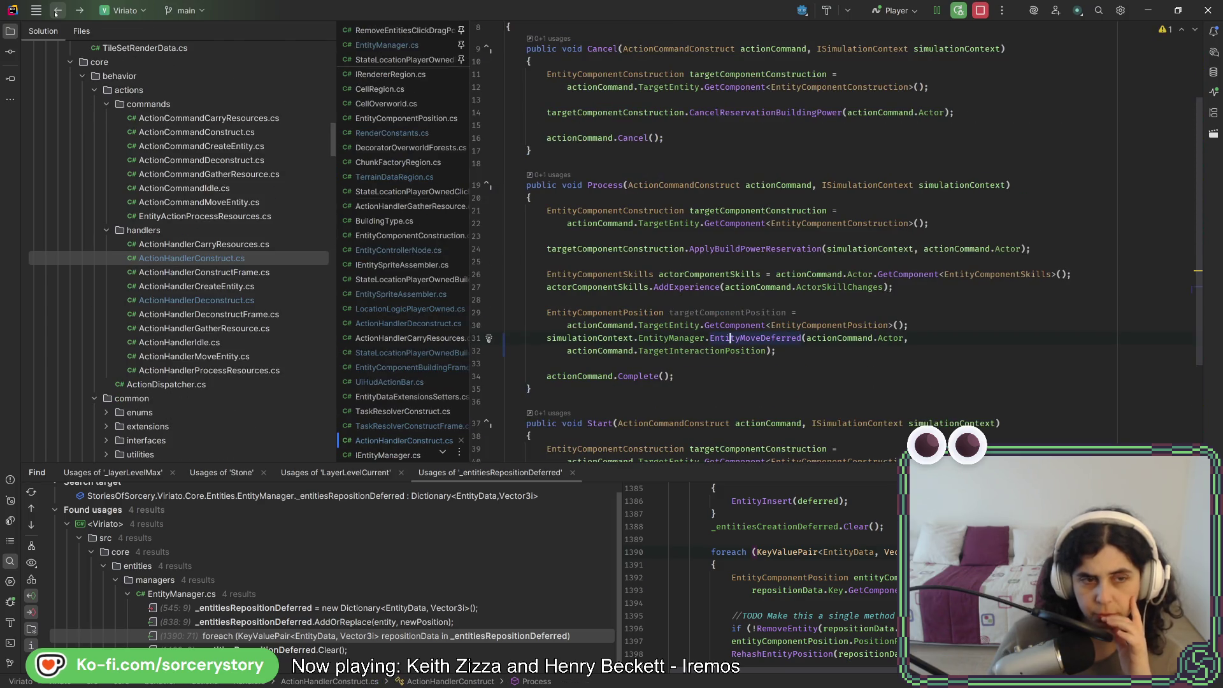
left_click(980, 10)
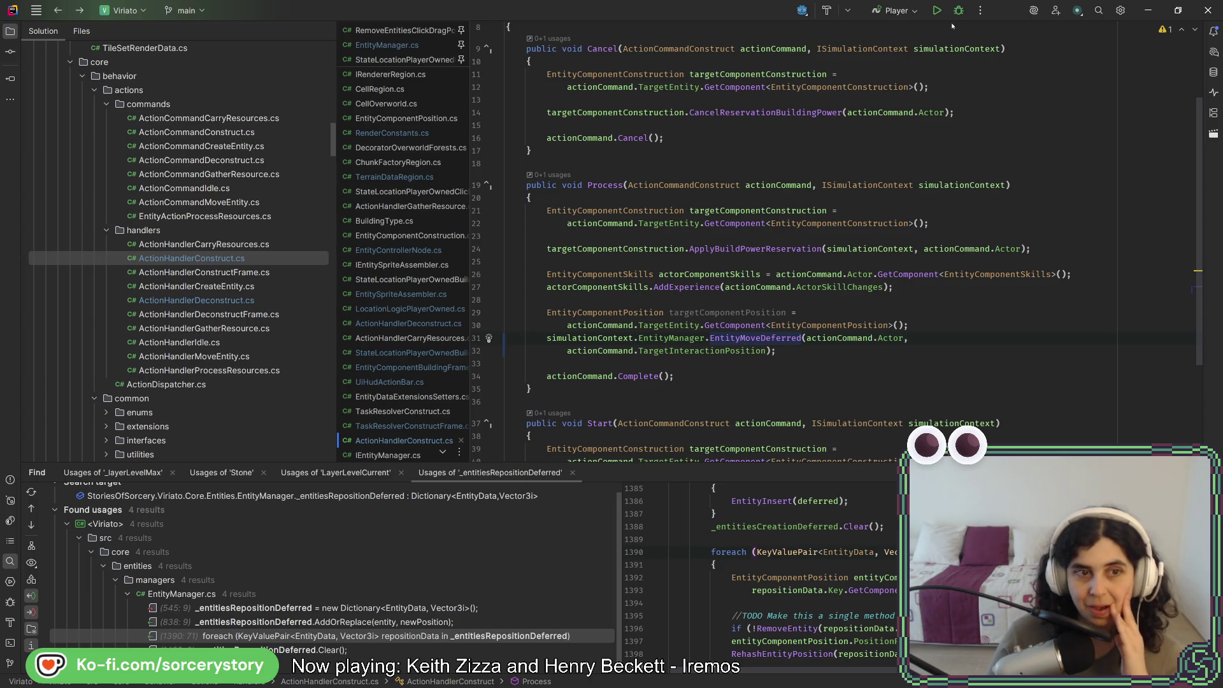
scroll(249, 277, "down", 10)
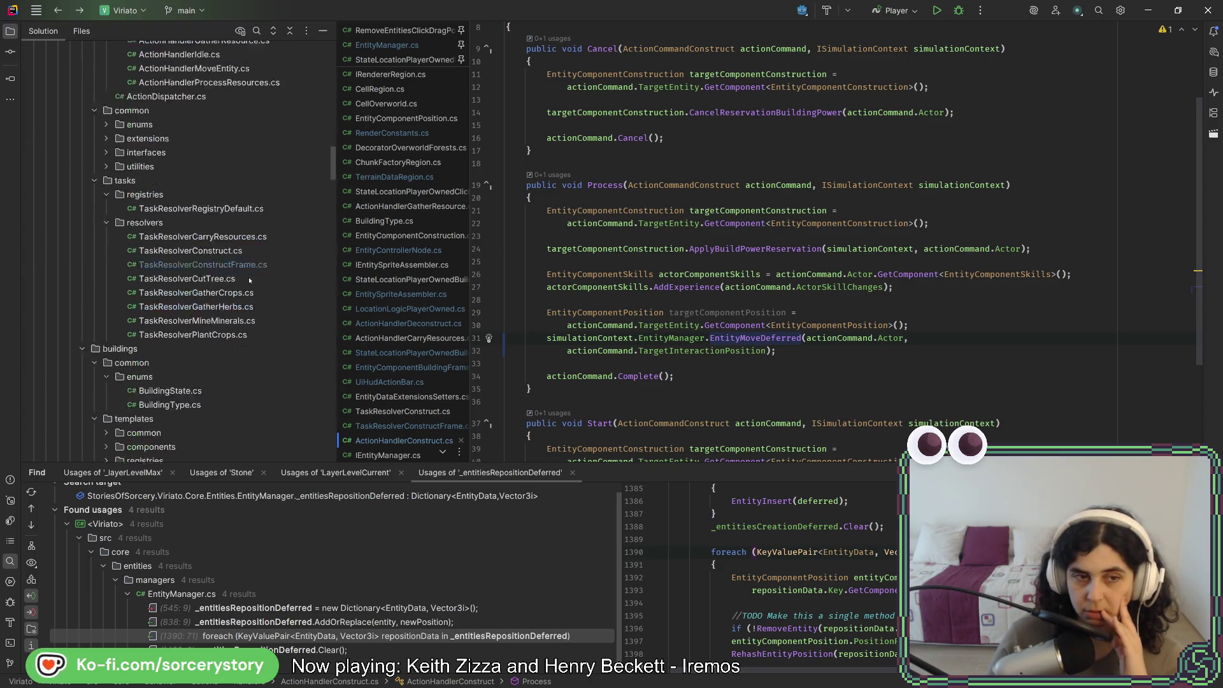
scroll(258, 282, "up", 1)
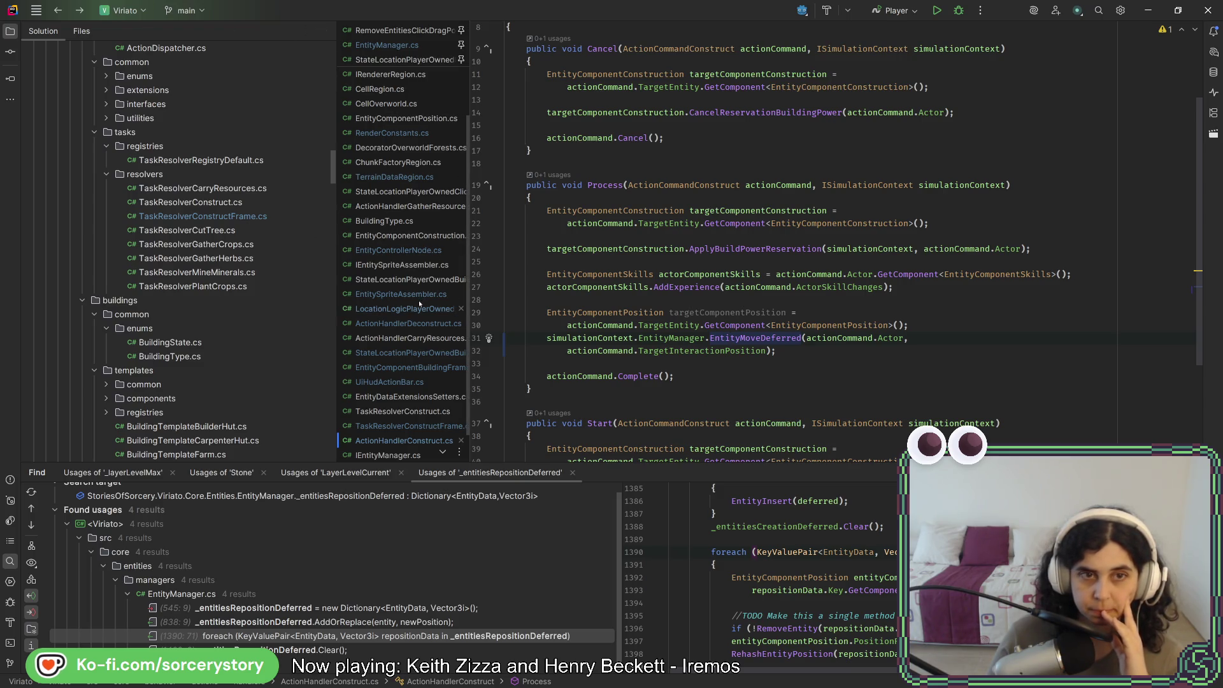
scroll(395, 271, "down", 2)
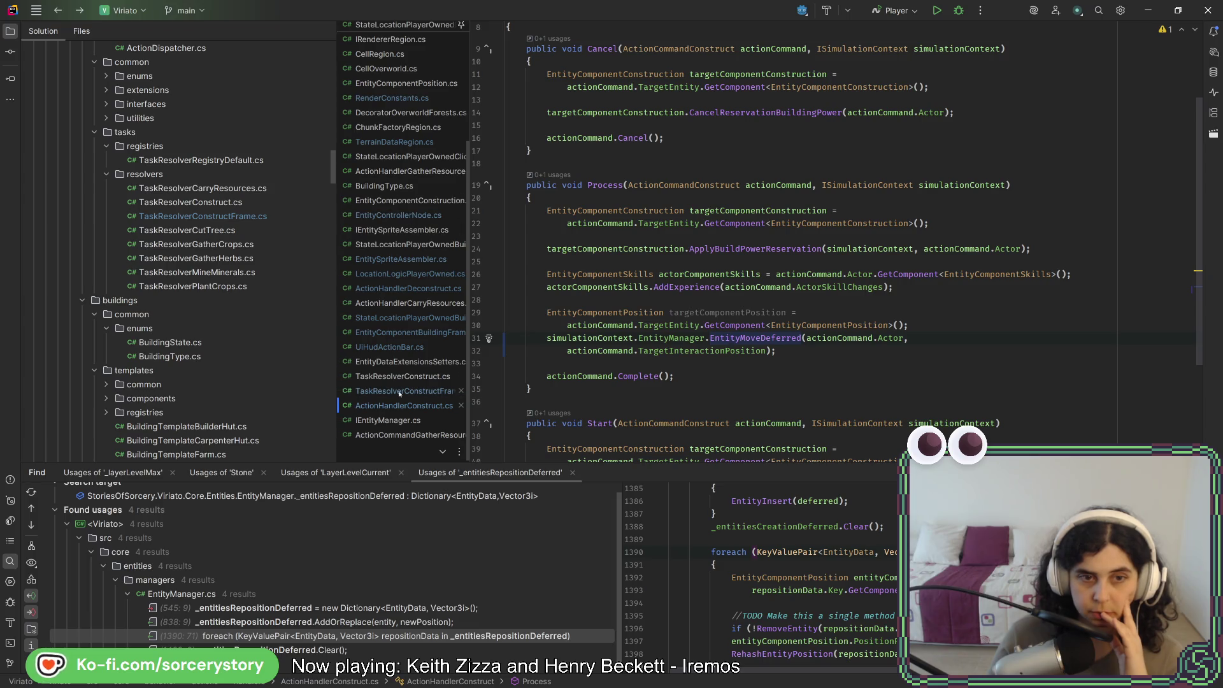
scroll(402, 261, "up", 3)
scroll(402, 261, "up", 8)
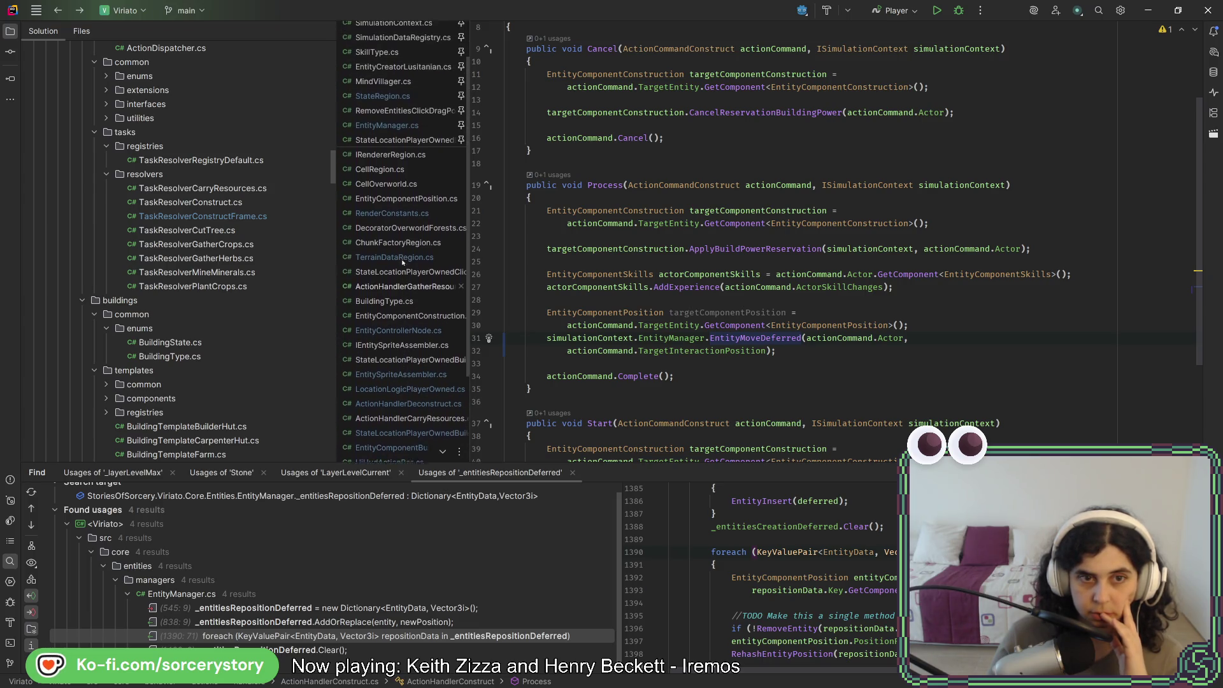
left_click(386, 149)
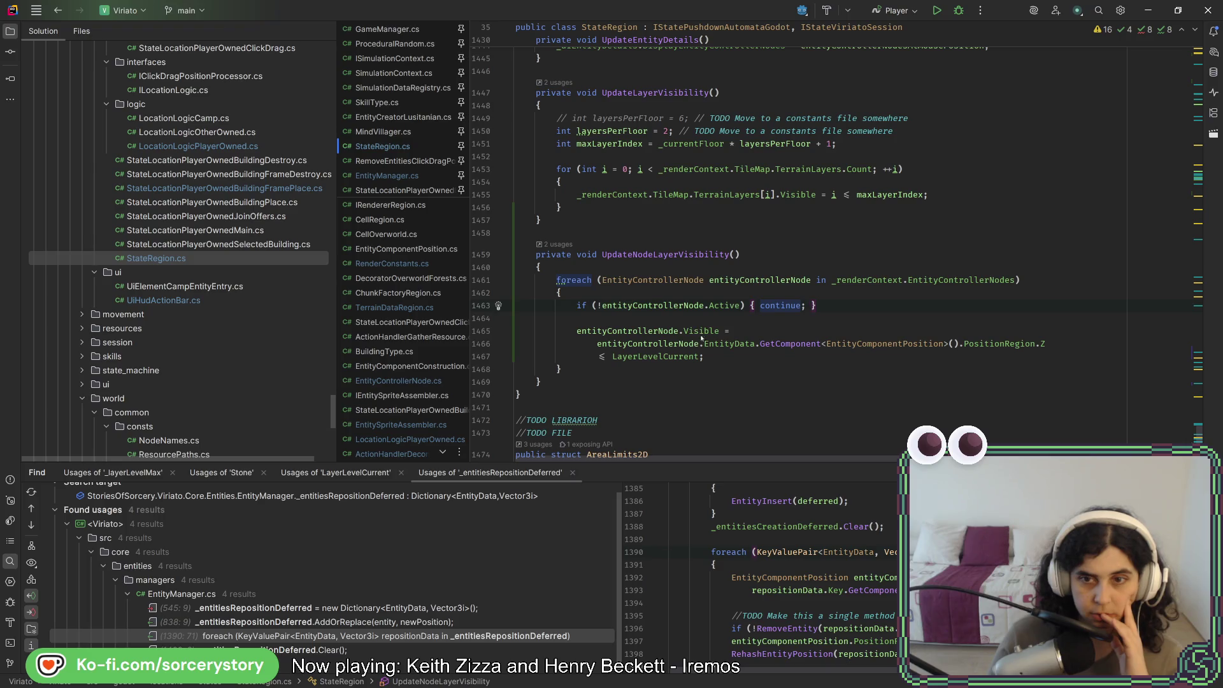
Add a local 'int z' assigned the entity's PositionRegion.Z expression after the active-node check
mouse_move(1032, 348)
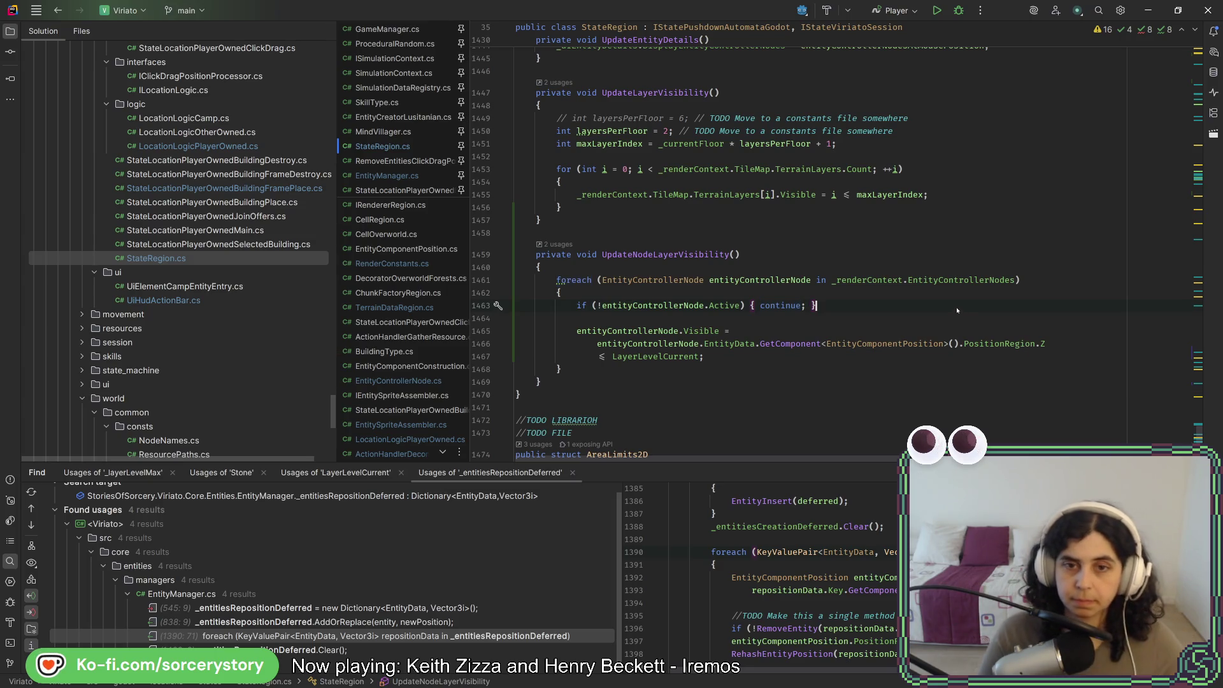
key("Return")
key("Return")
left_click_drag(1046, 369, 597, 369)
left_click(609, 332)
type("int z =")
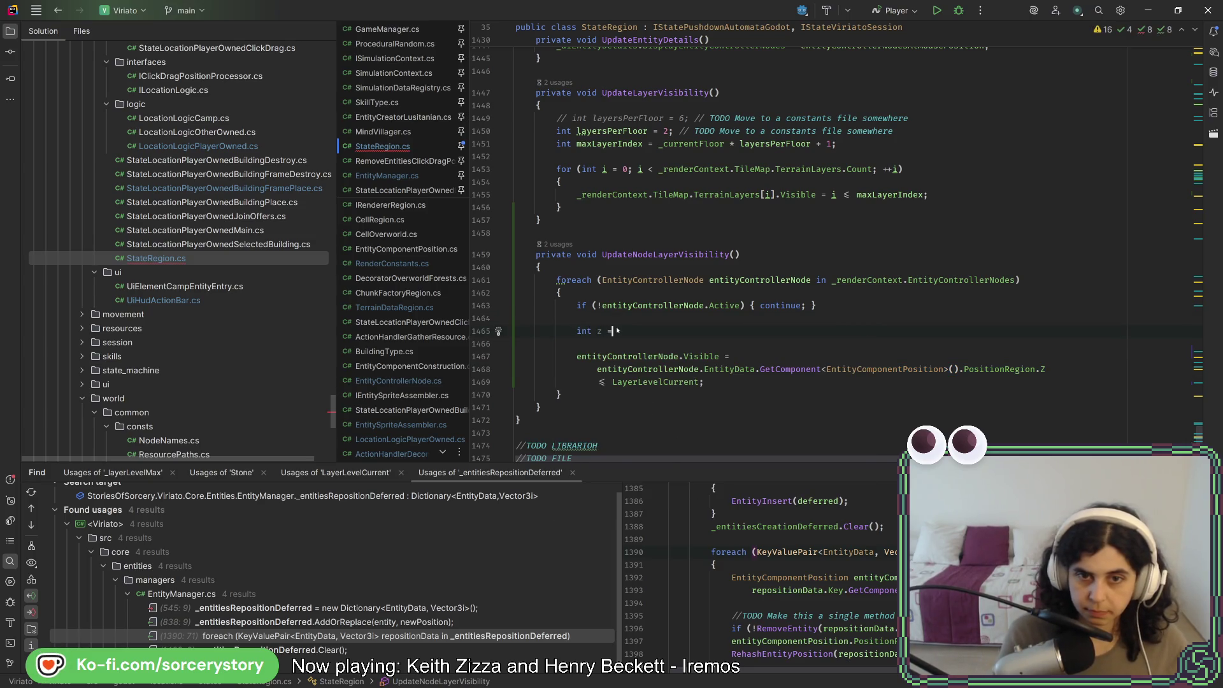
type("entityControllerNode.EntityData.GetComponent<EntityComponentPosition>().PositionRegion.Z")
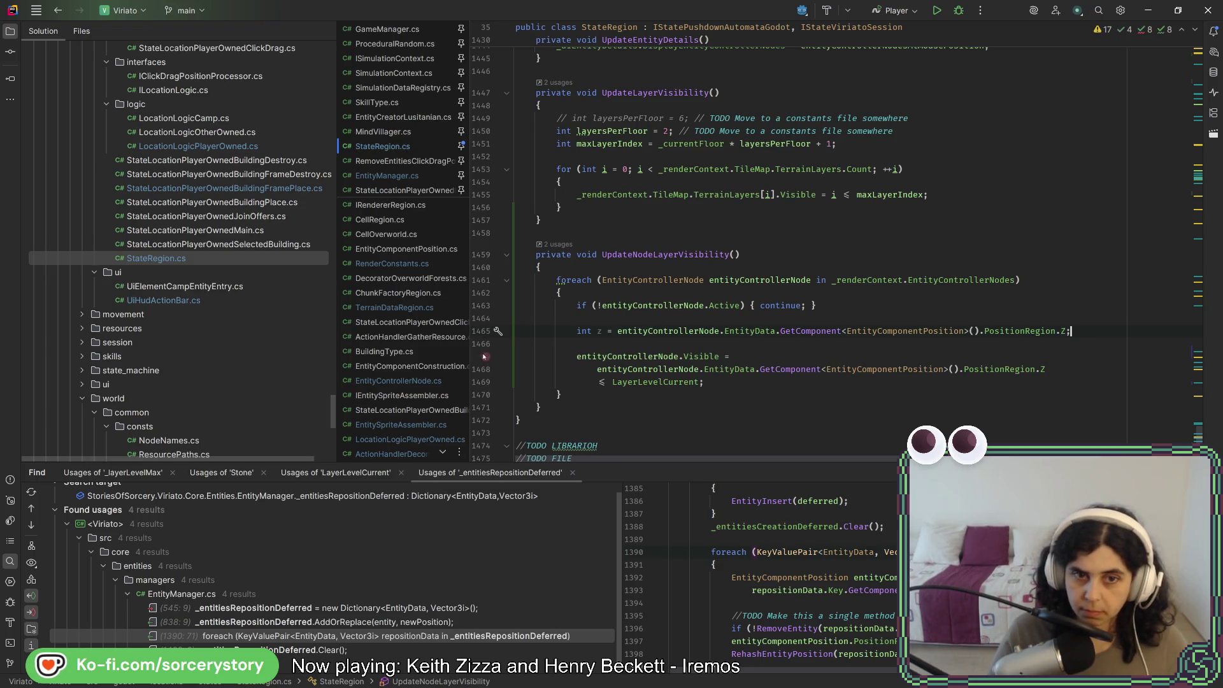
Give the line 1467 breakpoint the condition z != 0 and relaunch under the debugger
right_click(486, 358)
type("z")
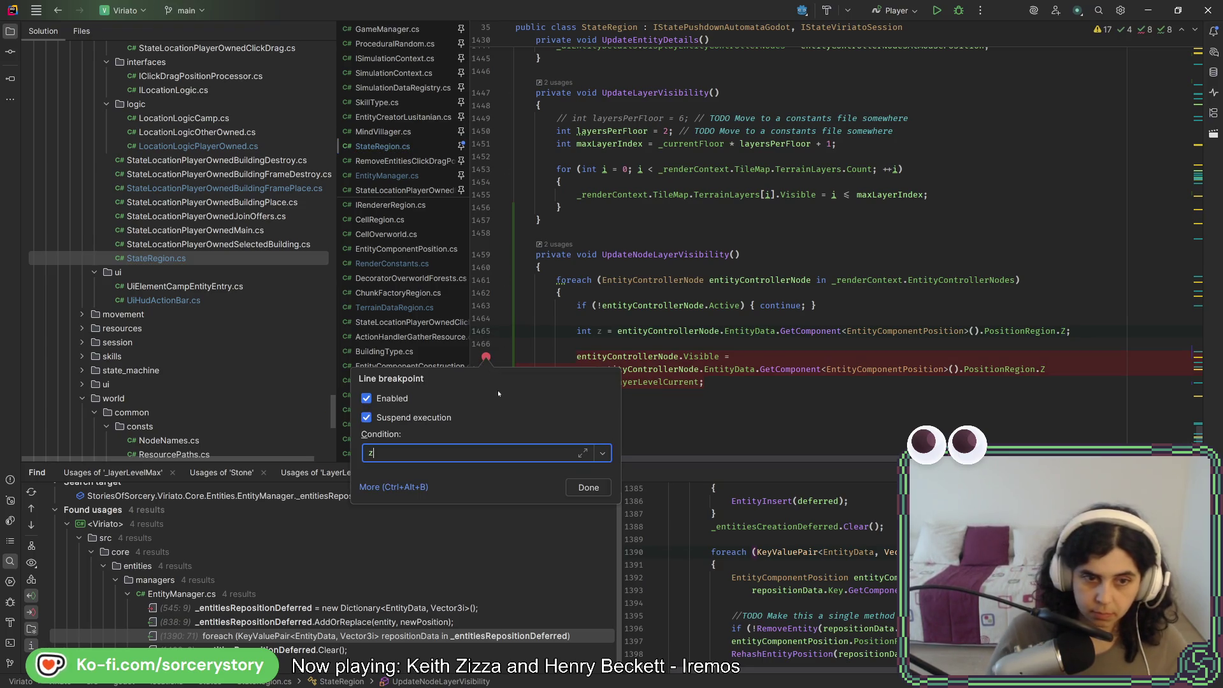
type("> 0")
key("Return")
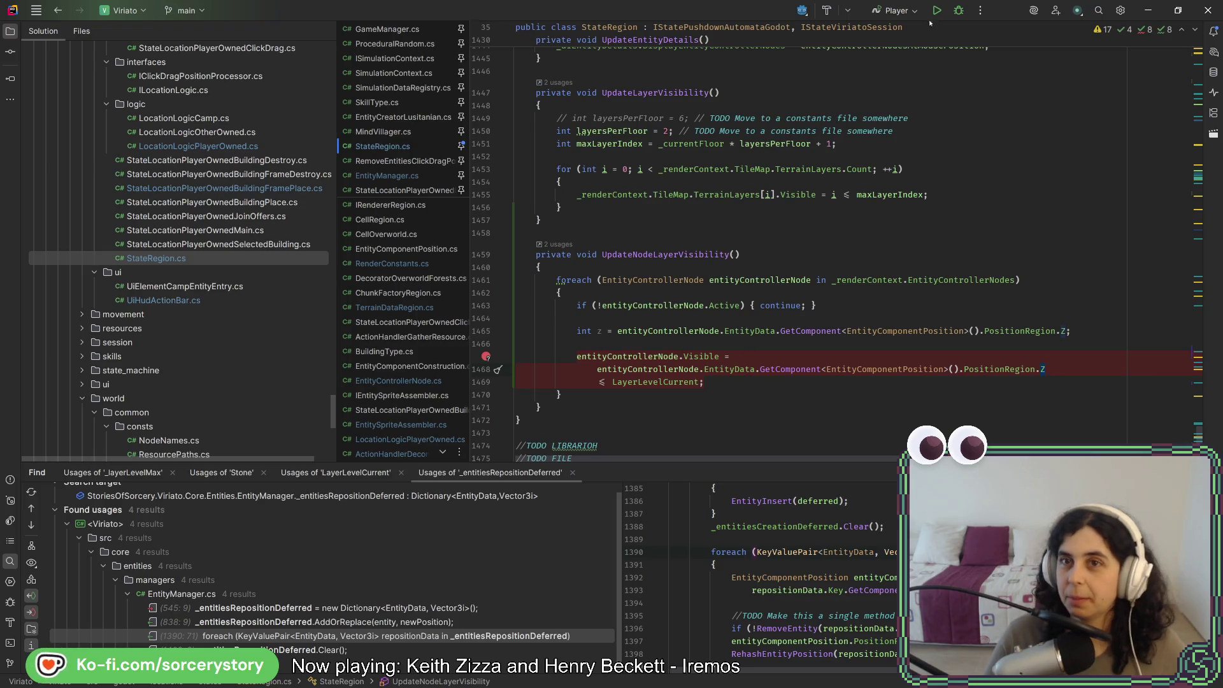
right_click(487, 356)
type("z != 0")
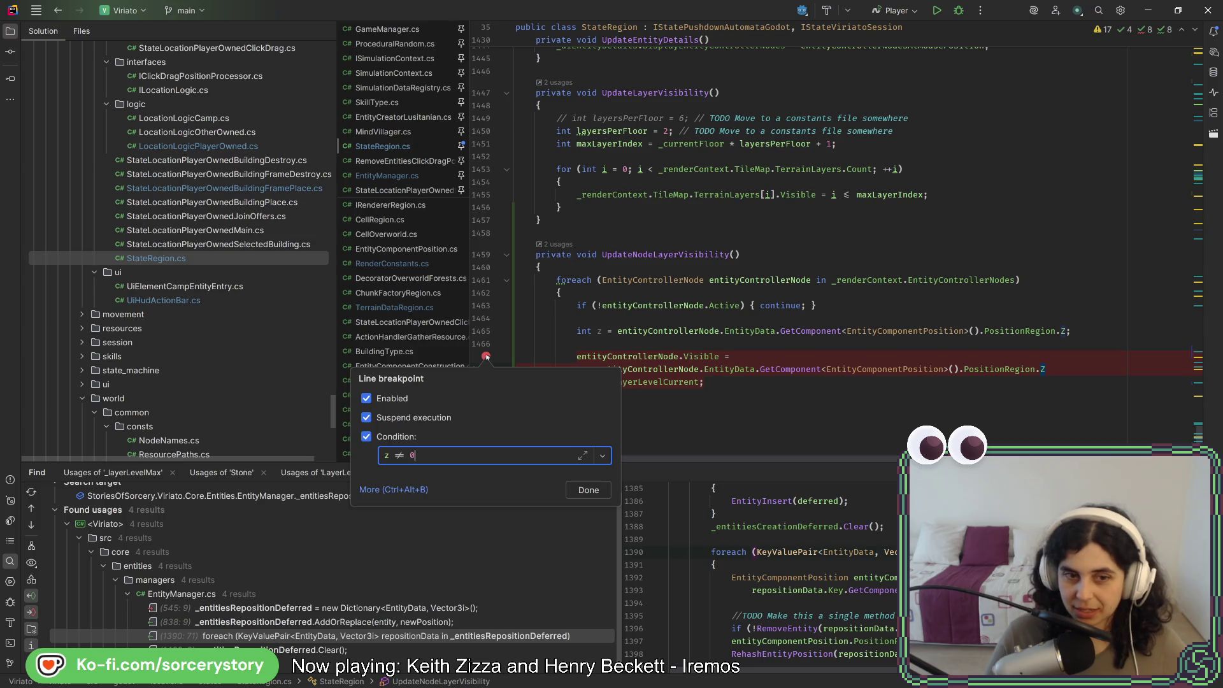
key("Return")
left_click(959, 11)
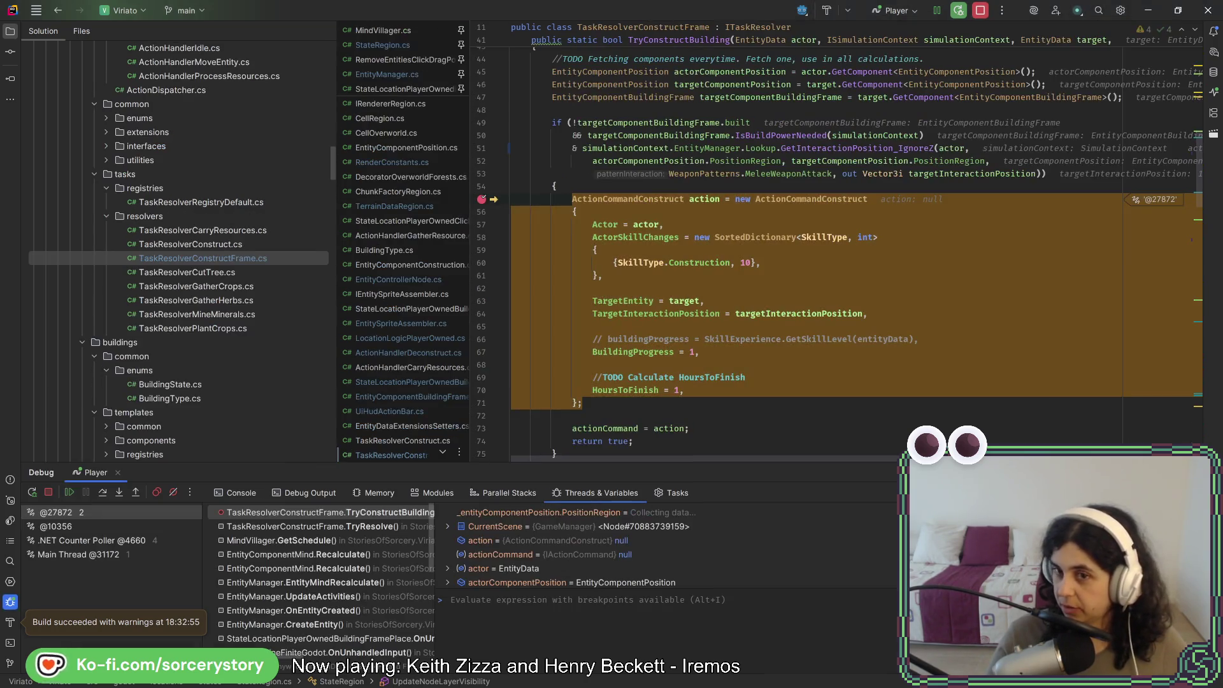
Remove the line 55 breakpoint in TryConstructBuilding and resume with F9
left_click(482, 199)
key("F9")
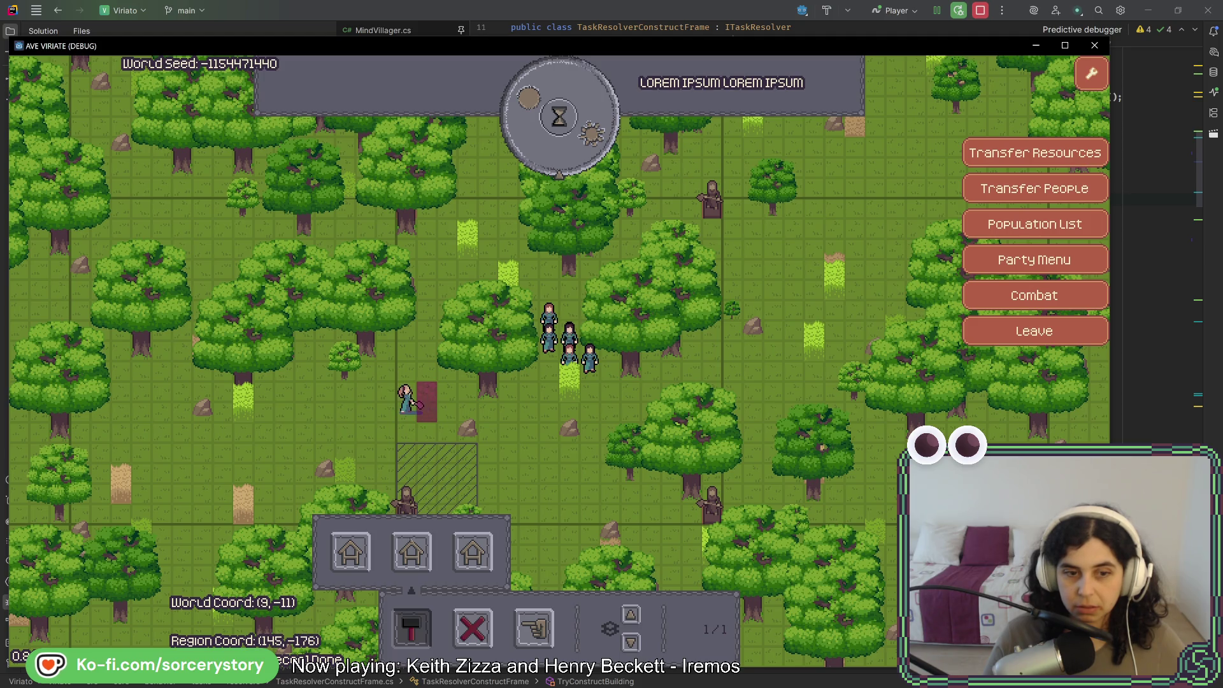
Place a second building blueprint, inspect a grass tile, then open the hit breakpoint's settings
left_click(351, 552)
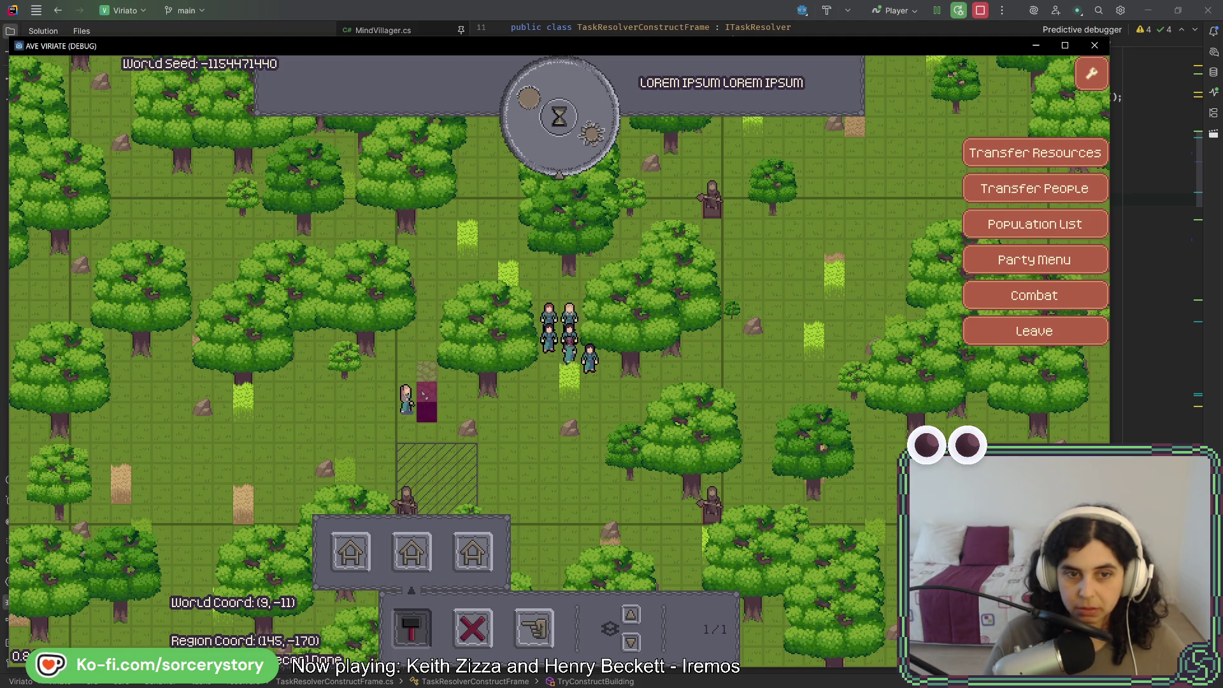
left_click(423, 393)
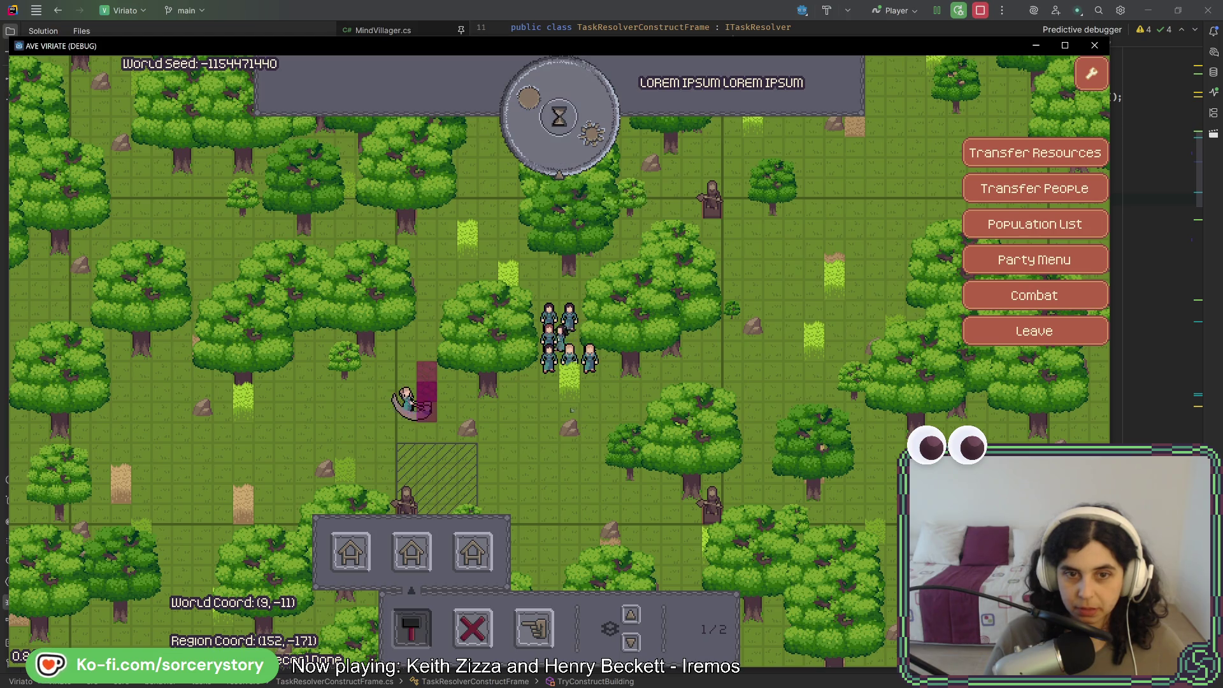
left_click(569, 386)
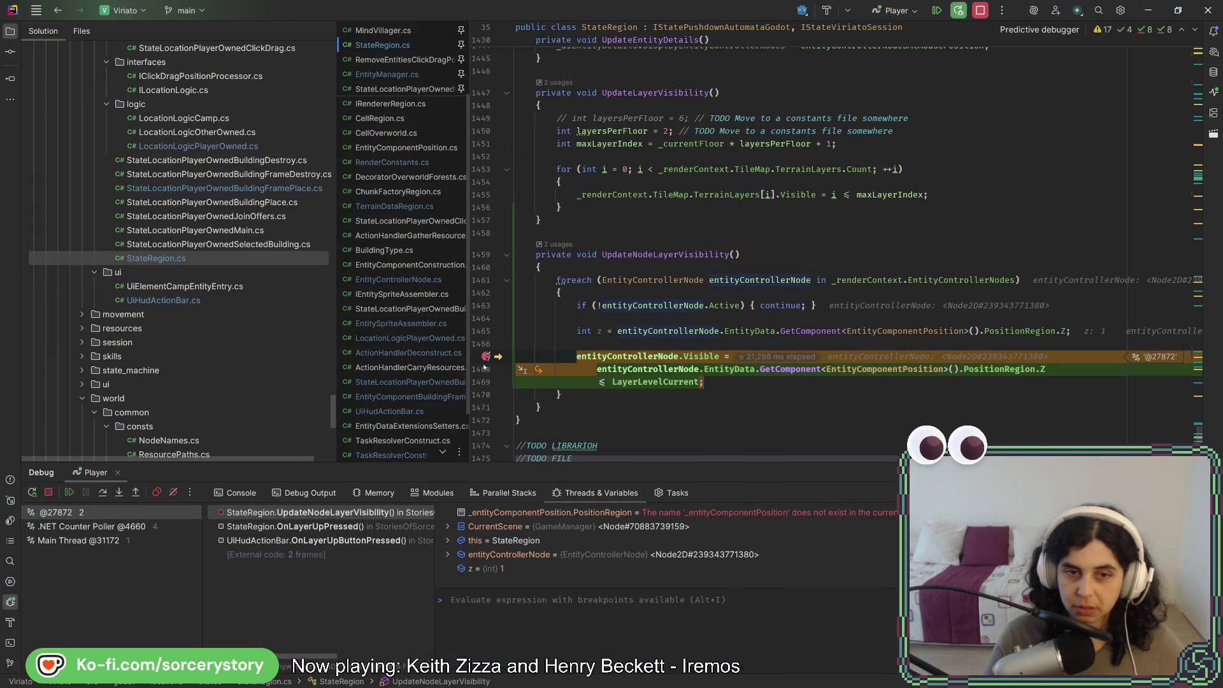
right_click(486, 356)
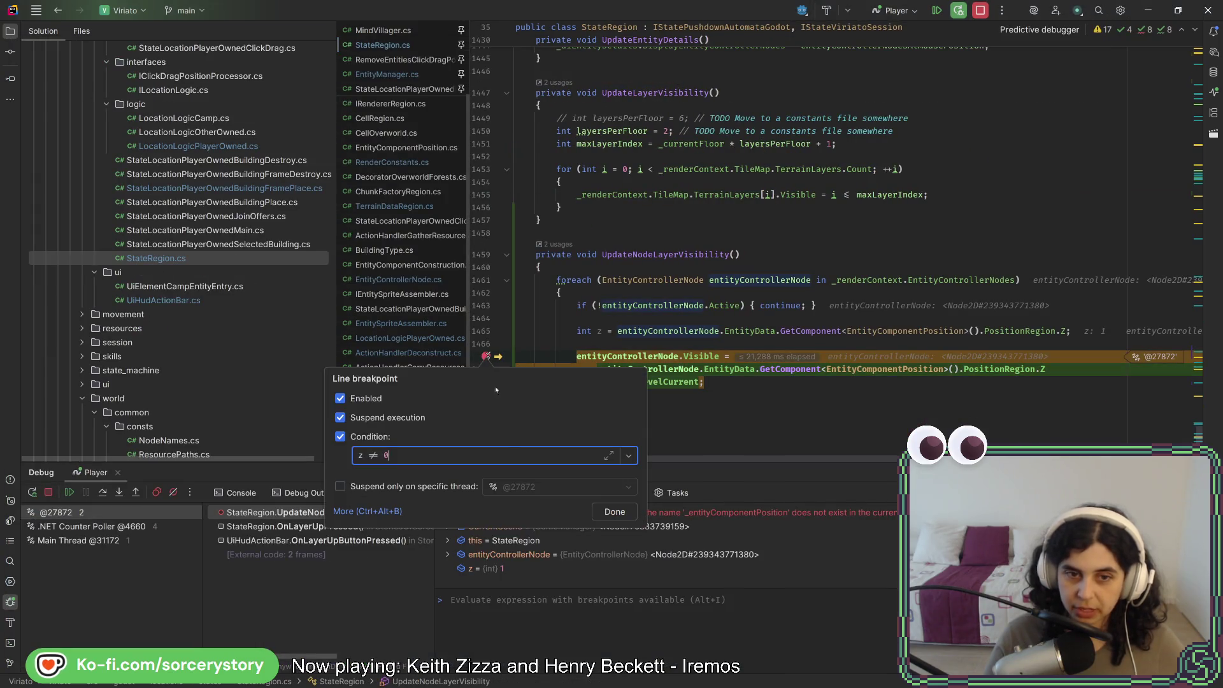
Uncheck Enabled on the z != 0 breakpoint, close its settings, and resume the game
left_click(341, 398)
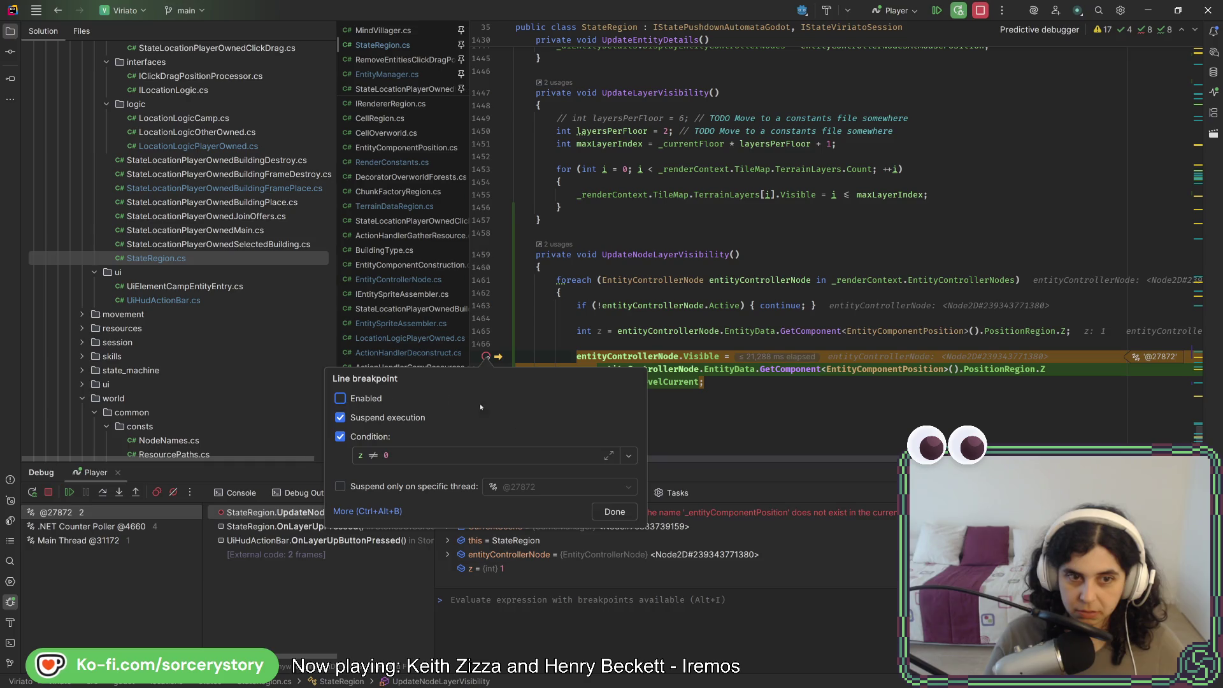
left_click(615, 512)
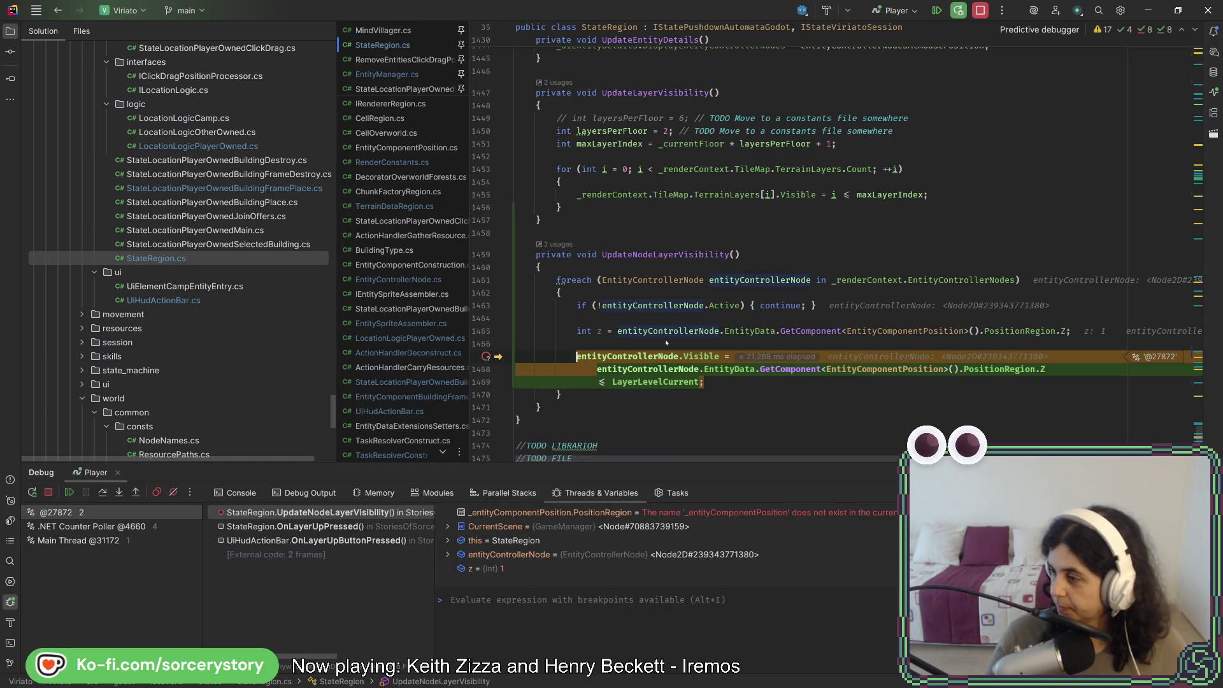
key("Left")
mouse_move(668, 377)
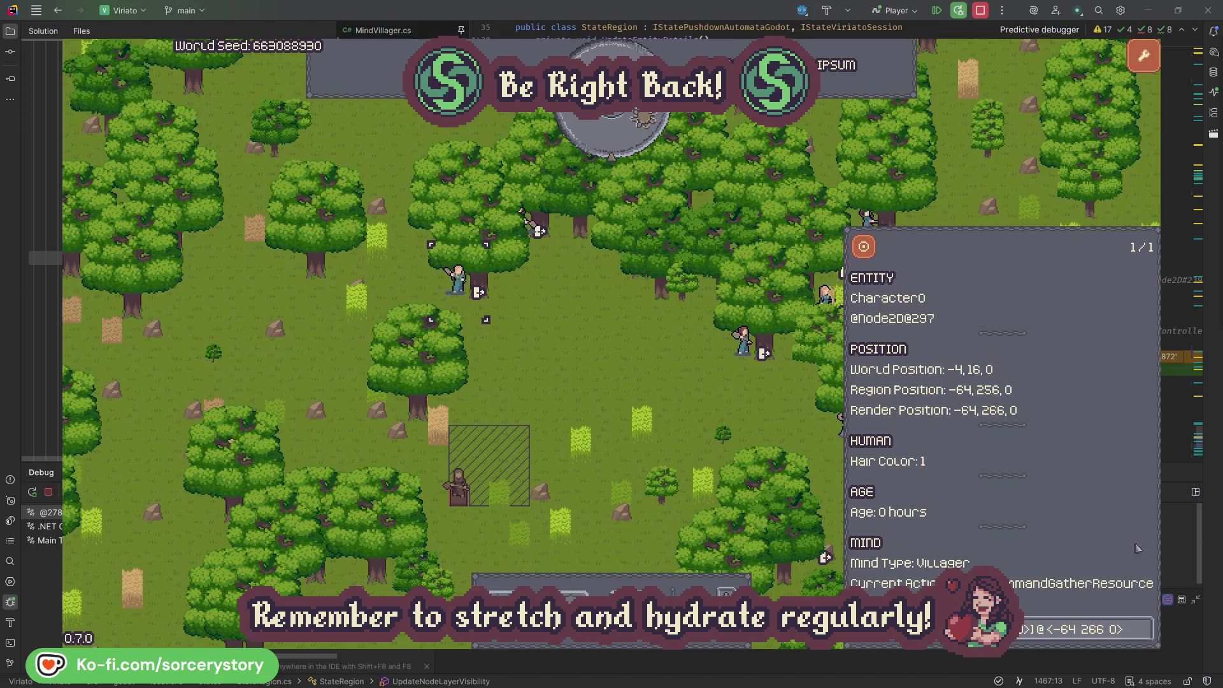
View the oak Character0 targets, close the villager details, and pass one hour
left_click(1144, 629)
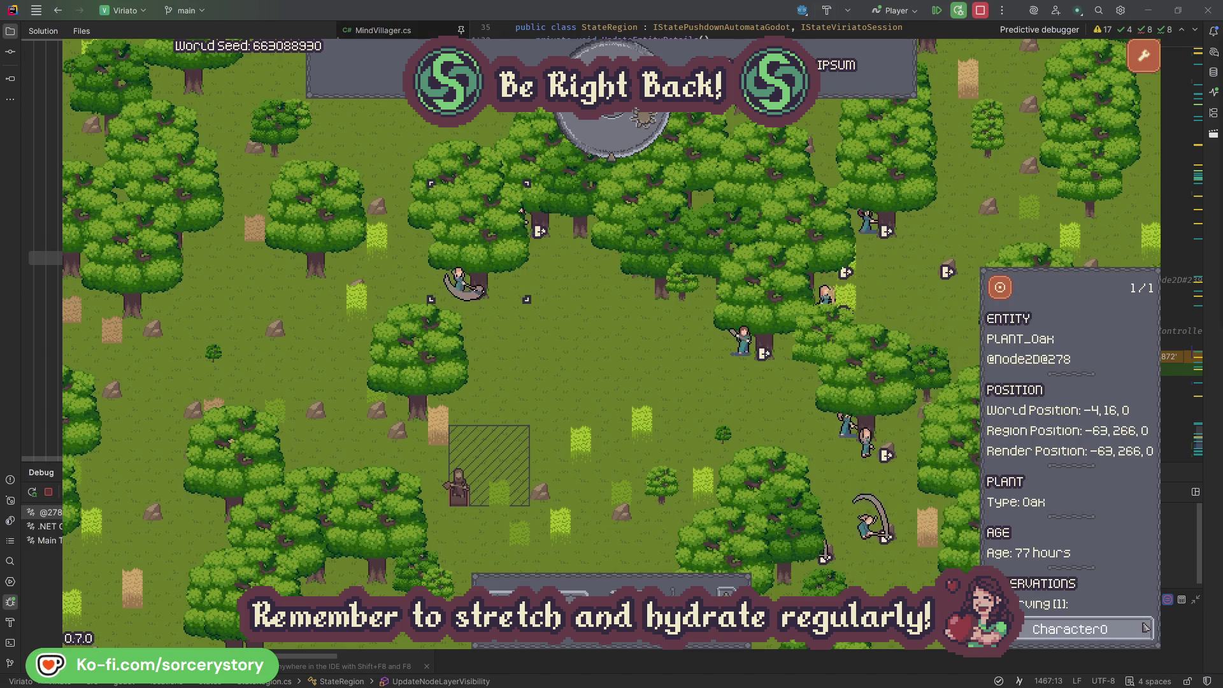
left_click(1145, 629)
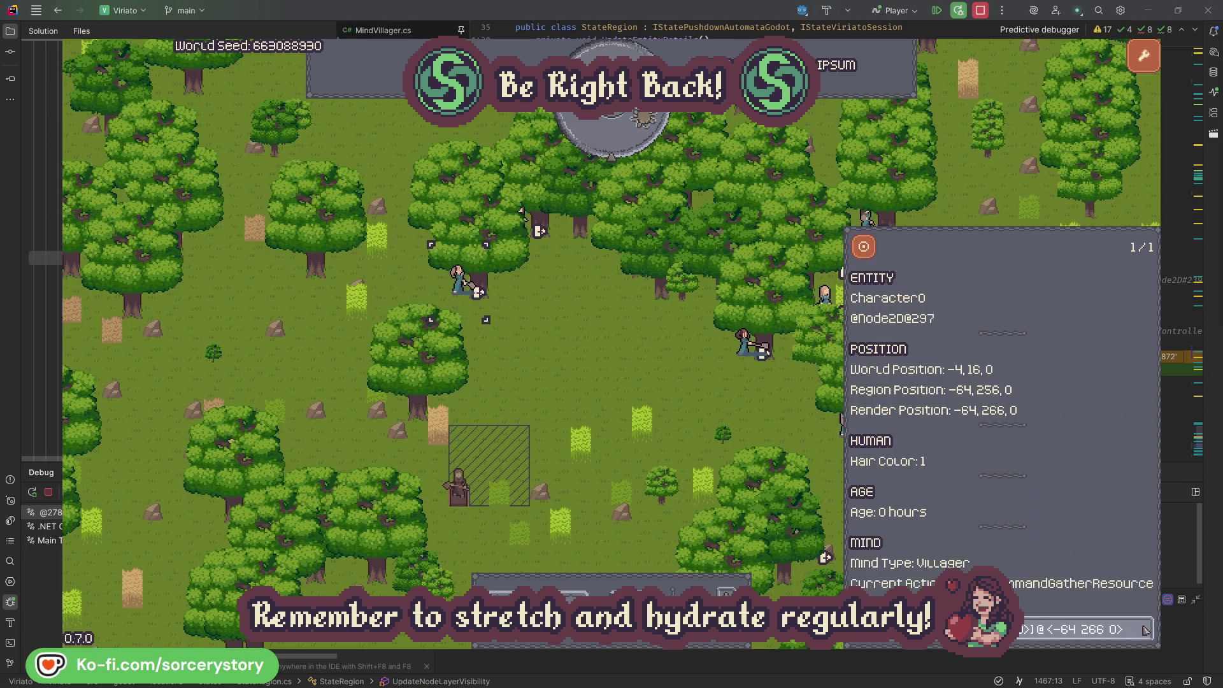
left_click(641, 385)
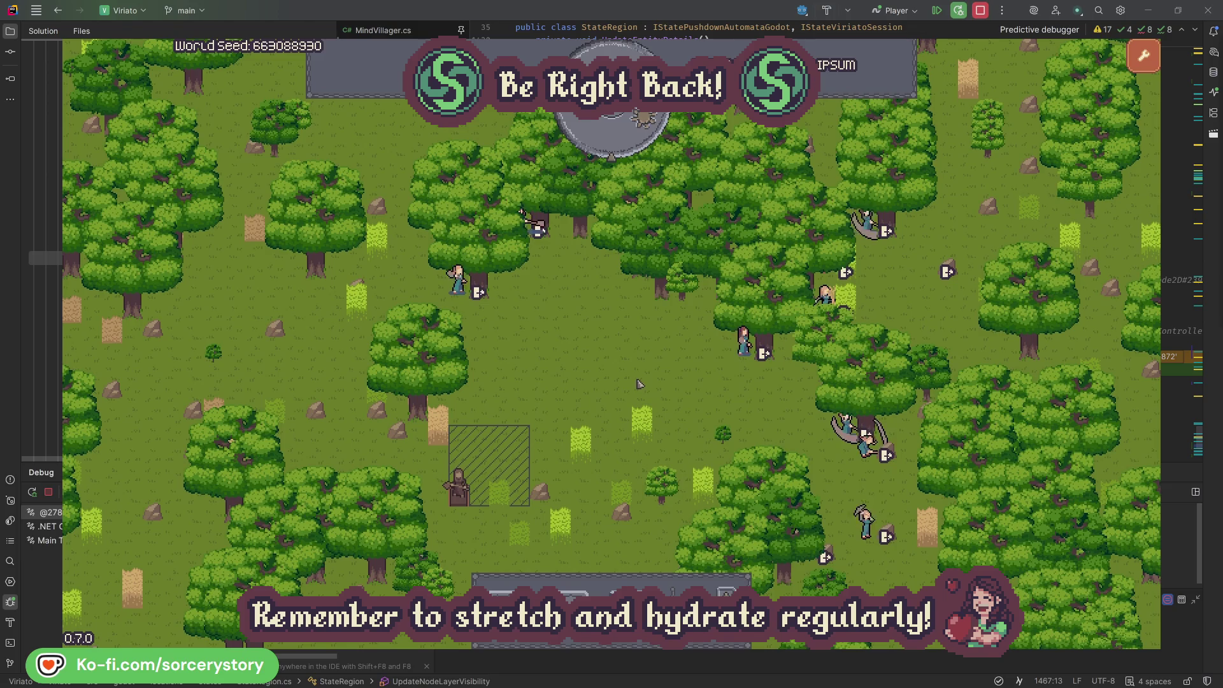
left_click(621, 143)
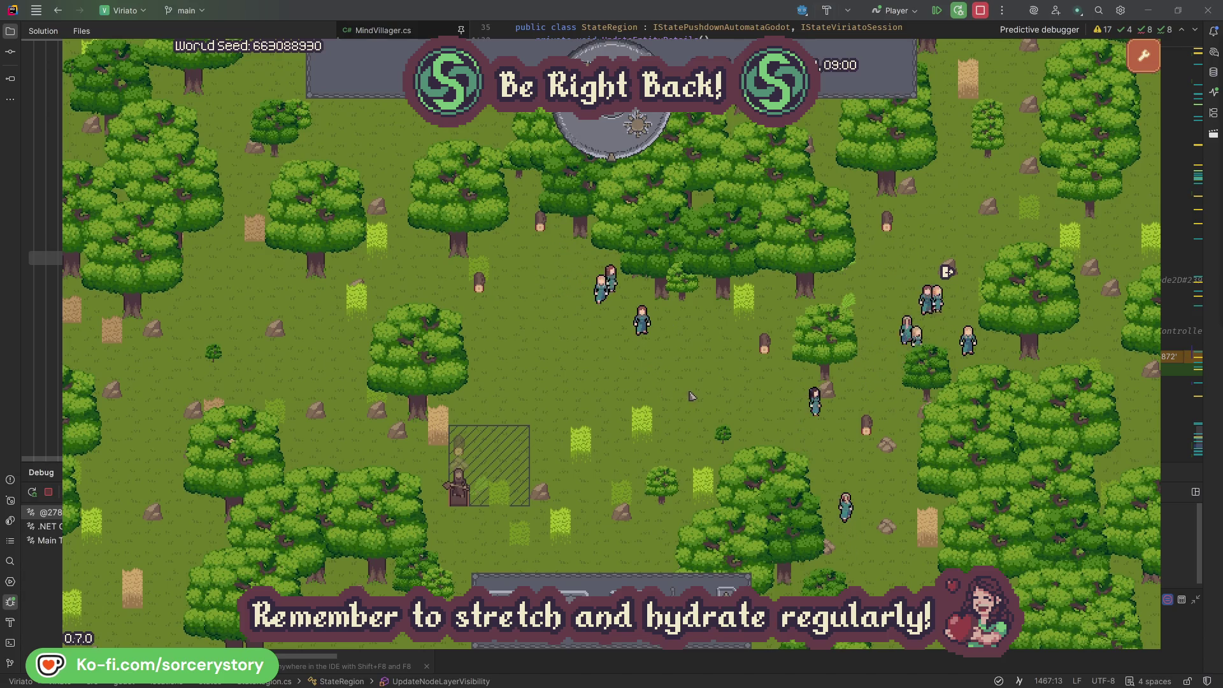
Inspect the wood and 2 Herb piles Character9 reserves, centring the map on each
left_click(470, 443)
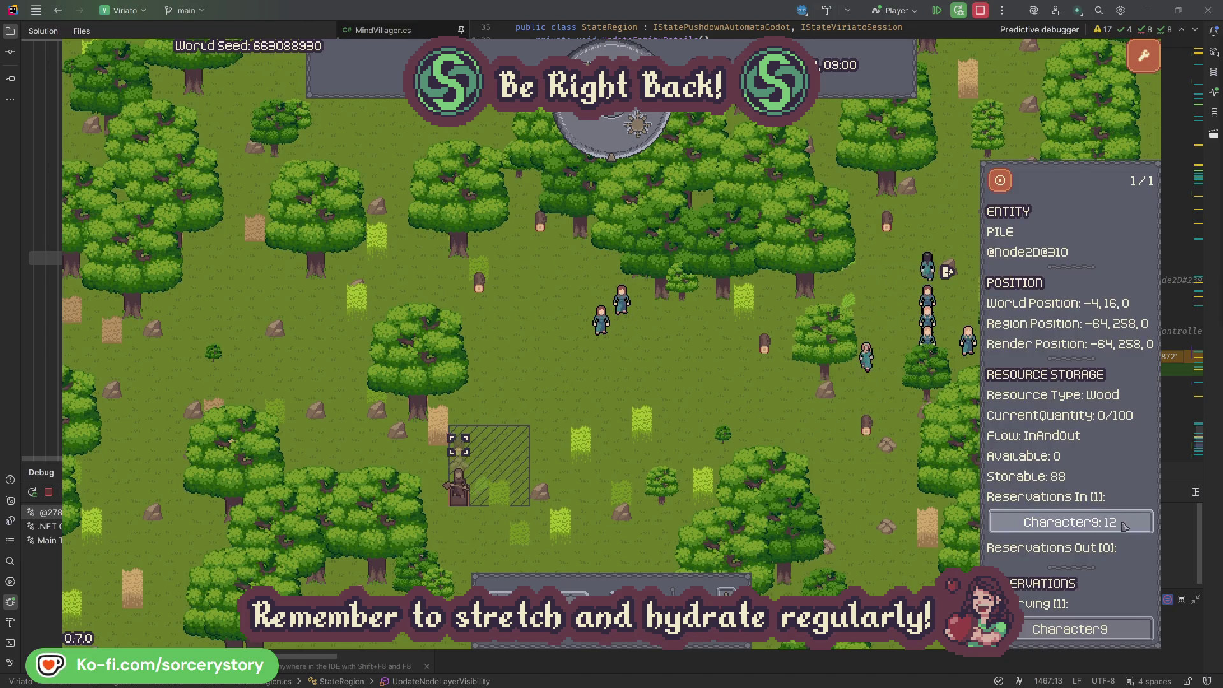
left_click(1071, 522)
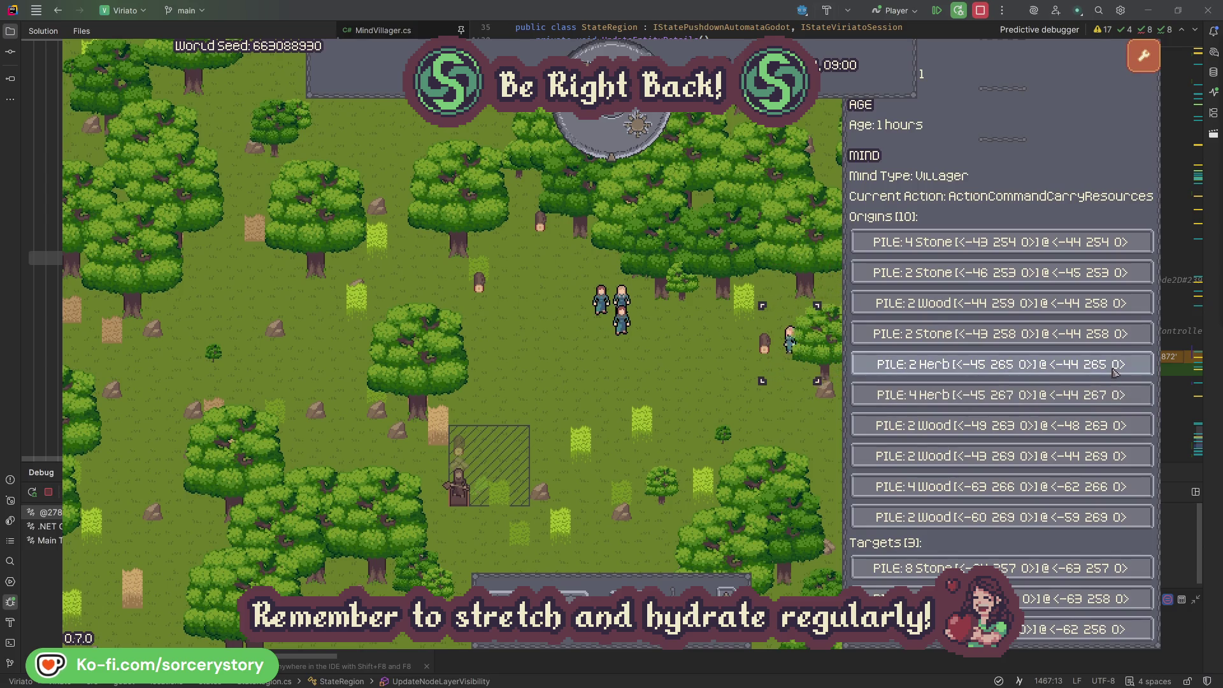
left_click(1115, 365)
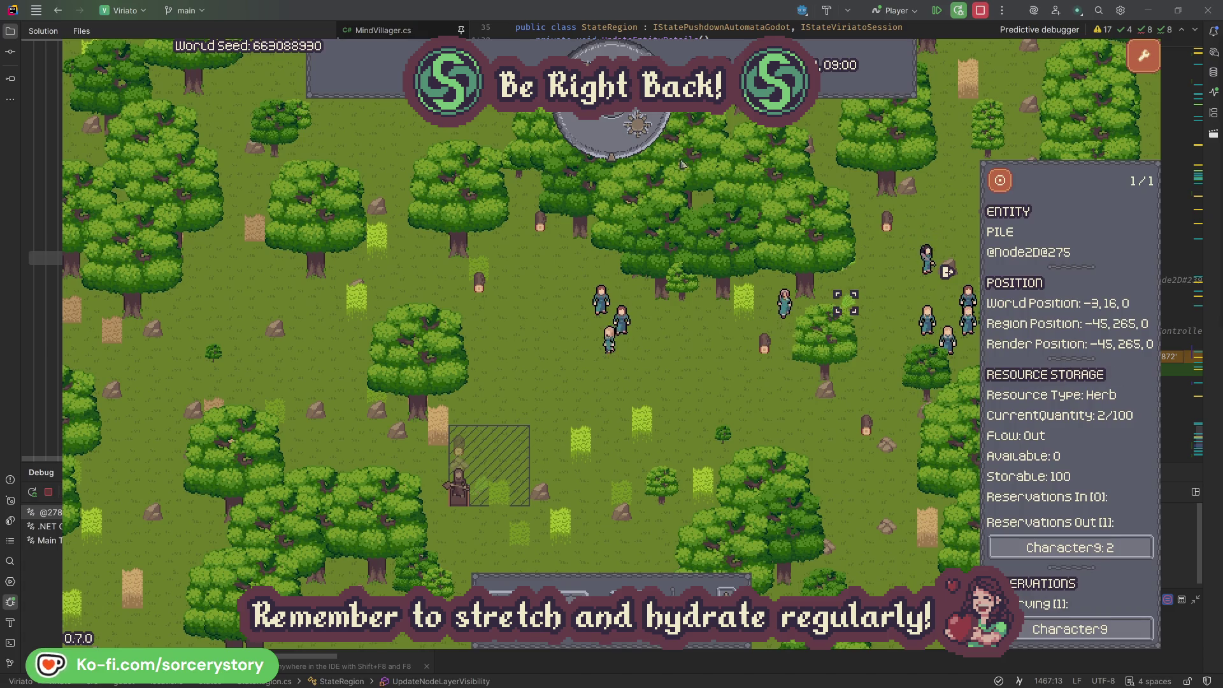
left_click(1002, 181)
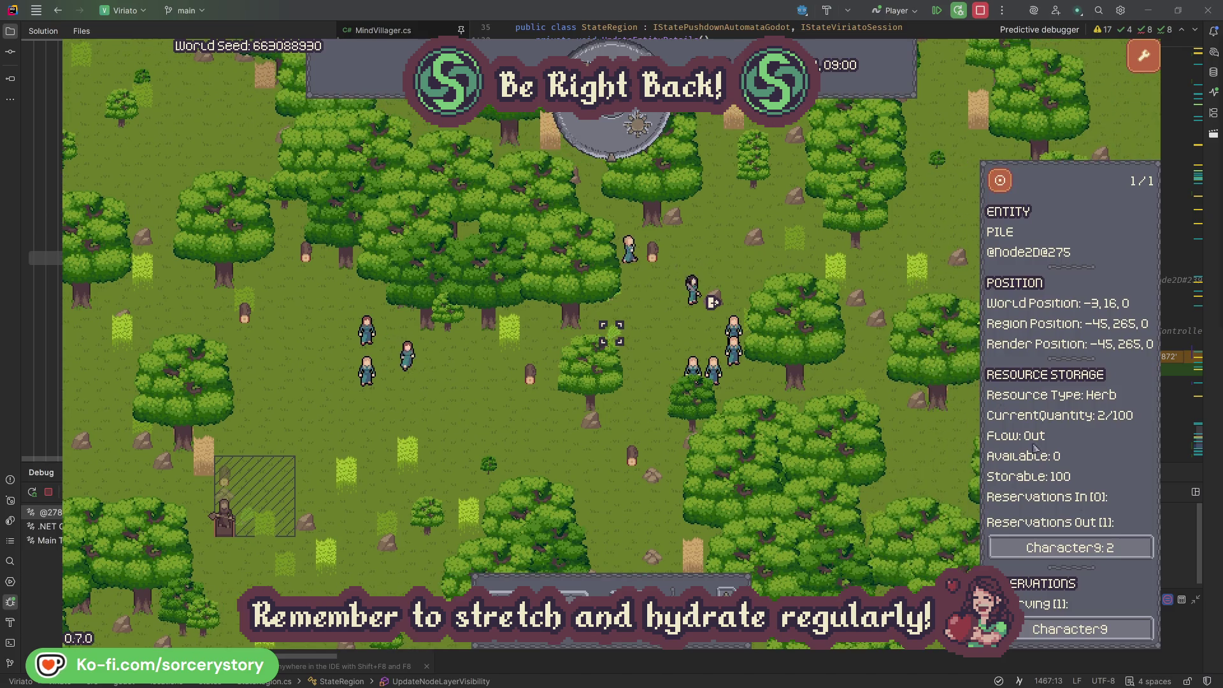
left_click(1112, 548)
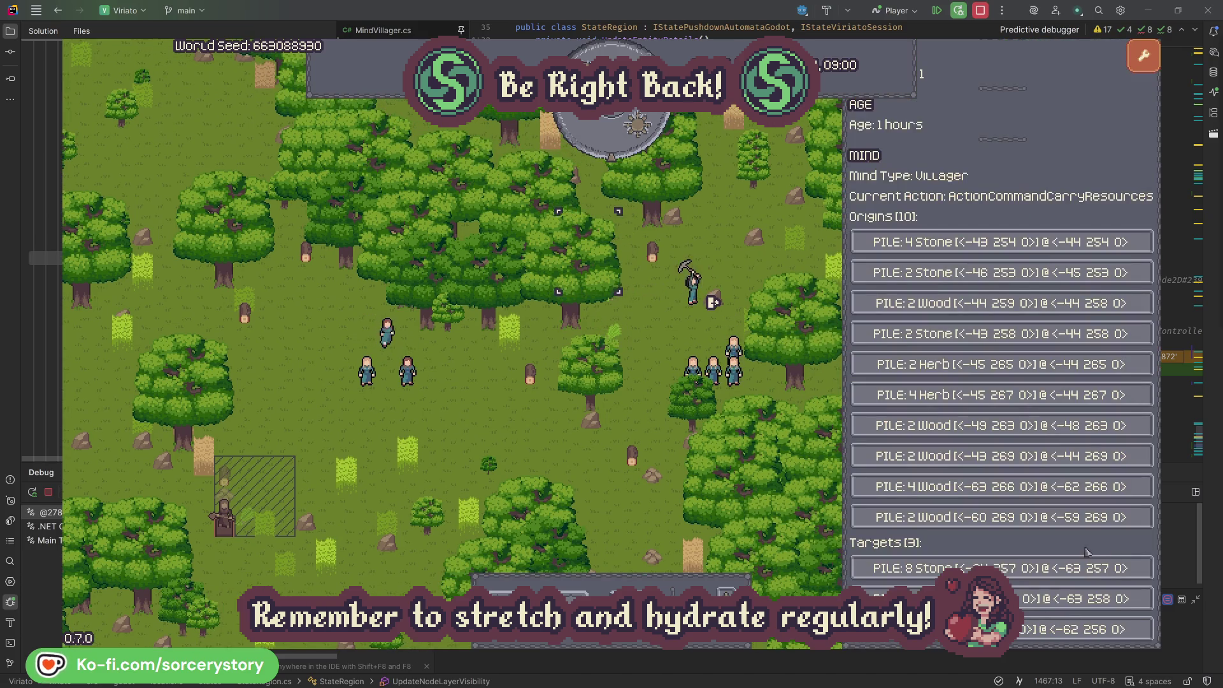
left_click(1083, 599)
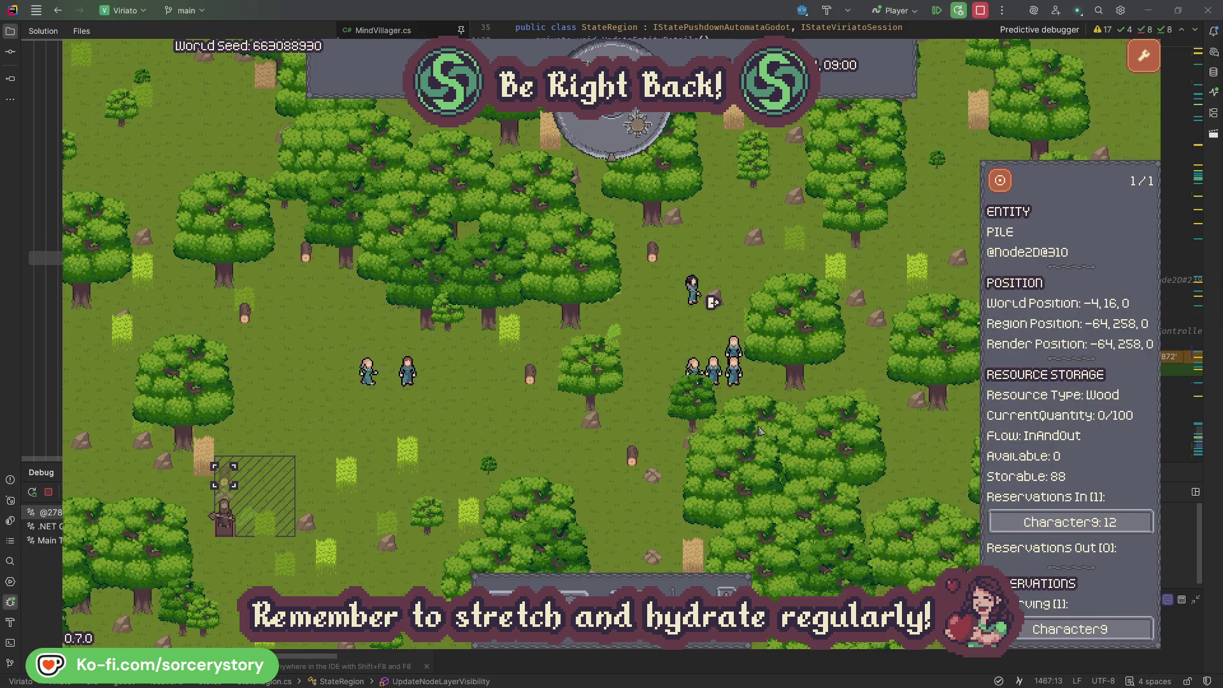
left_click(1000, 182)
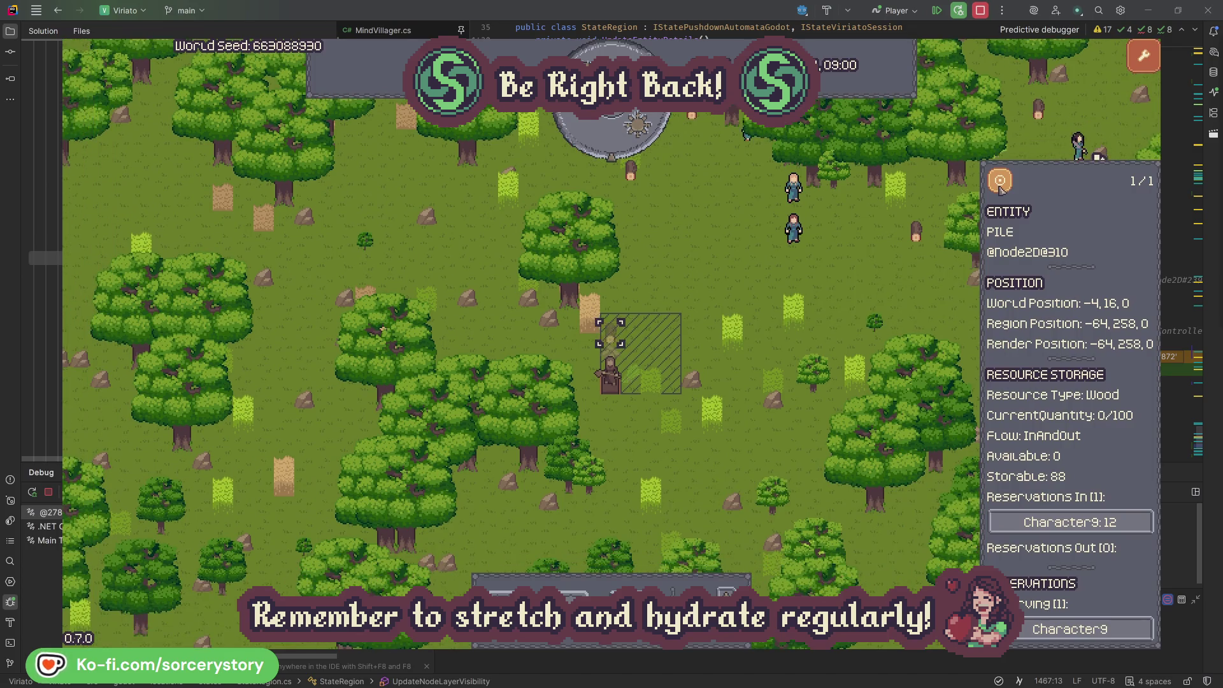
left_click(899, 277)
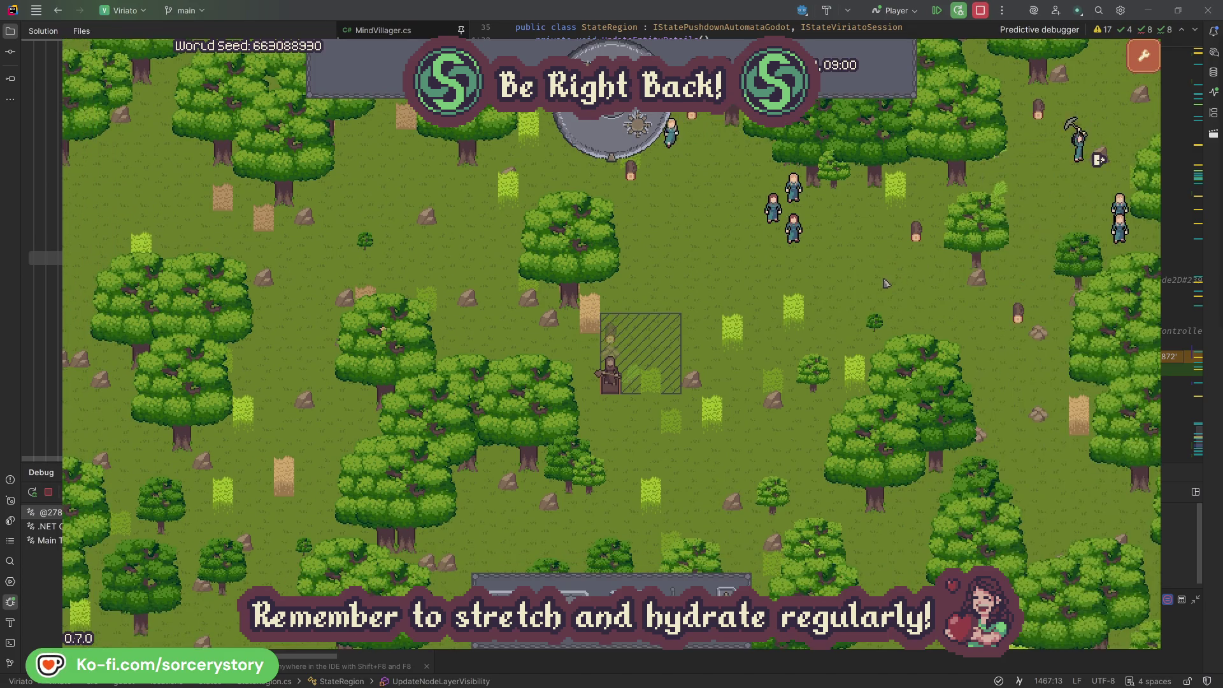
Inspect Character2, centre the map on them, and check the oak they target
left_click(798, 235)
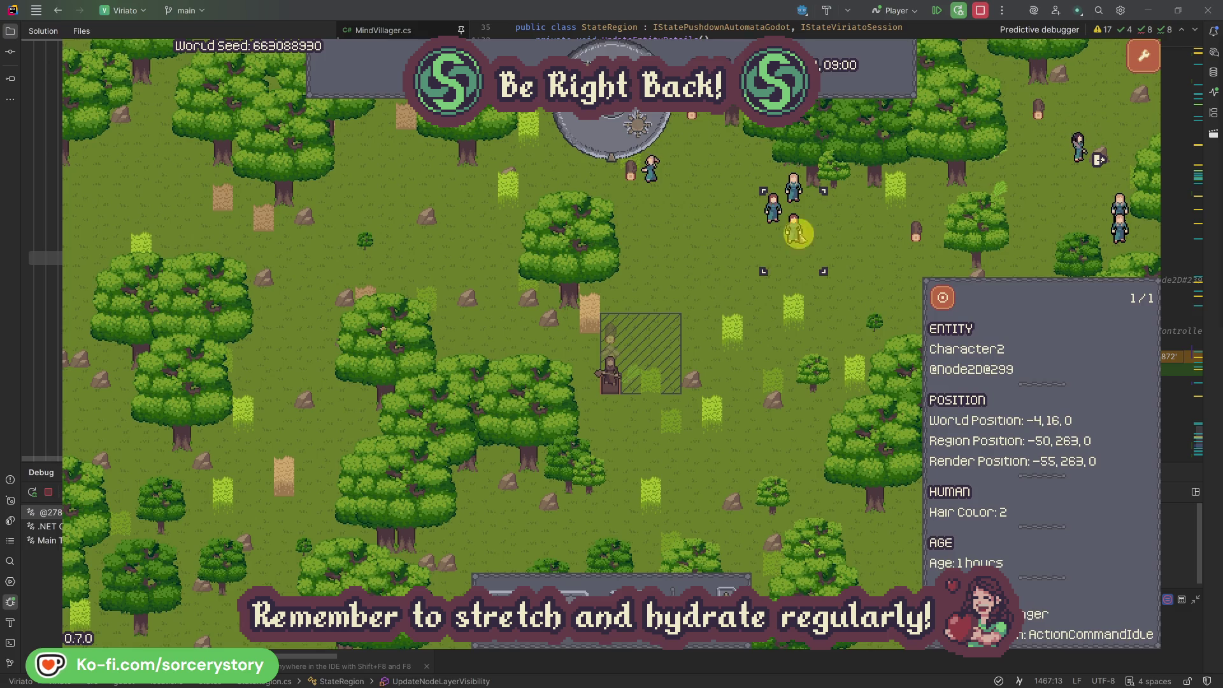
double_click(797, 234)
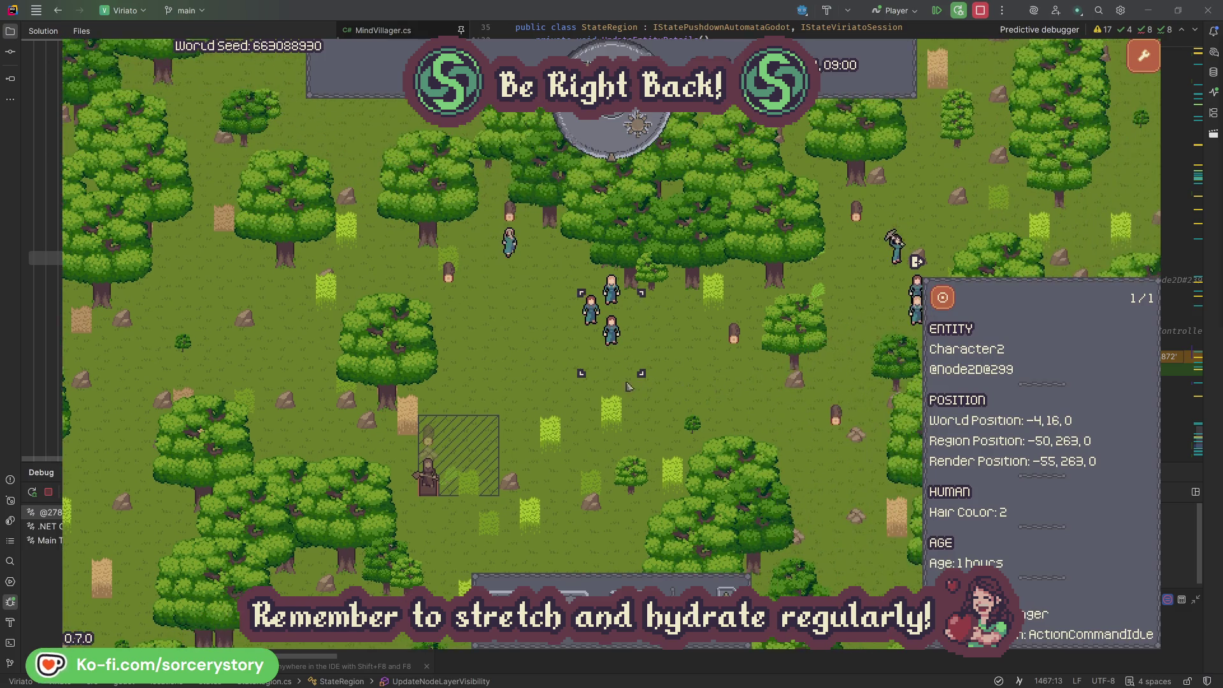
left_click(699, 369)
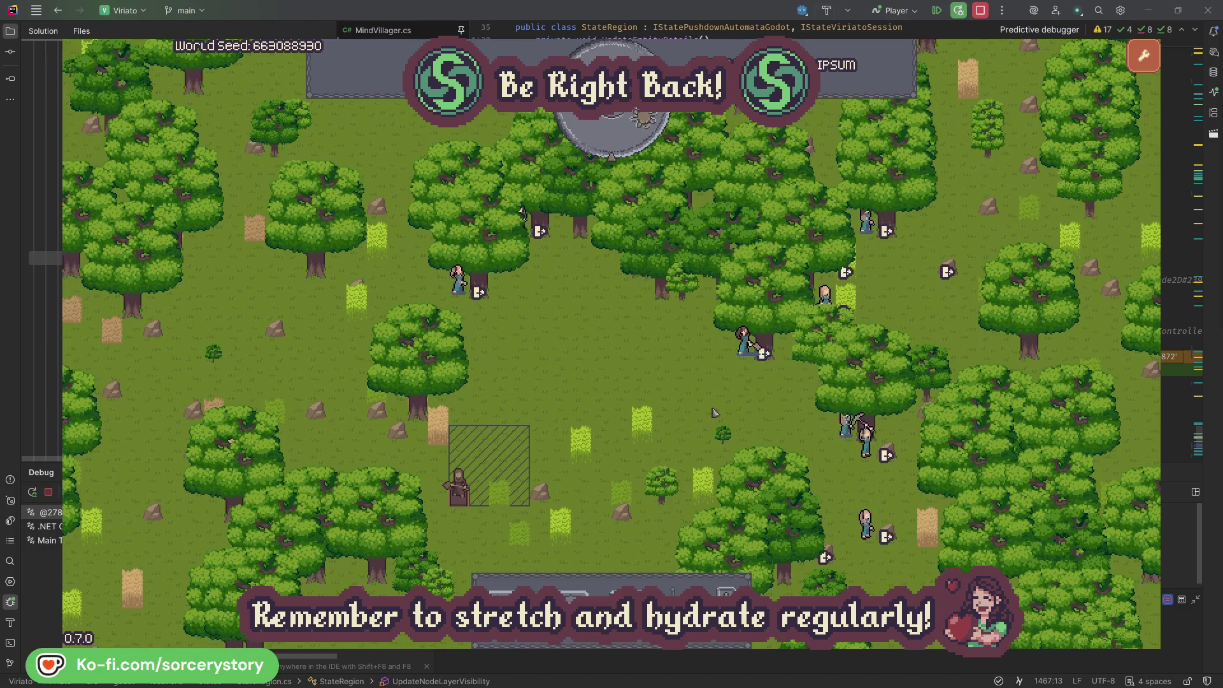
left_click(744, 344)
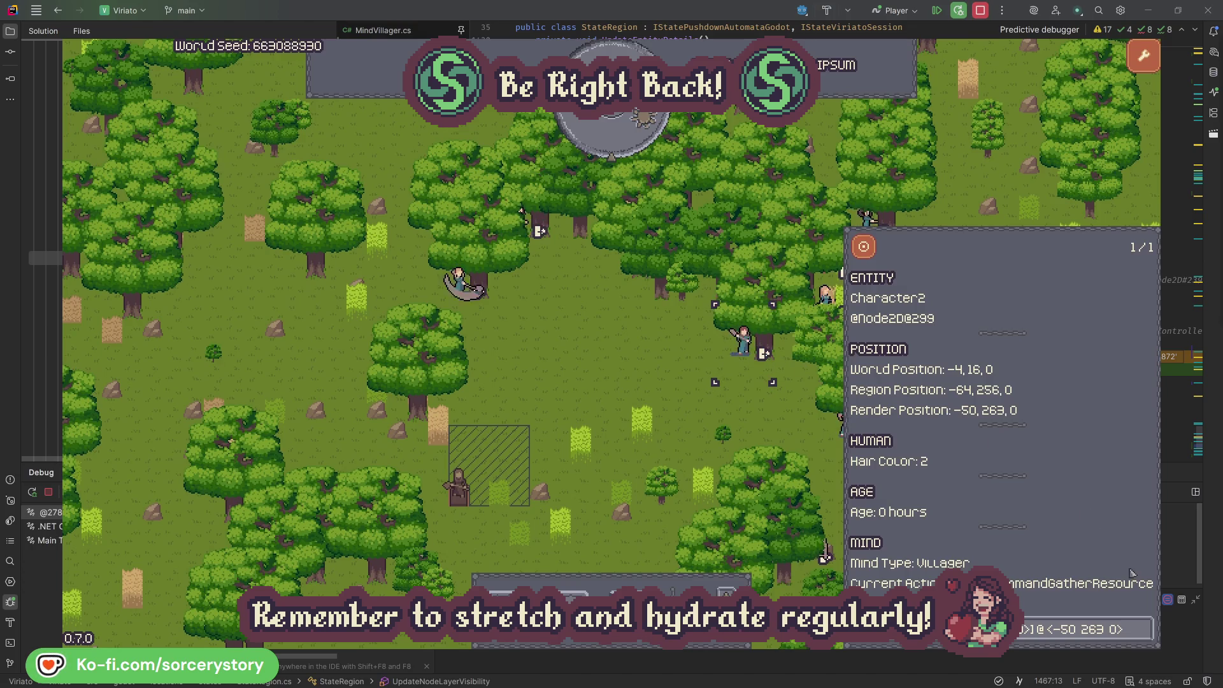
left_click(1145, 638)
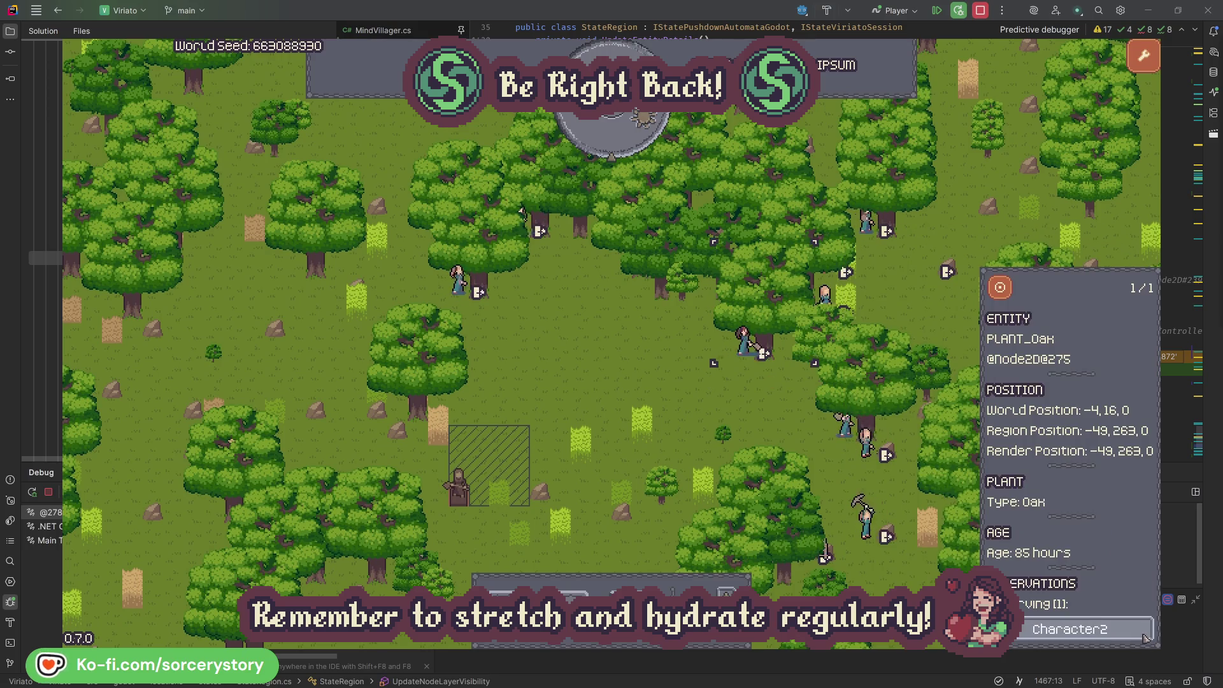
left_click(1145, 638)
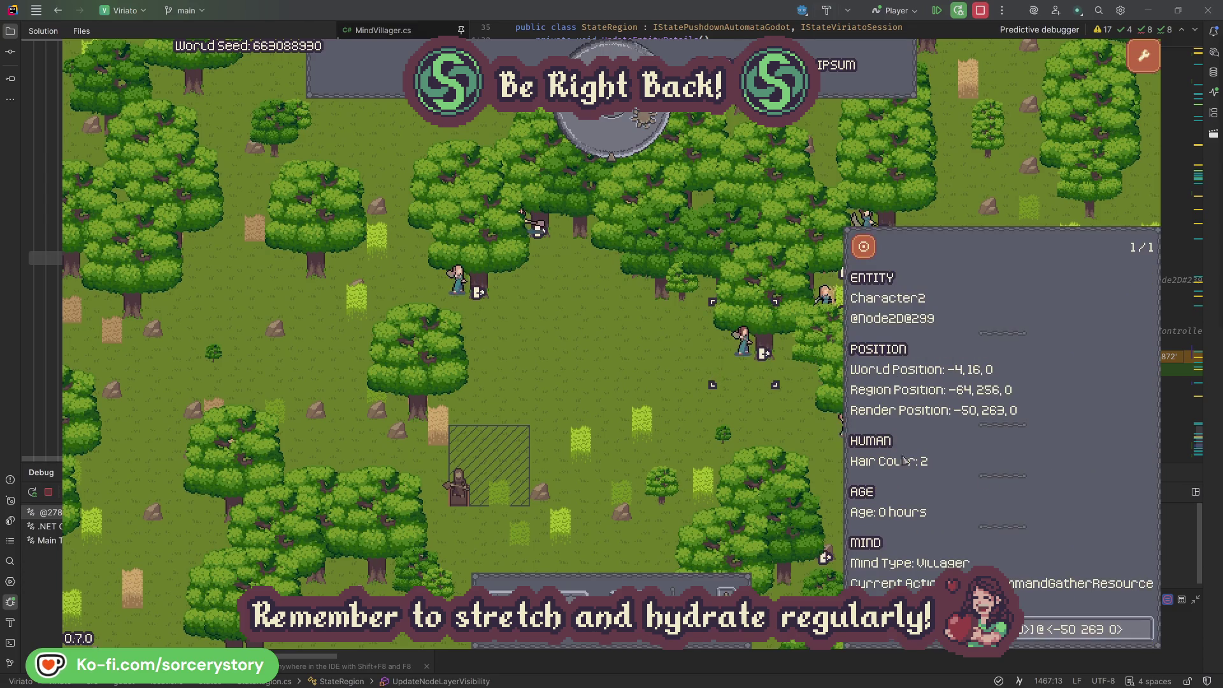
left_click(765, 423)
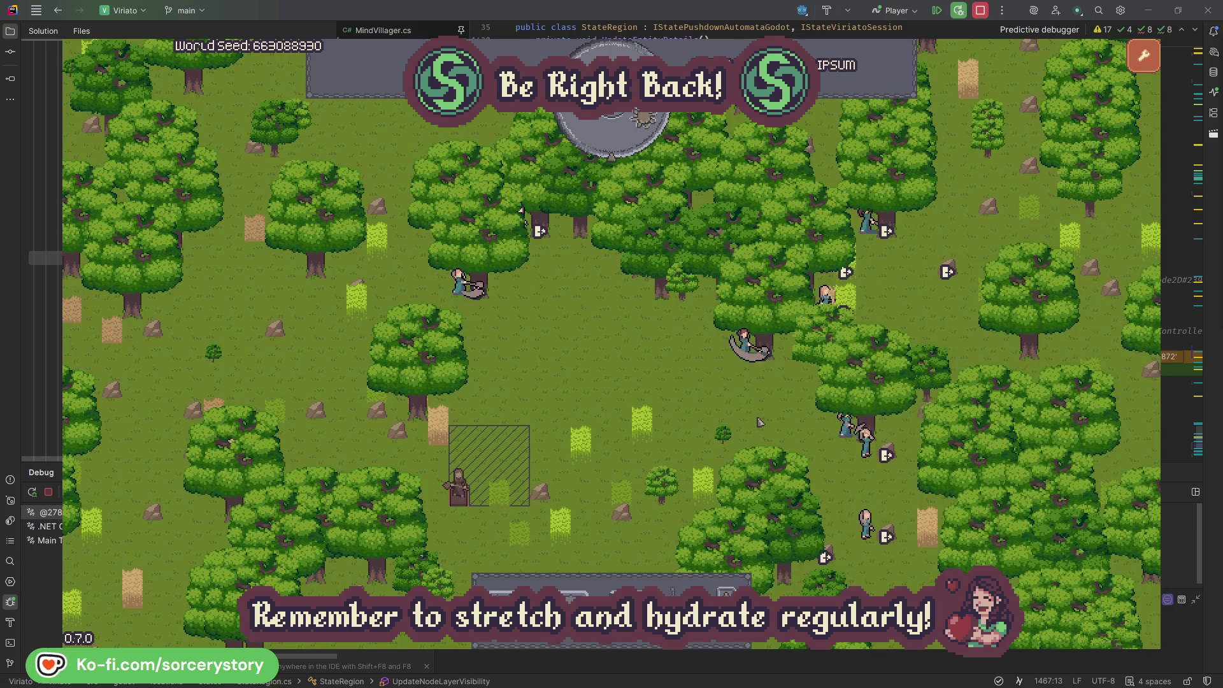
Check Character0's targeted oak again, then advance the clock one hour to 09:00
left_click(459, 280)
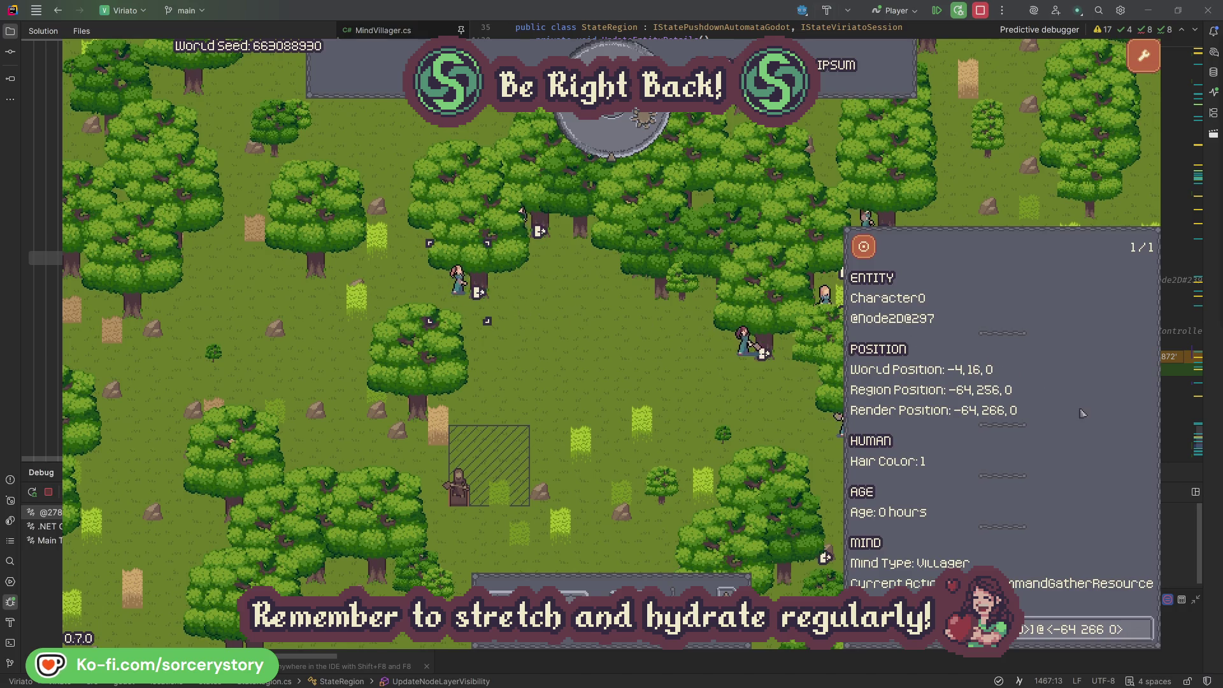
left_click(1144, 629)
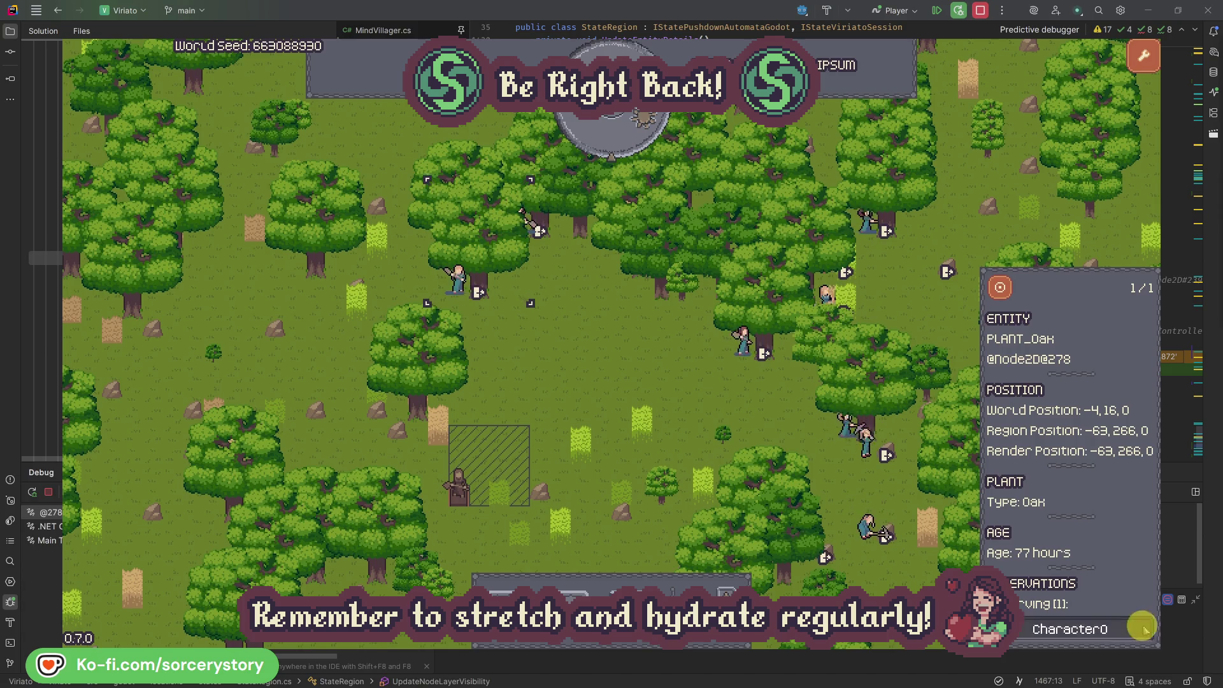
left_click(1145, 630)
left_click(634, 377)
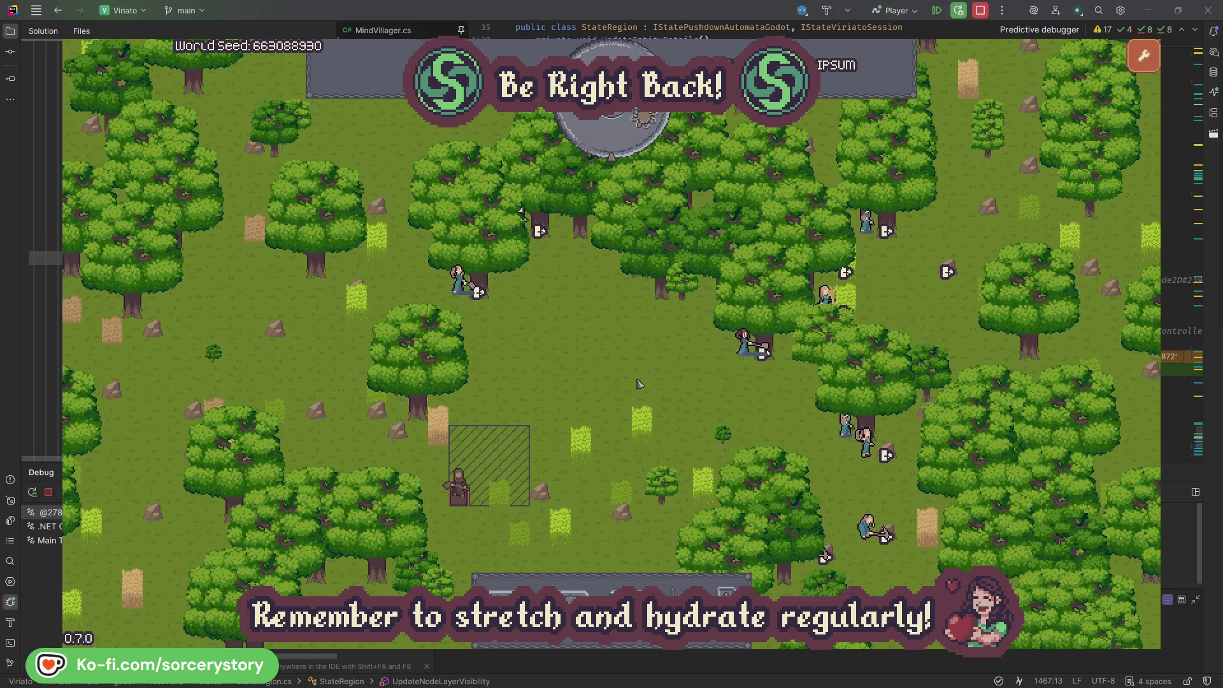
left_click(622, 142)
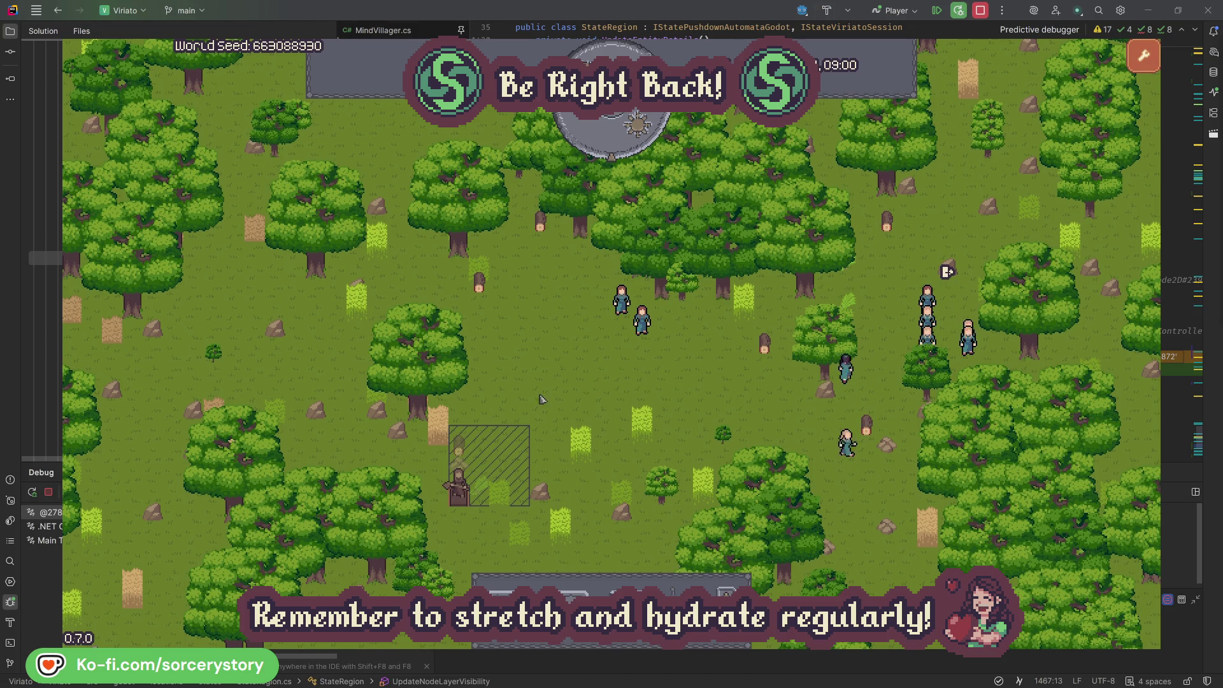
Open Character9's details from the stockpile wood pile, check its 2 Herb origin pile, then return to Character9
left_click(460, 448)
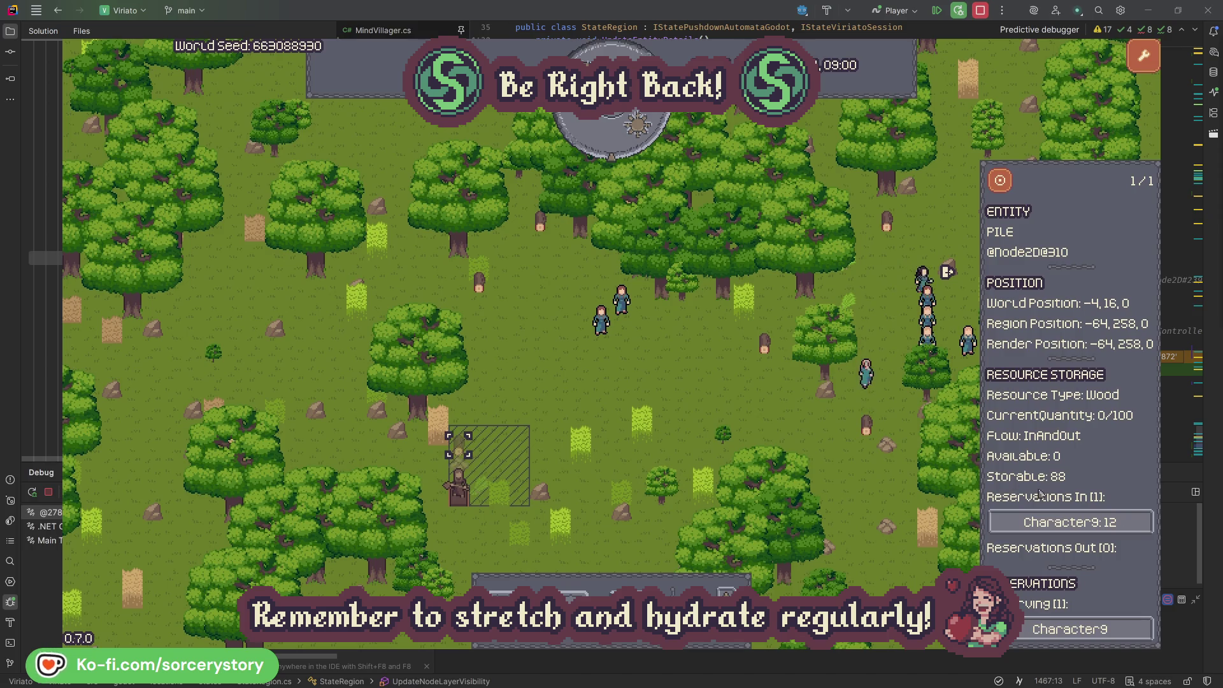
left_click(1126, 527)
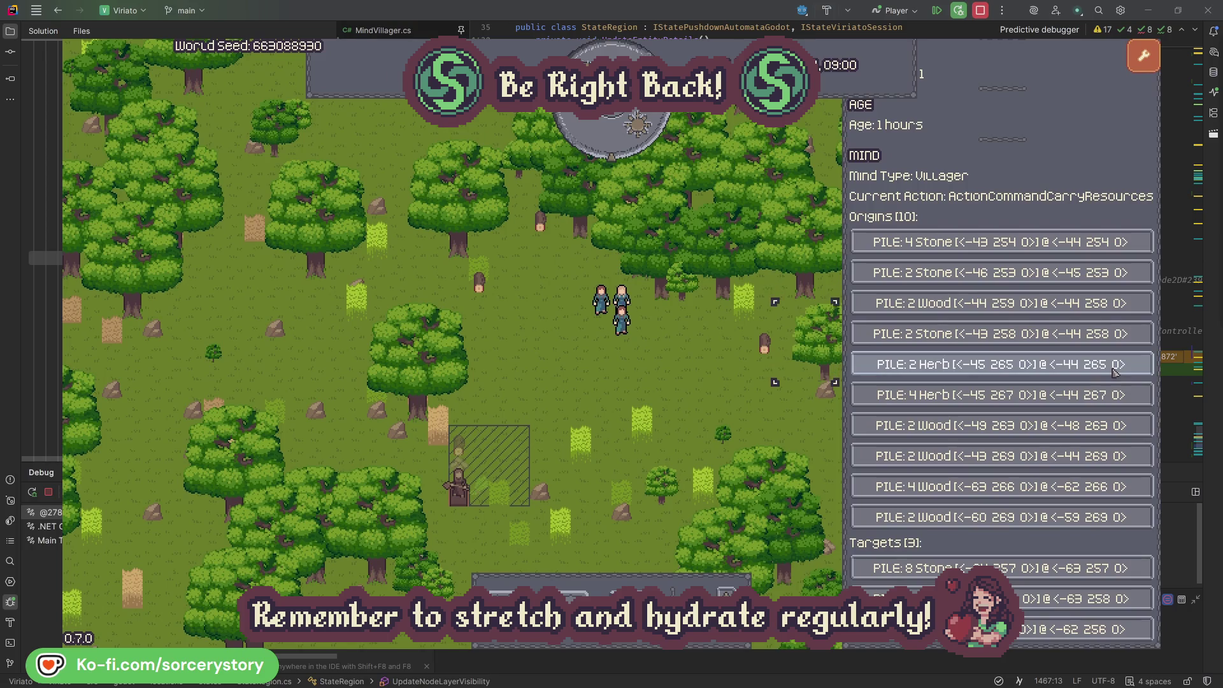
left_click(1116, 372)
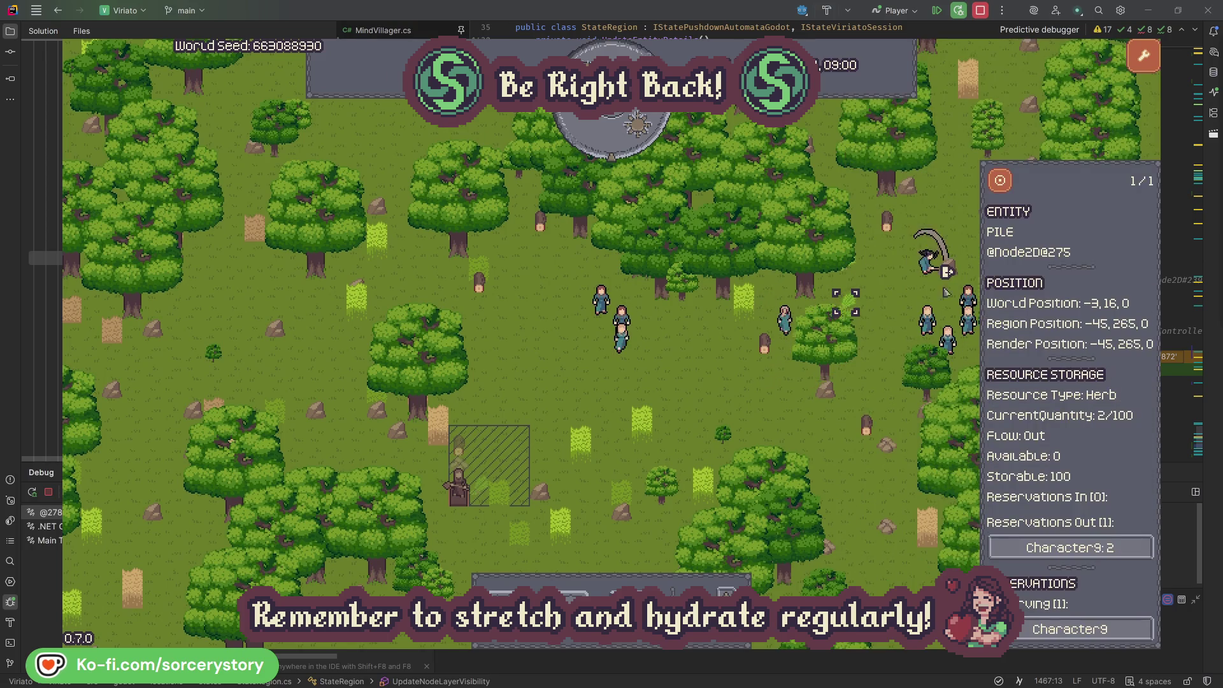
left_click(1008, 185)
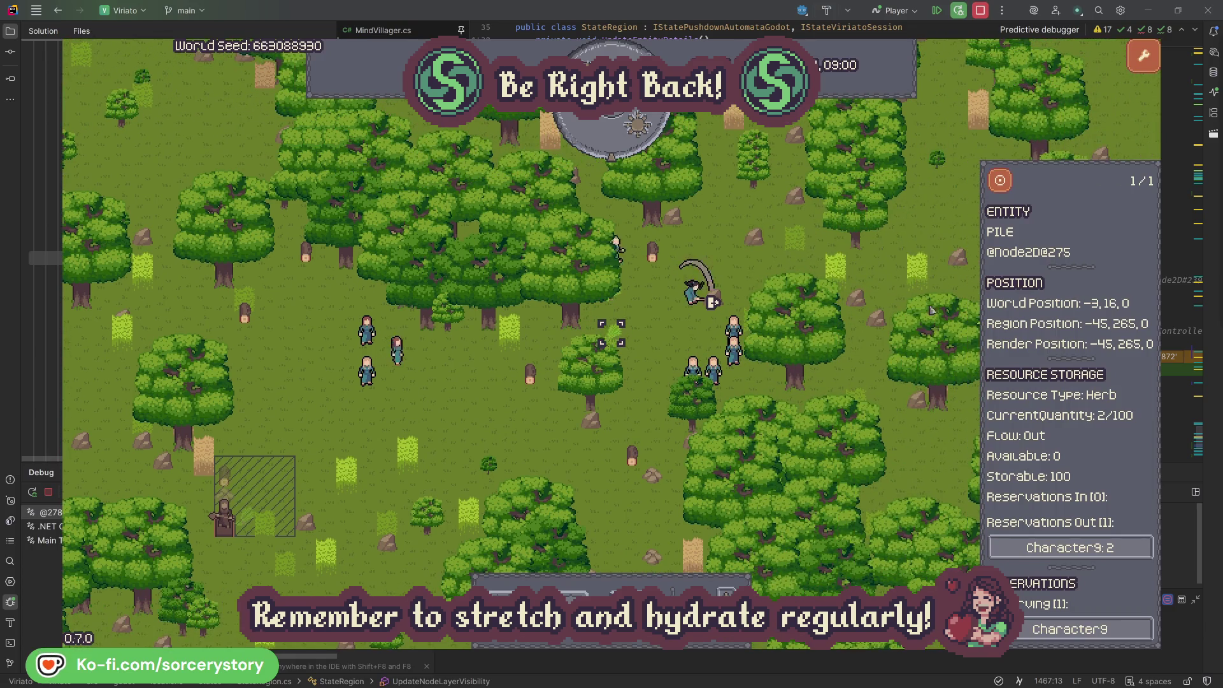
left_click(1052, 547)
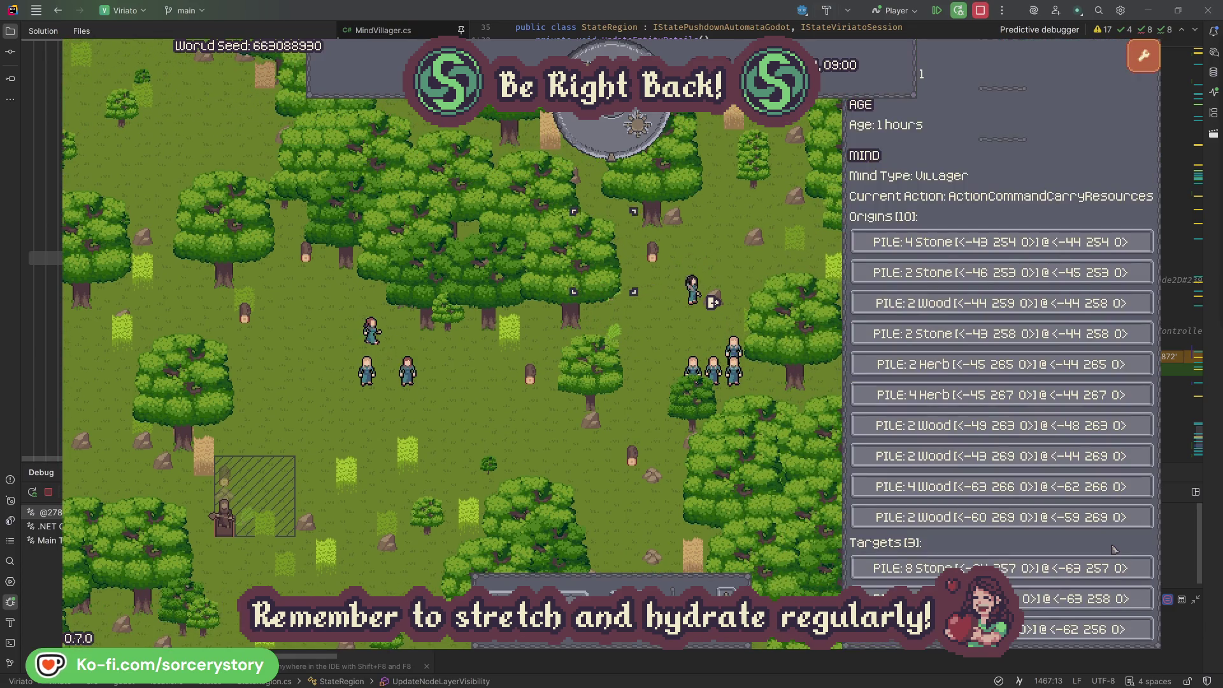
Inspect and center on the wood pile listed for Character9, then deselect it
left_click(1013, 599)
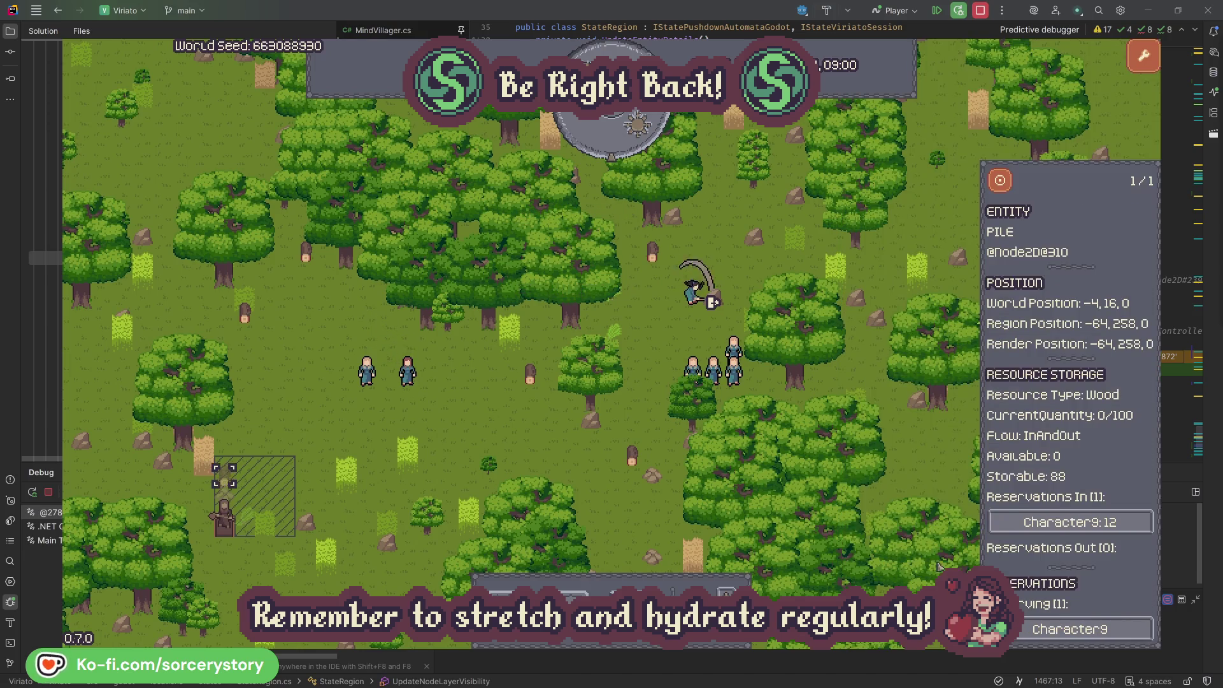
left_click(1000, 183)
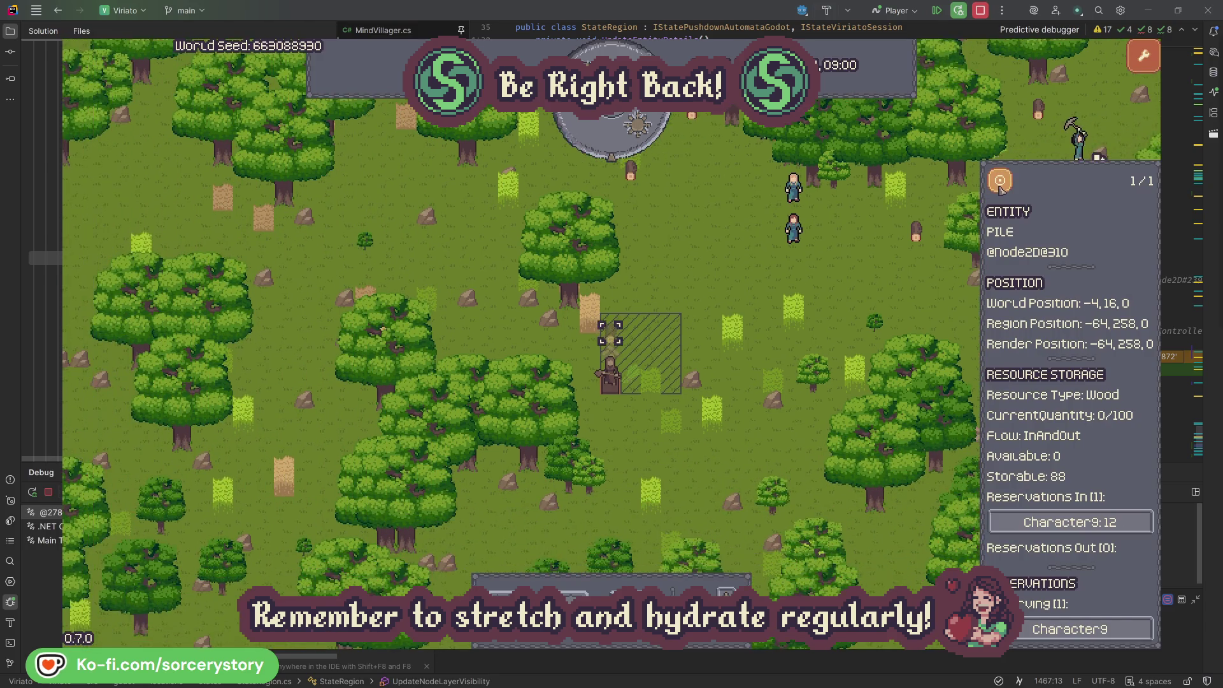
left_click(885, 282)
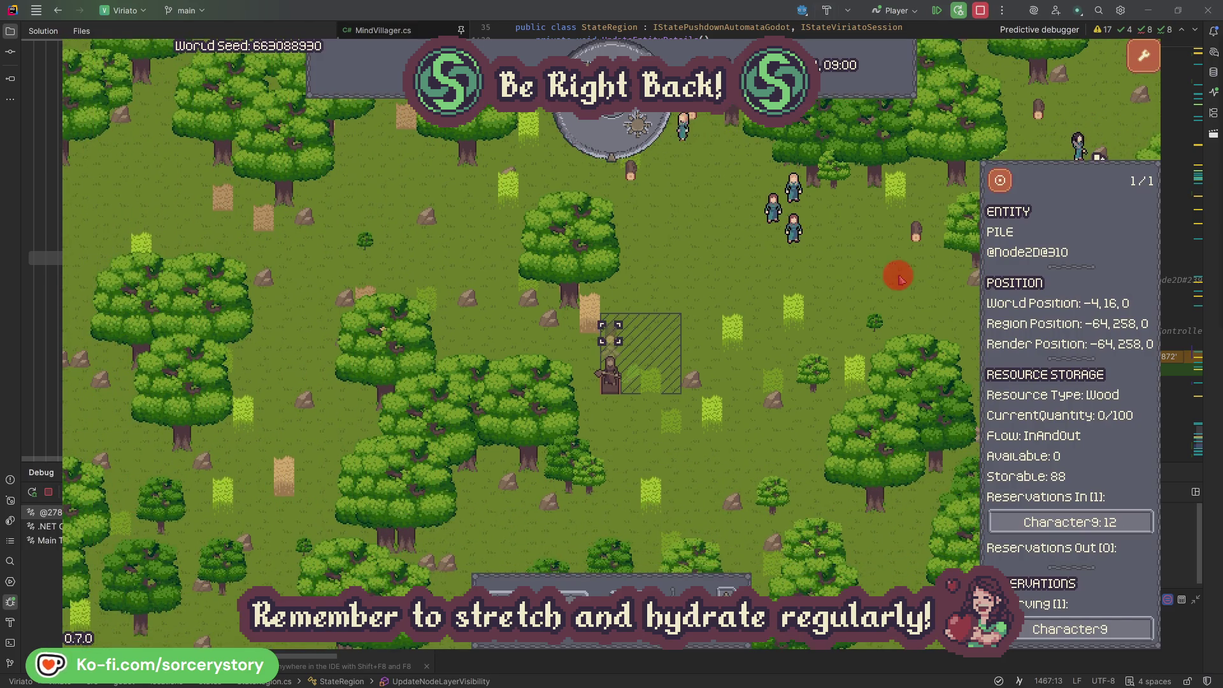
Inspect villager Character2 and the PLANT_Oak tree it is working on
left_click(813, 244)
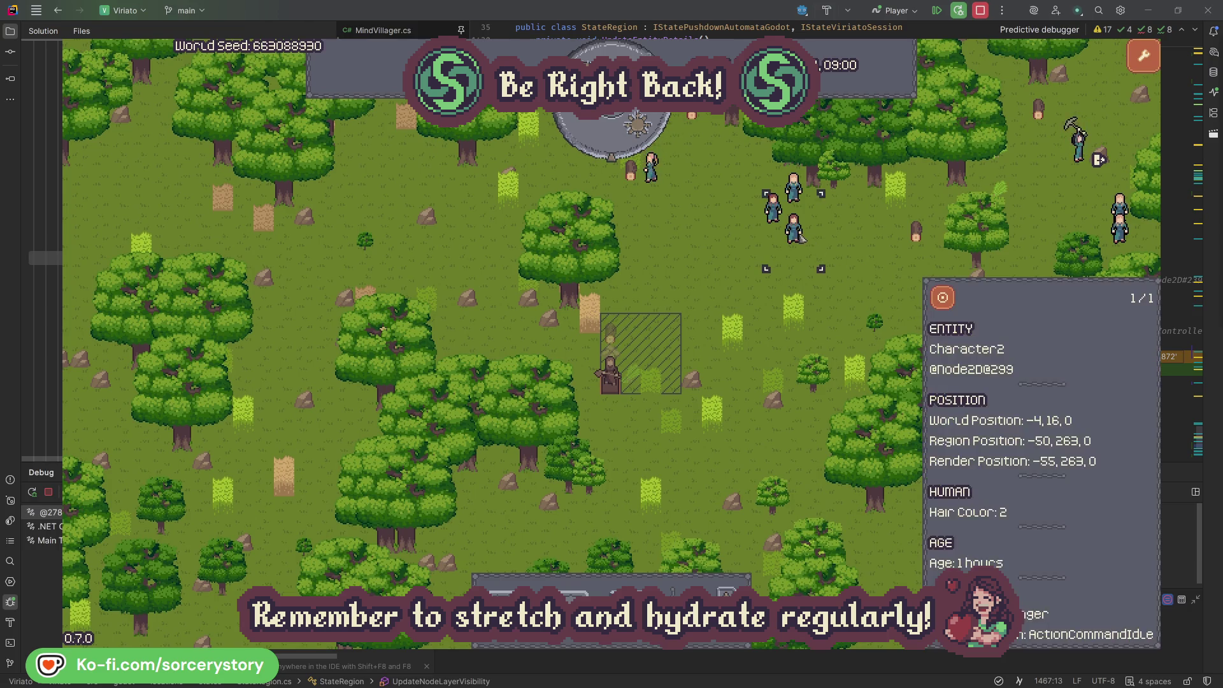
left_click(945, 298)
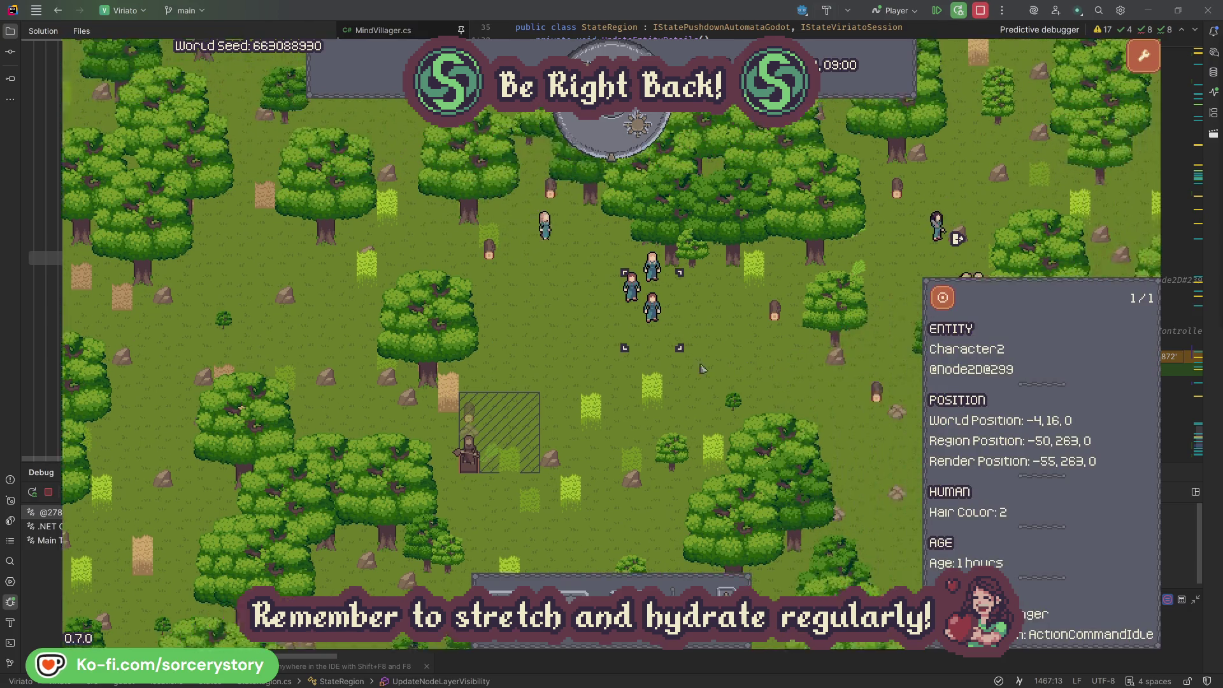
left_click(701, 369)
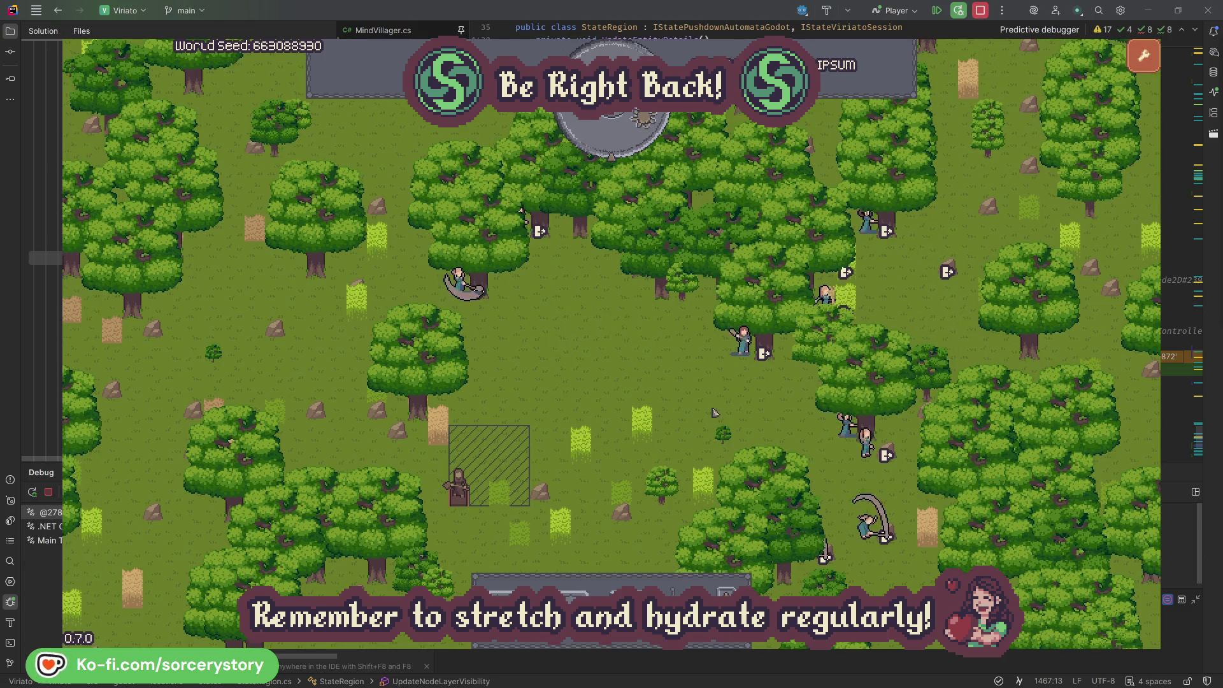
left_click(745, 344)
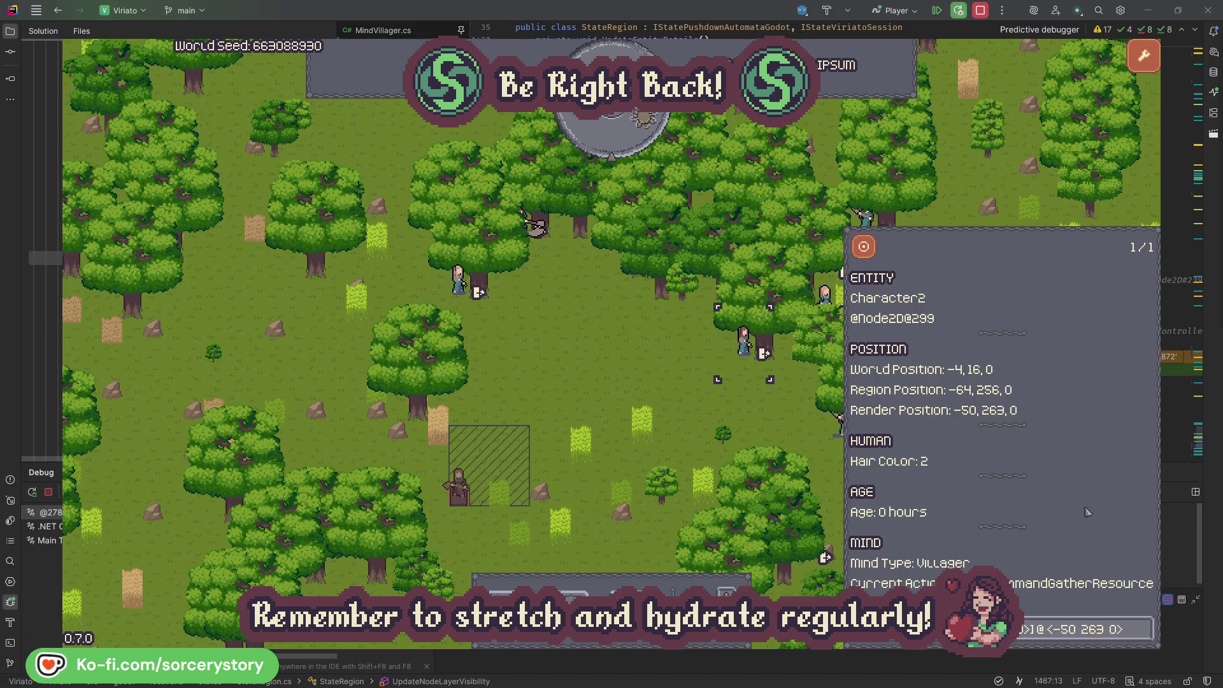
left_click(1146, 631)
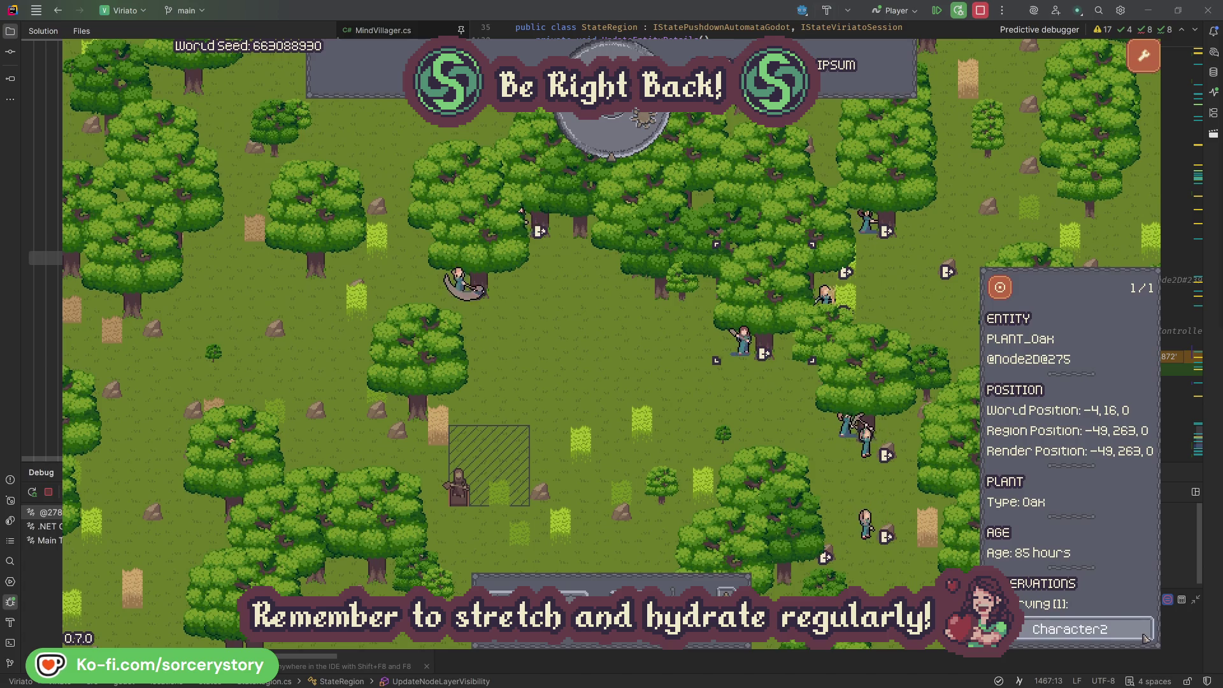
left_click(1146, 631)
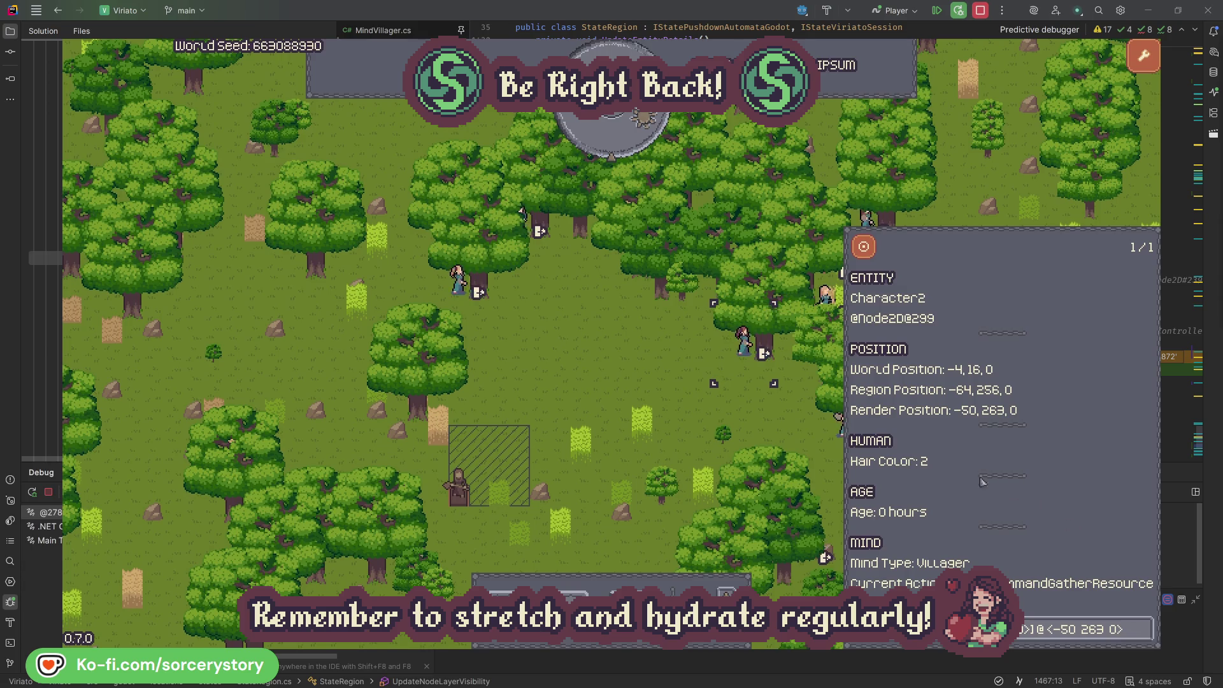
Inspect villager Character0 and its PLANT_Oak tree, then close the inspector with Escape
left_click(762, 421)
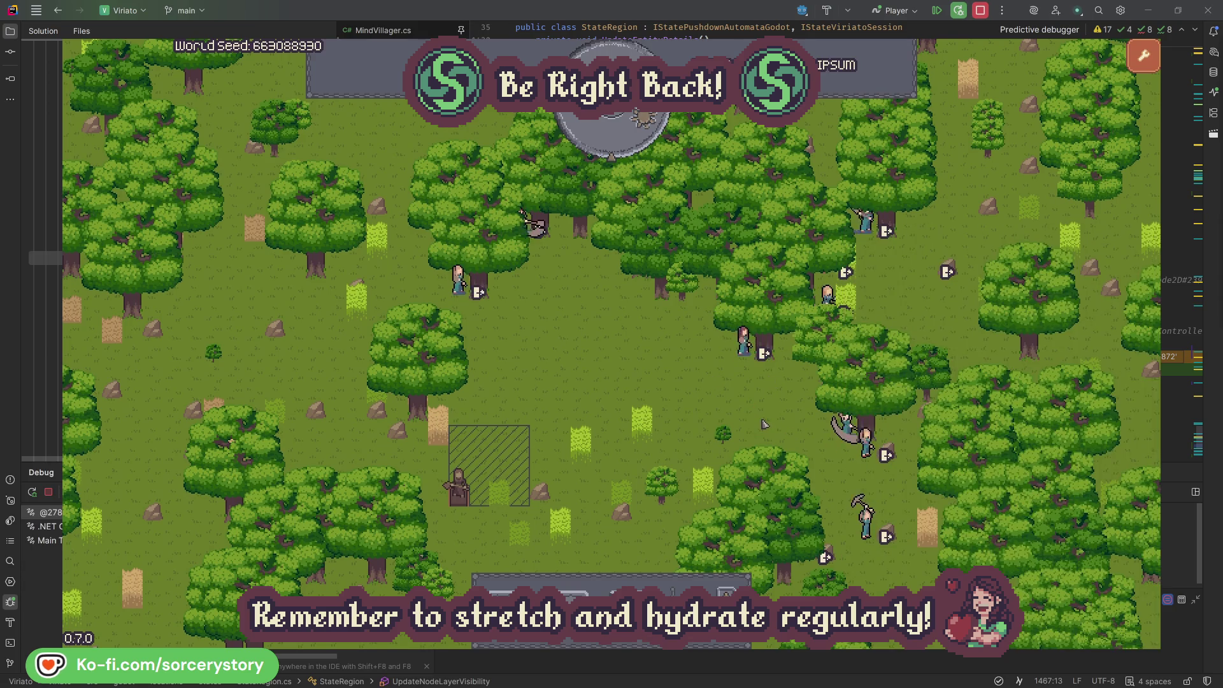
left_click(466, 299)
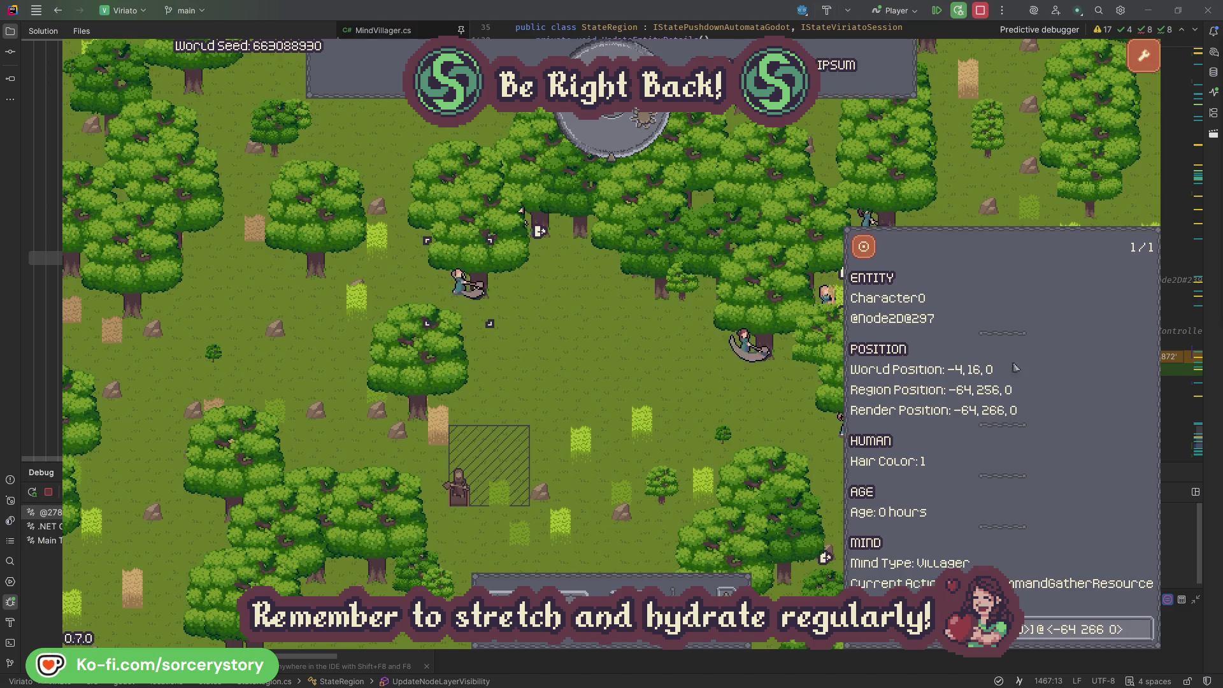
left_click(1145, 629)
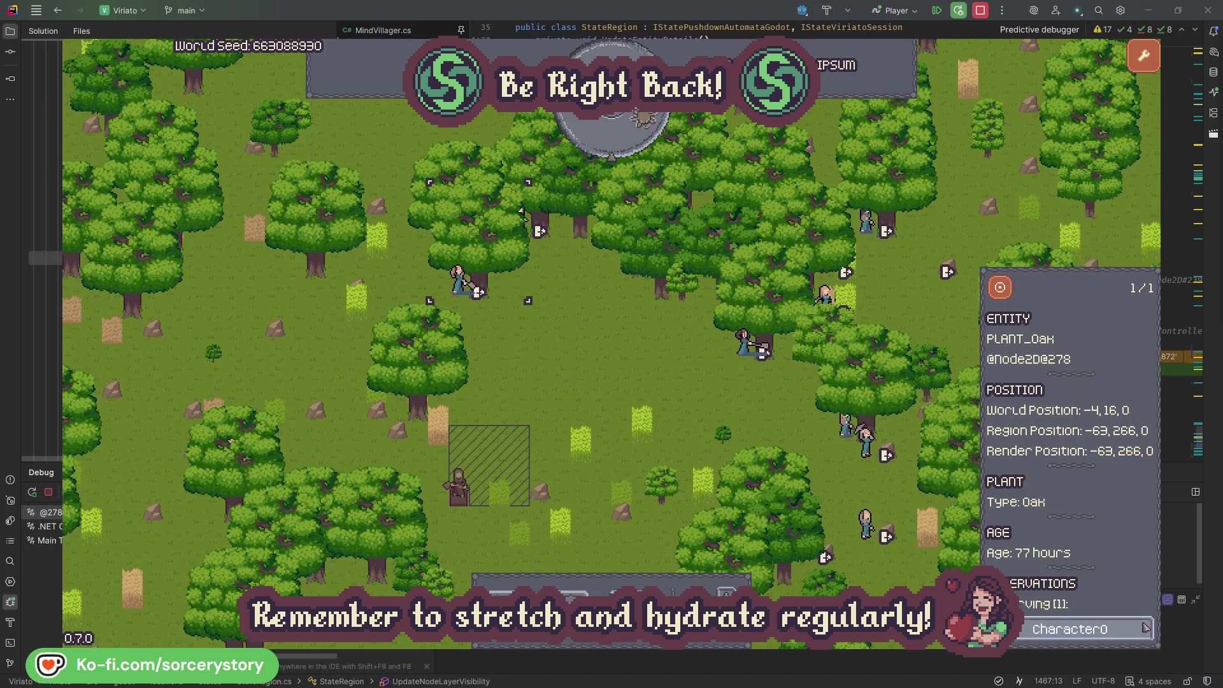
left_click(1145, 628)
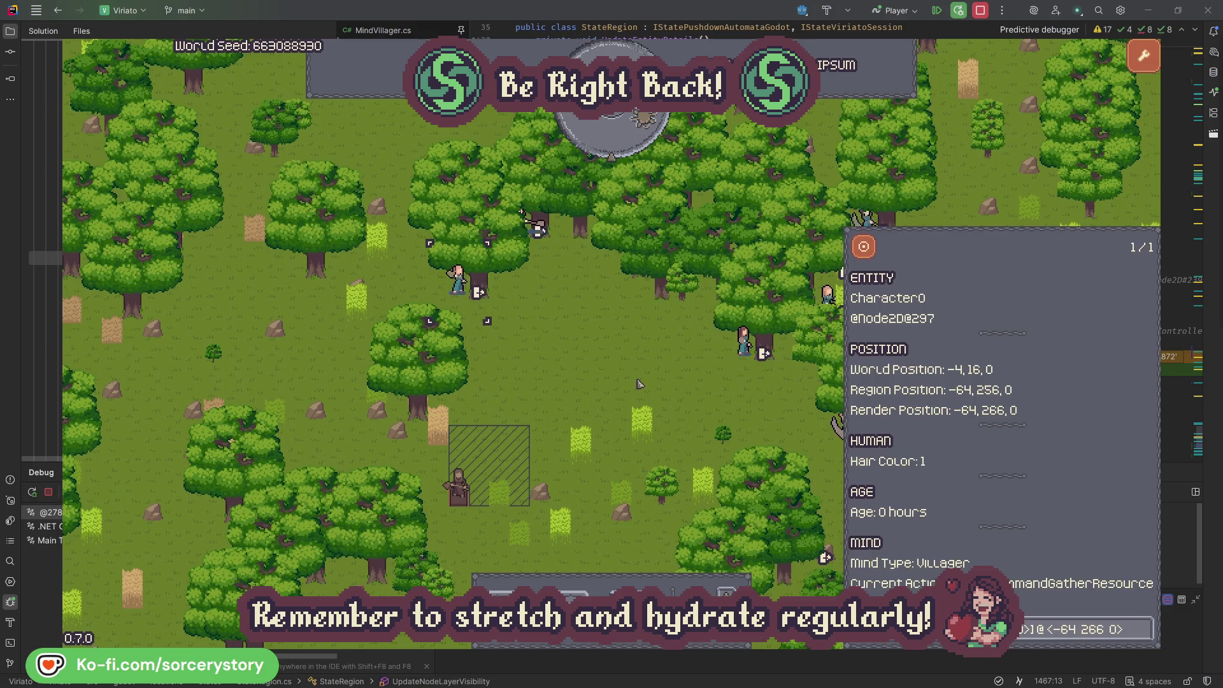
key("Escape")
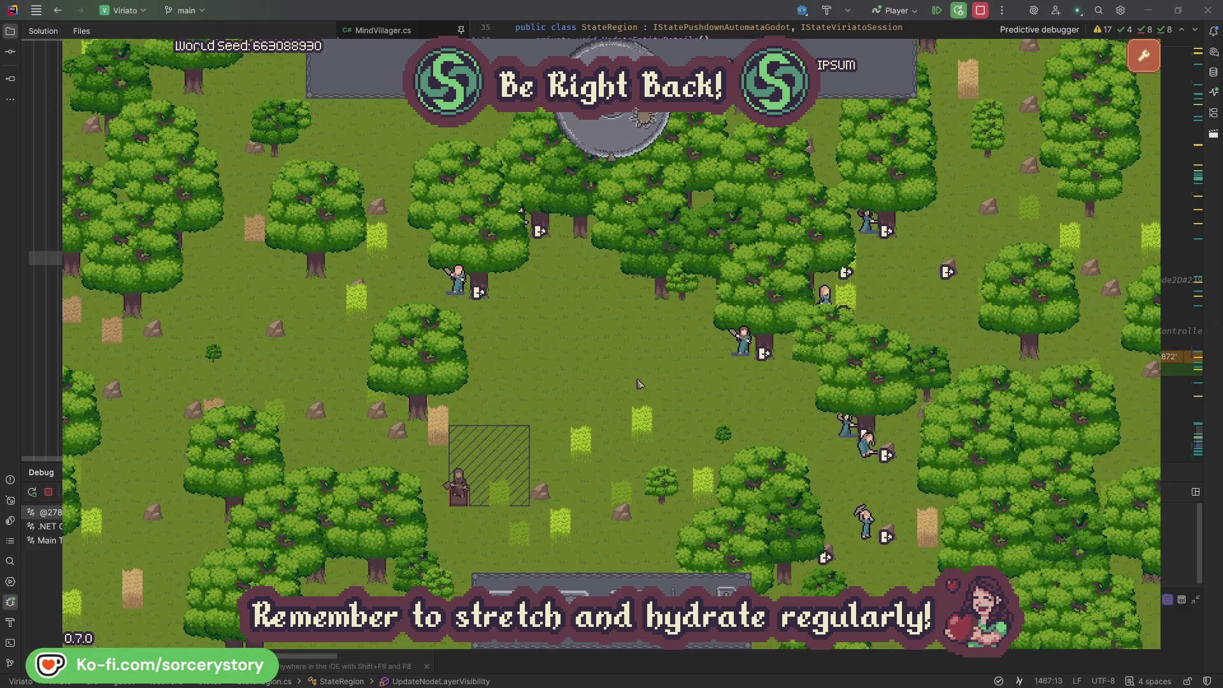
Pass one hour to 09:00 and reopen Character9's details via the stockpile wood pile
left_click(621, 144)
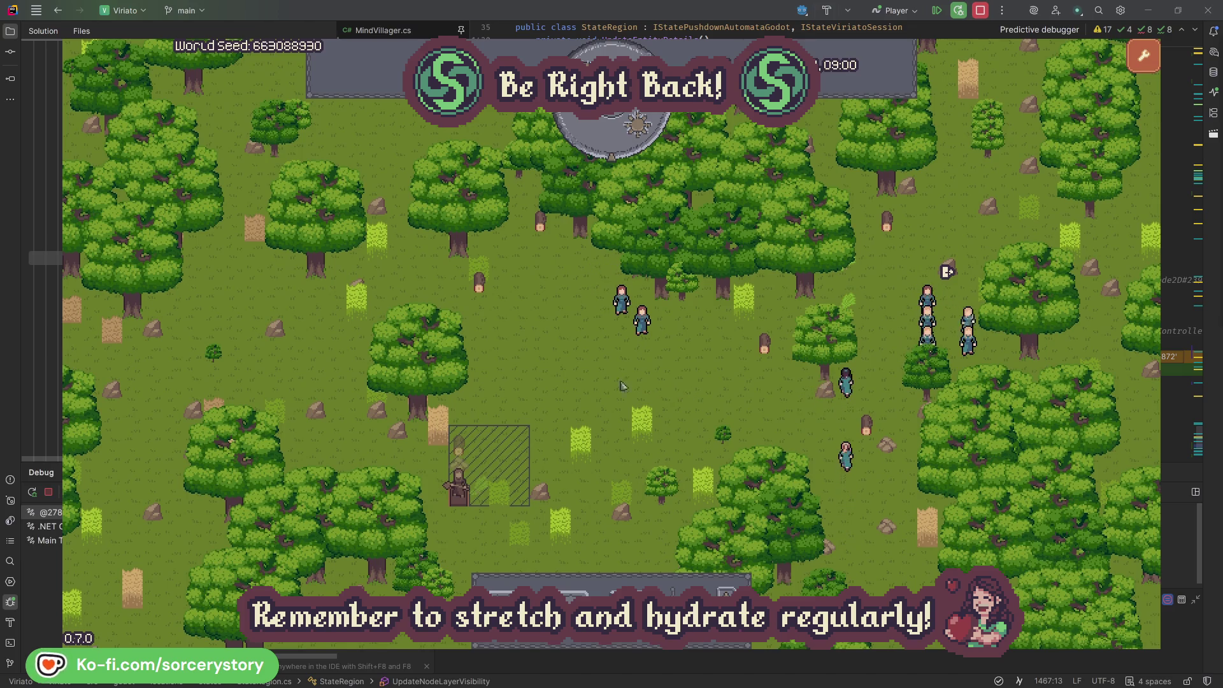
left_click(463, 452)
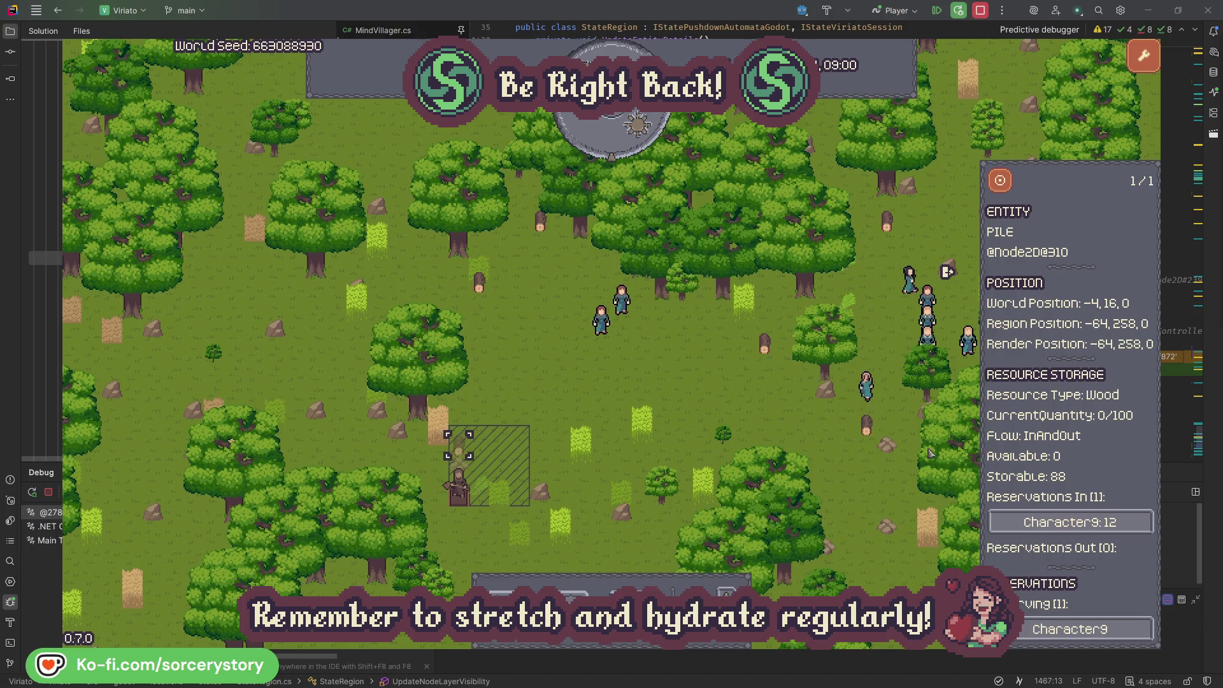
left_click(1125, 523)
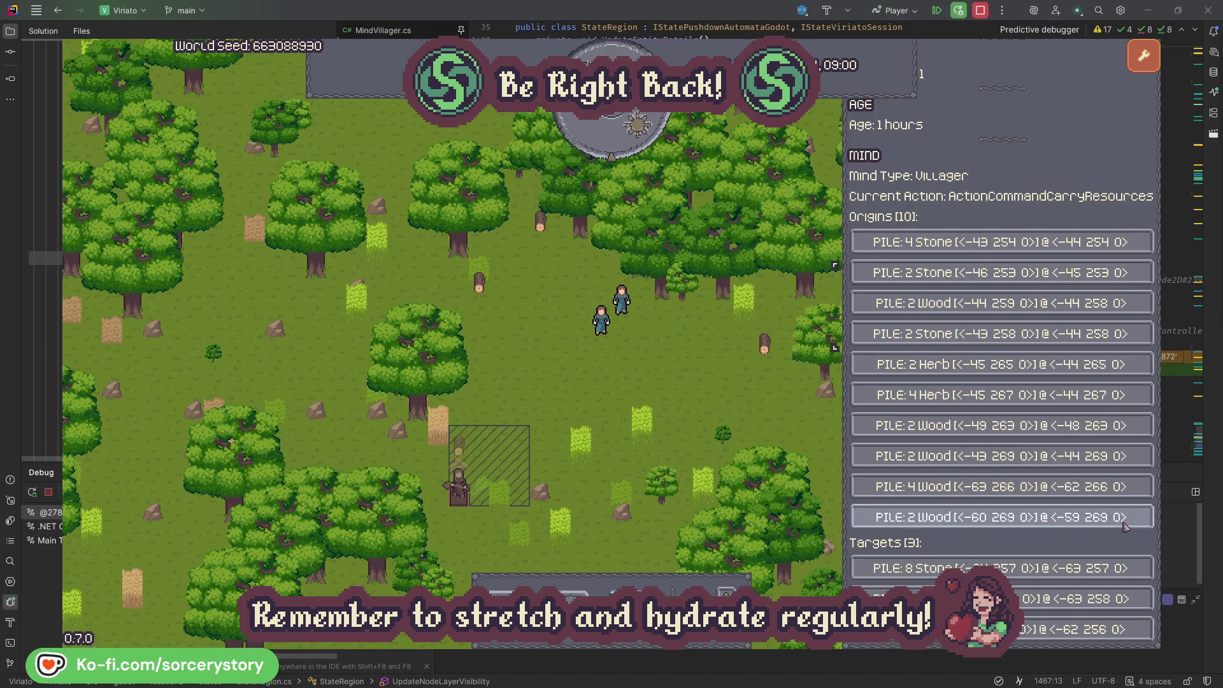